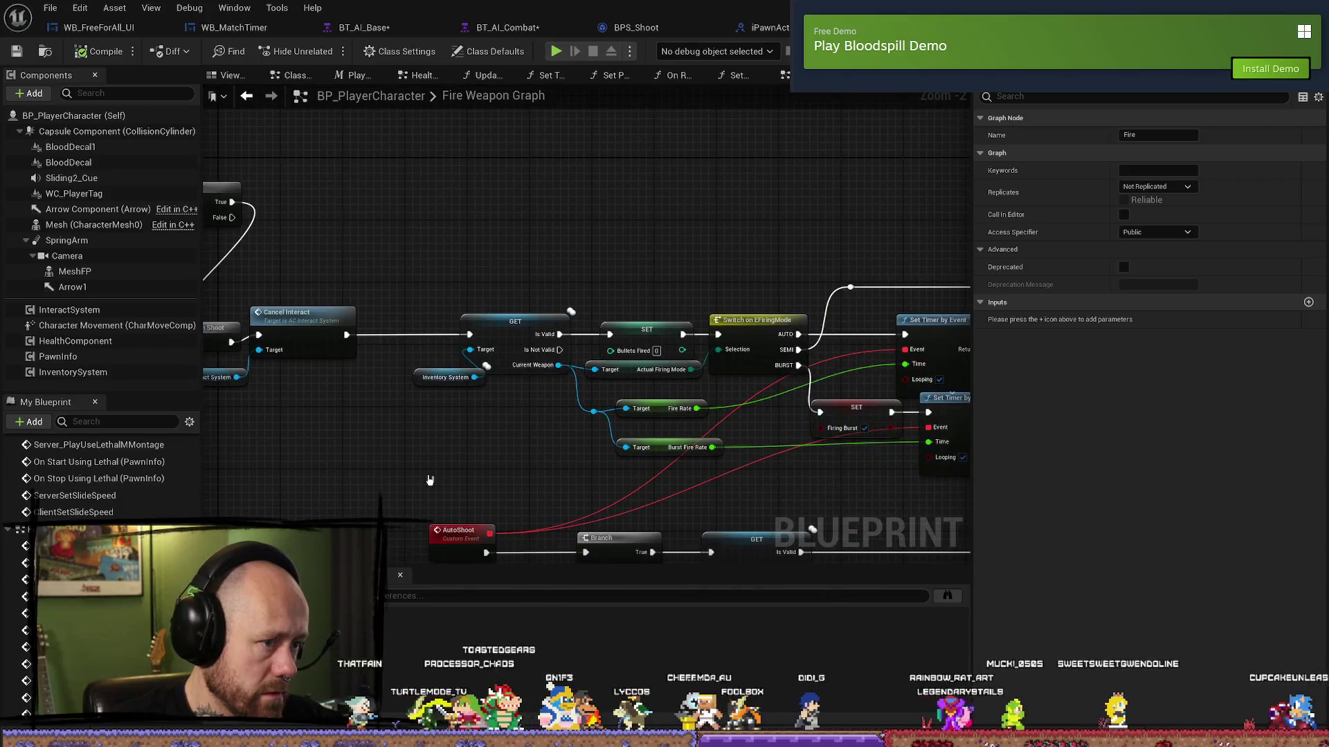
- Search the blueprint for Is ABot and jump to its first use in the Event Graph
left_click_drag(546, 470, 468, 483)
scroll(485, 481, "down", 1)
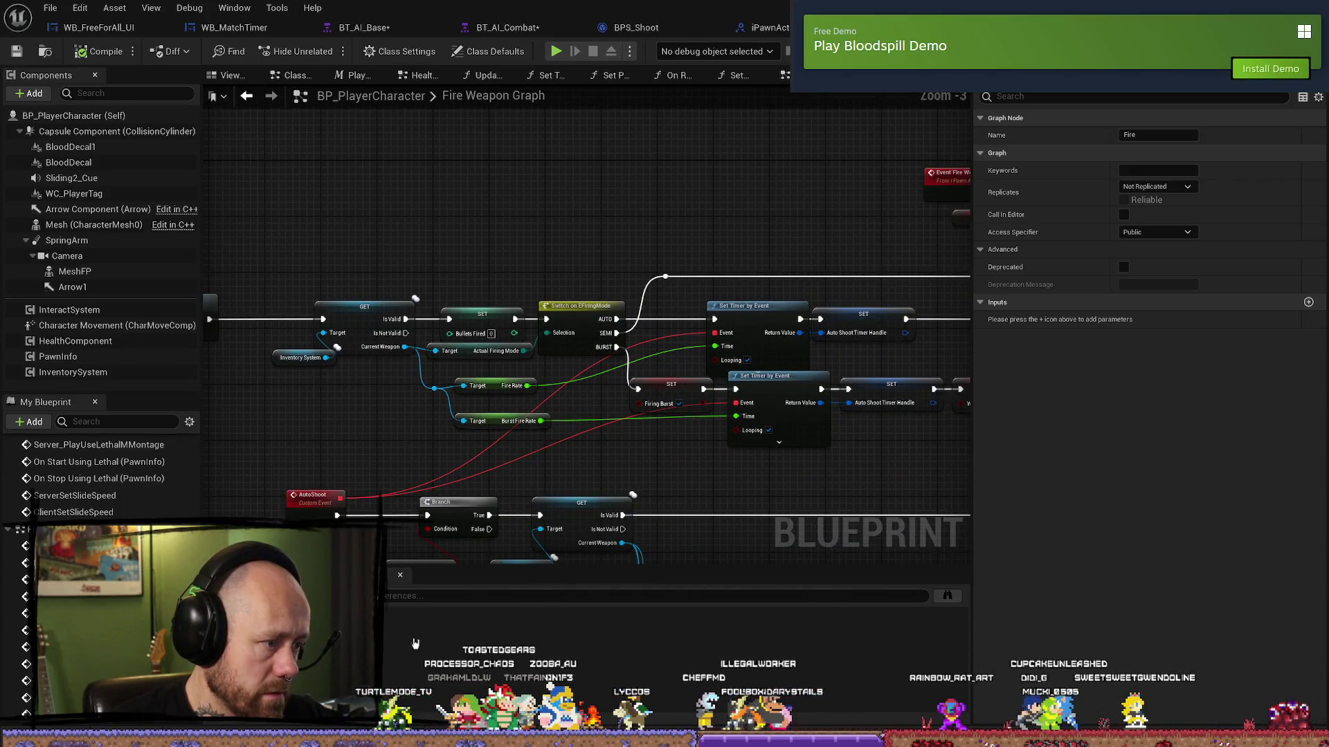
mouse_move(573, 506)
left_mouse_down()
mouse_move(564, 415)
mouse_move(554, 442)
left_mouse_up()
scroll(549, 451, "up", 1)
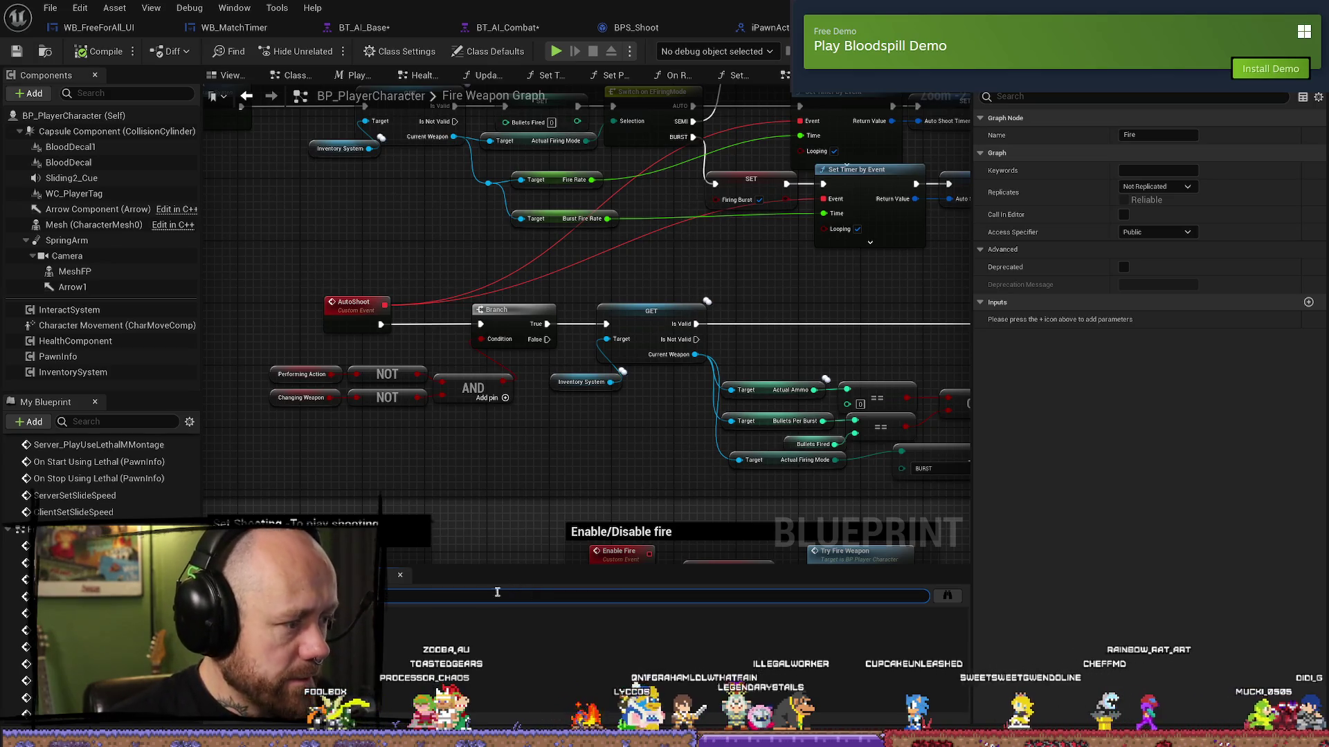
key("Return")
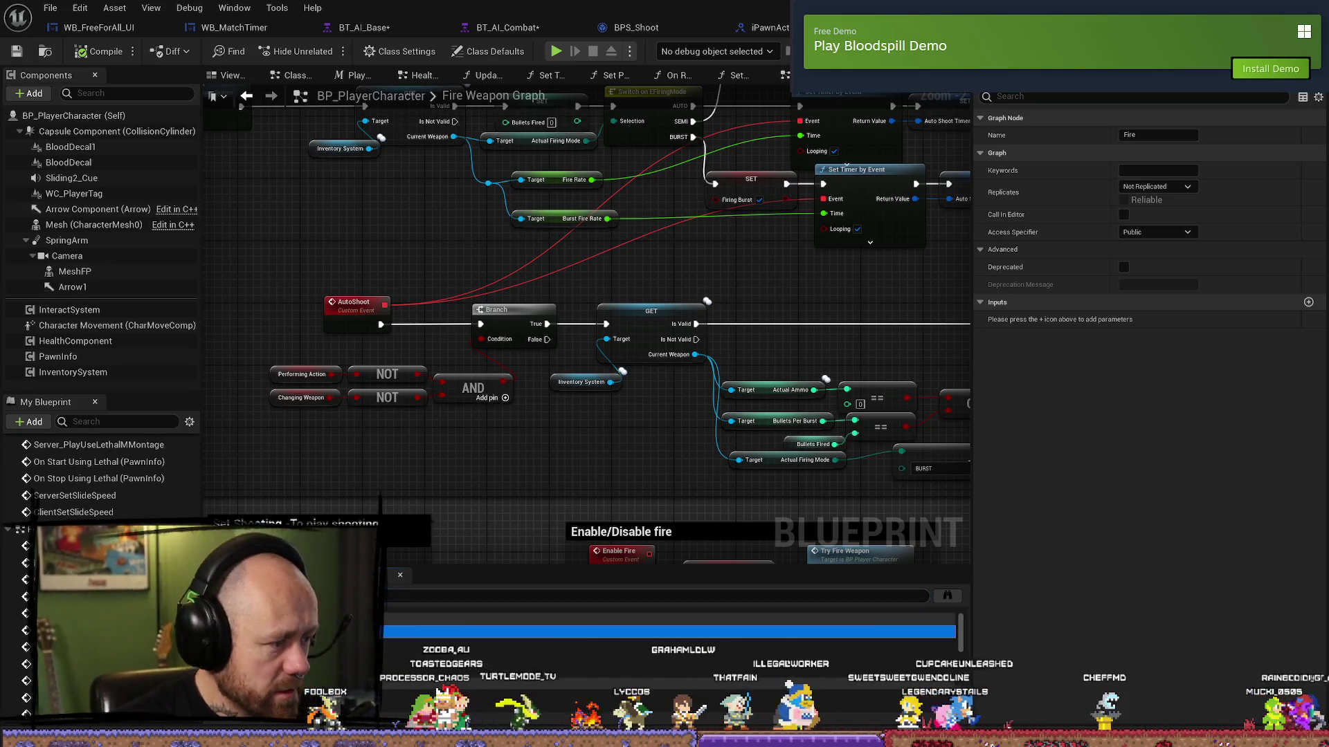
key("Return")
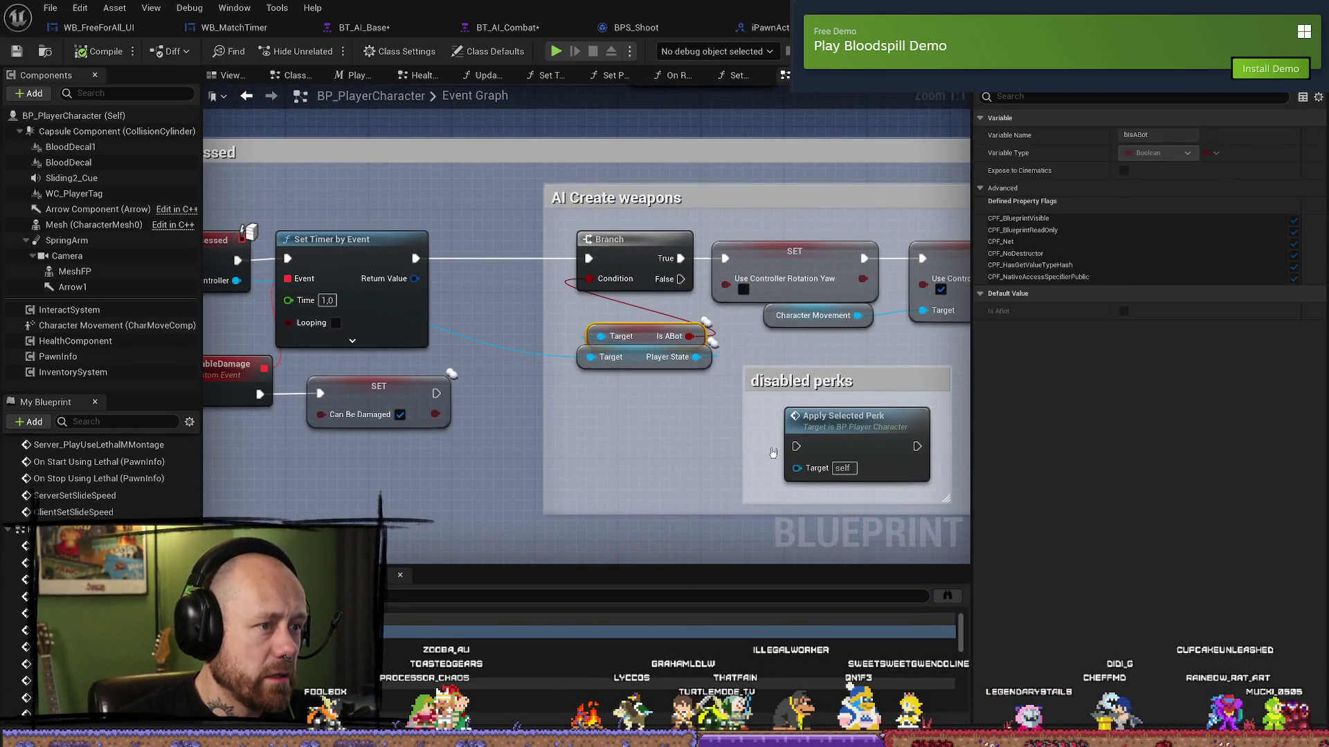
- Step to the next Is ABot usage under the TICK event and look it over
scroll(773, 452, "down", 6)
scroll(657, 335, "up", 4)
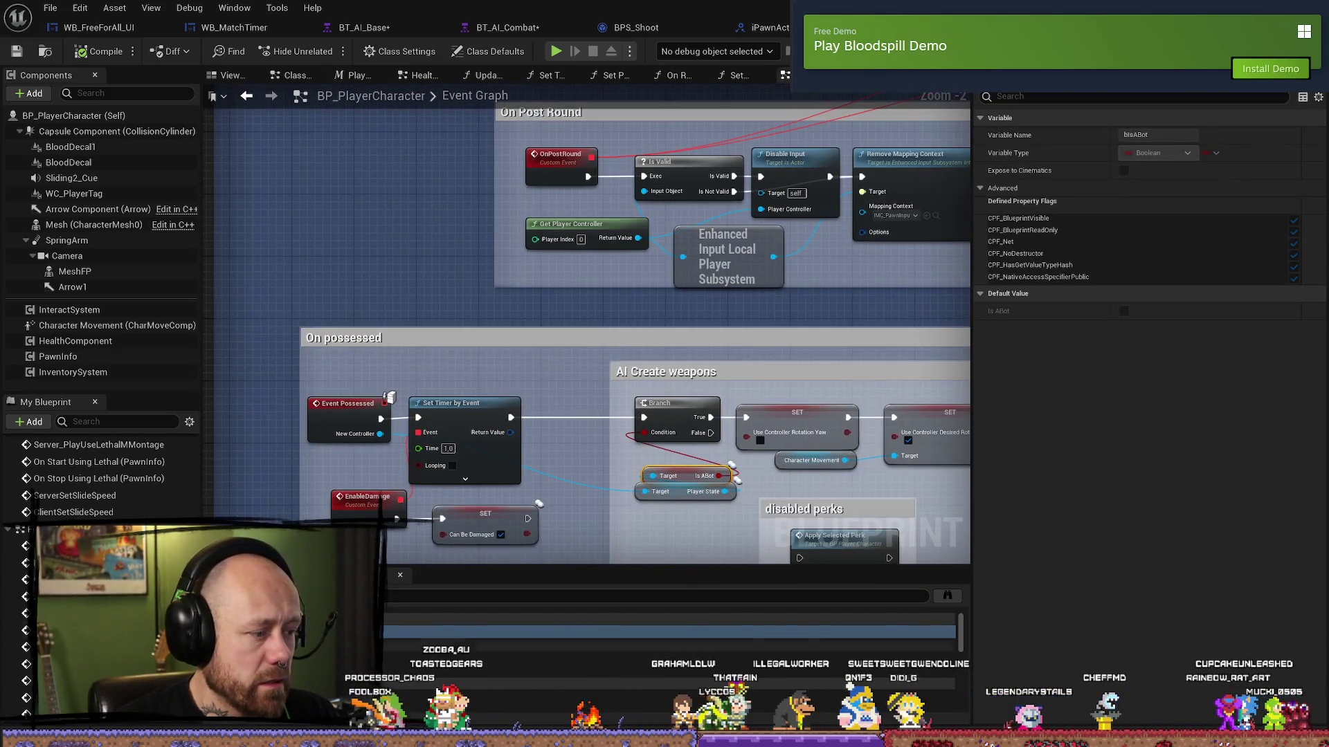
key("Down")
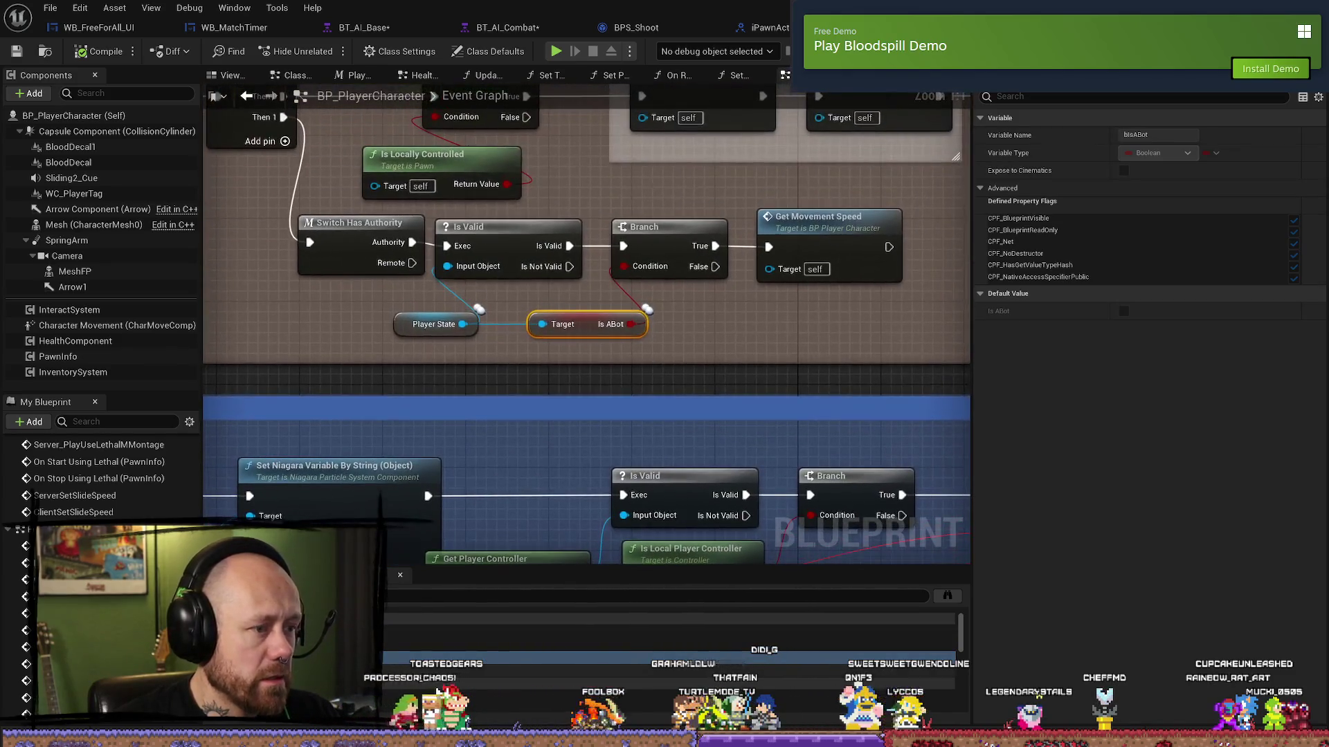
scroll(551, 328, "down", 1)
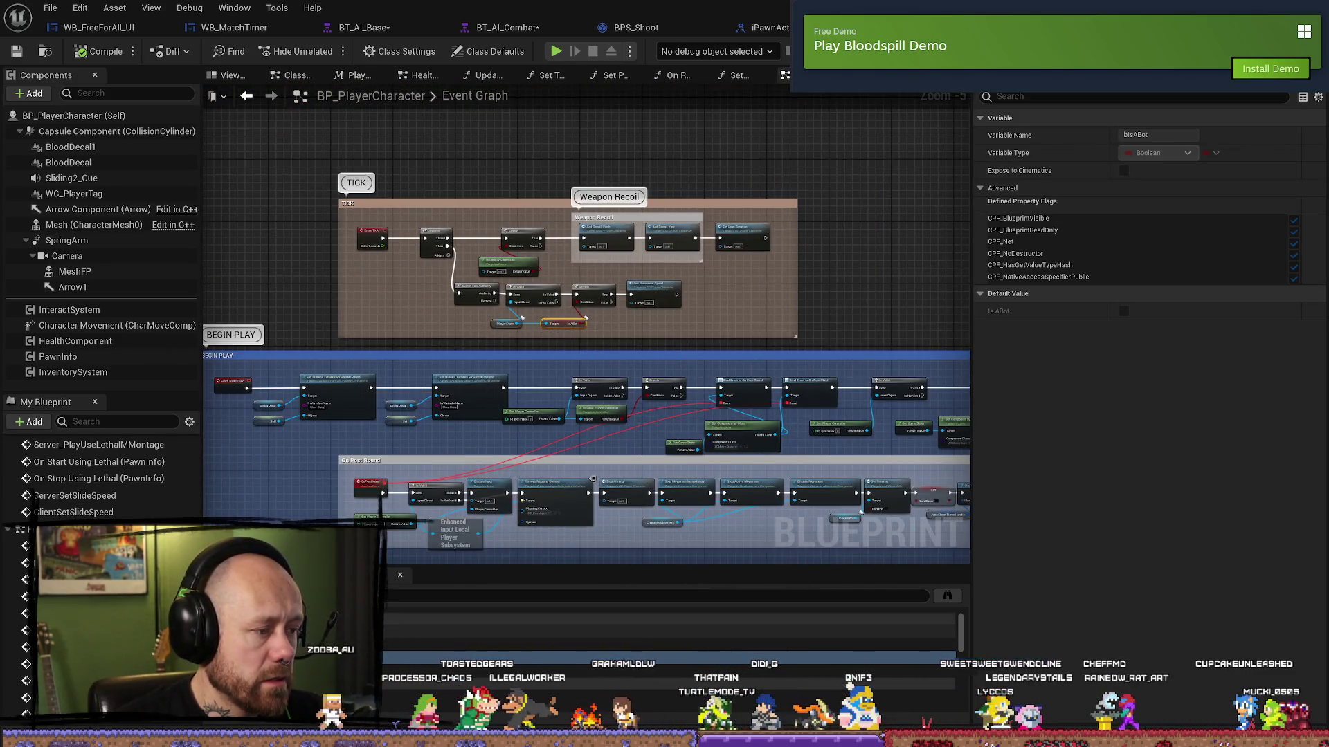
scroll(547, 332, "up", 4)
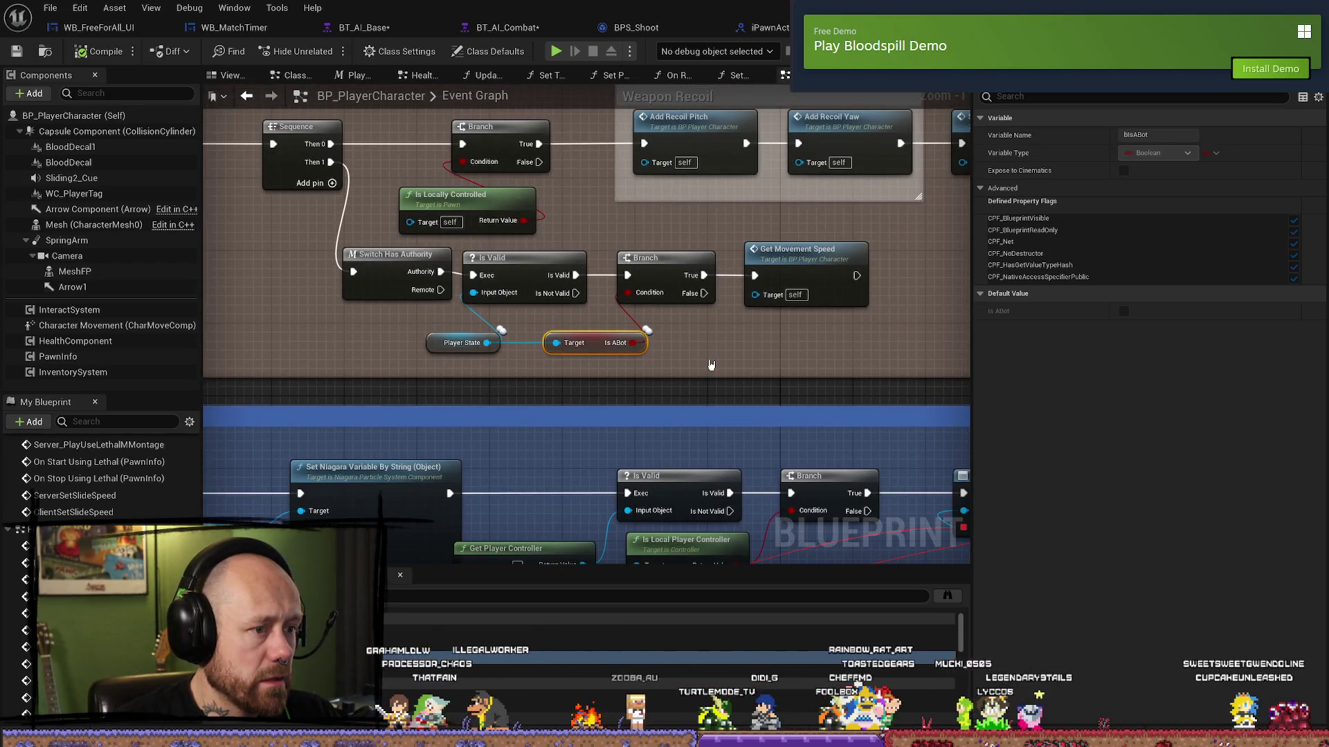
scroll(749, 354, "down", 2)
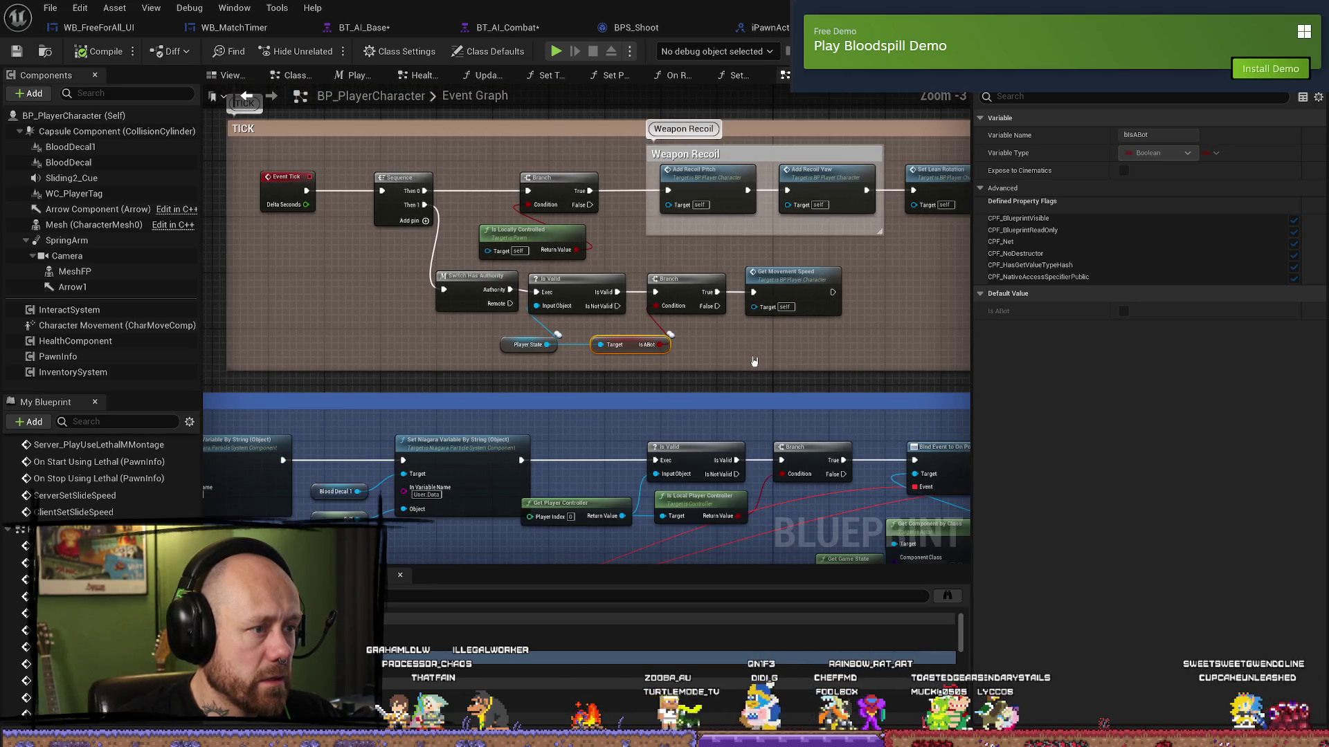
scroll(759, 361, "right", 3)
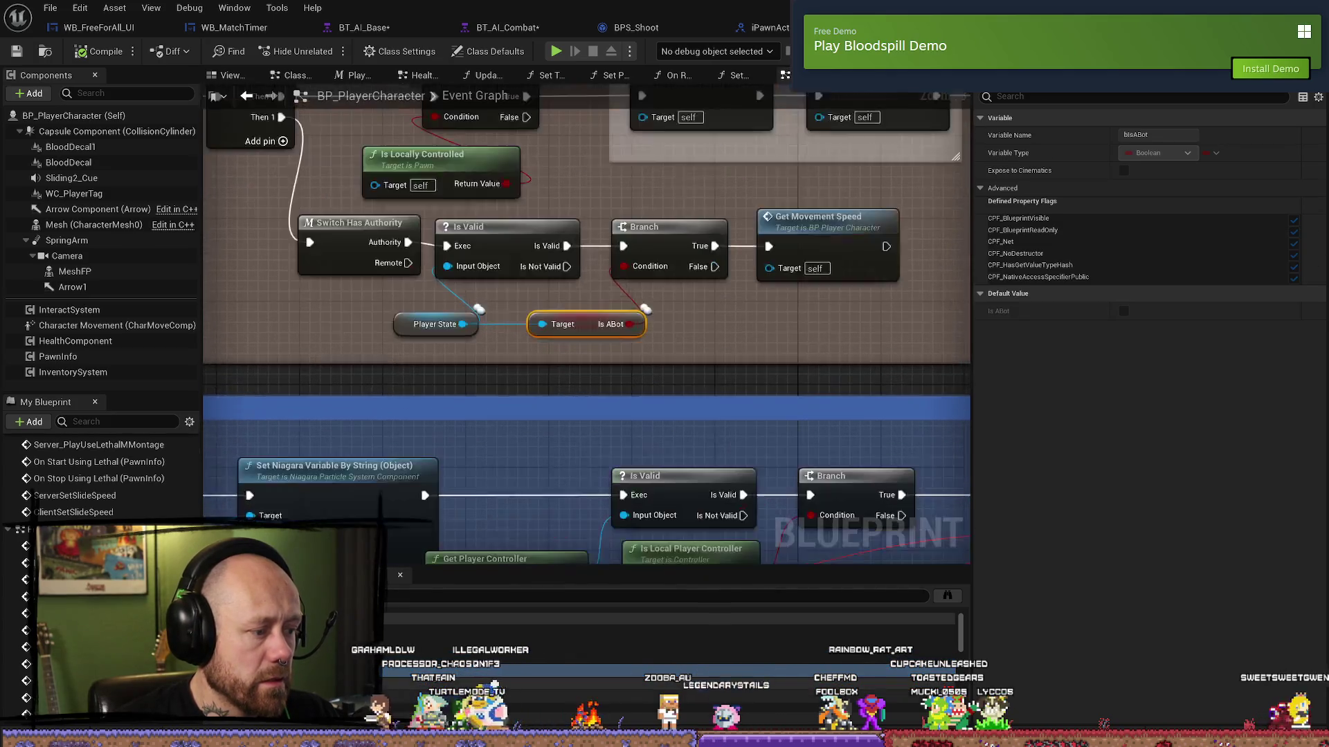
- Switch to the Health & Death Graph and jump to its Is ABot node
left_click(424, 74)
scroll(554, 468, "down", 5)
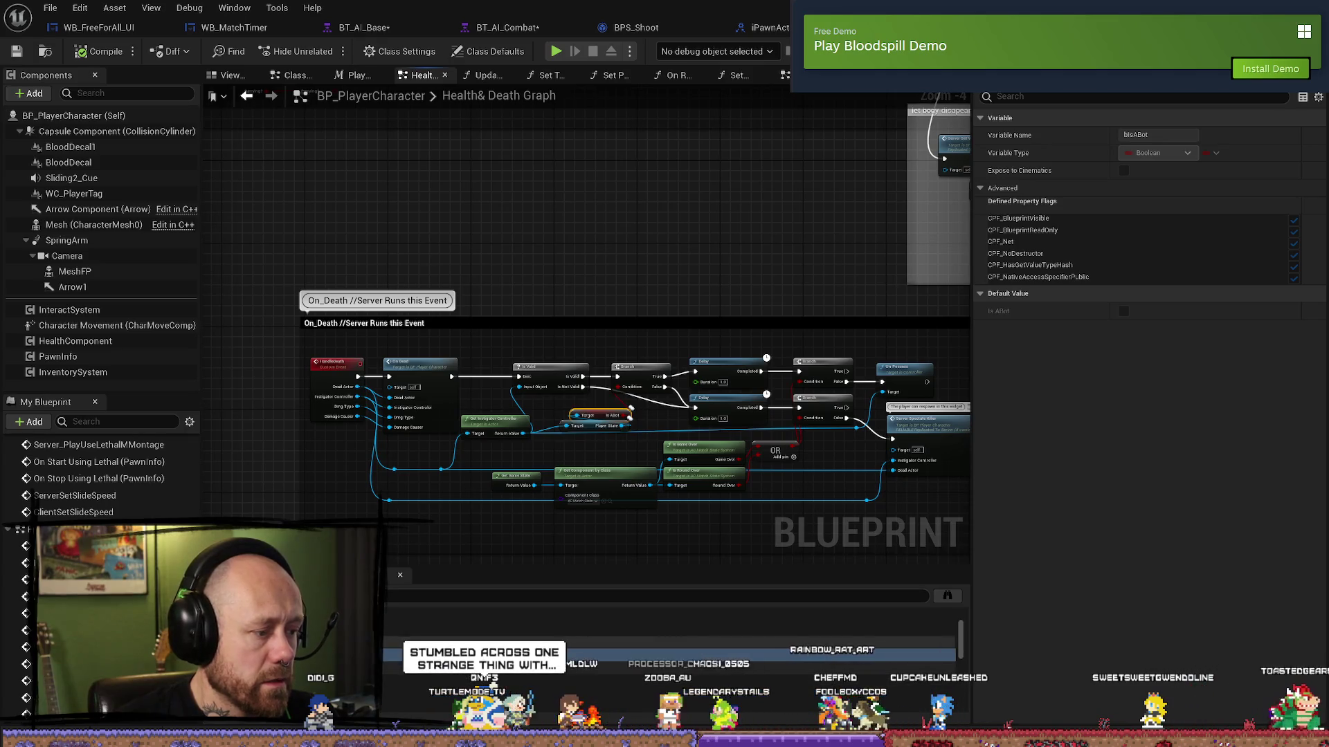
key("Home")
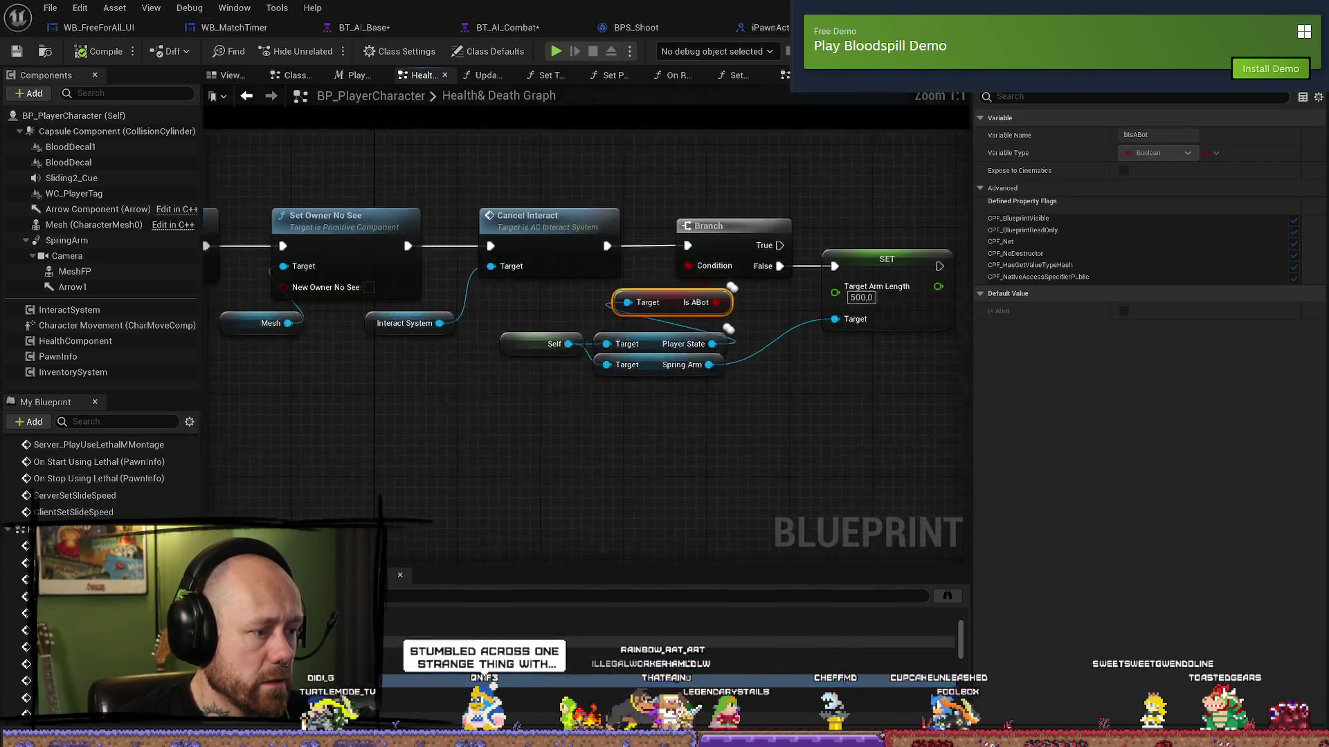
- Open Movement Recoil at the Get AIDifficulty node in the AI Spread section
scroll(602, 483, "down", 5)
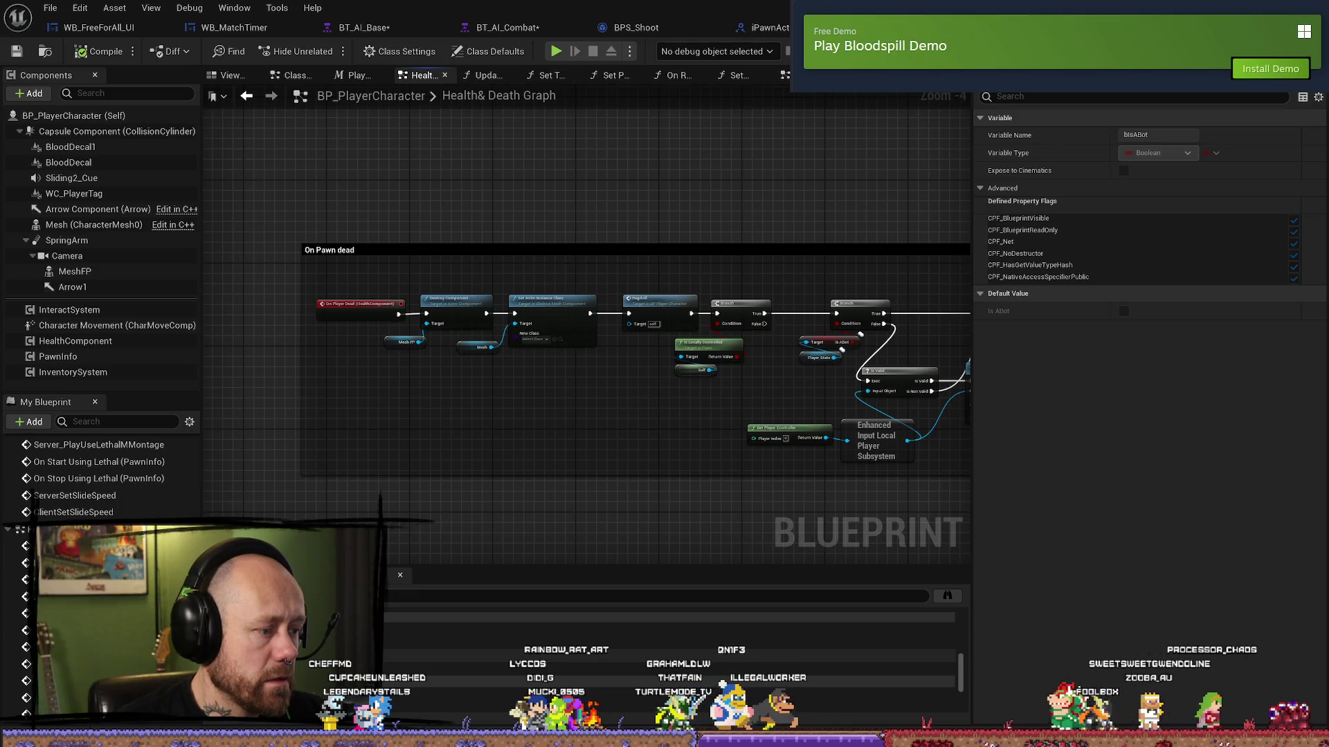
double_click(636, 655)
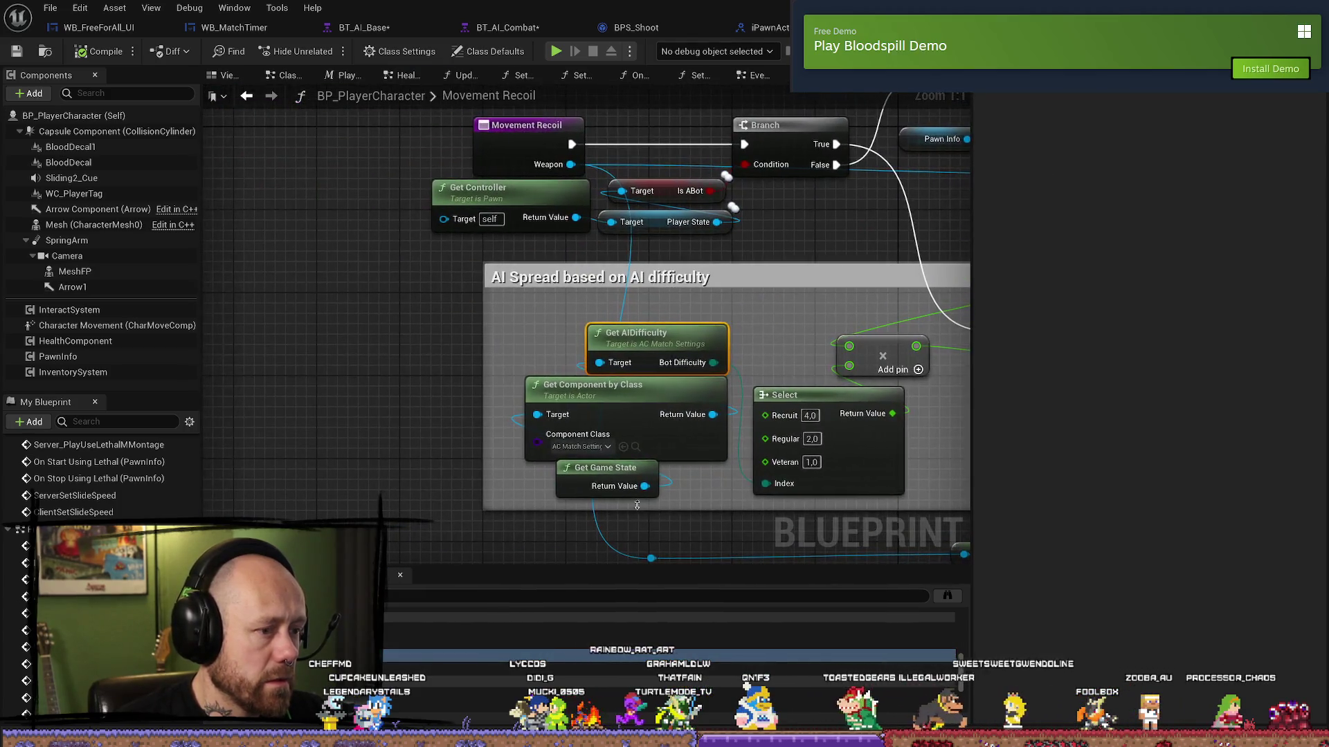
left_click_drag(804, 307, 654, 303)
left_click_drag(569, 313, 569, 356)
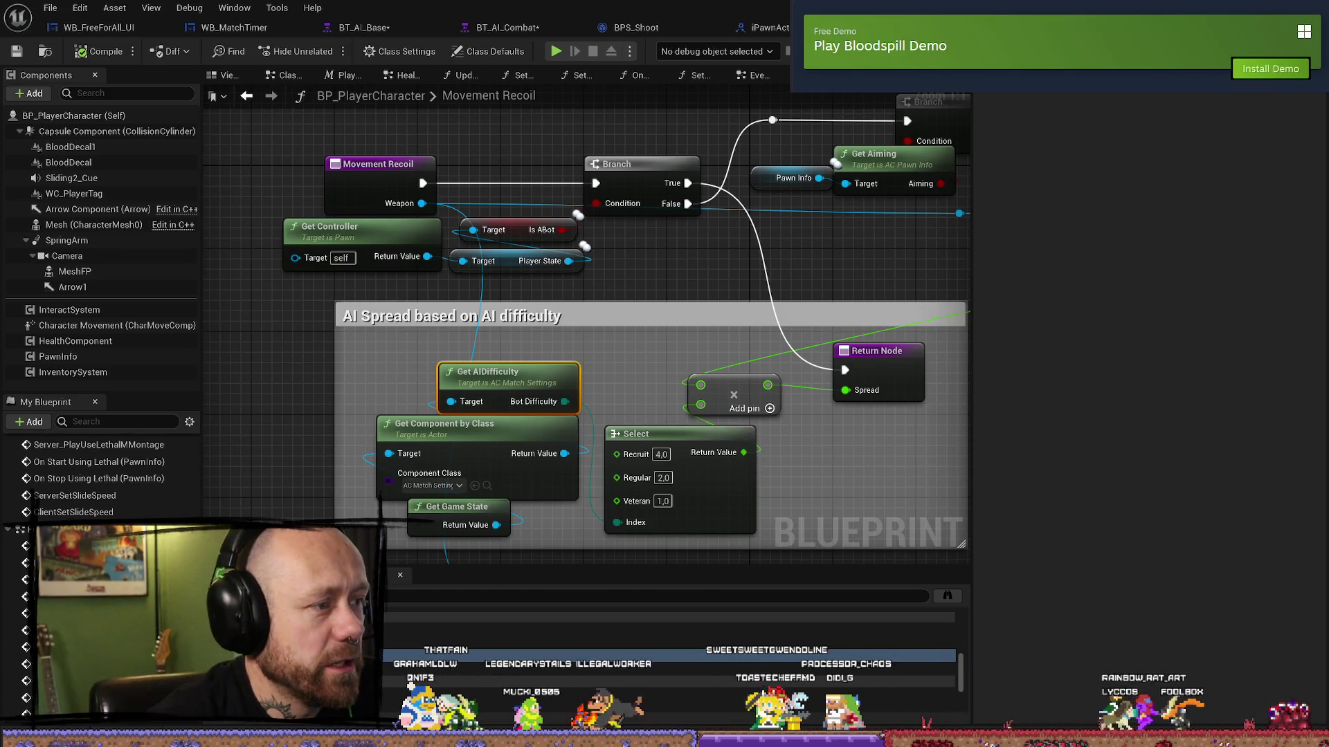
scroll(597, 293, "down", 2)
mouse_move(597, 293)
left_mouse_down()
mouse_move(585, 267)
mouse_move(498, 339)
left_mouse_up()
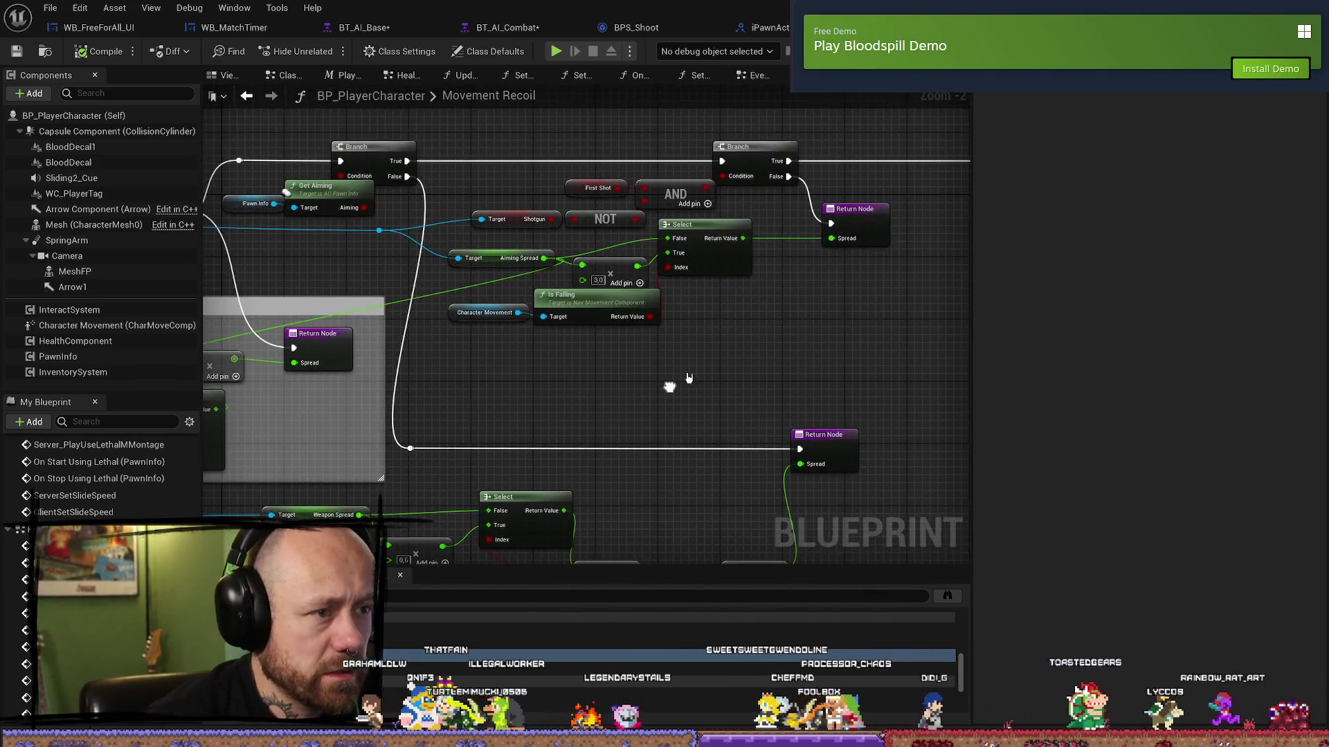
- Inspect the Select node and the Aiming Spread variable in Movement Recoil
left_click(720, 239)
left_click_drag(677, 349, 770, 348)
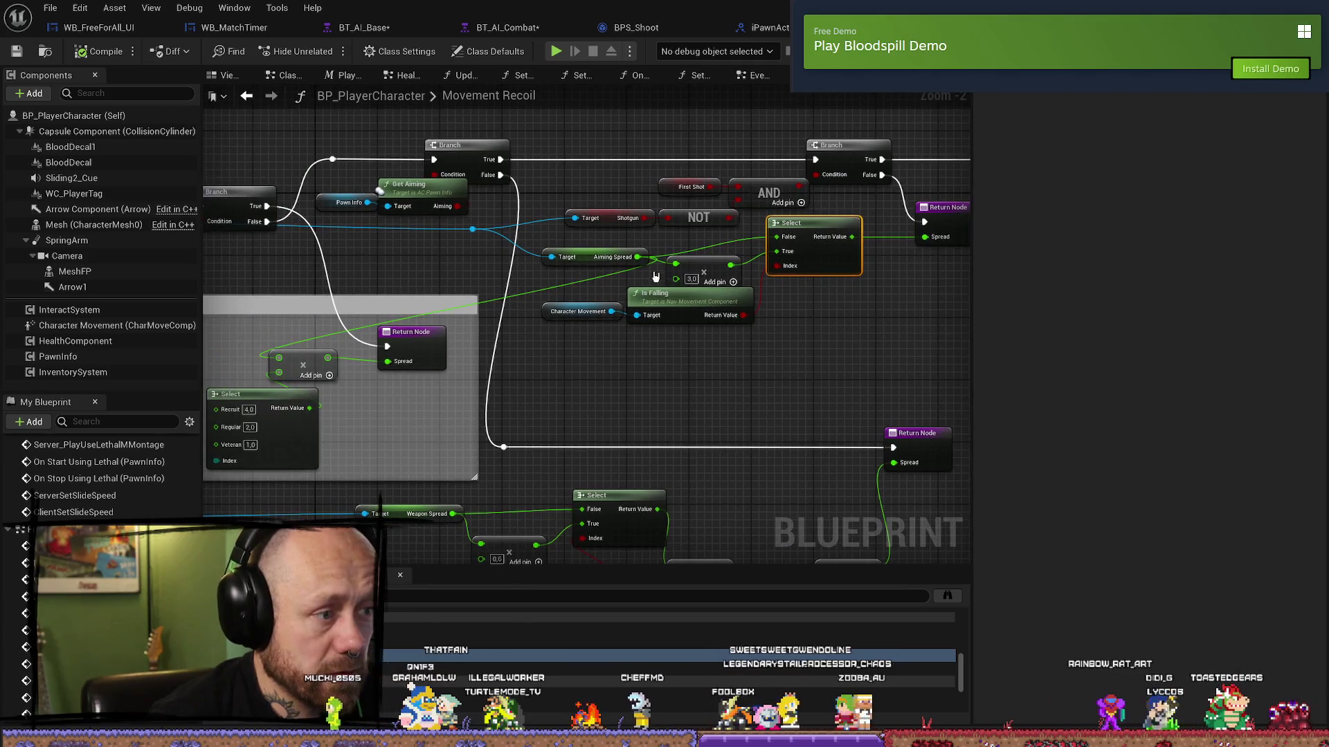
left_click(584, 250)
mouse_move(799, 341)
left_mouse_down()
mouse_move(730, 344)
mouse_move(588, 284)
mouse_move(644, 301)
left_mouse_up()
scroll(762, 332, "up", 2)
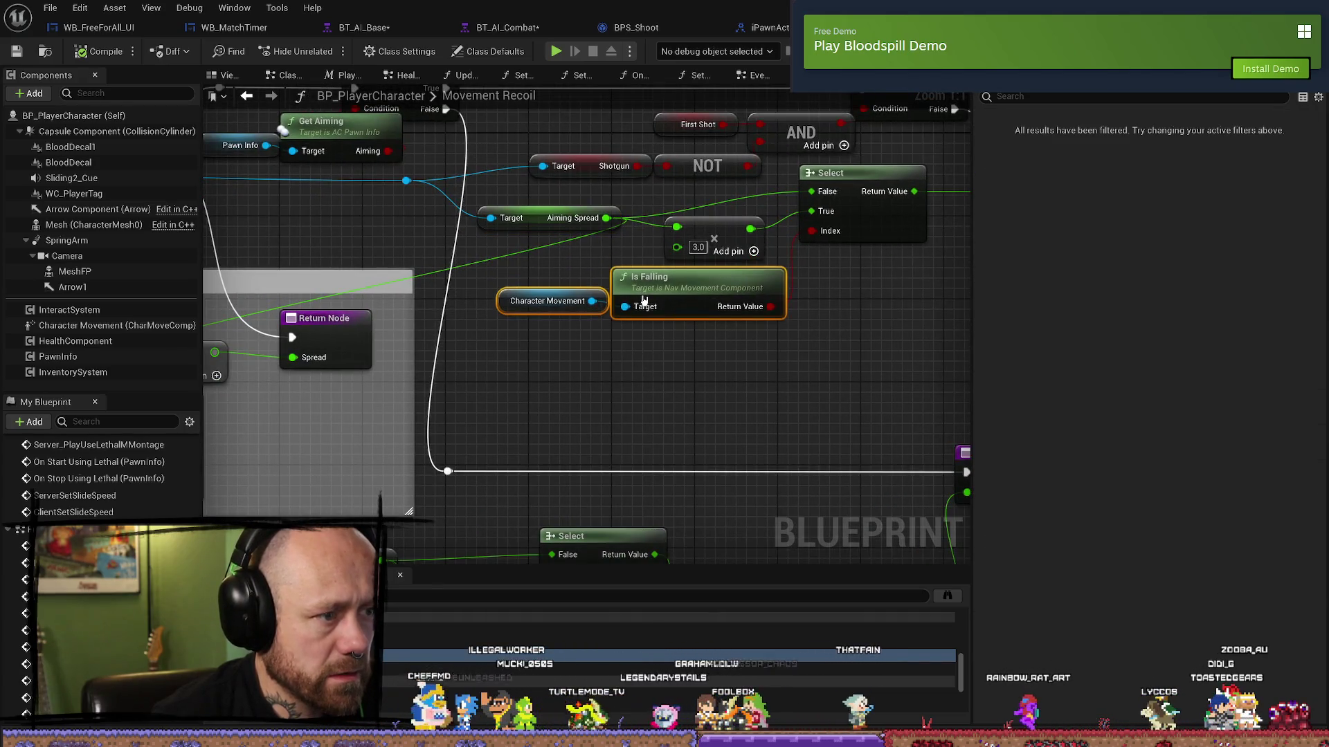
- Survey the spread logic and select the Return Node to show its Weapon input and Spread output
left_click(833, 381)
left_click_drag(832, 378, 789, 385)
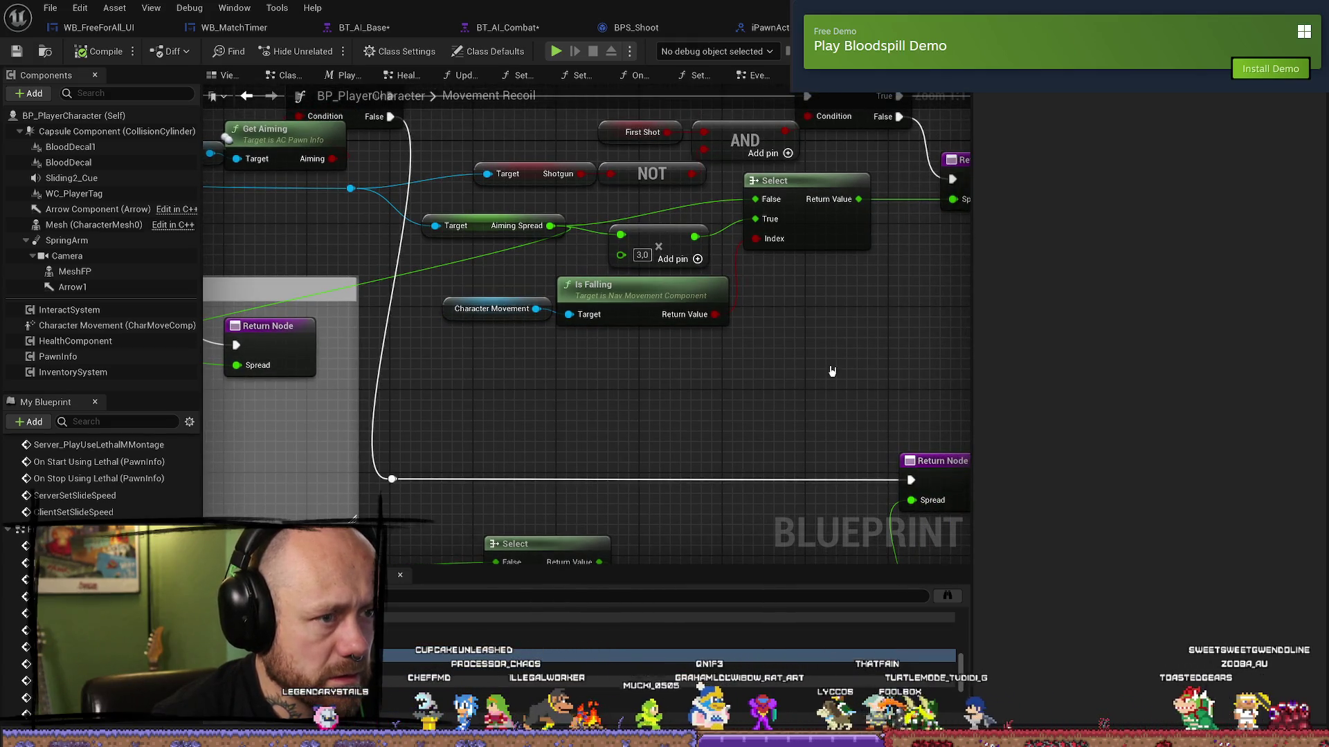
left_click_drag(856, 356, 739, 362)
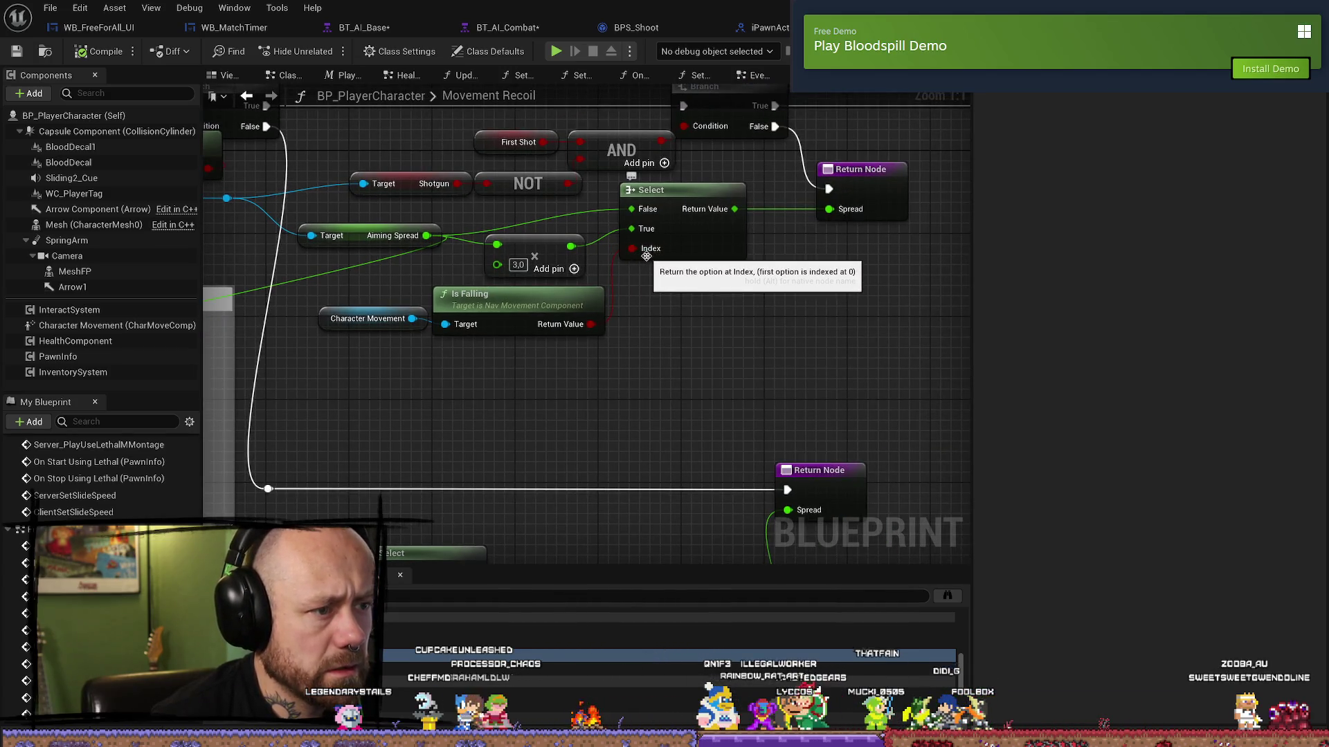
mouse_move(773, 342)
left_mouse_down()
mouse_move(859, 359)
mouse_move(841, 353)
left_mouse_up()
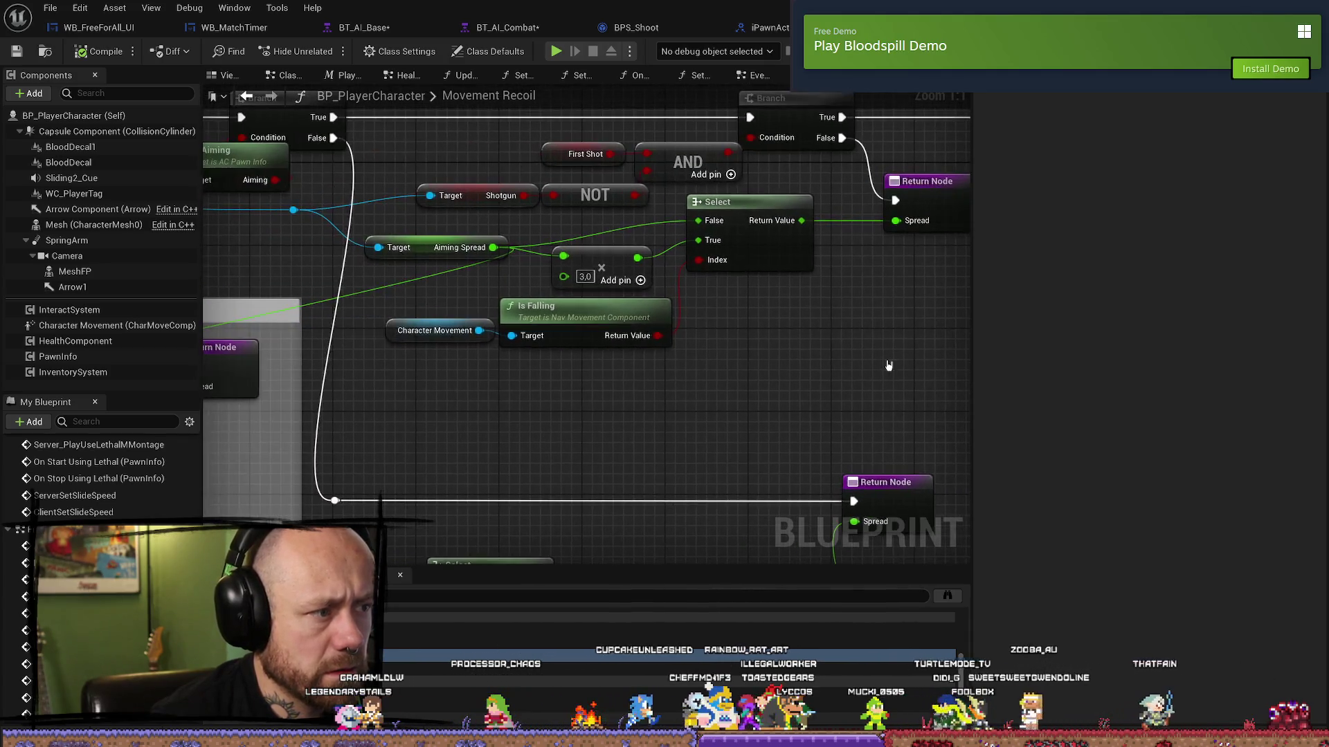
mouse_move(538, 415)
left_mouse_down()
mouse_move(727, 416)
mouse_move(510, 416)
left_mouse_up()
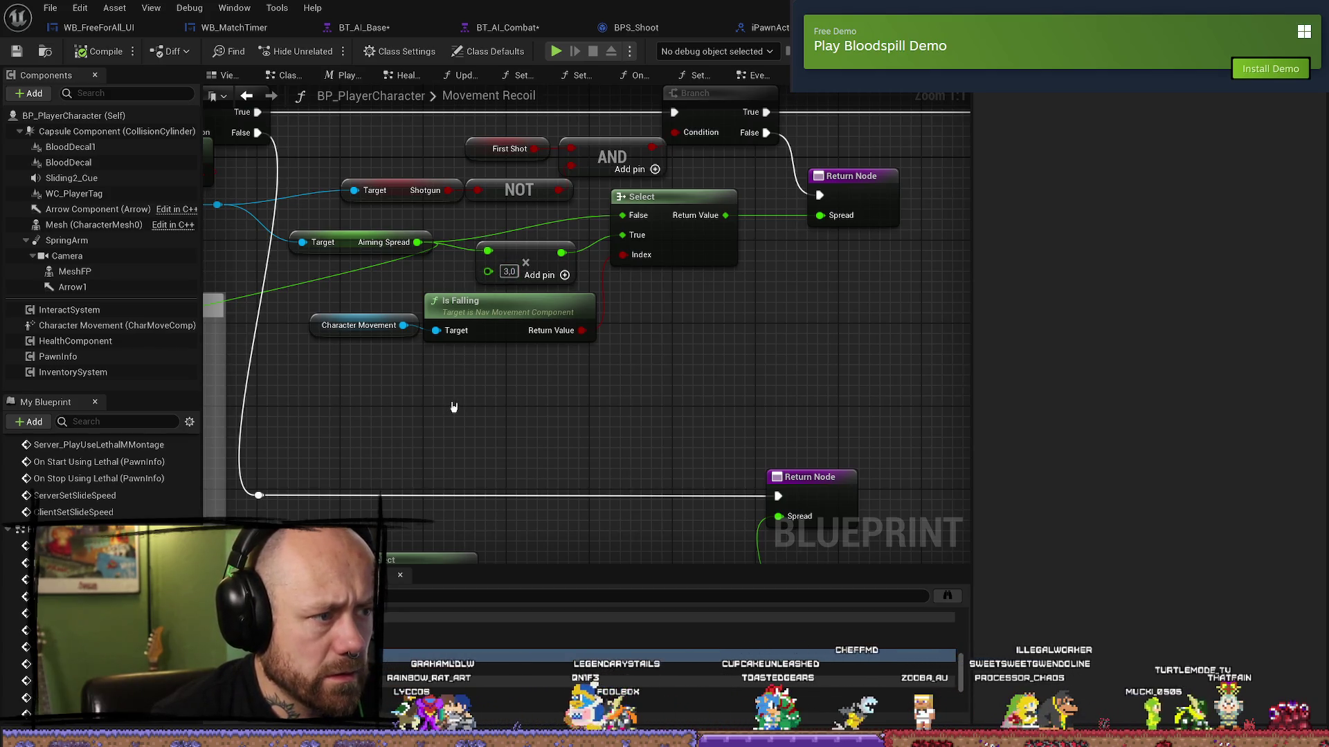
mouse_move(453, 407)
left_mouse_down()
mouse_move(537, 421)
mouse_move(804, 395)
left_mouse_up()
mouse_move(704, 420)
left_mouse_down()
mouse_move(914, 379)
mouse_move(653, 390)
left_mouse_up()
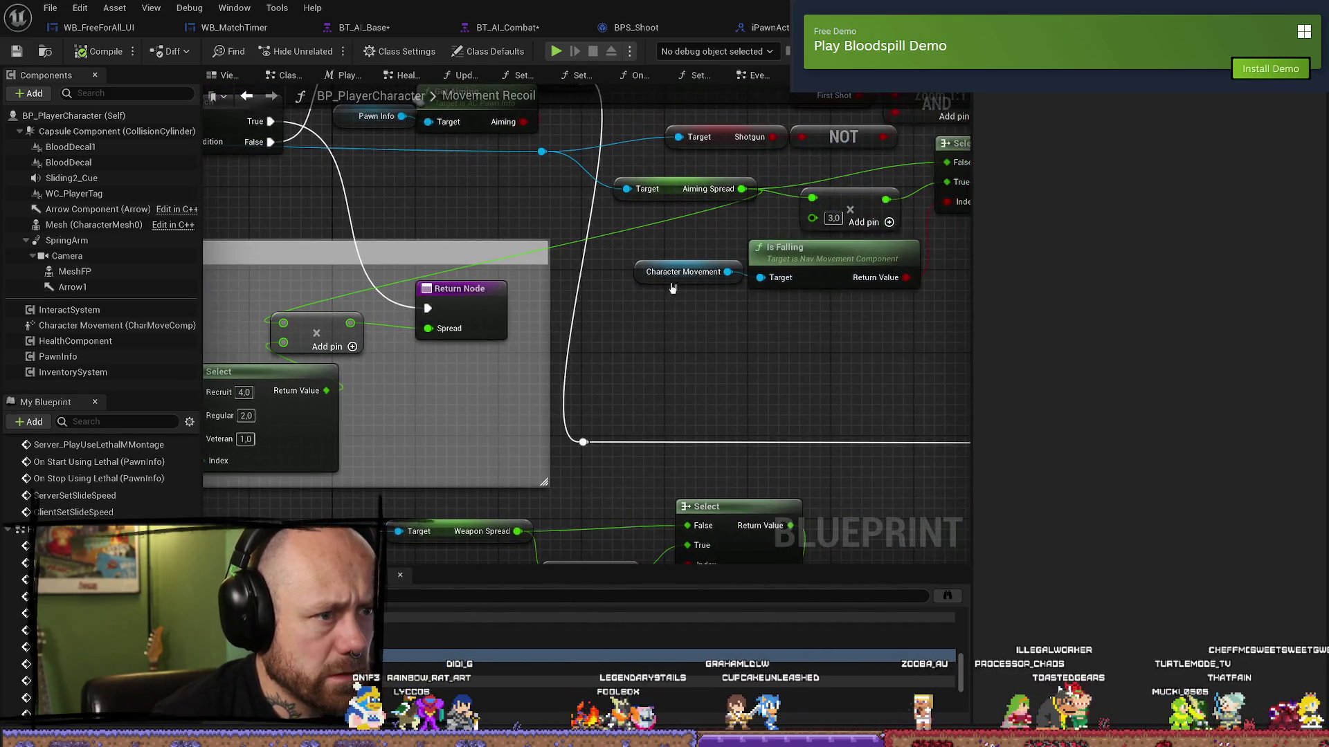
left_click_drag(666, 340, 907, 289)
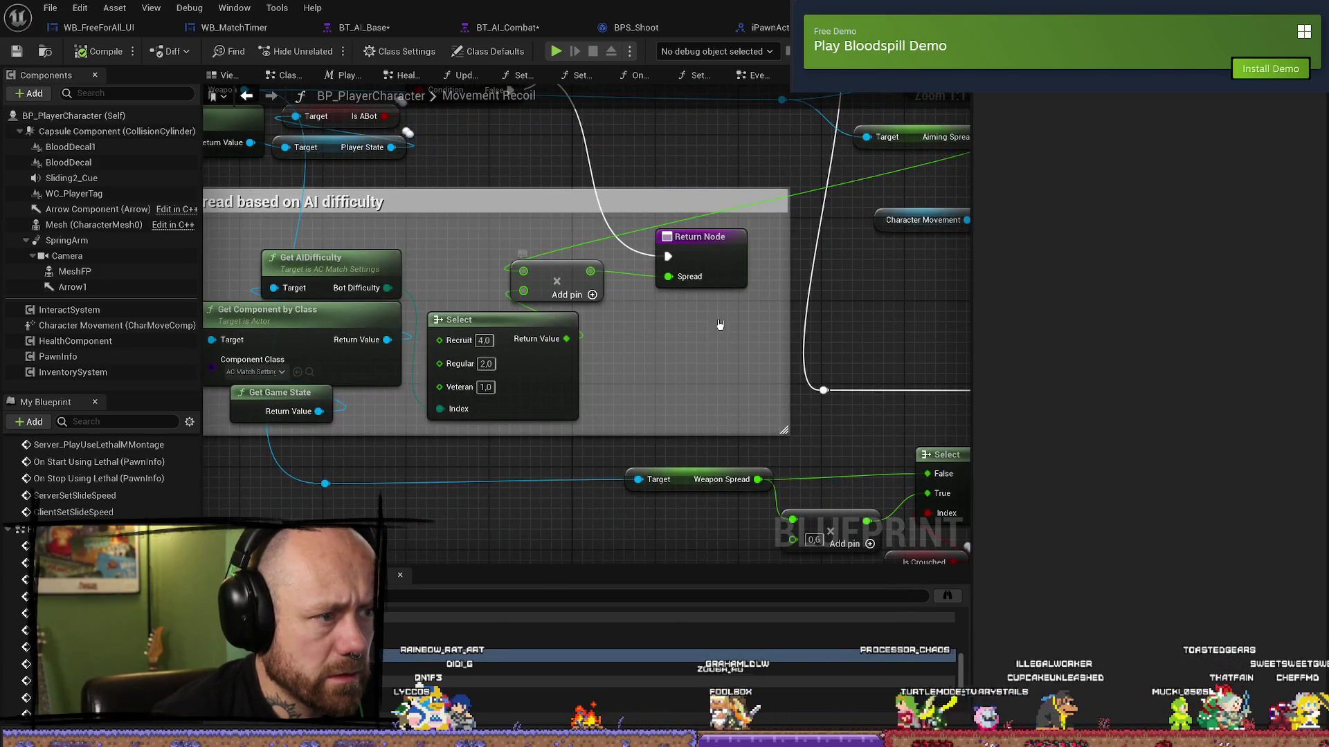
left_click_drag(760, 335, 623, 335)
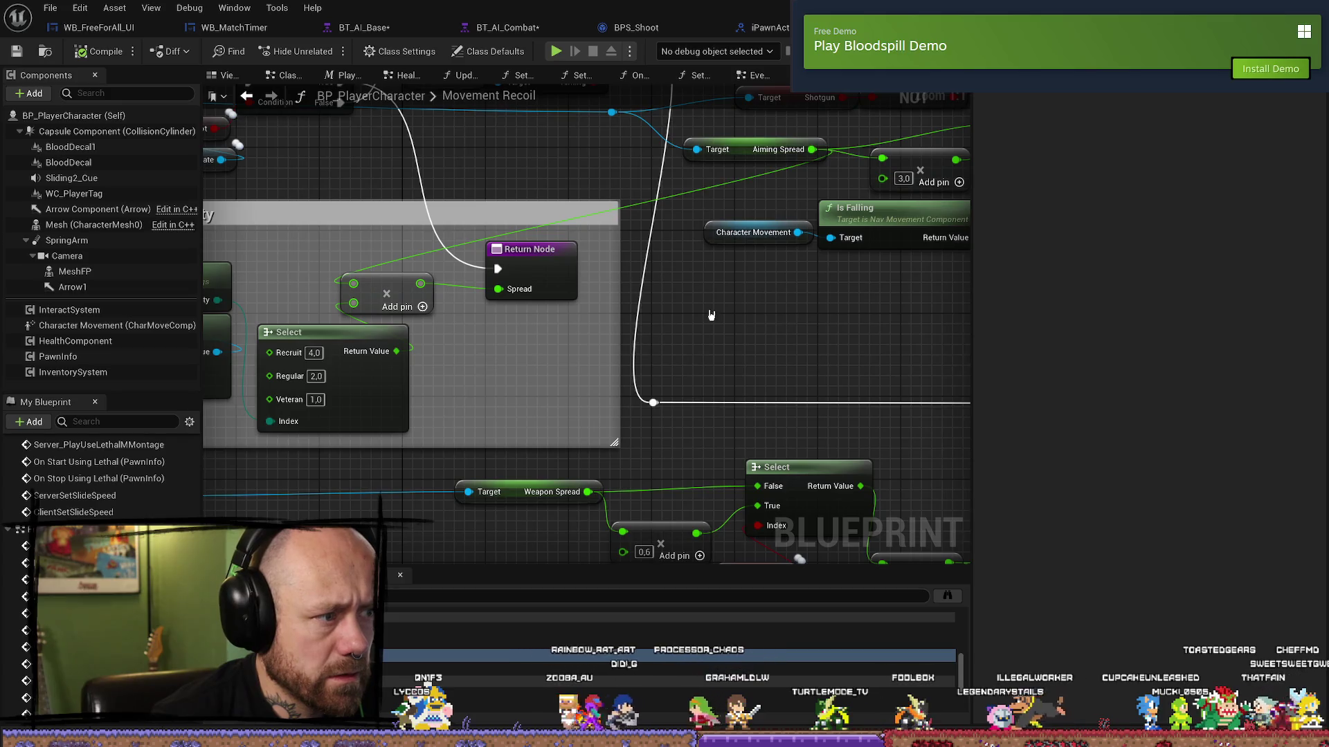
left_click(529, 249)
left_click_drag(794, 289, 672, 336)
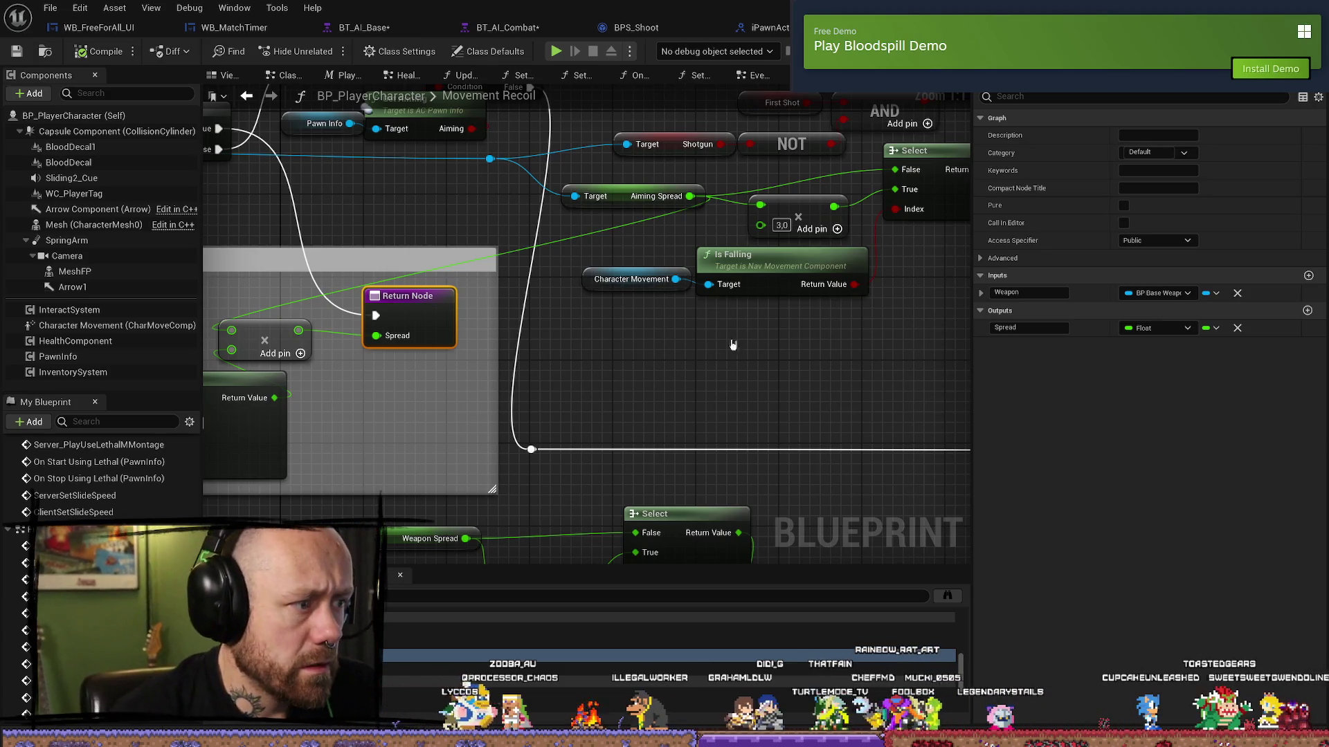
scroll(583, 353, "down", 1)
scroll(584, 353, "down", 2)
scroll(624, 223, "up", 1)
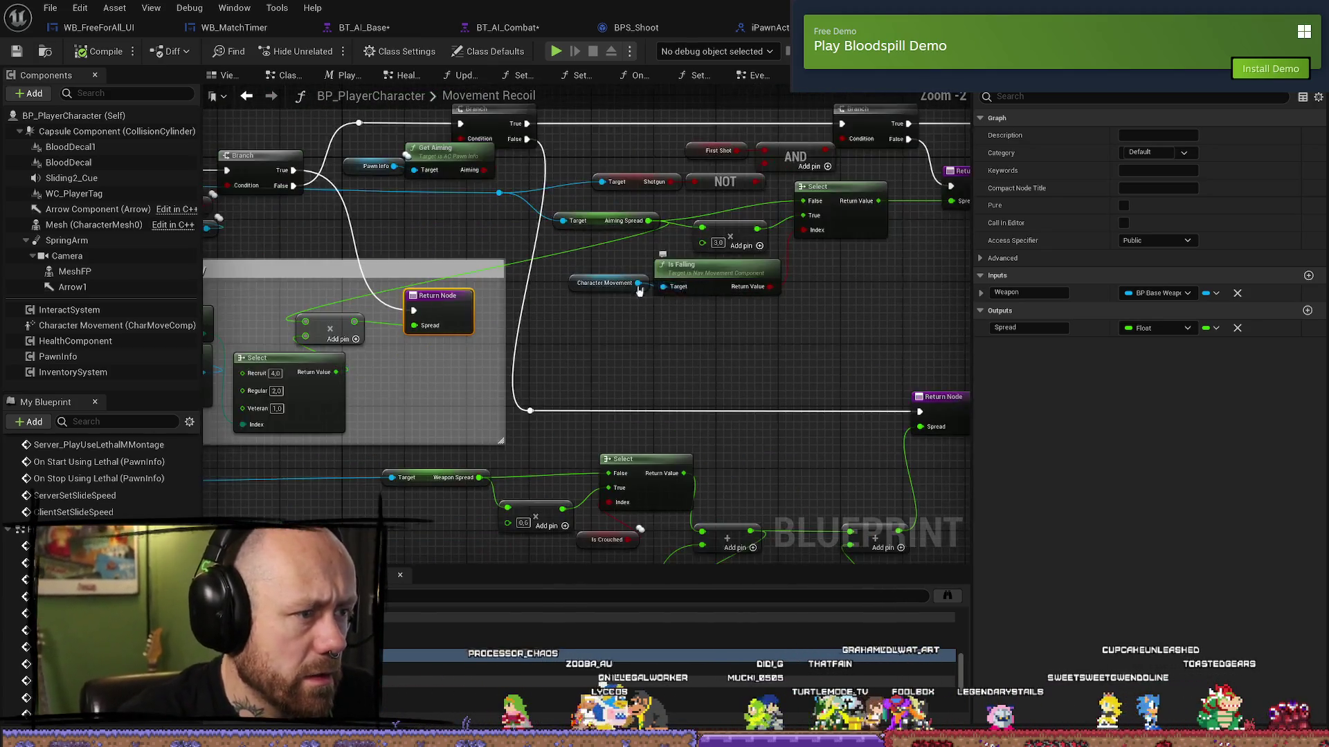
left_click_drag(639, 307, 891, 350)
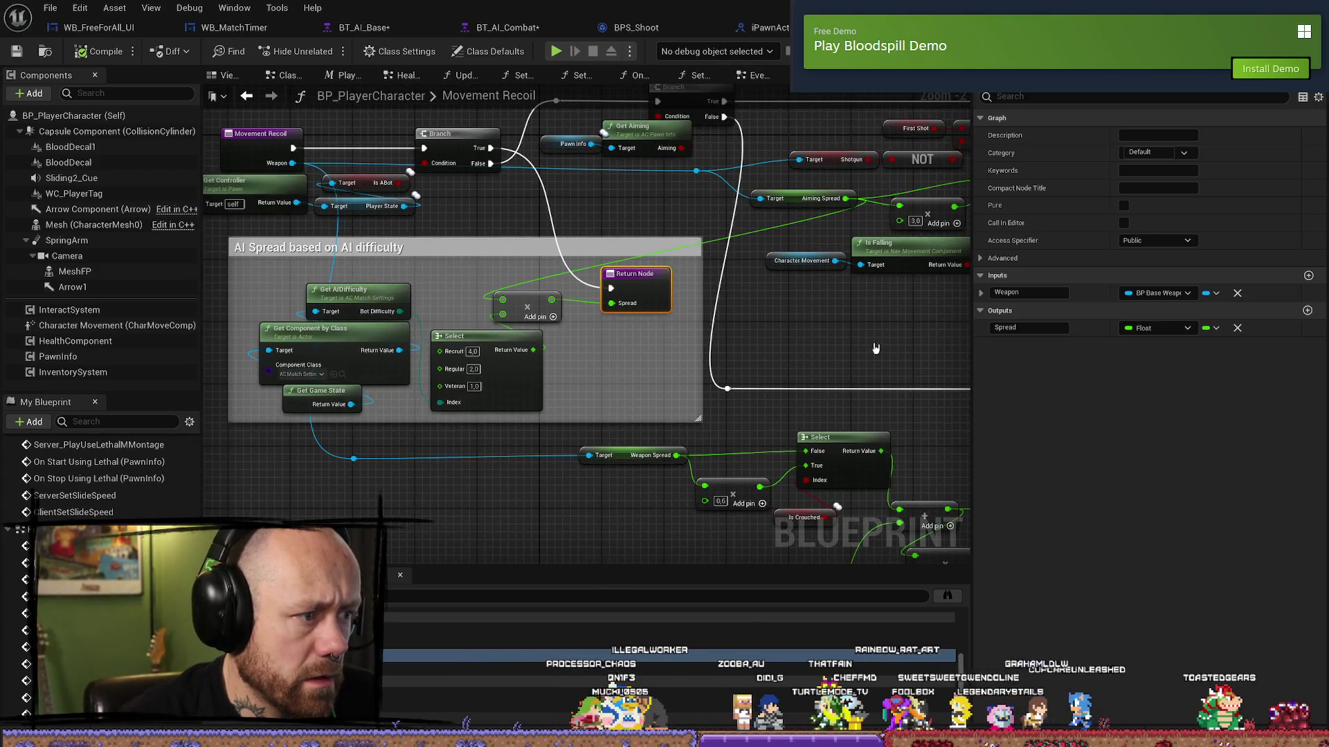
left_click(796, 202)
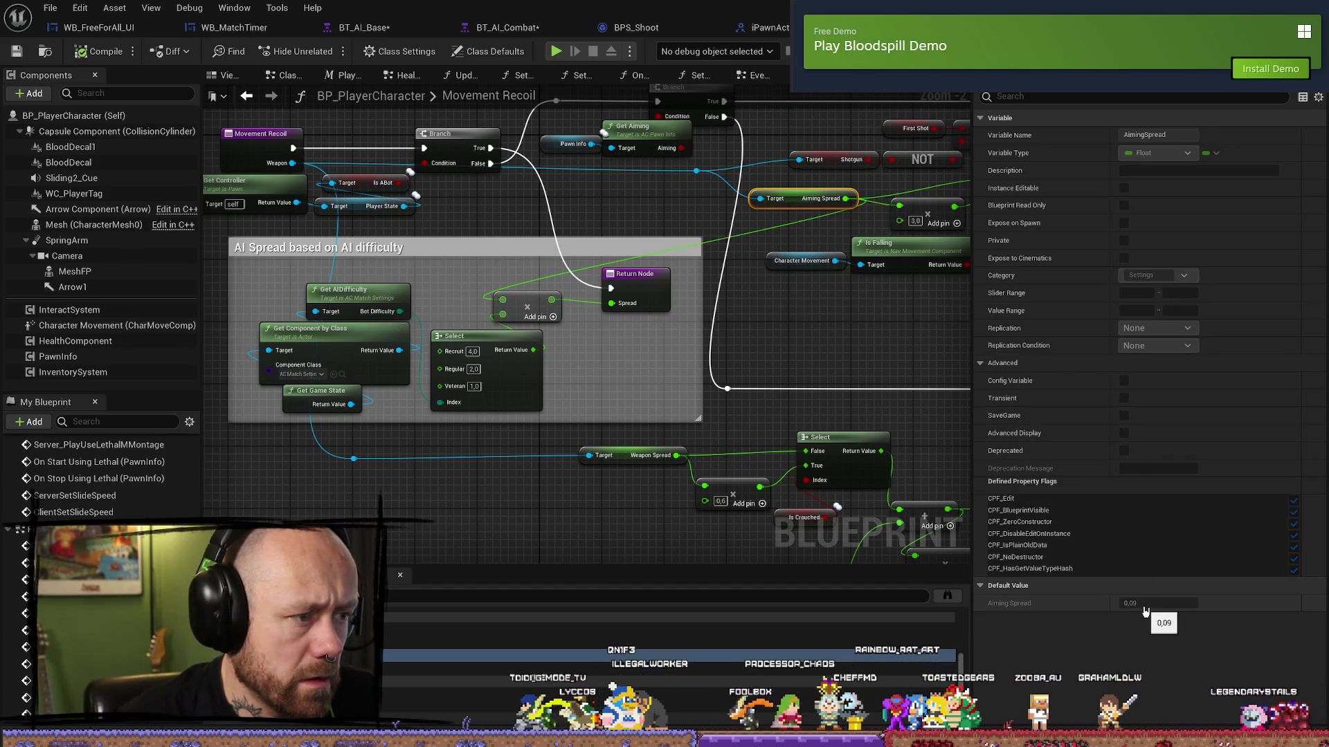
left_click_drag(627, 360, 787, 318)
scroll(589, 343, "up", 1)
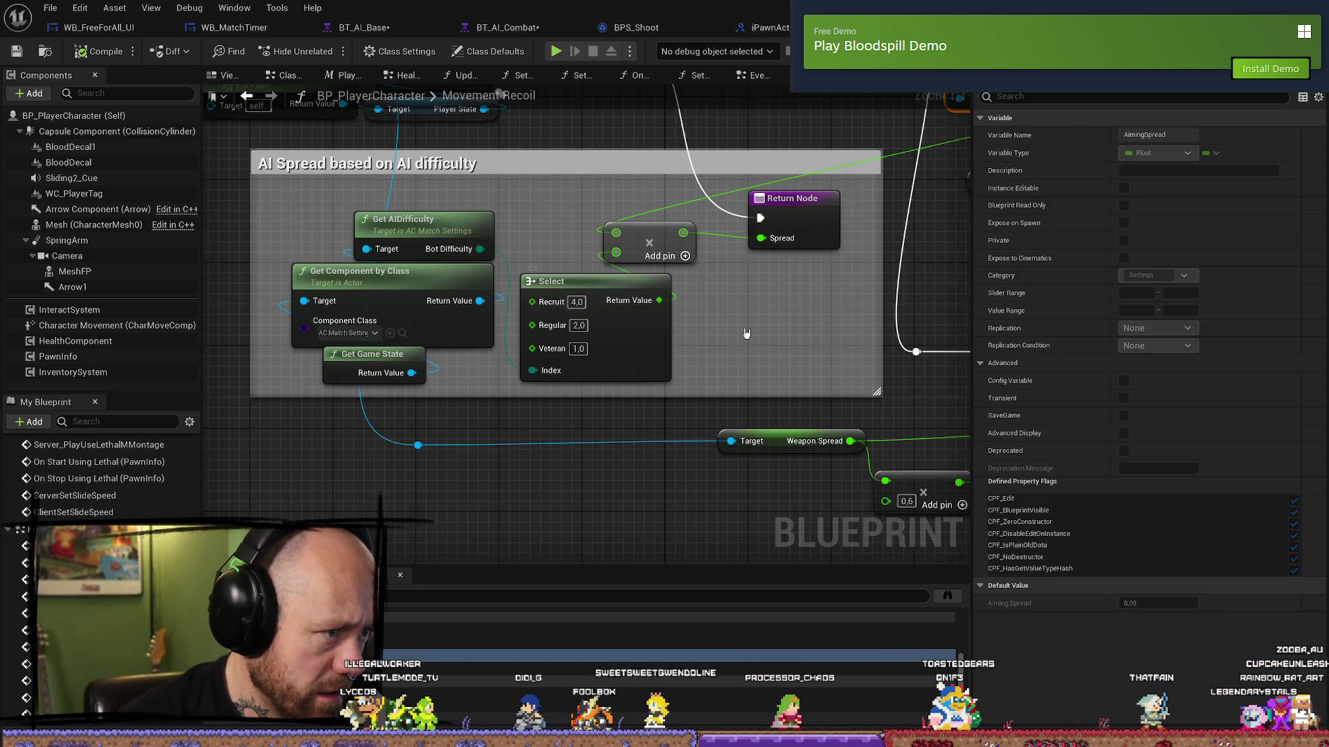
left_click_drag(821, 344, 761, 347)
left_click_drag(683, 304, 498, 342)
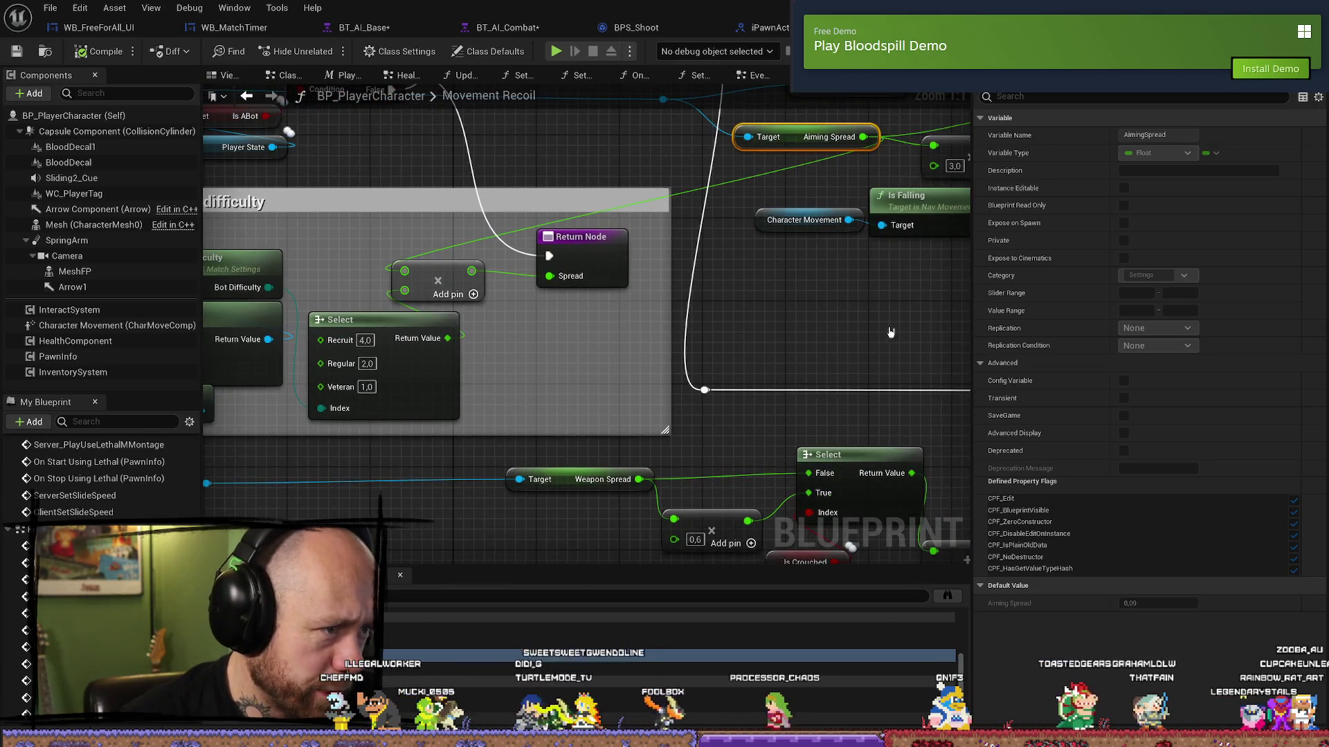
left_click_drag(840, 333, 722, 335)
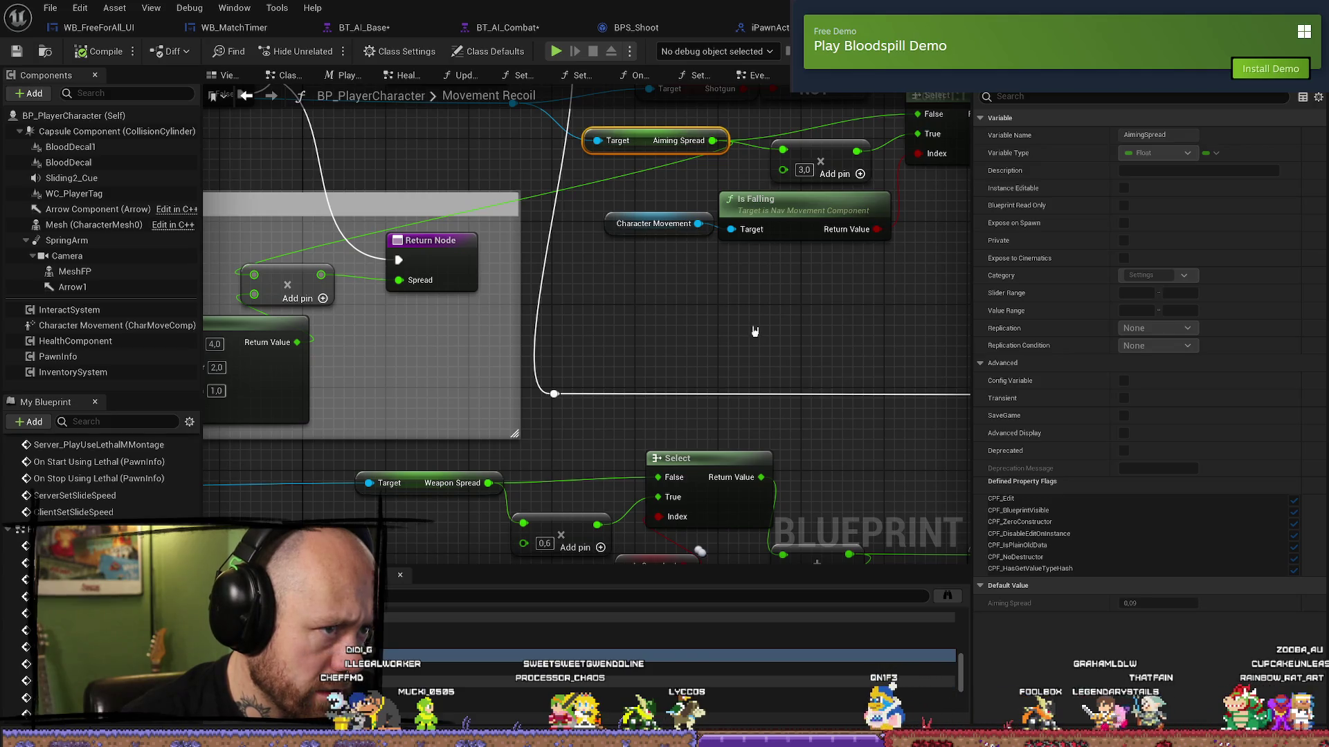
scroll(776, 330, "down", 2)
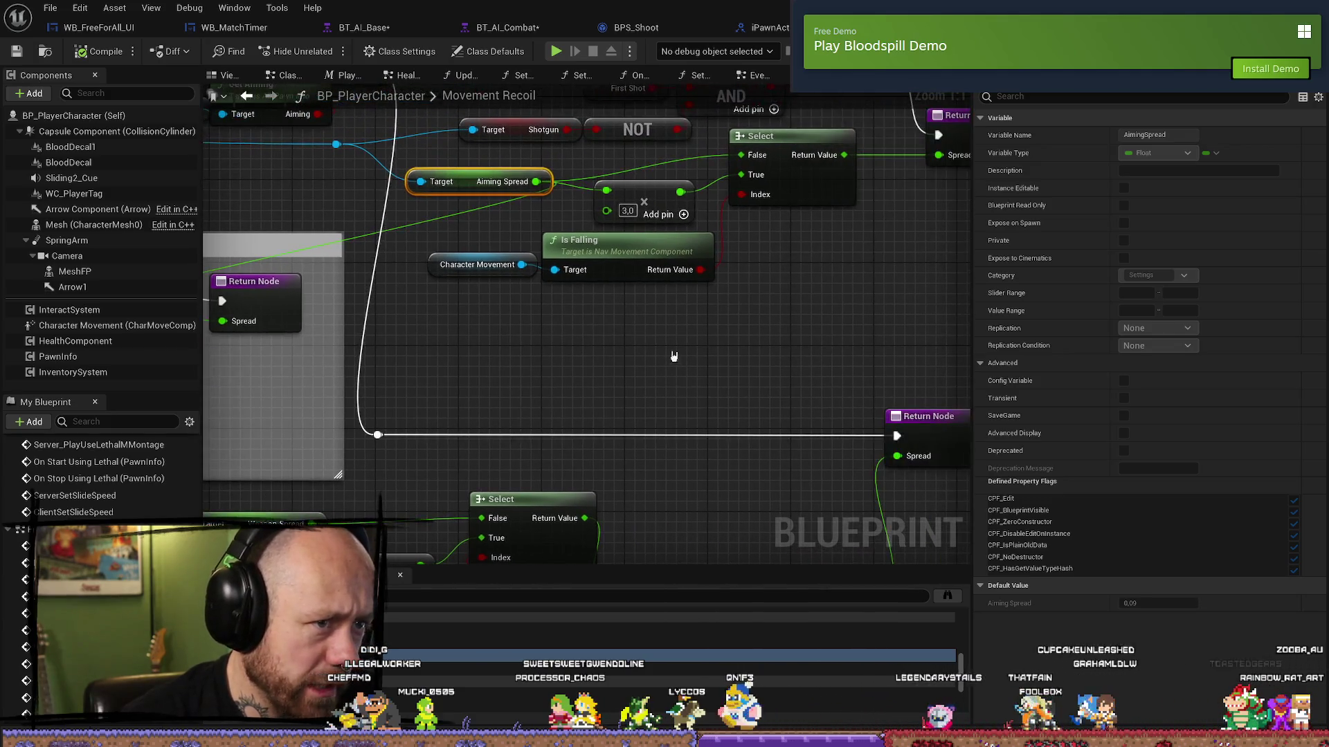
scroll(705, 352, "up", 2)
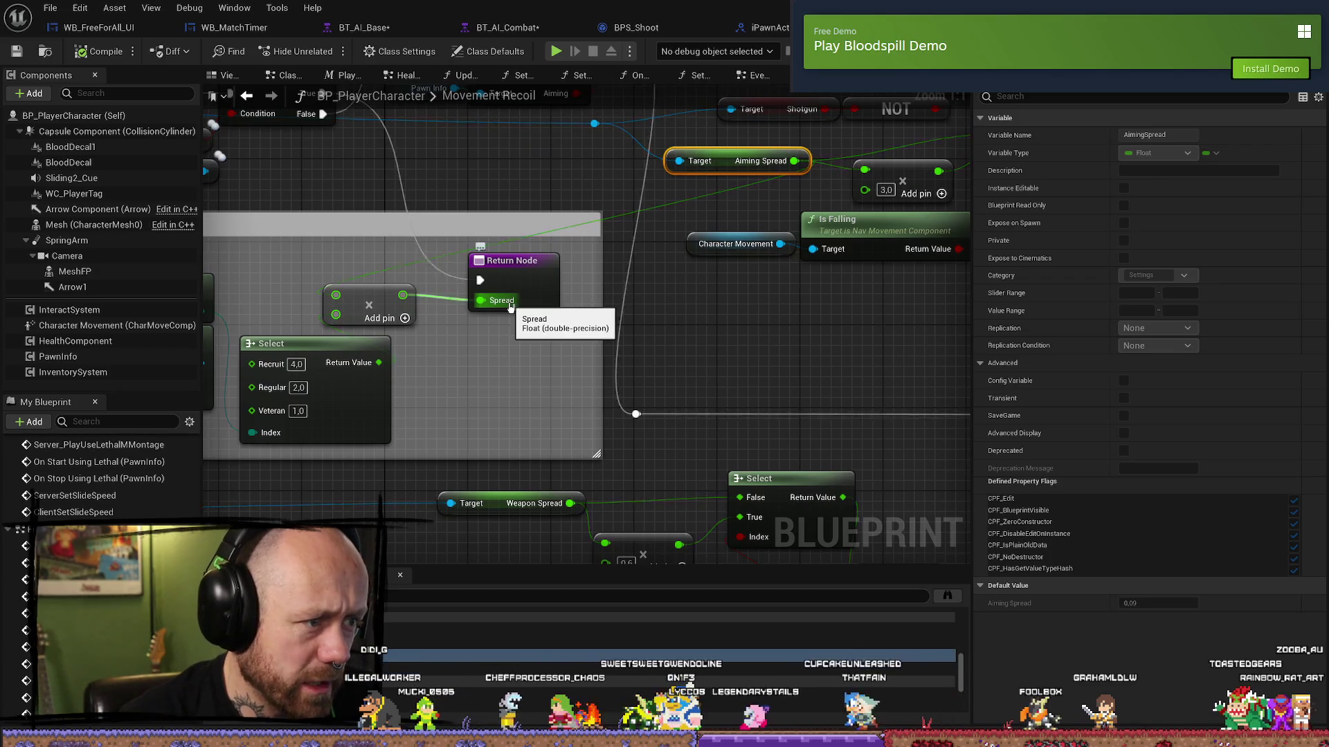
left_click(499, 271)
mouse_move(499, 271)
left_mouse_down()
mouse_move(866, 297)
mouse_move(875, 347)
mouse_move(757, 307)
left_mouse_up()
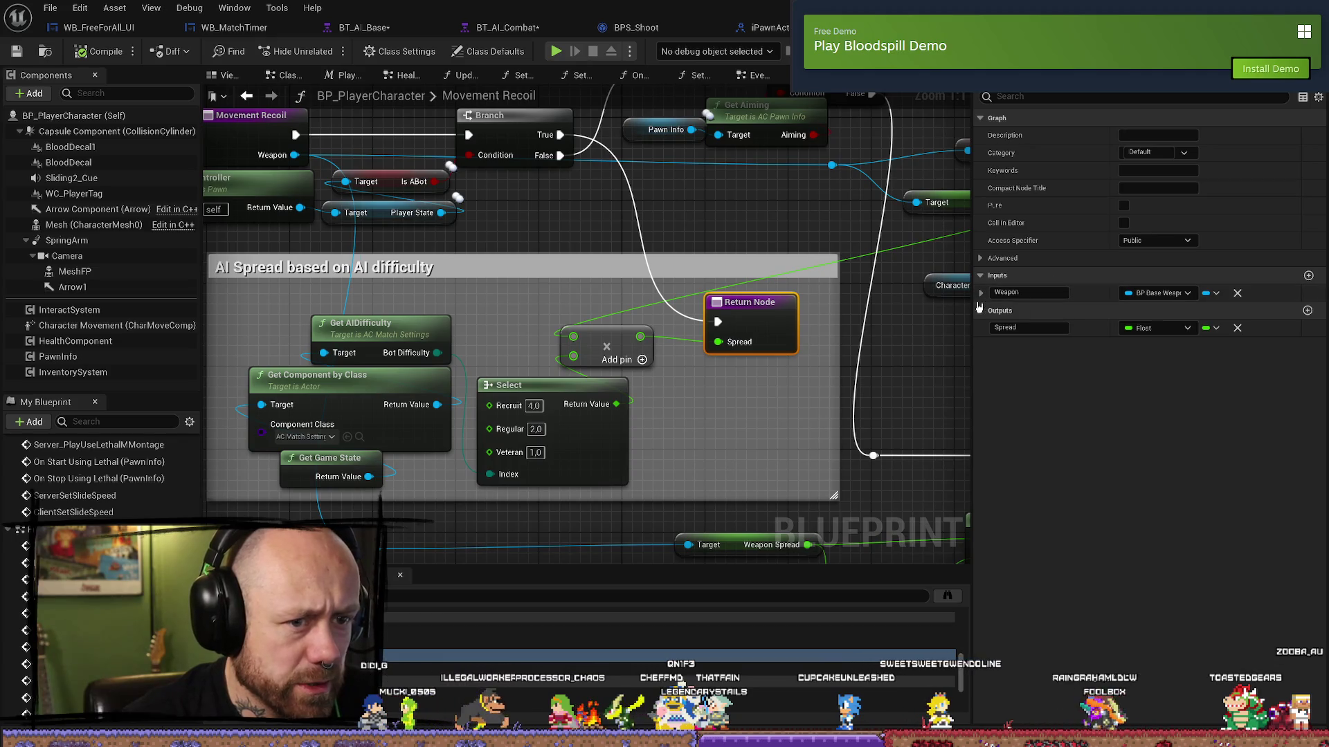
left_click(982, 295)
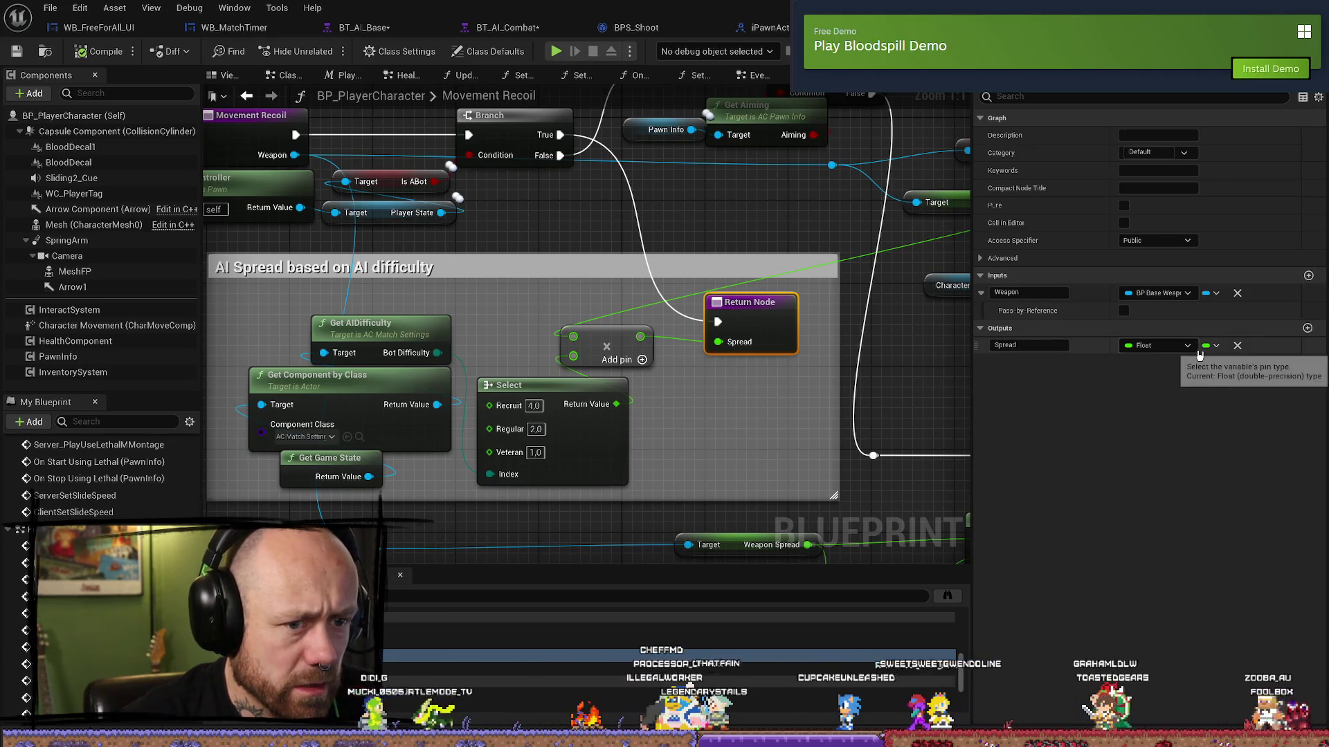
mouse_move(681, 400)
left_mouse_down()
mouse_move(658, 380)
mouse_move(475, 362)
mouse_move(706, 411)
left_mouse_up()
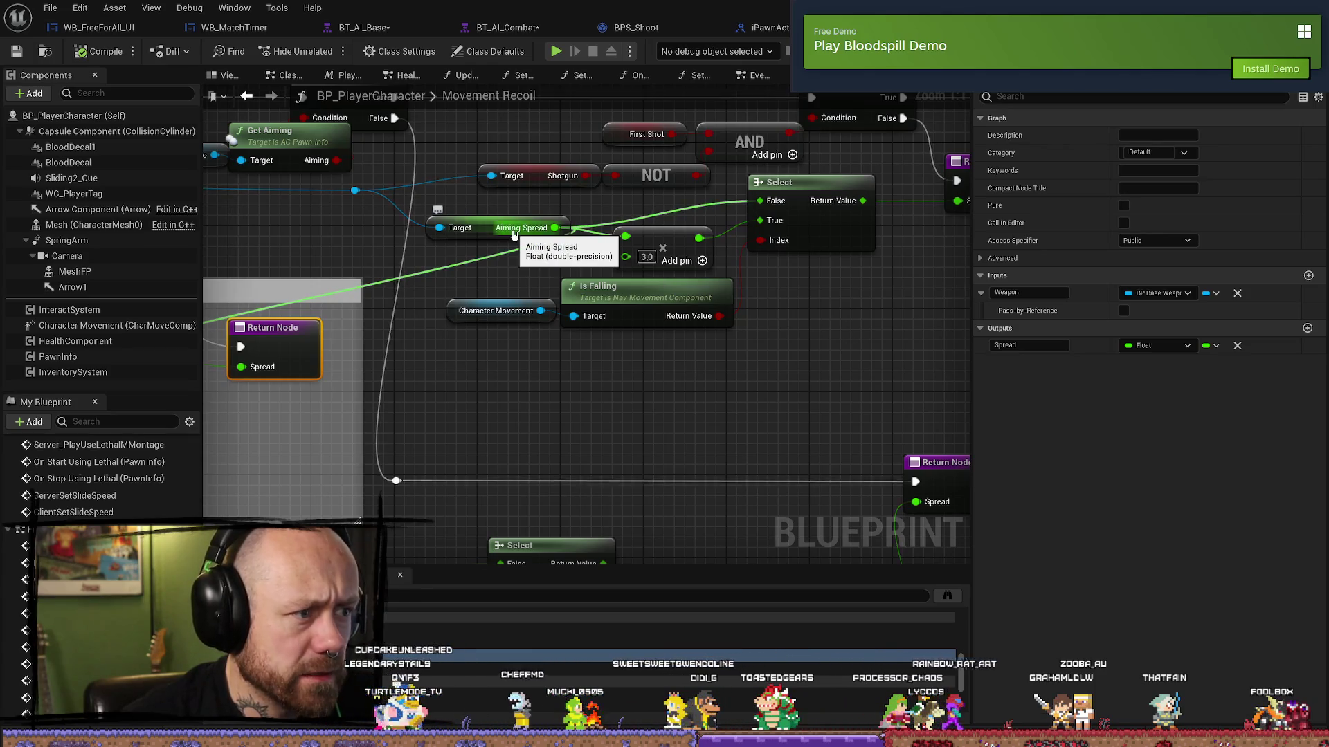
left_click(478, 226)
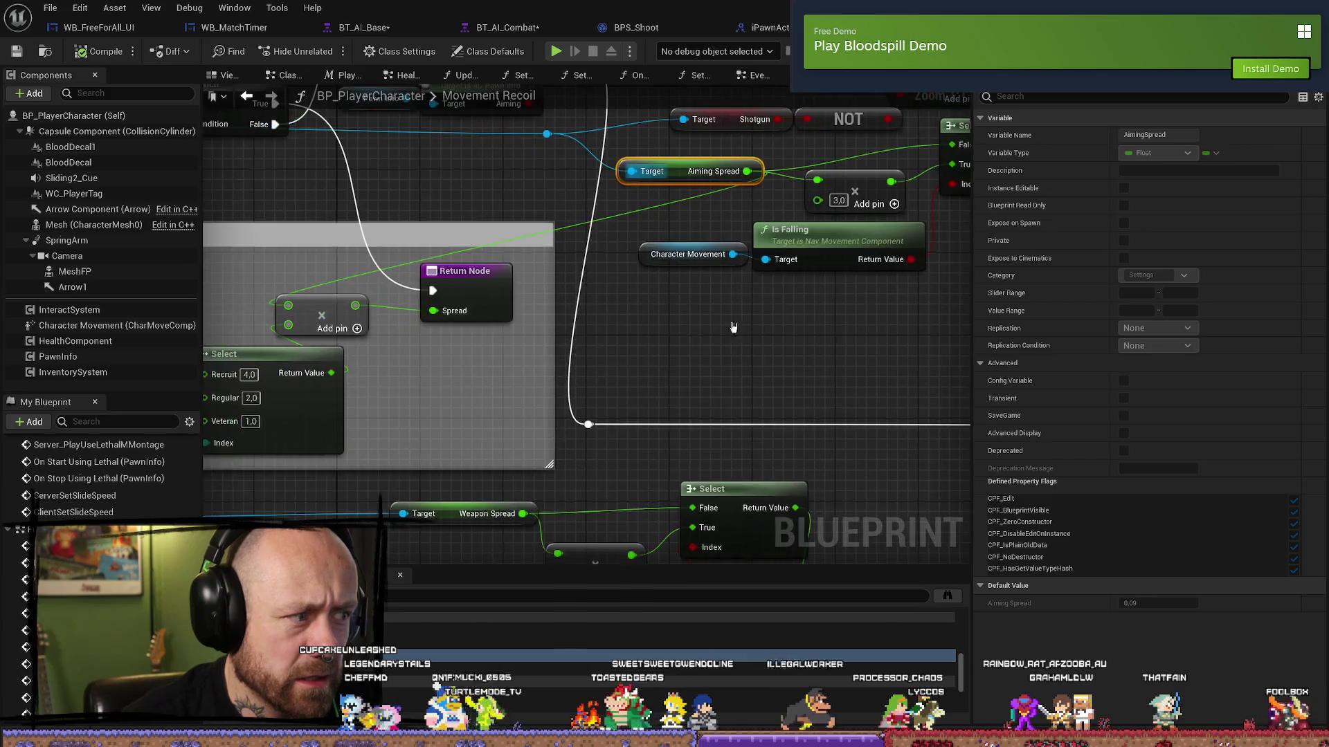
left_click(479, 316)
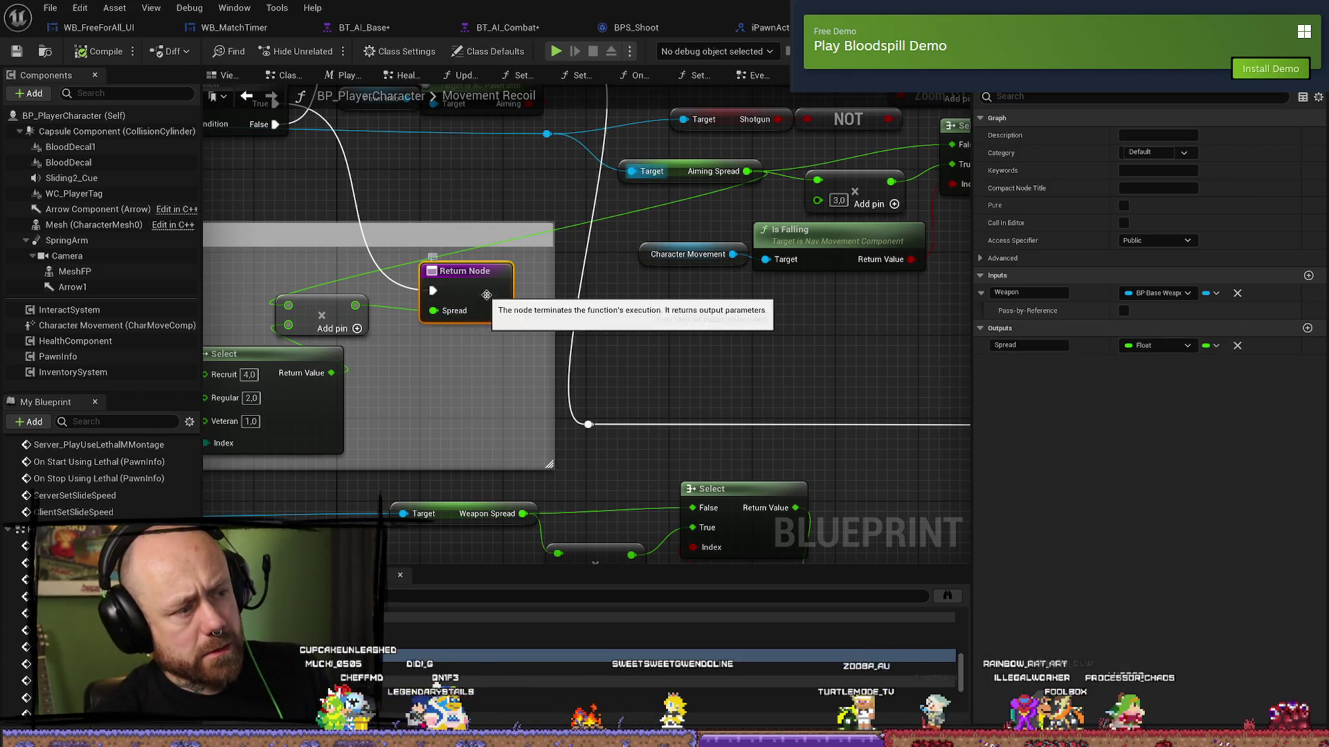
- Find the return node's references, visit Calculate Movement Input, then go back to Movement Recoil
left_click_drag(487, 295, 679, 312)
right_click(689, 309)
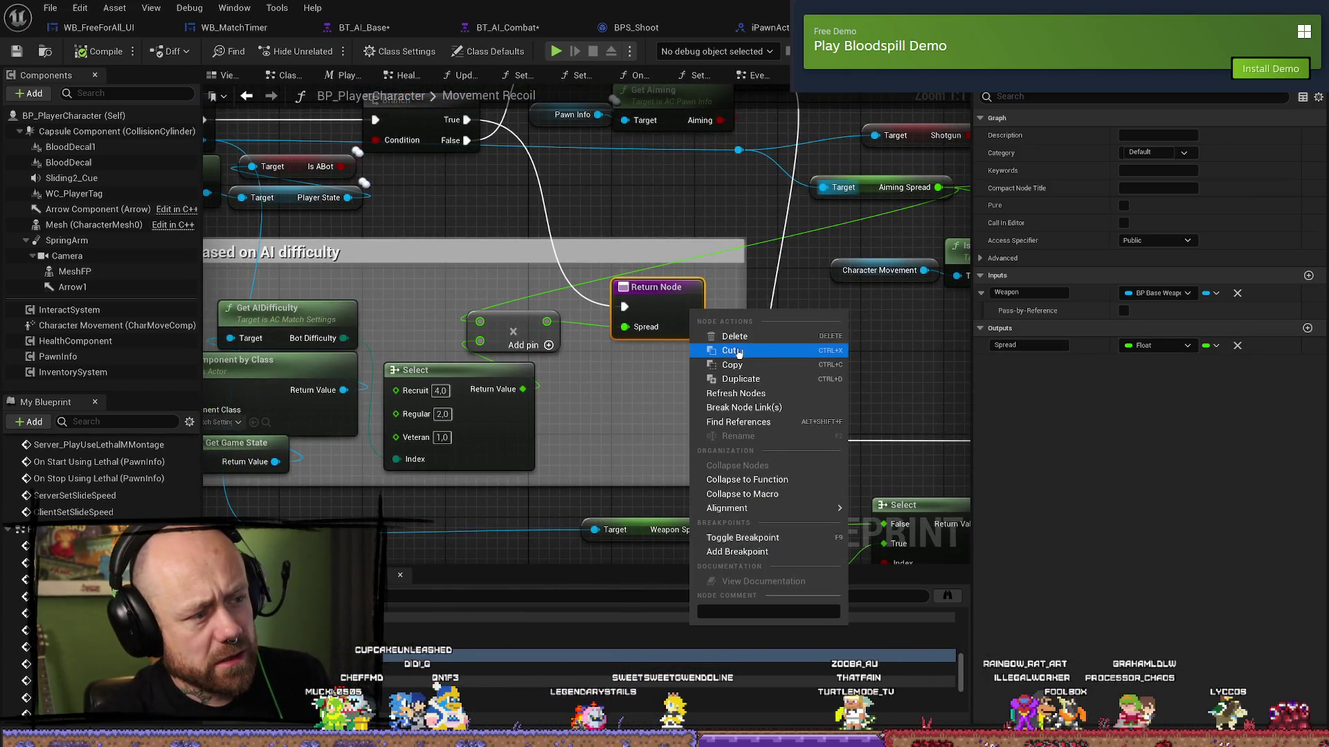
left_click(747, 422)
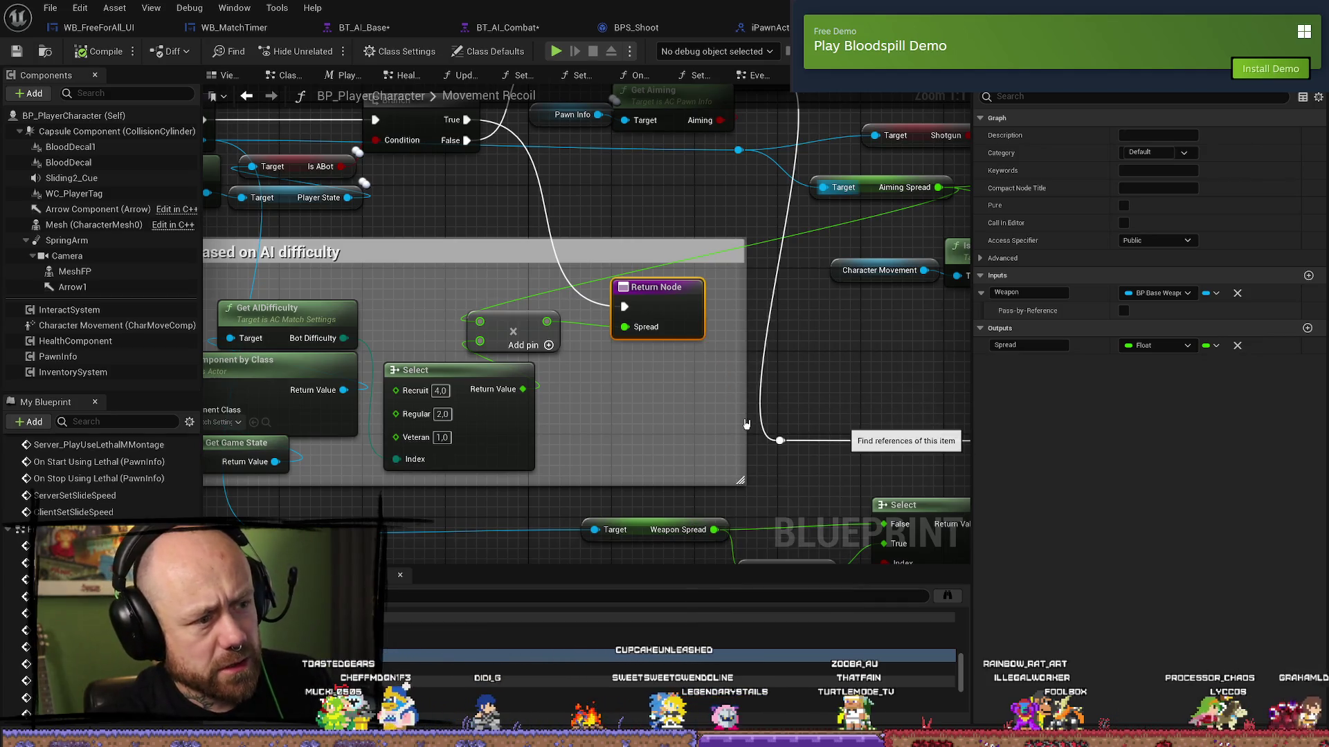
left_click(664, 617)
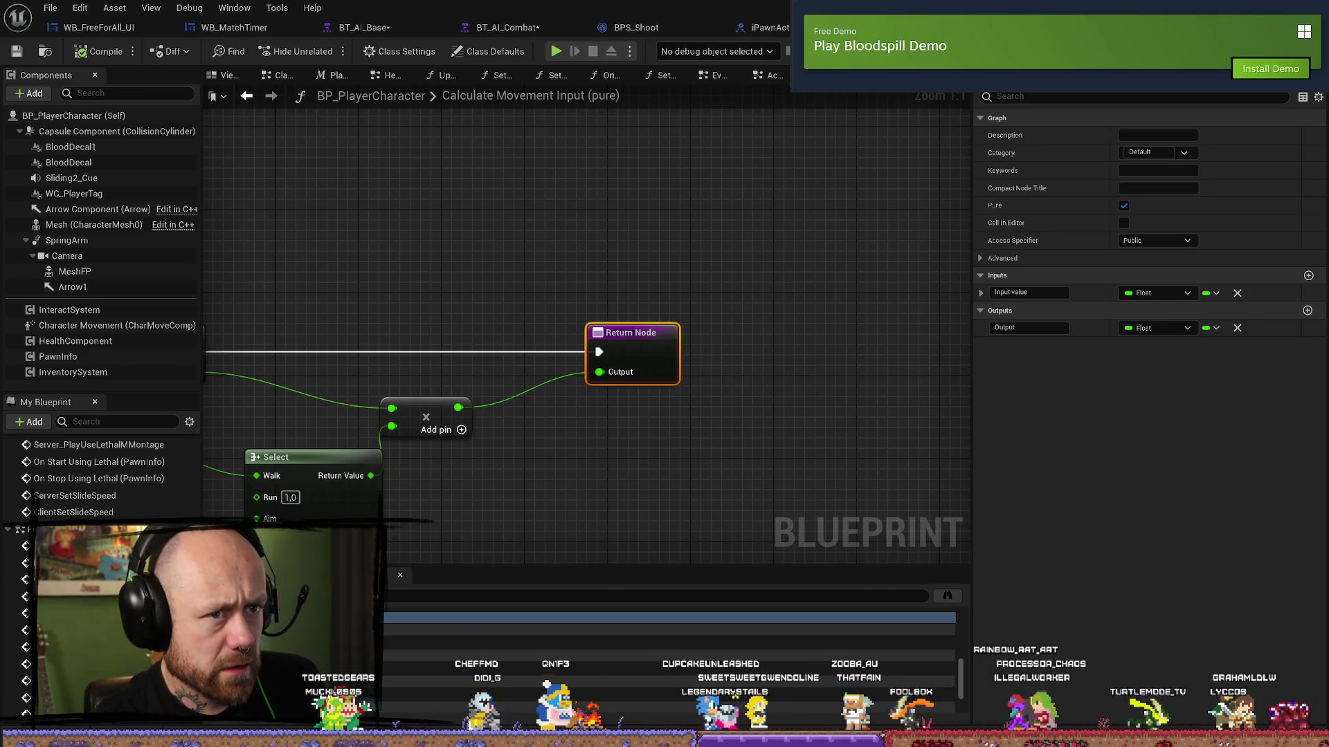
key("alt+Left")
- Bring up the Spread output pin's actions and dismiss them without choosing anything
left_click(654, 304)
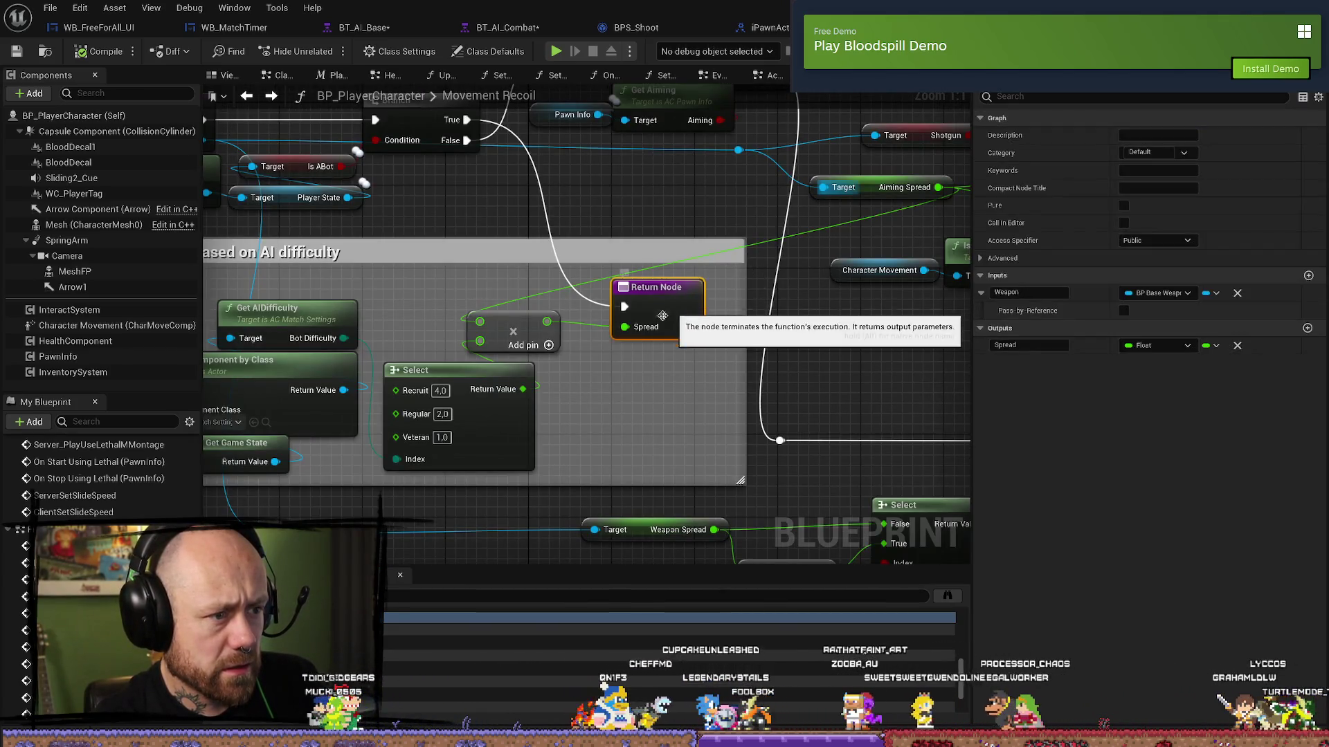
right_click(639, 330)
right_click(638, 333)
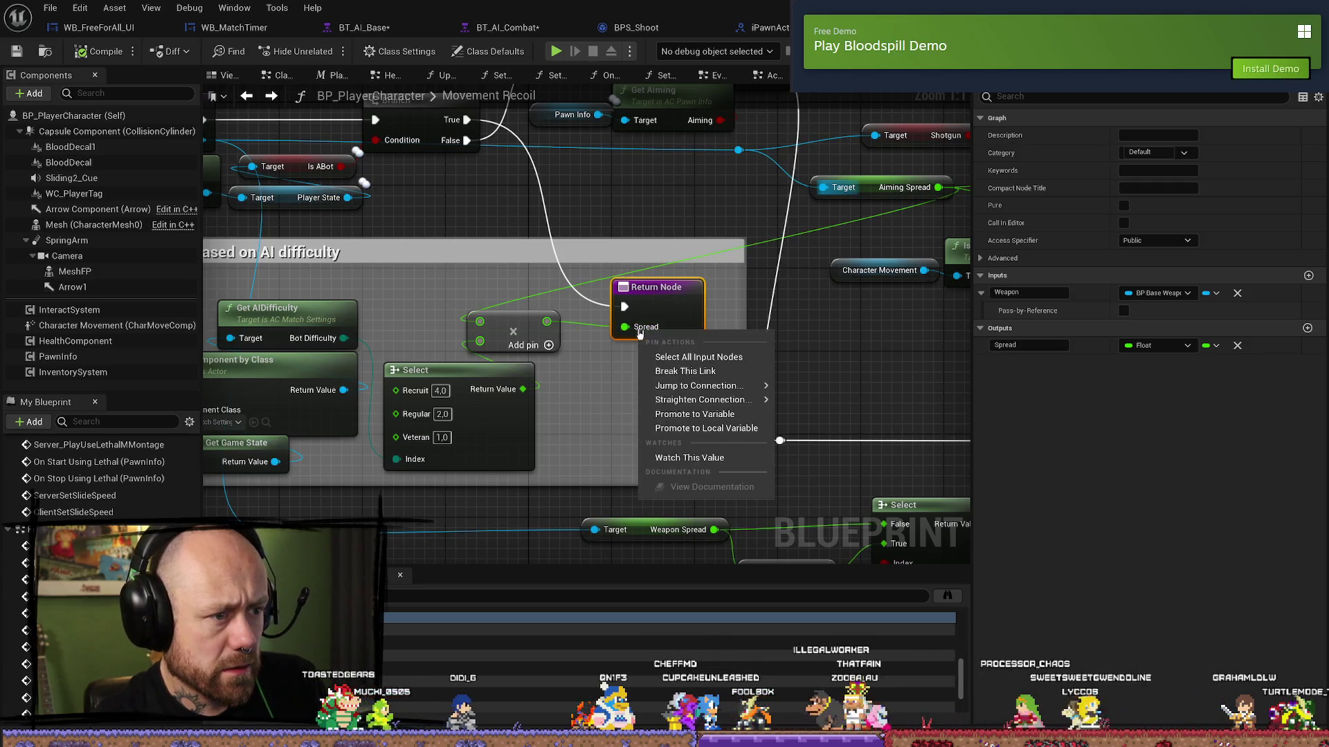
mouse_move(679, 389)
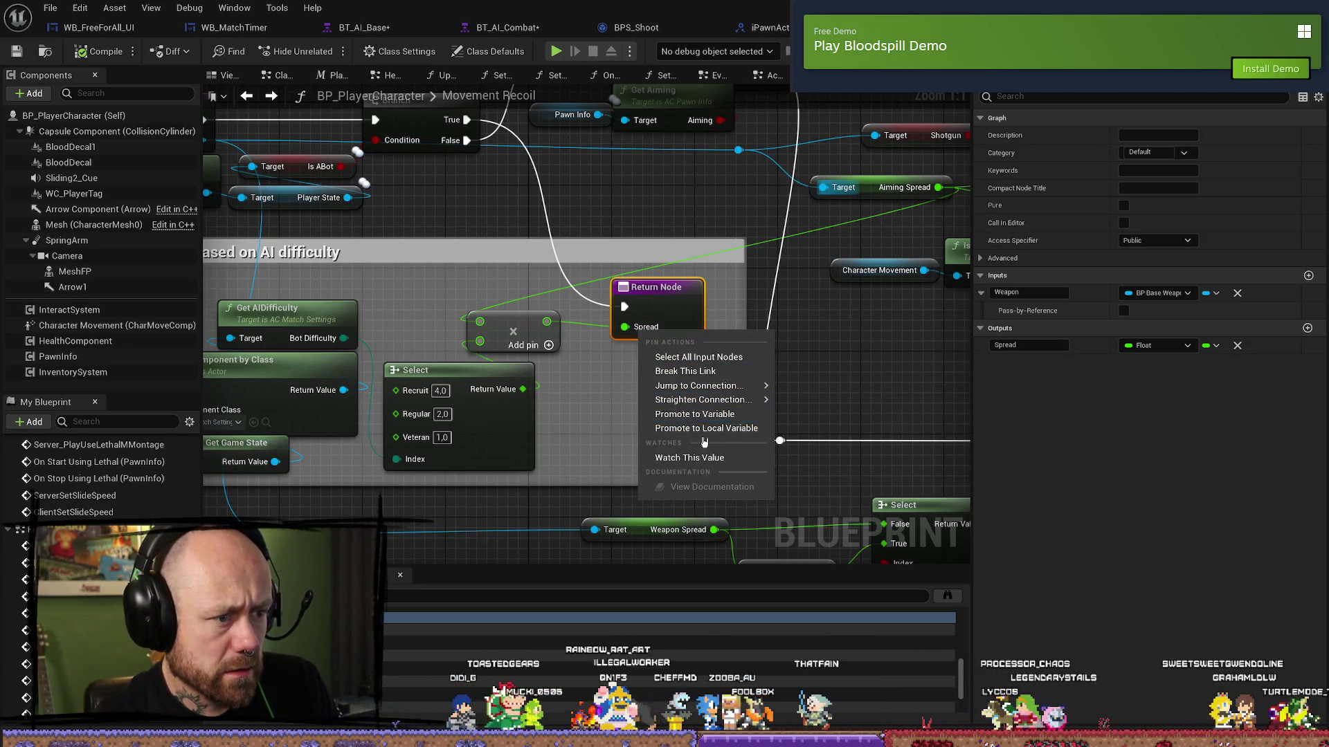
left_click(611, 422)
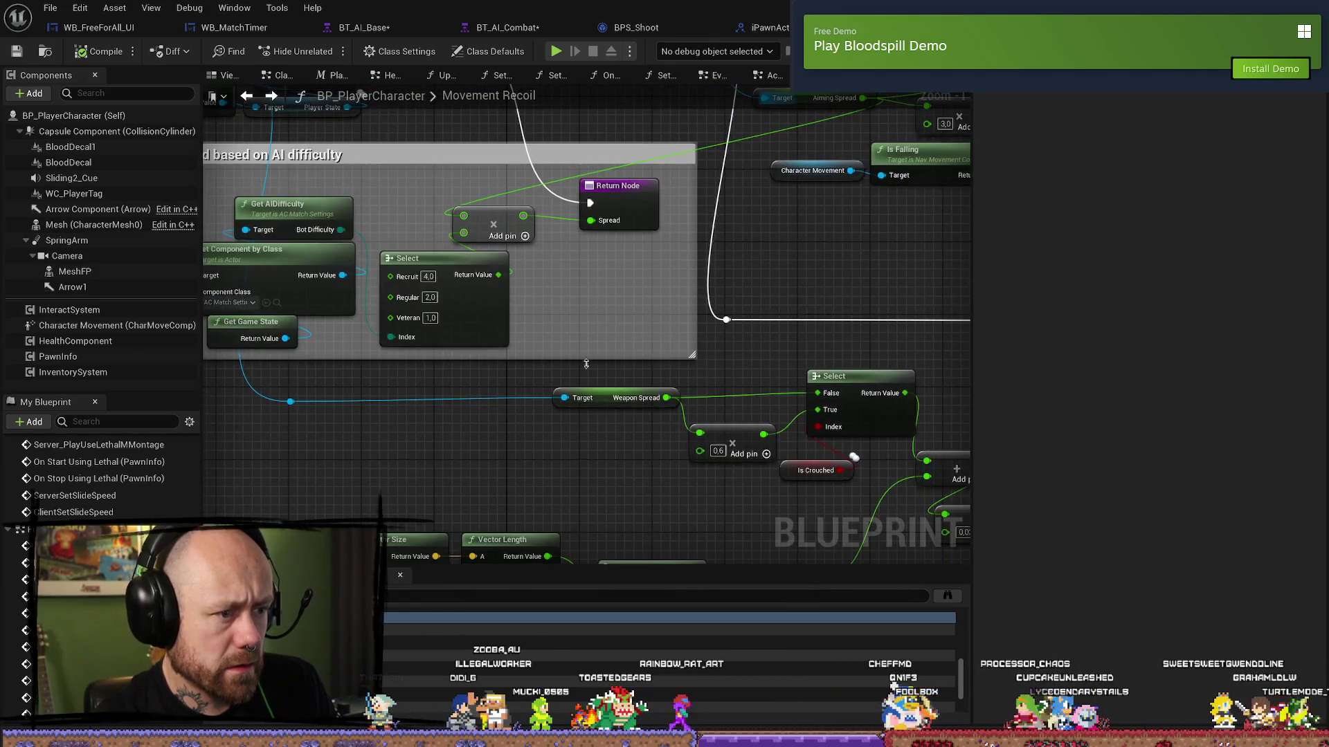
- Drag the Get Game State wire's reroute point further left, below the AI Spread comment
left_click(446, 384)
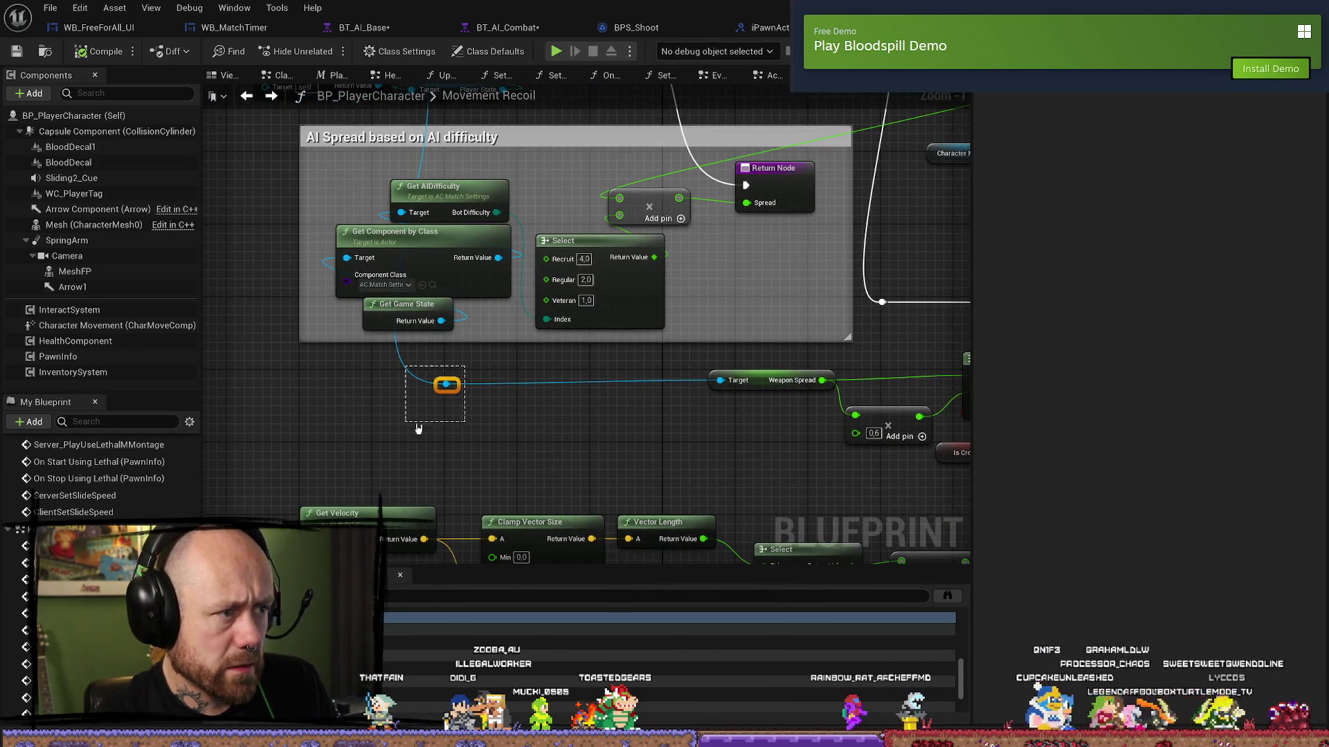
mouse_move(446, 383)
left_mouse_down()
mouse_move(532, 394)
mouse_move(258, 386)
left_mouse_up()
mouse_move(717, 454)
left_mouse_down()
mouse_move(816, 339)
mouse_move(831, 473)
mouse_move(816, 435)
mouse_move(739, 386)
left_mouse_up()
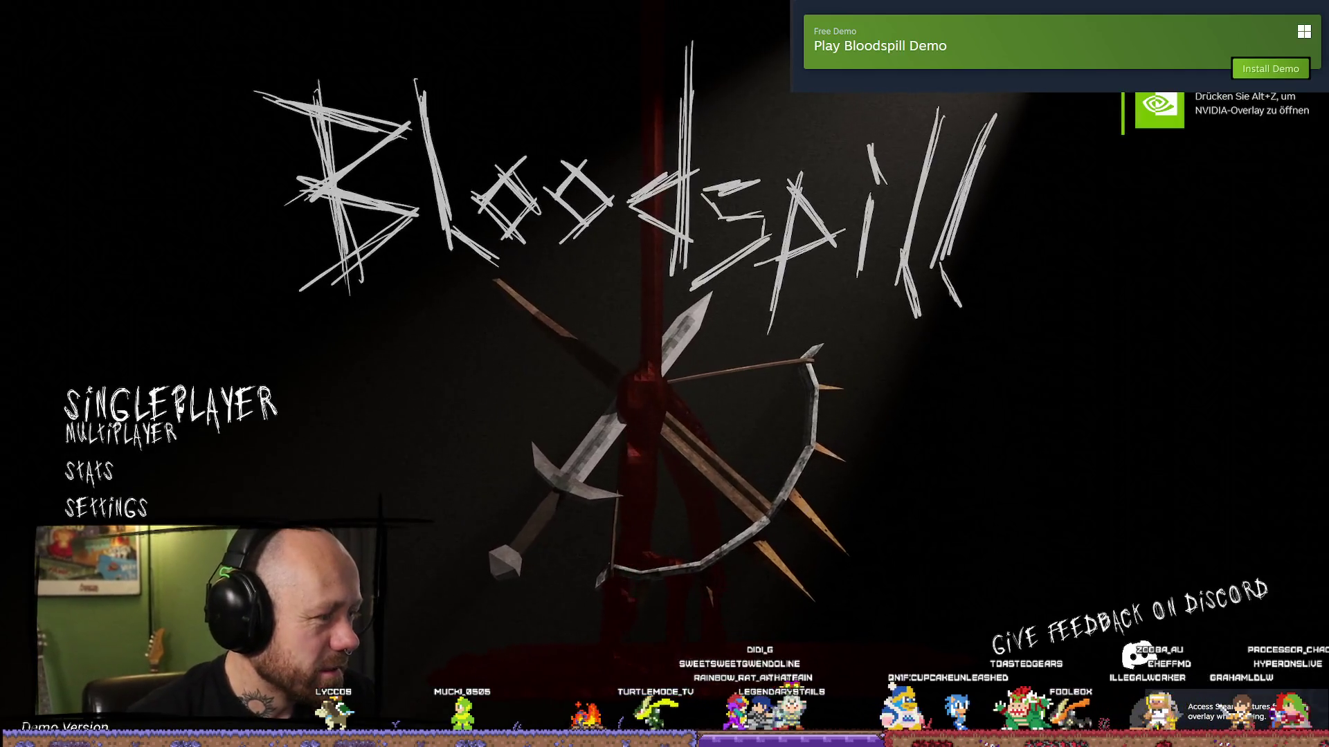
- Browse the Multiplayer Create Game settings and Server List, then return to the main menu
left_click(104, 431)
key("Down")
key("Up")
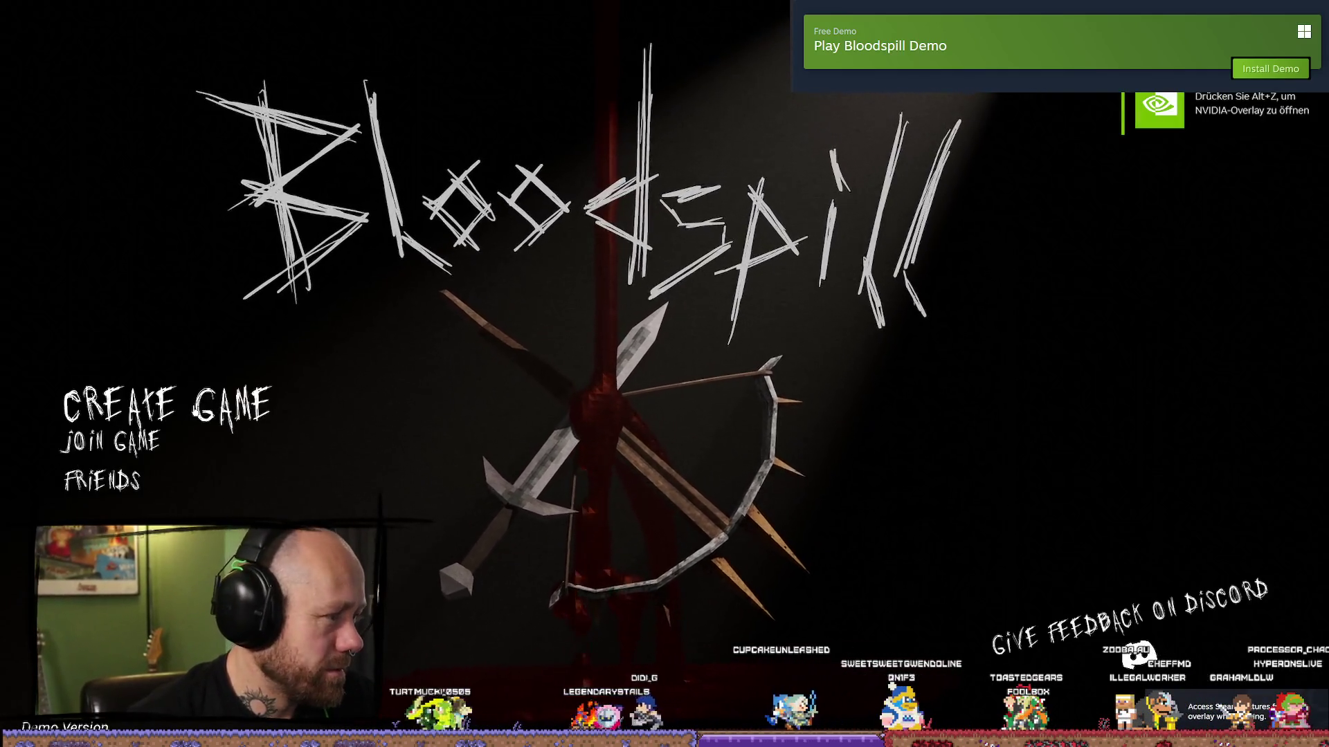
key("Return")
key("Escape")
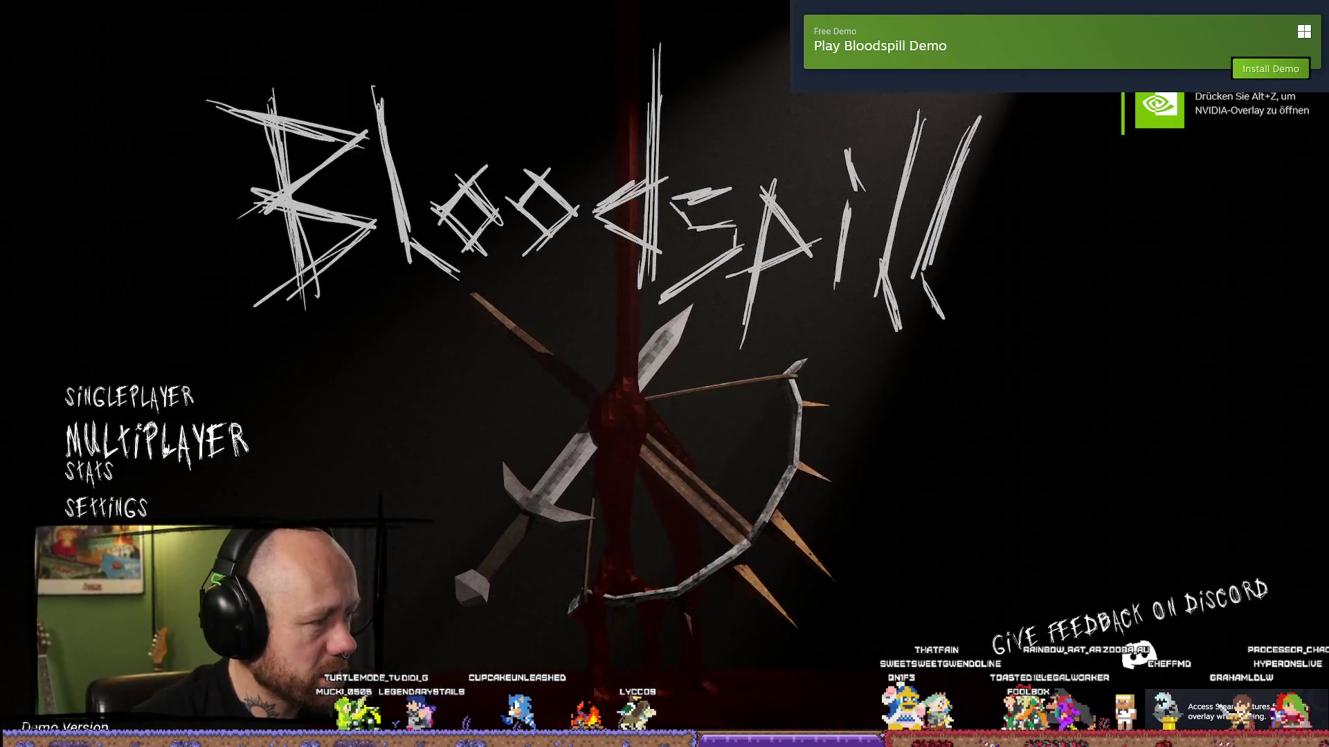
left_click(138, 427)
left_click(206, 476)
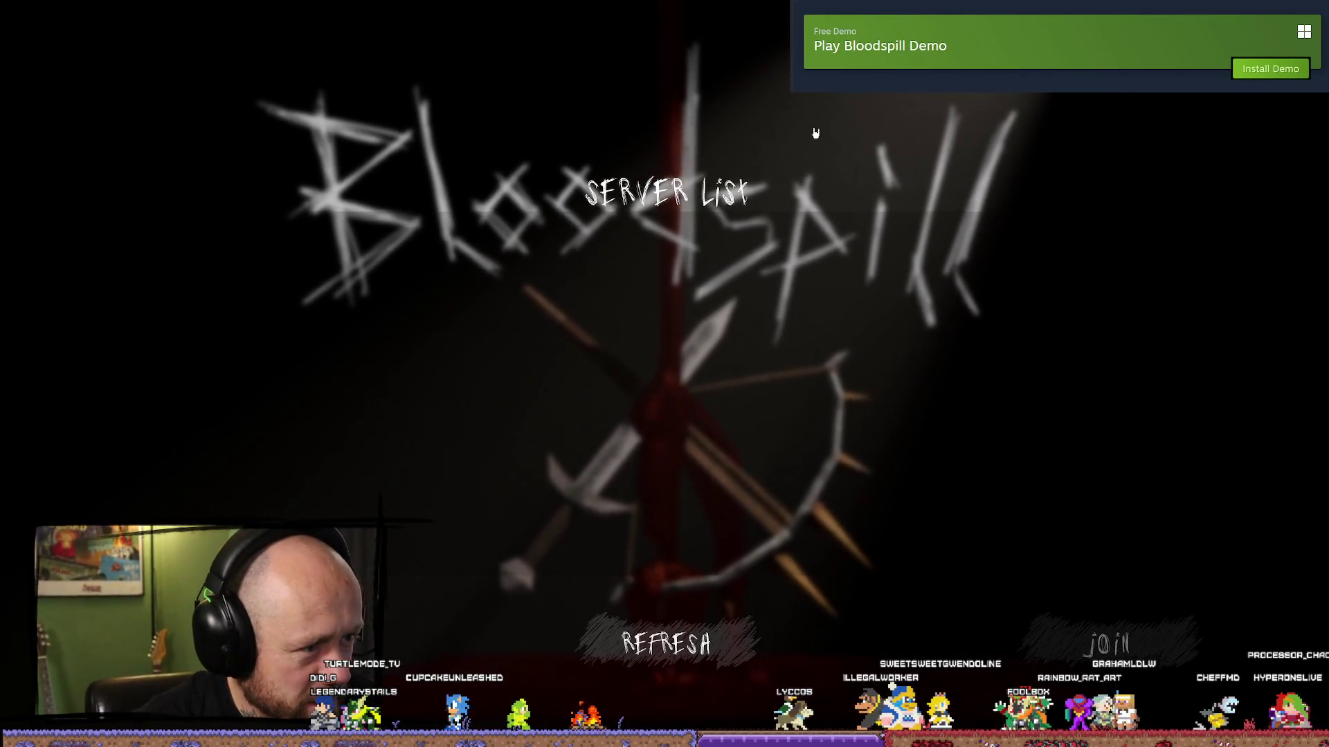
key("Escape")
- Open Multiplayer > Create Game and lower the Number of Bots to 0
left_click(263, 435)
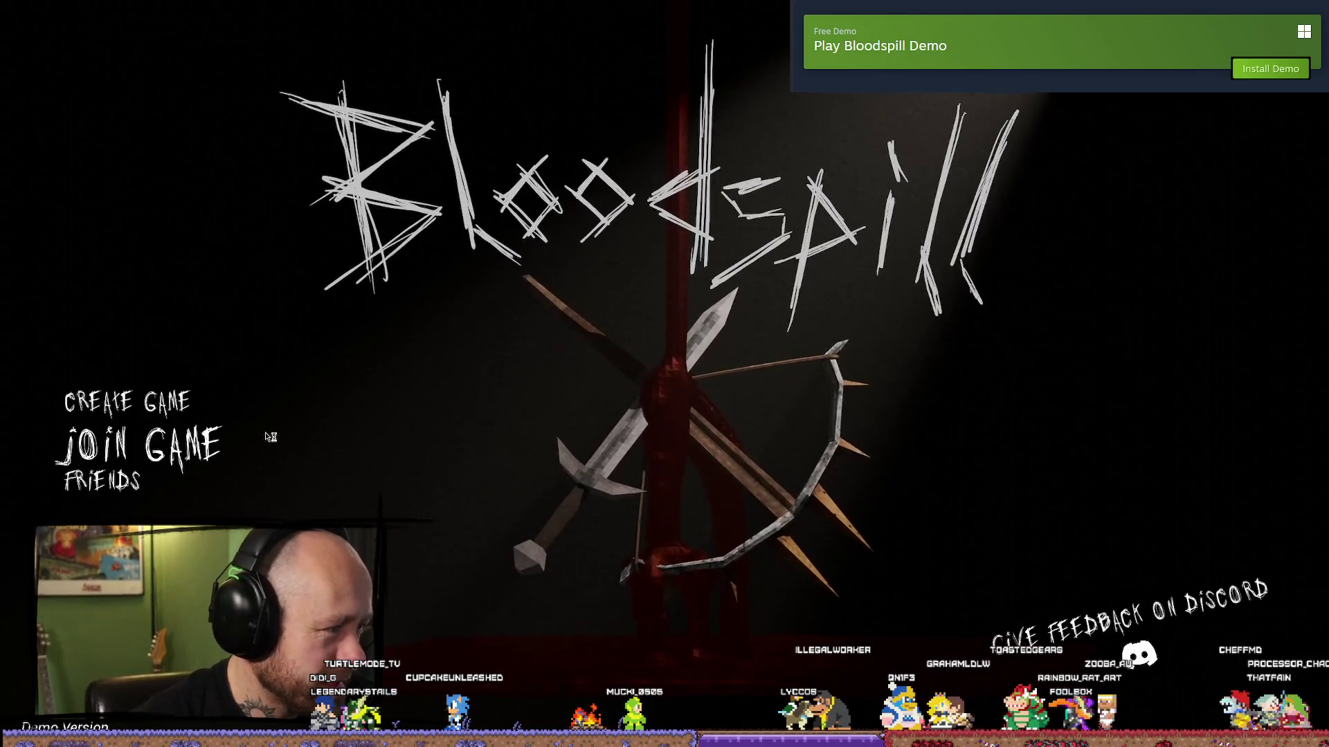
left_click(273, 394)
triple_click(1030, 400)
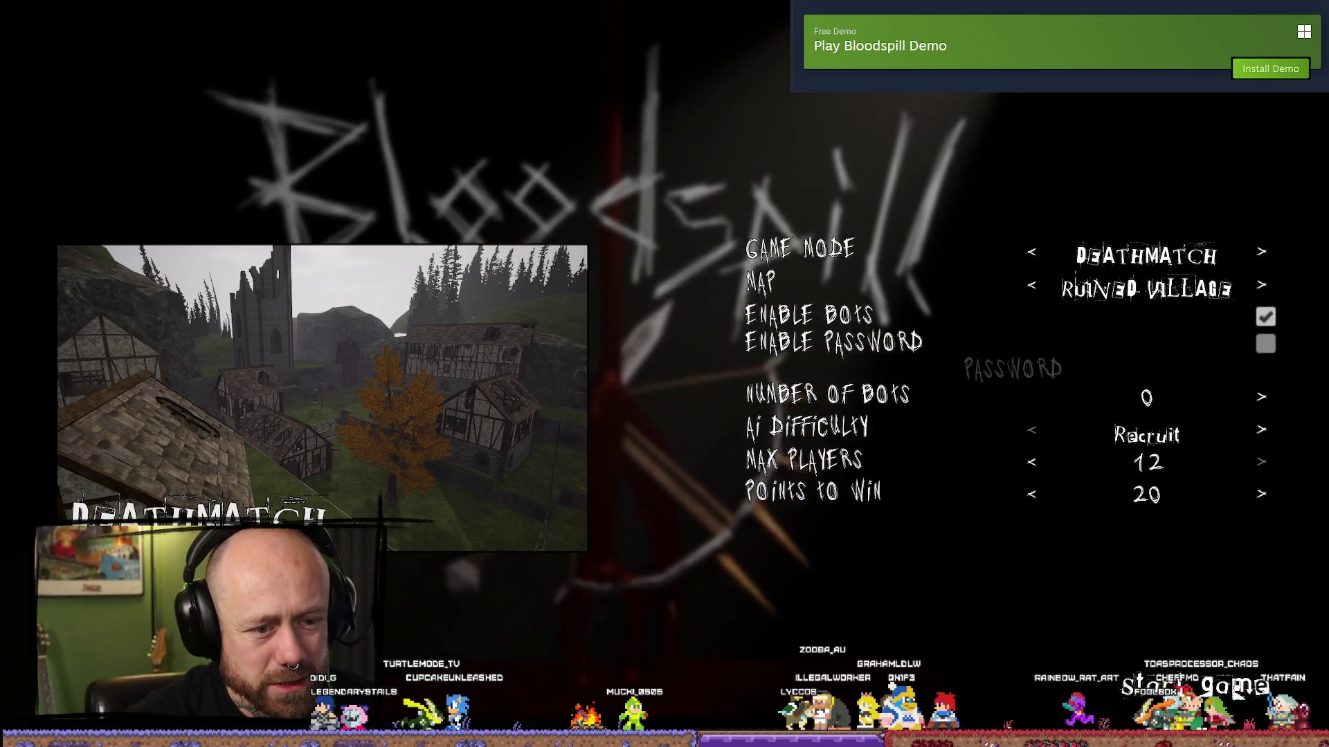
- Start the Ruined Village Deathmatch with 0 bots at Recruit difficulty
left_click(1236, 693)
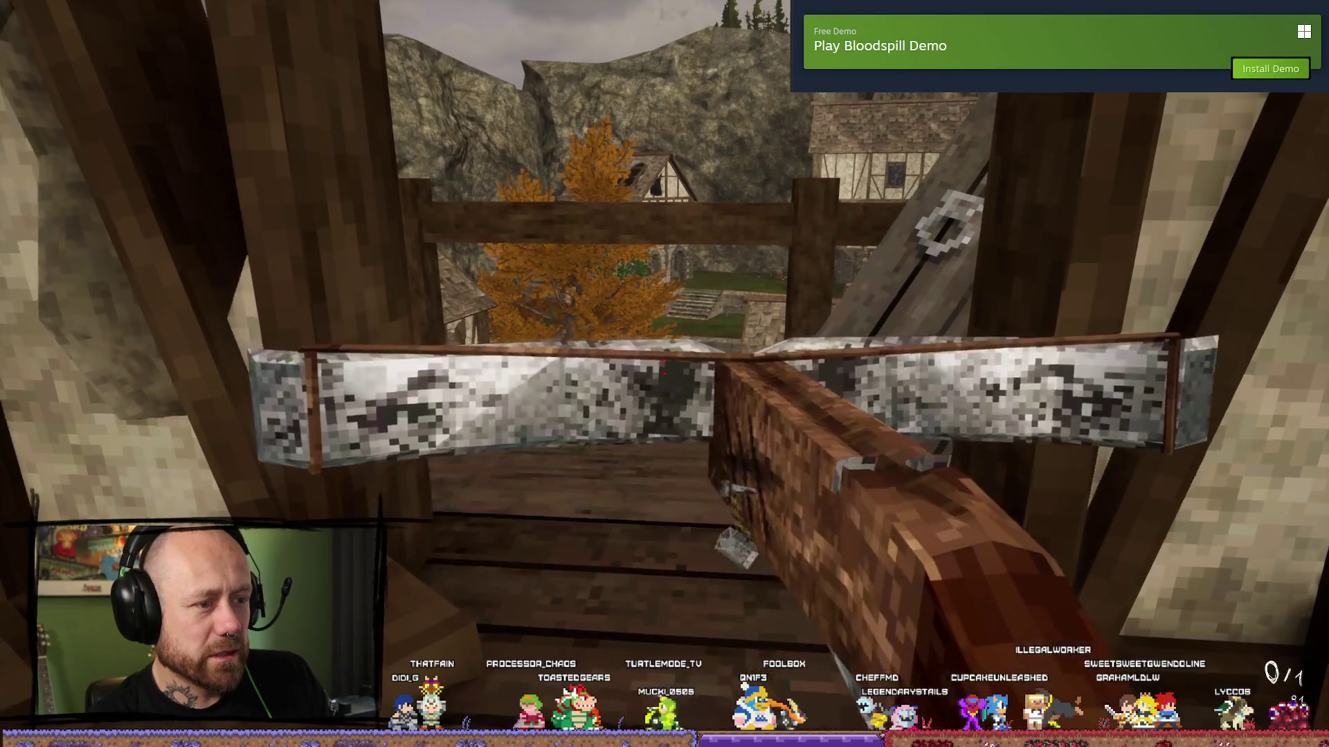
- Aim and lower the crossbow, then climb out the loft window and drop to the ground
right_click(665, 374)
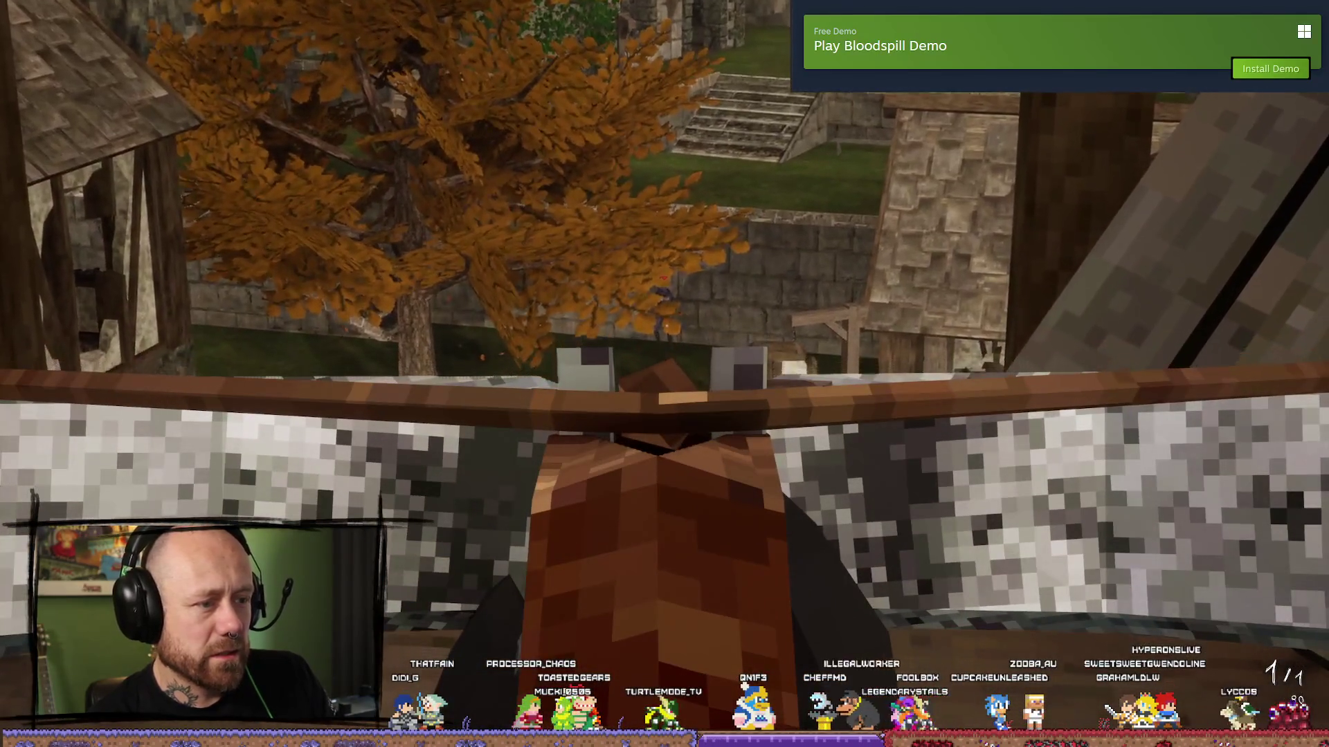
right_click(664, 373)
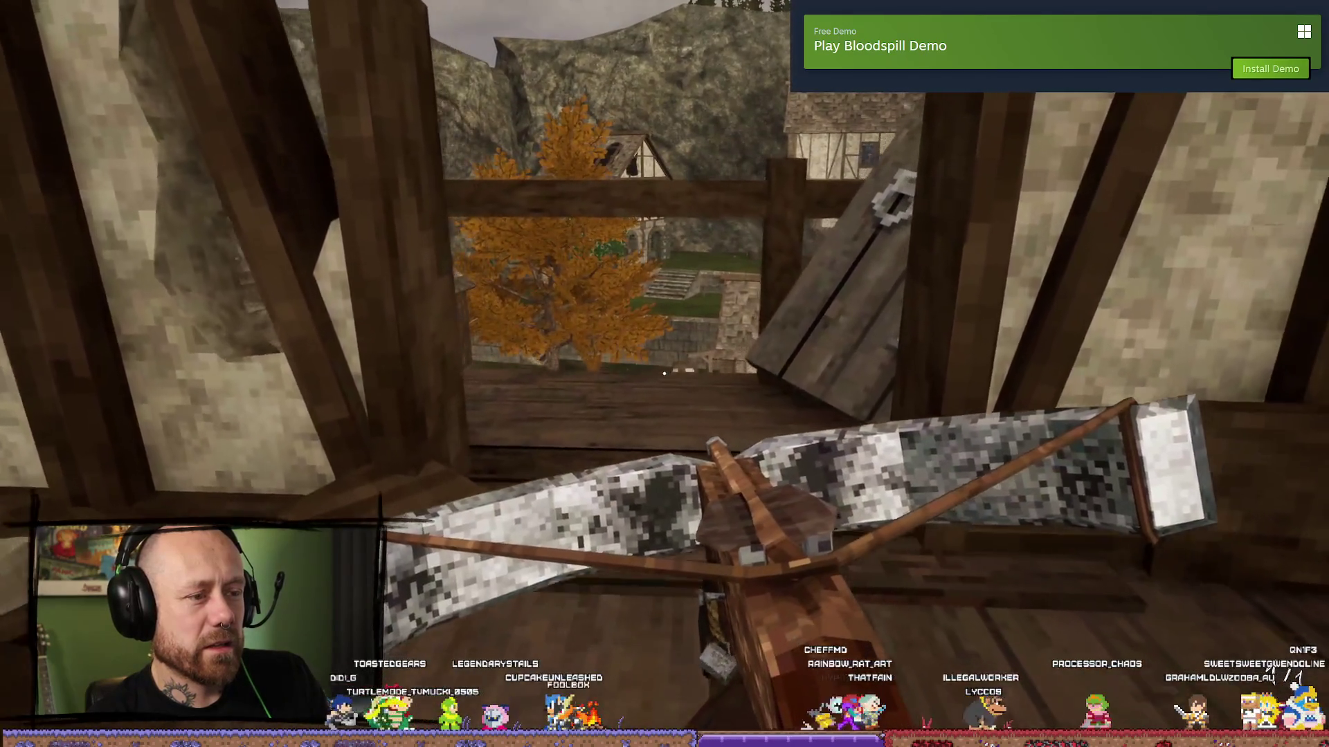
key("w")
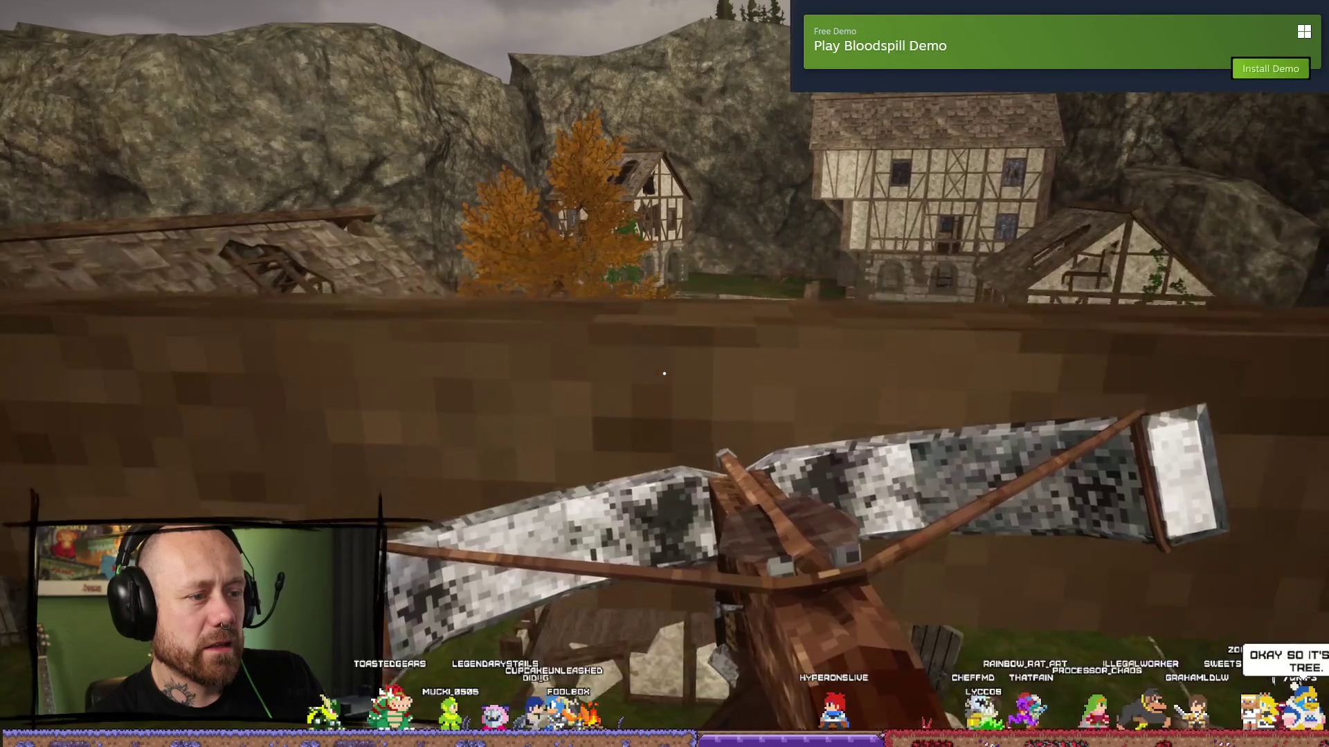
key("s")
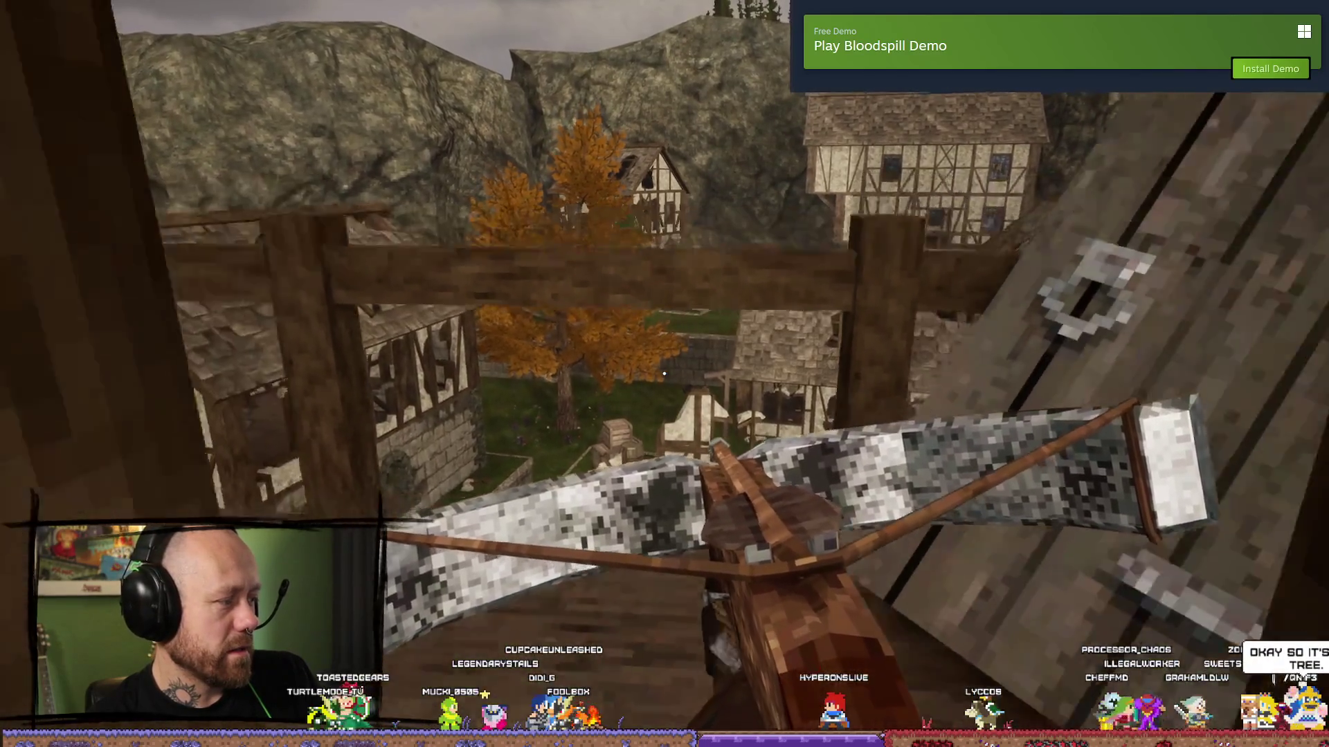
key("w")
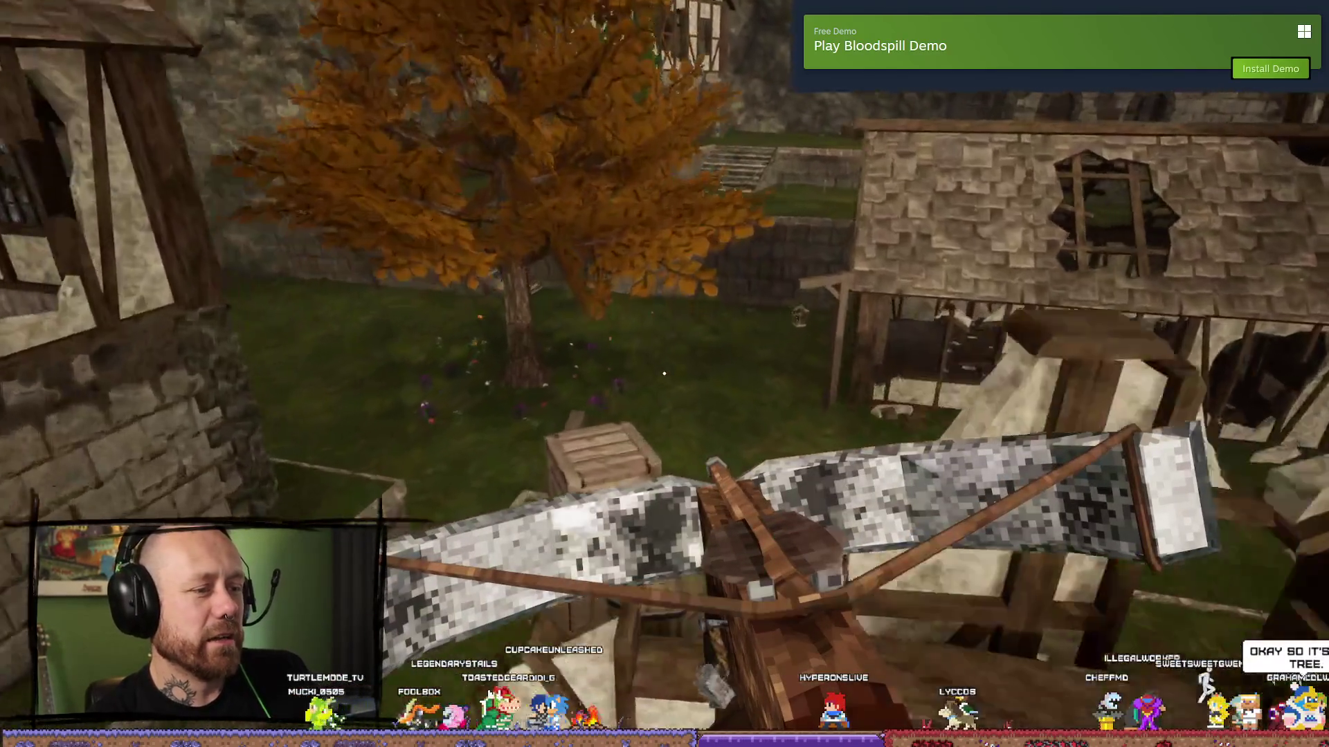
key("w")
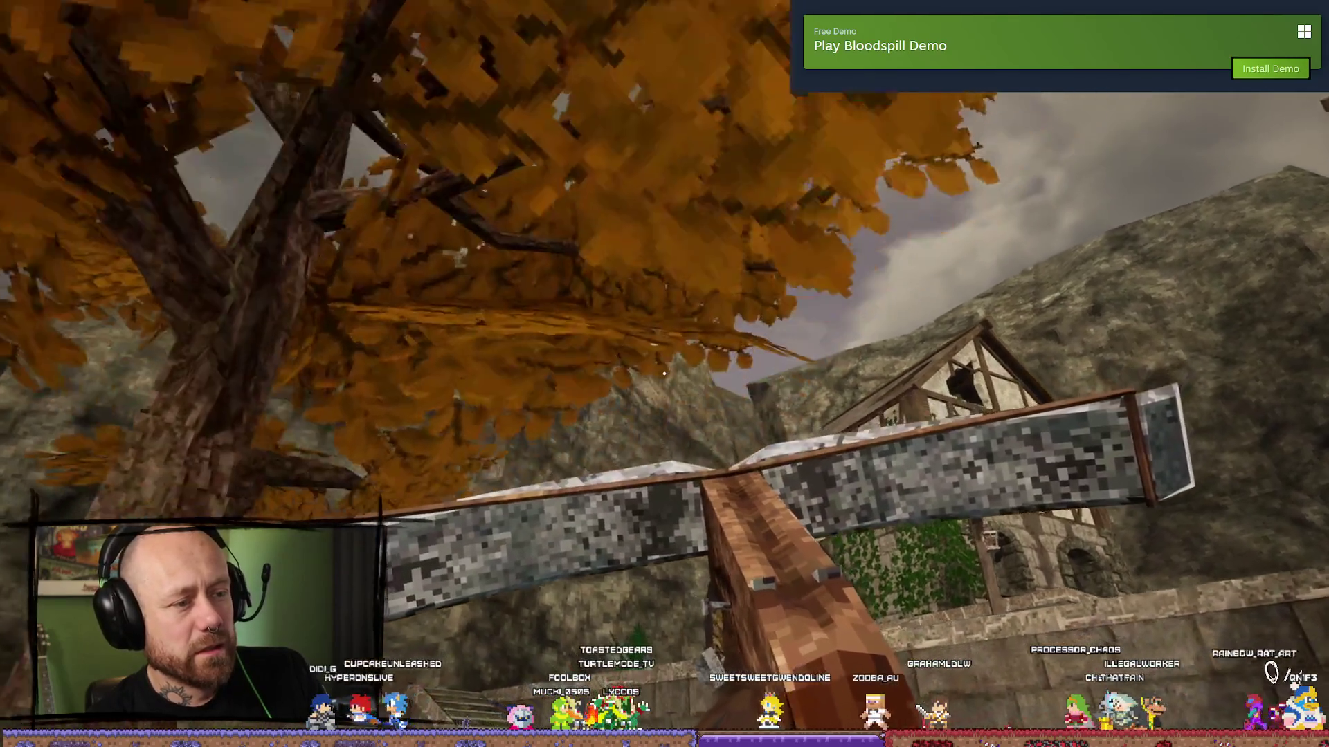
- Walk past the tree and timber house to the stone staircase, then across the courtyard
key("w")
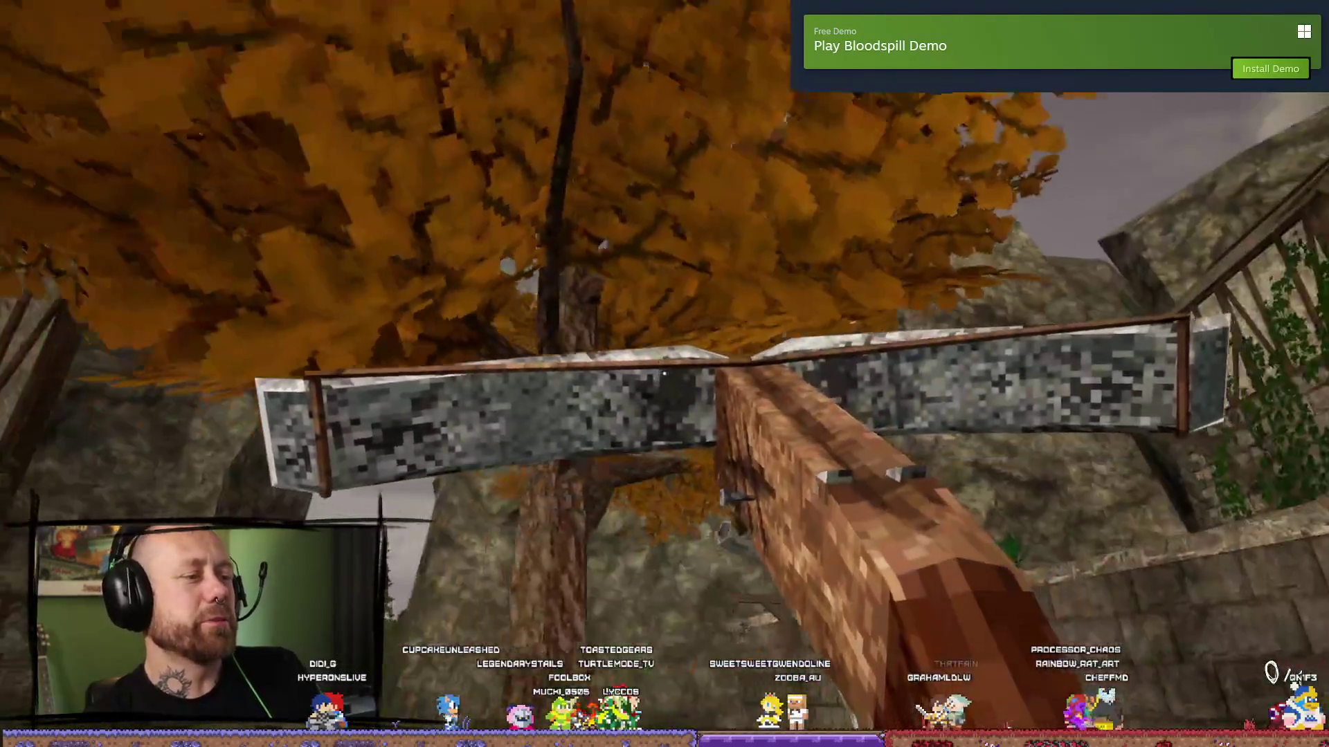
key("w")
key("w")
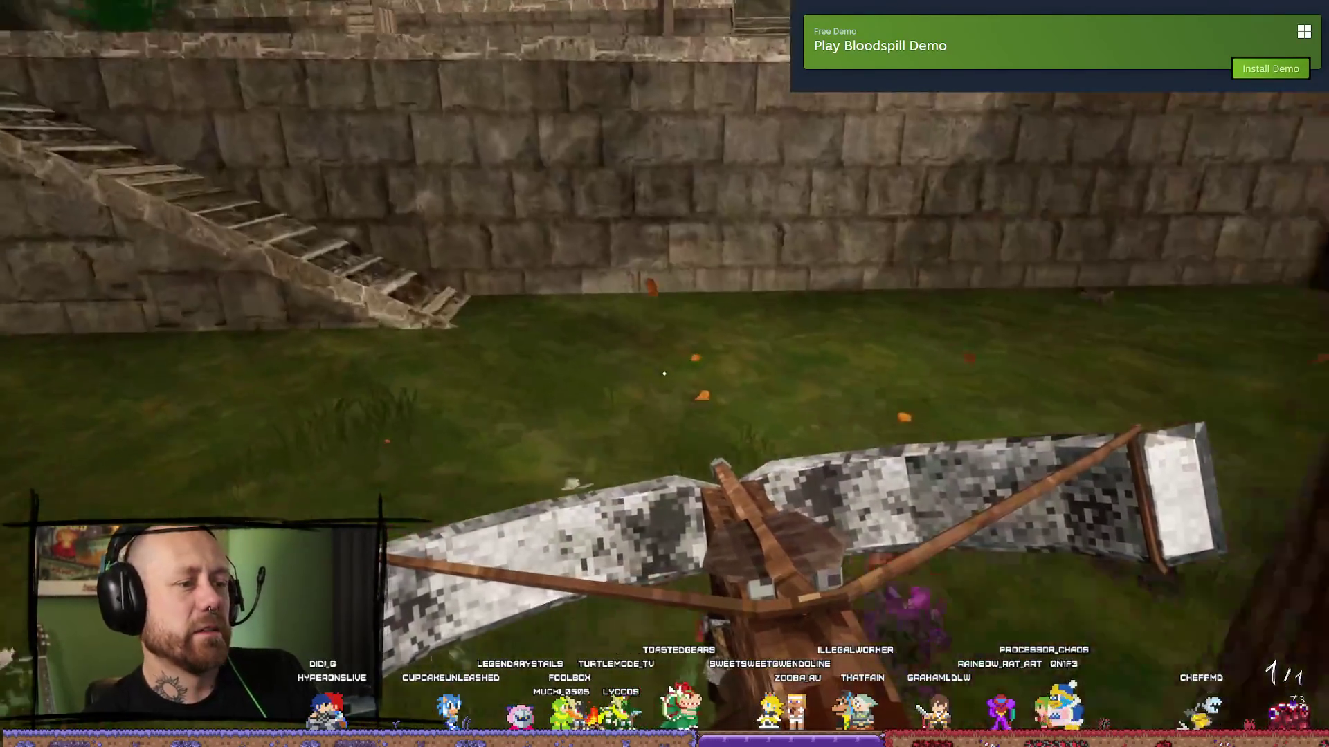
key("w")
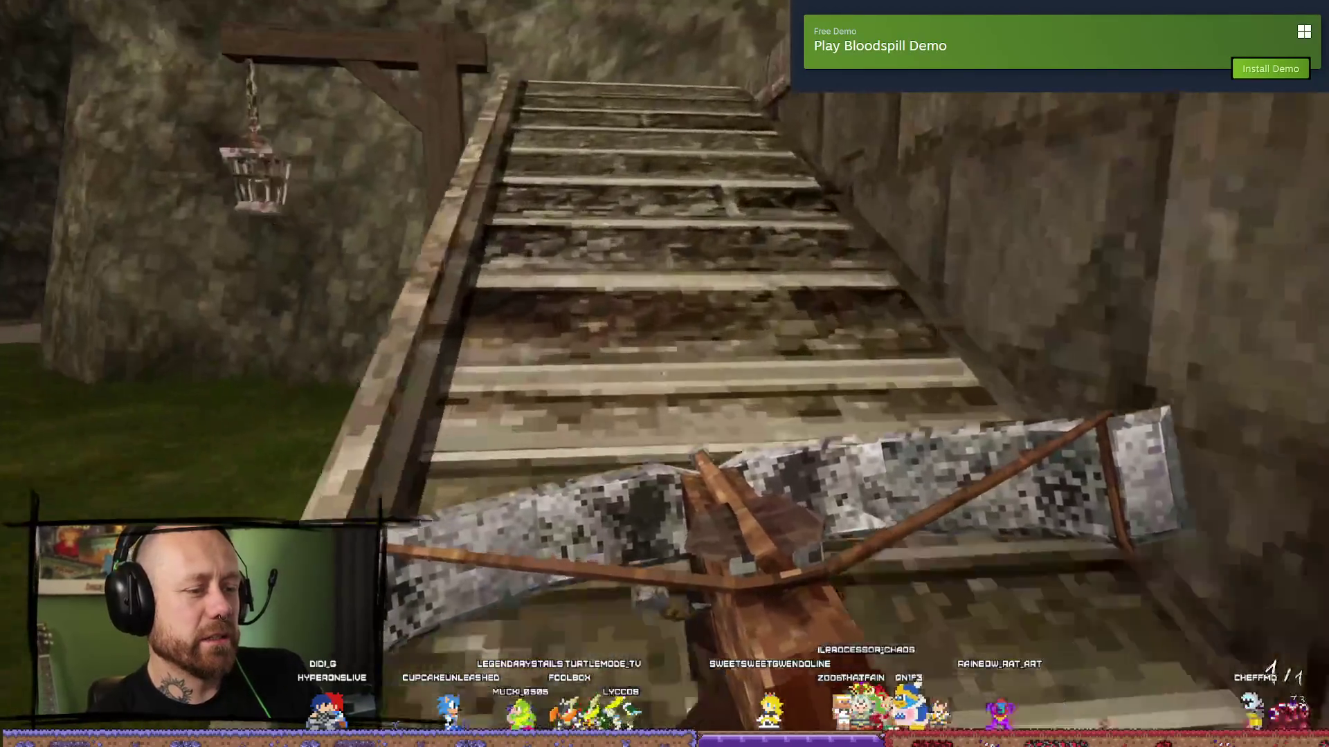
key("w")
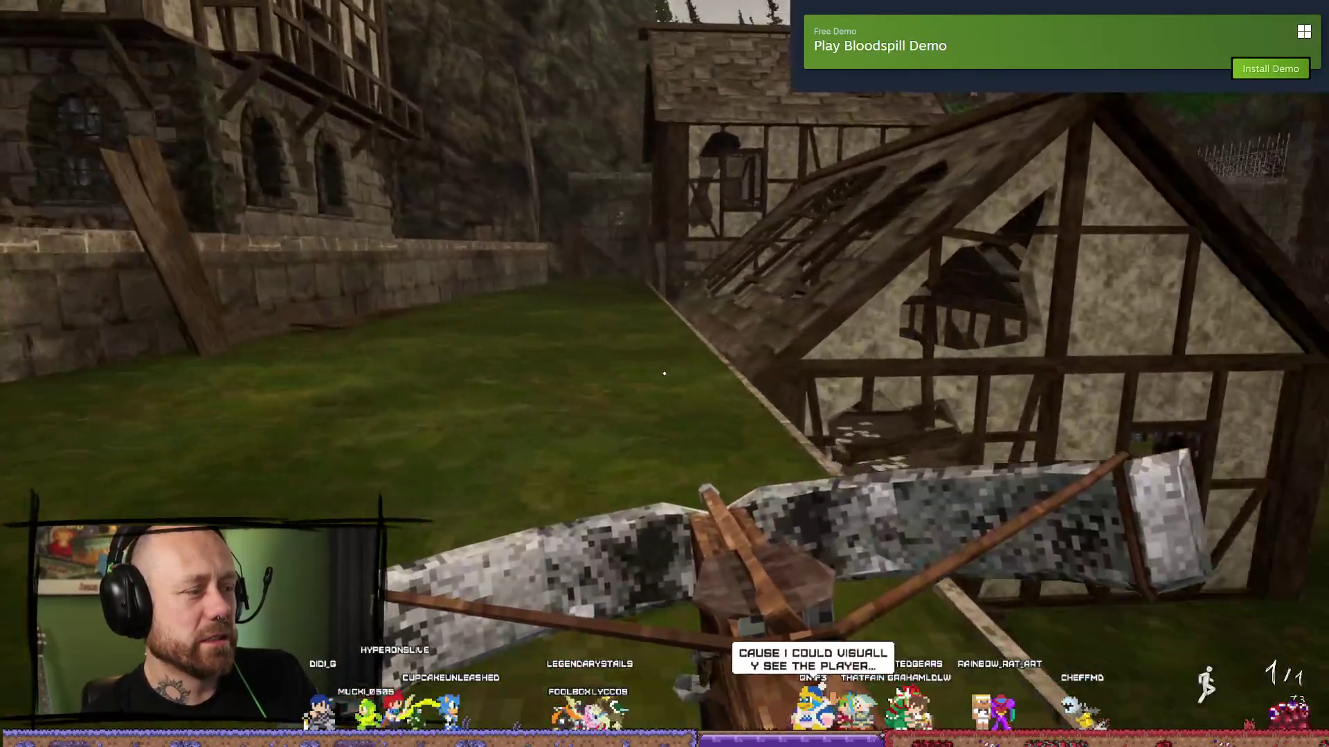
key("w")
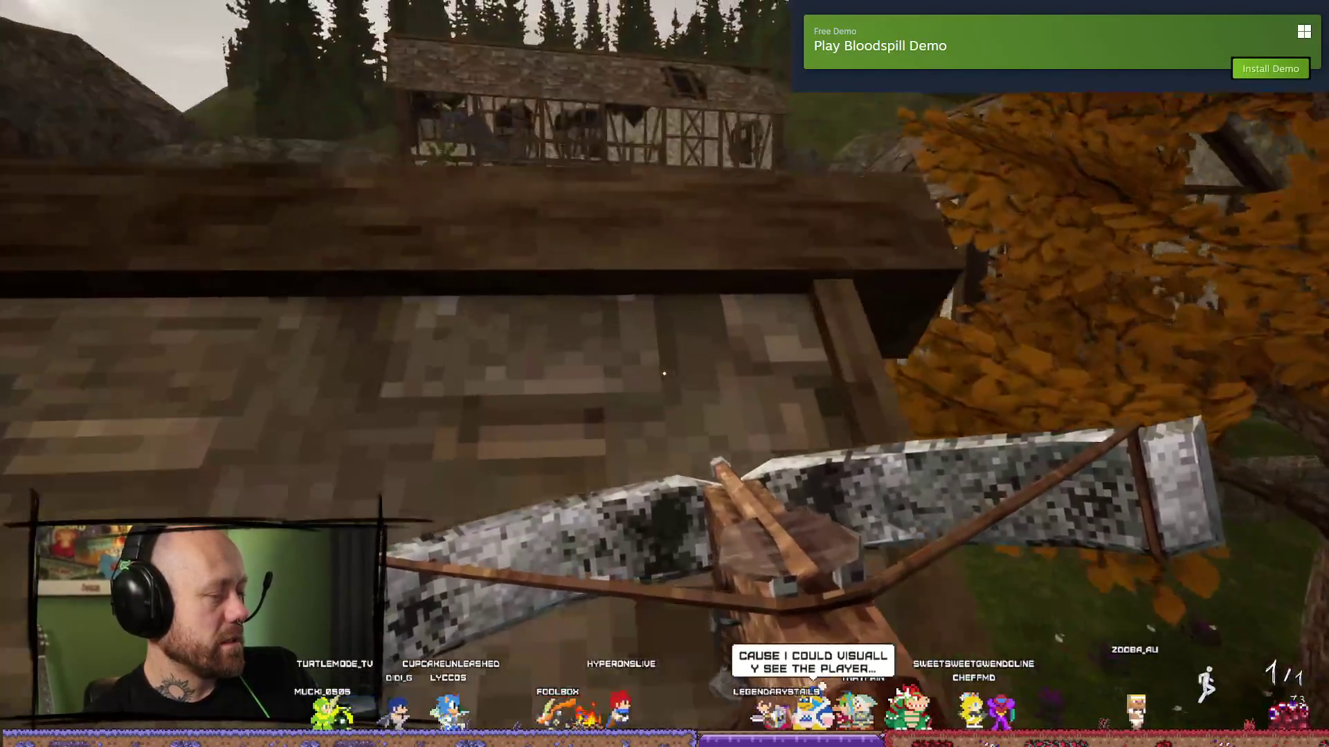
key("w")
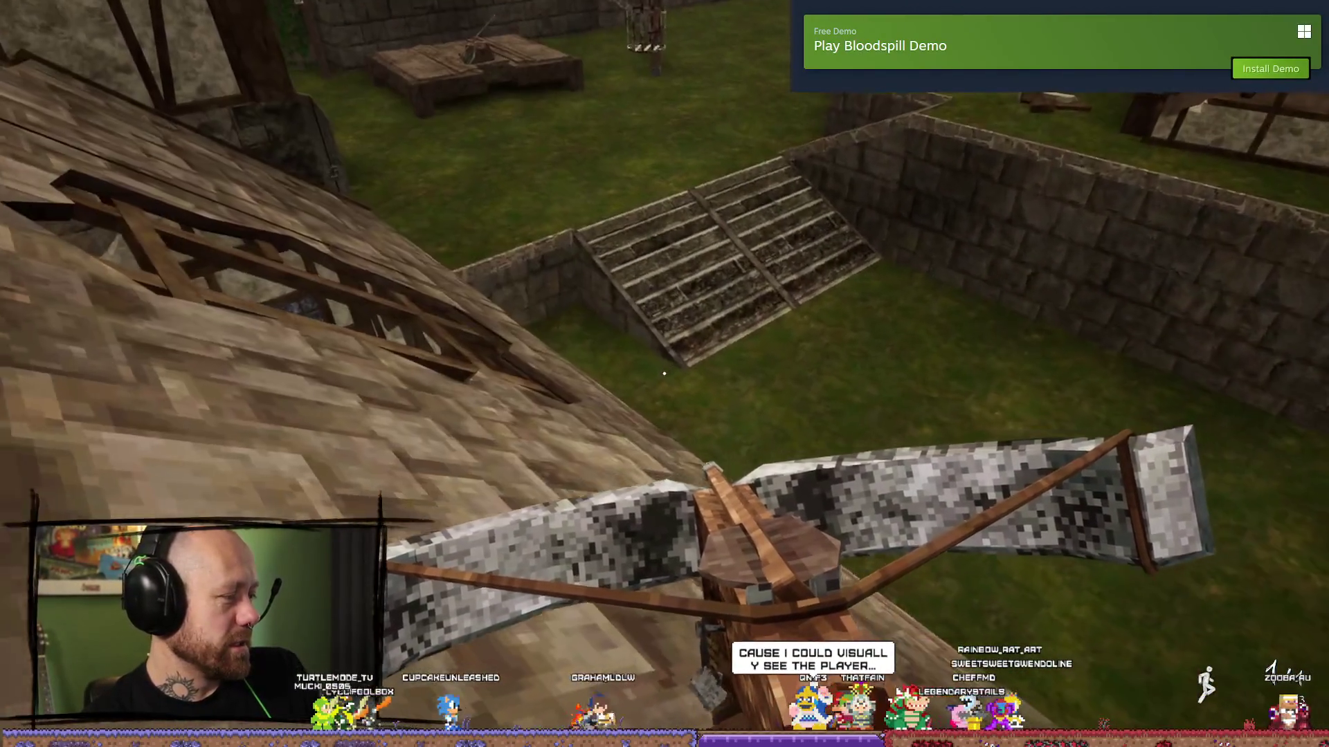
key("w")
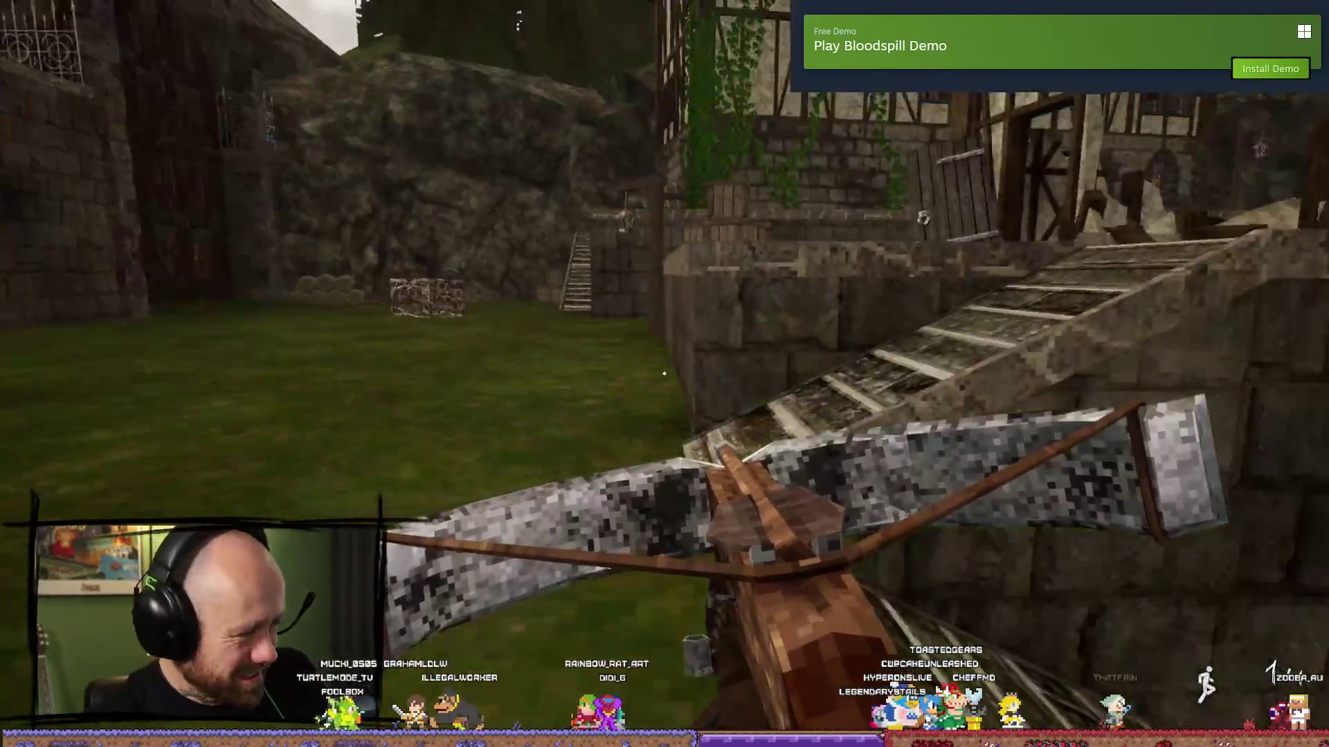
- Walk from the wall into the open courtyard toward the autumn tree
key("w")
key("w")
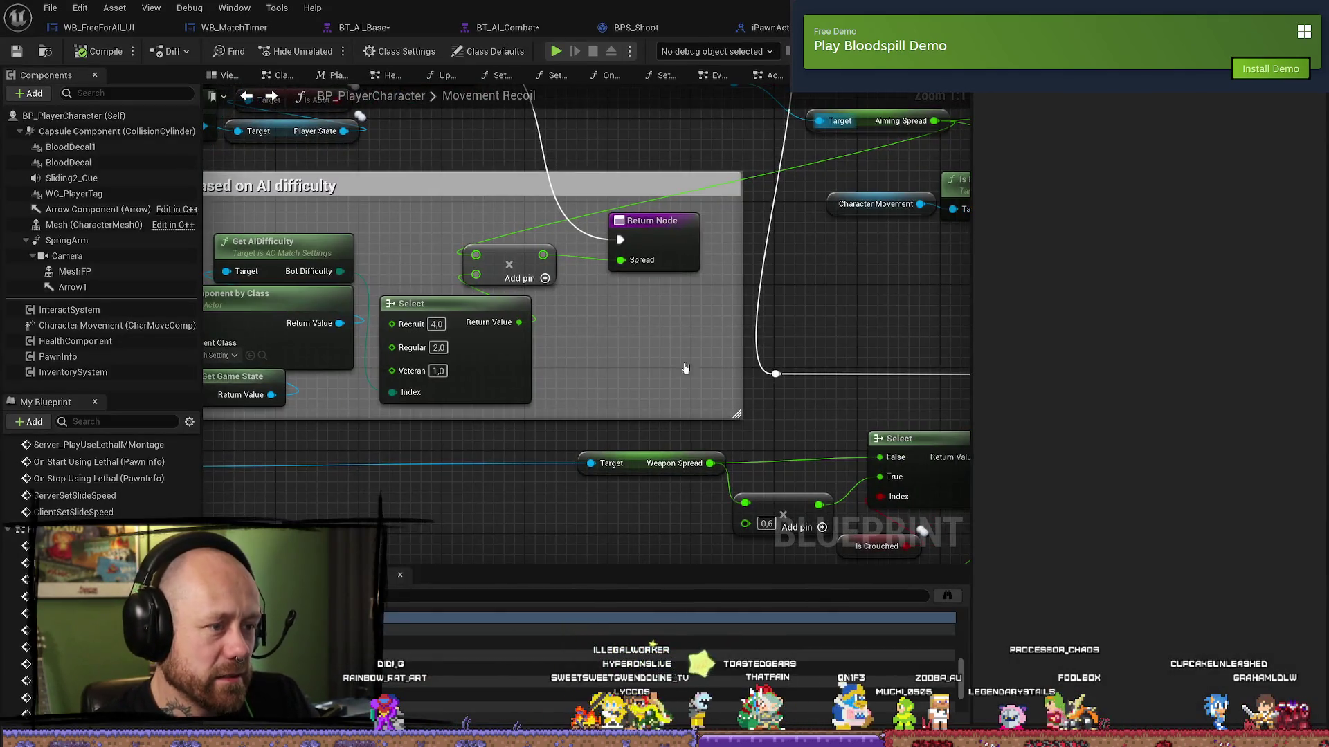
- Set the Select node's Recruit spread to 500 and switch back to the level editor
left_click(519, 334)
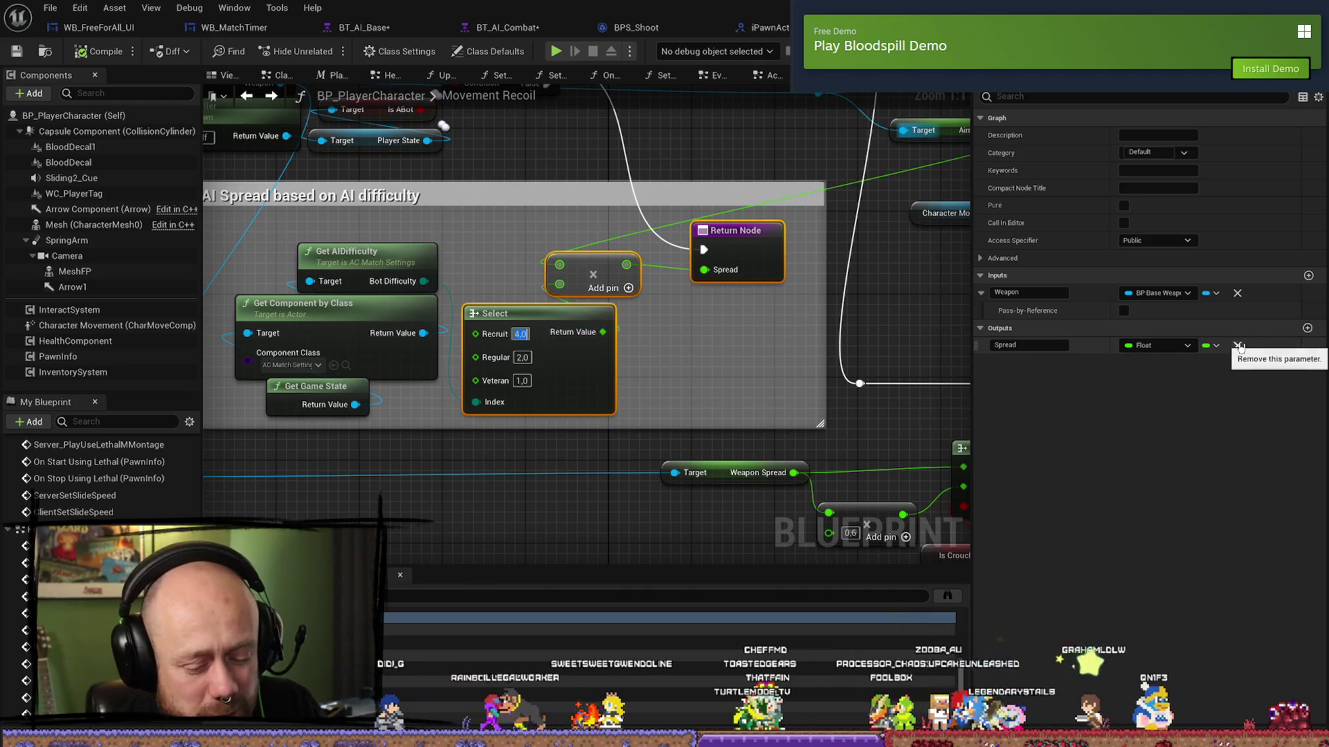
type("500")
key("Return")
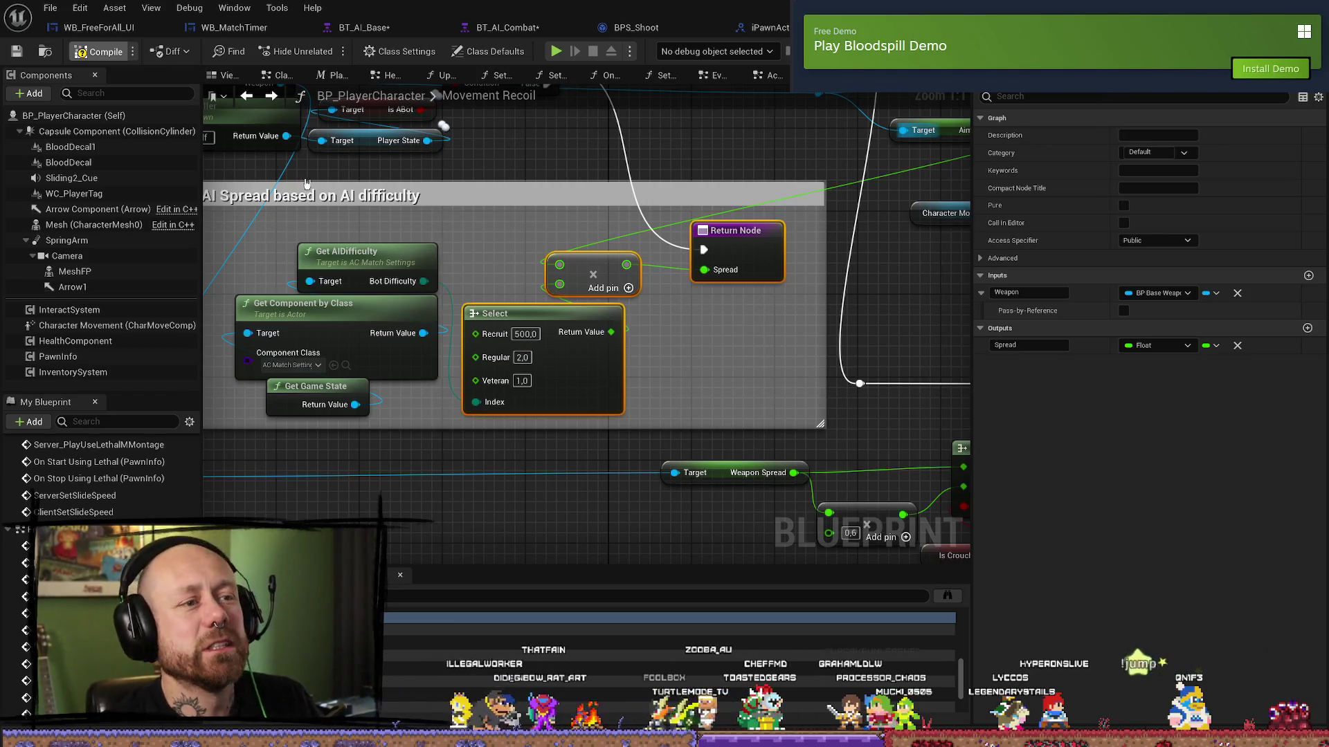
key("alt+Tab")
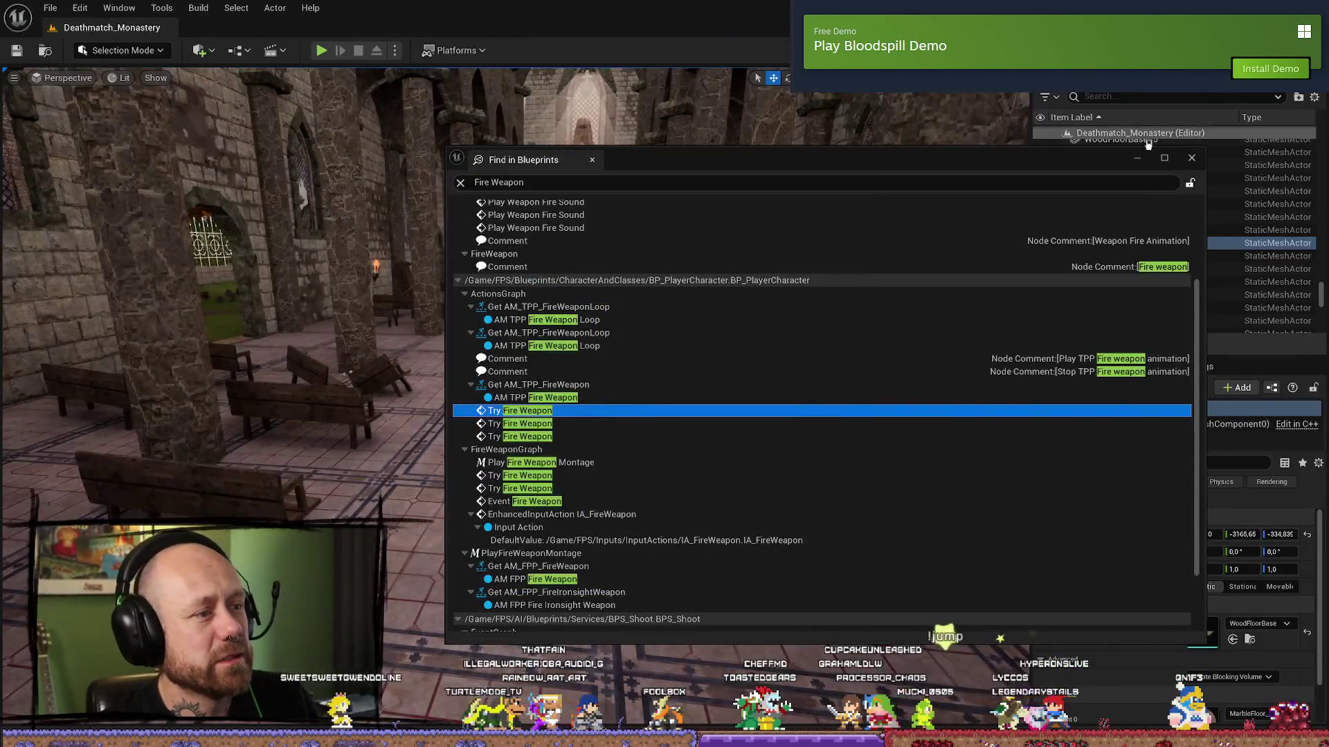
- Close the search results, launch a Play-in-Editor session, and quit the running match
left_click(1191, 158)
key("alt+p")
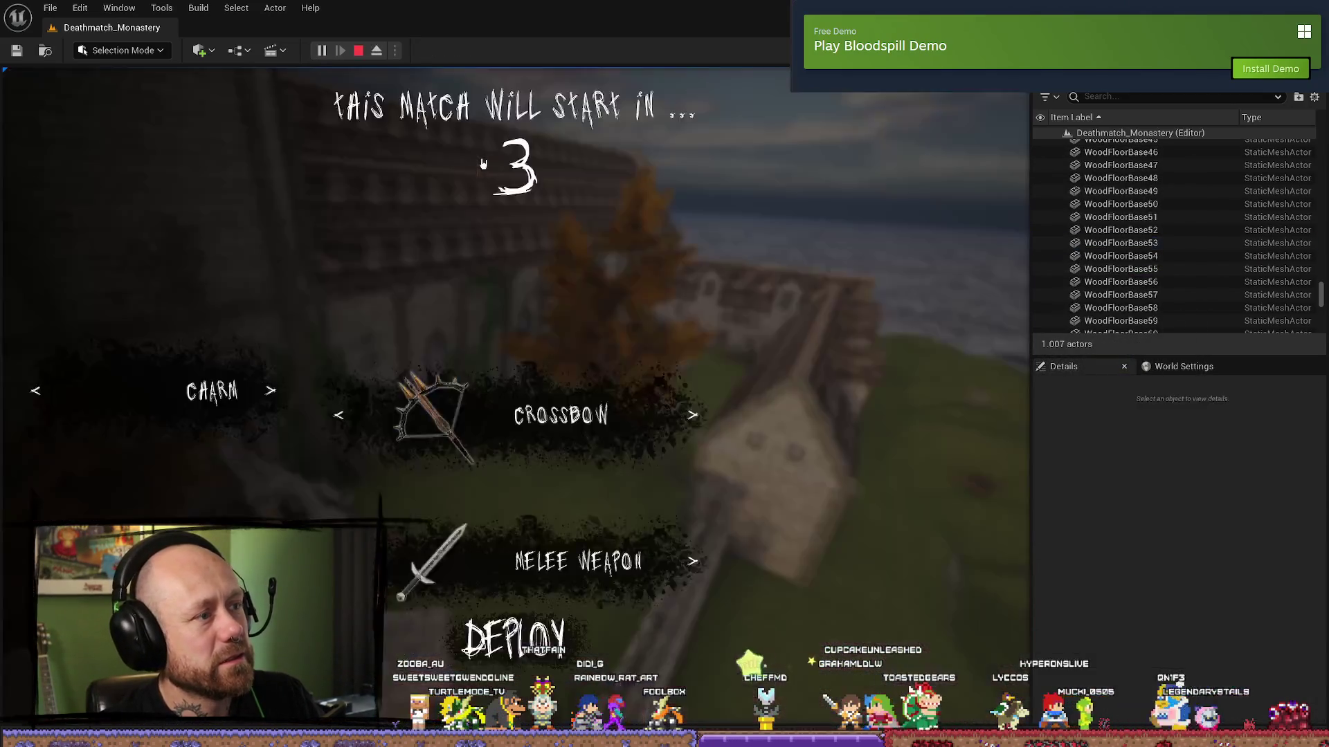
key("Escape")
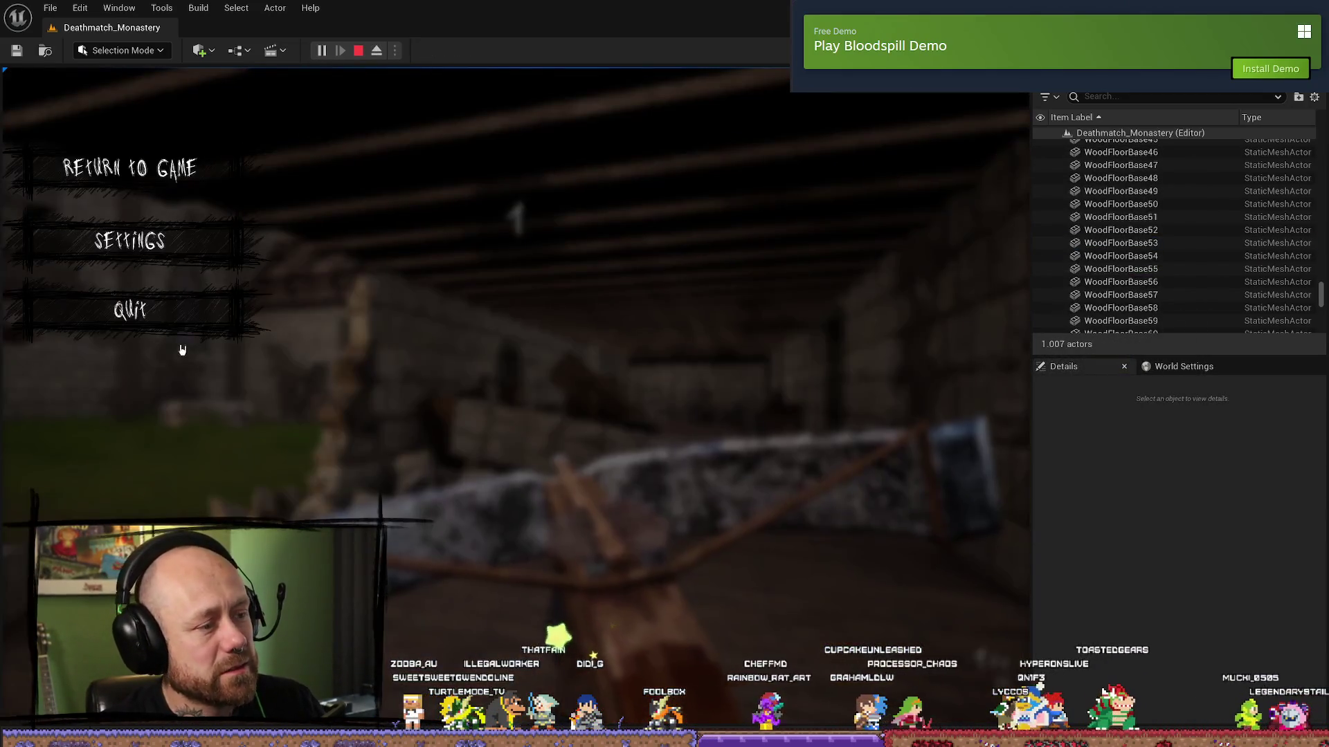
left_click(131, 308)
left_click(385, 466)
- Start a new singleplayer deathmatch on Recruit difficulty, respawn with the crossbow, then pause
left_click(145, 424)
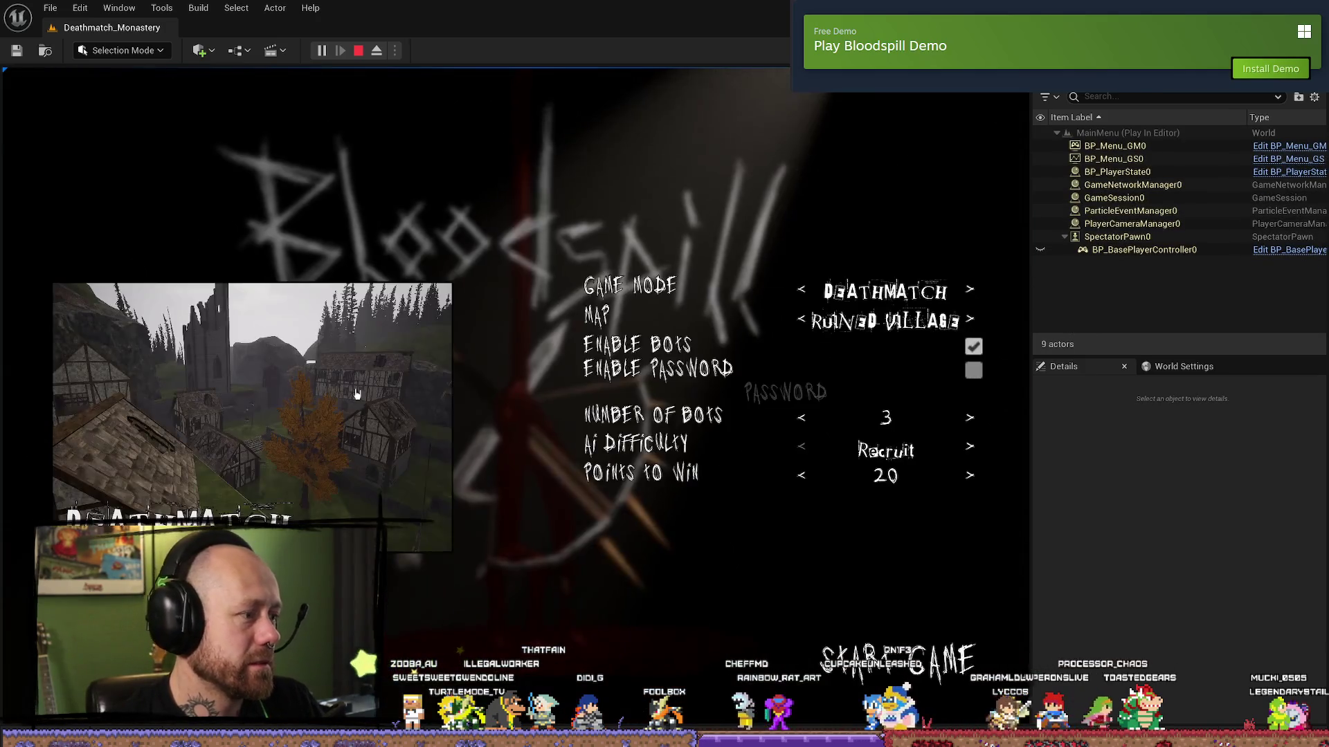
left_click(890, 649)
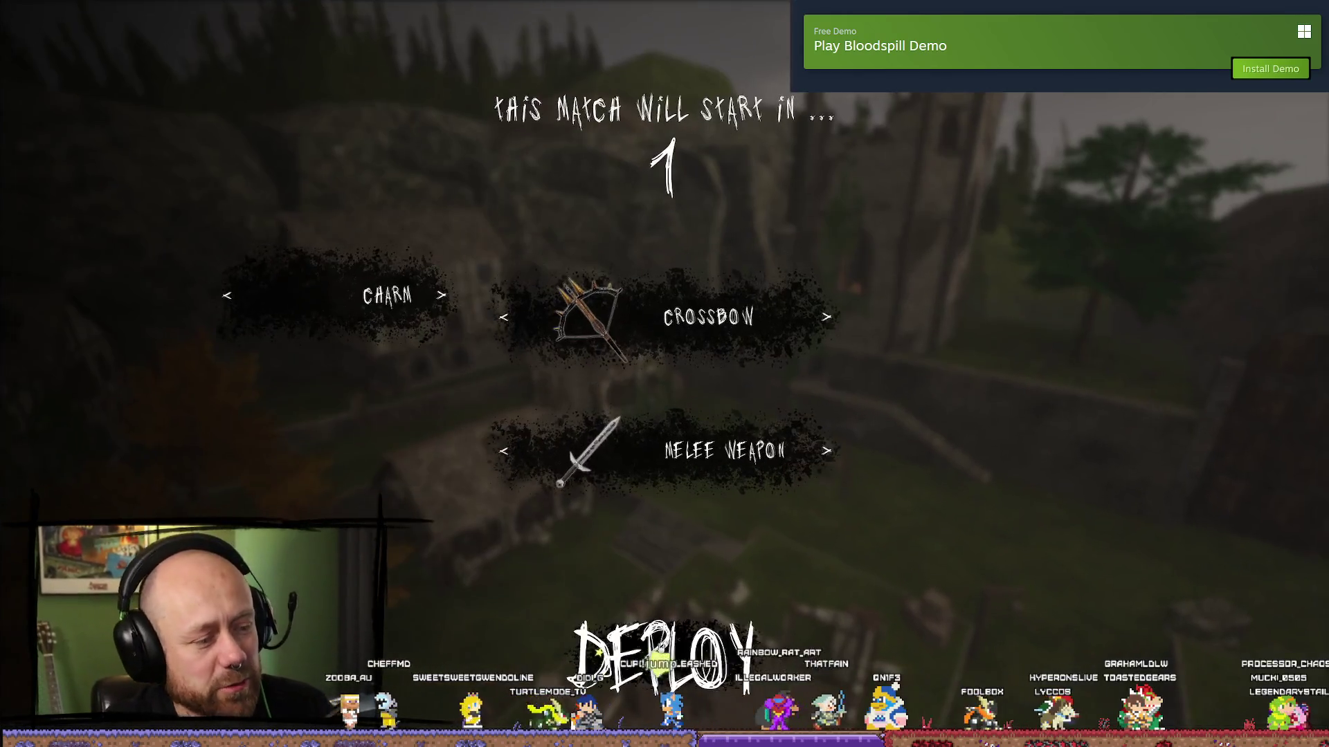
key("w")
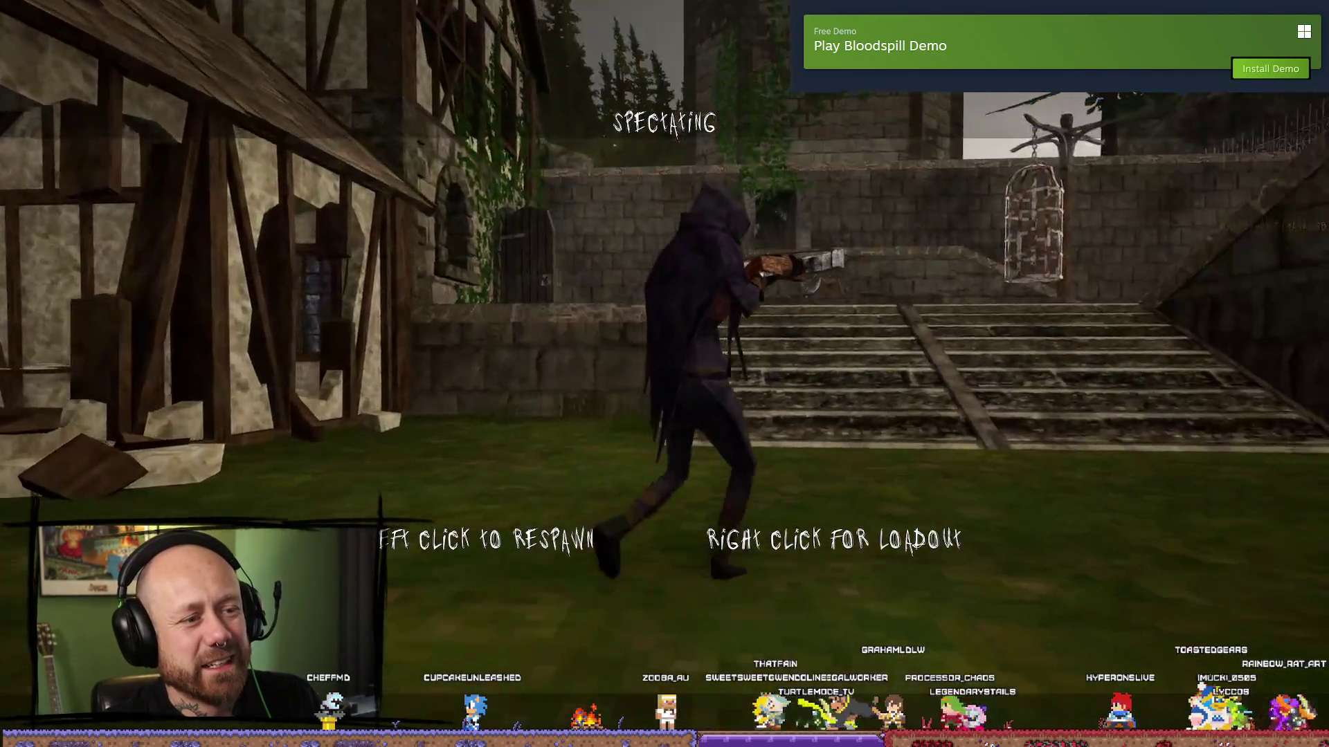
left_click(664, 374)
key("Escape")
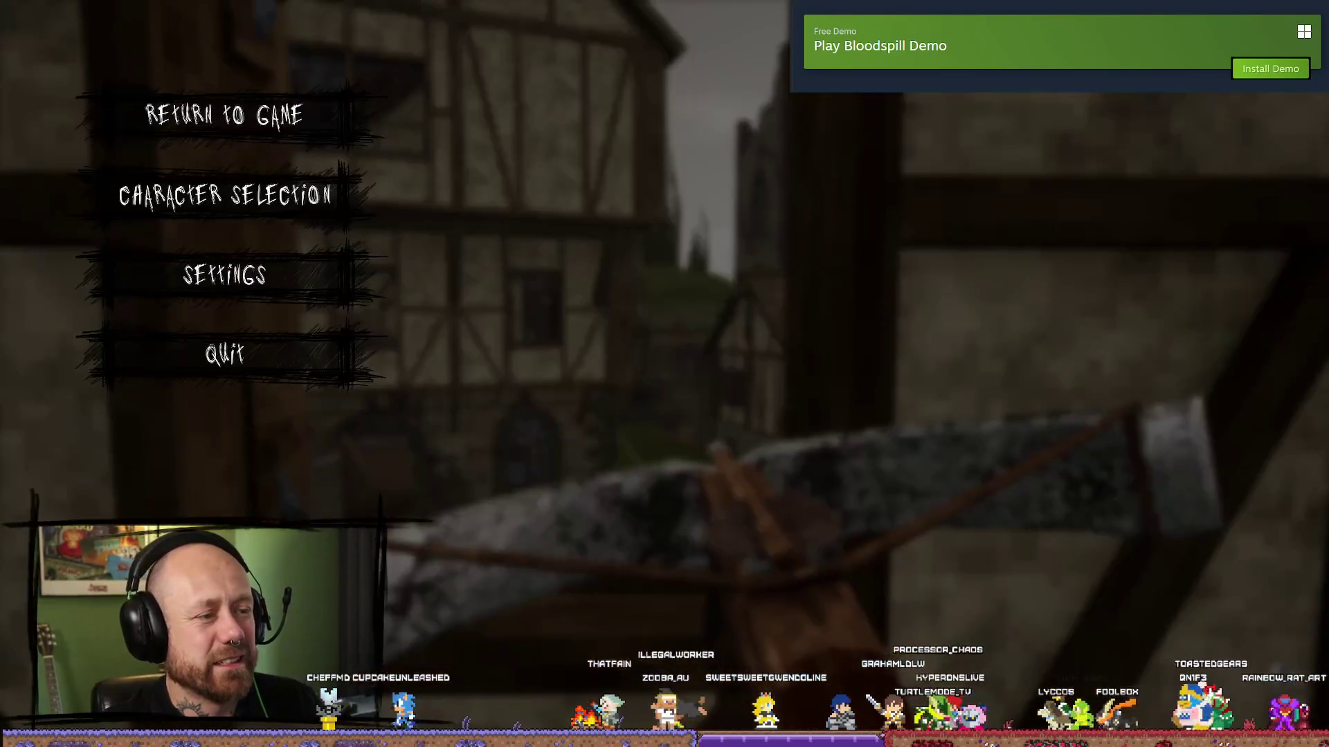
- Raise Mouse & Keyboard sensitivity from about 0.28 to roughly 0.7, then resume playing
left_click(242, 272)
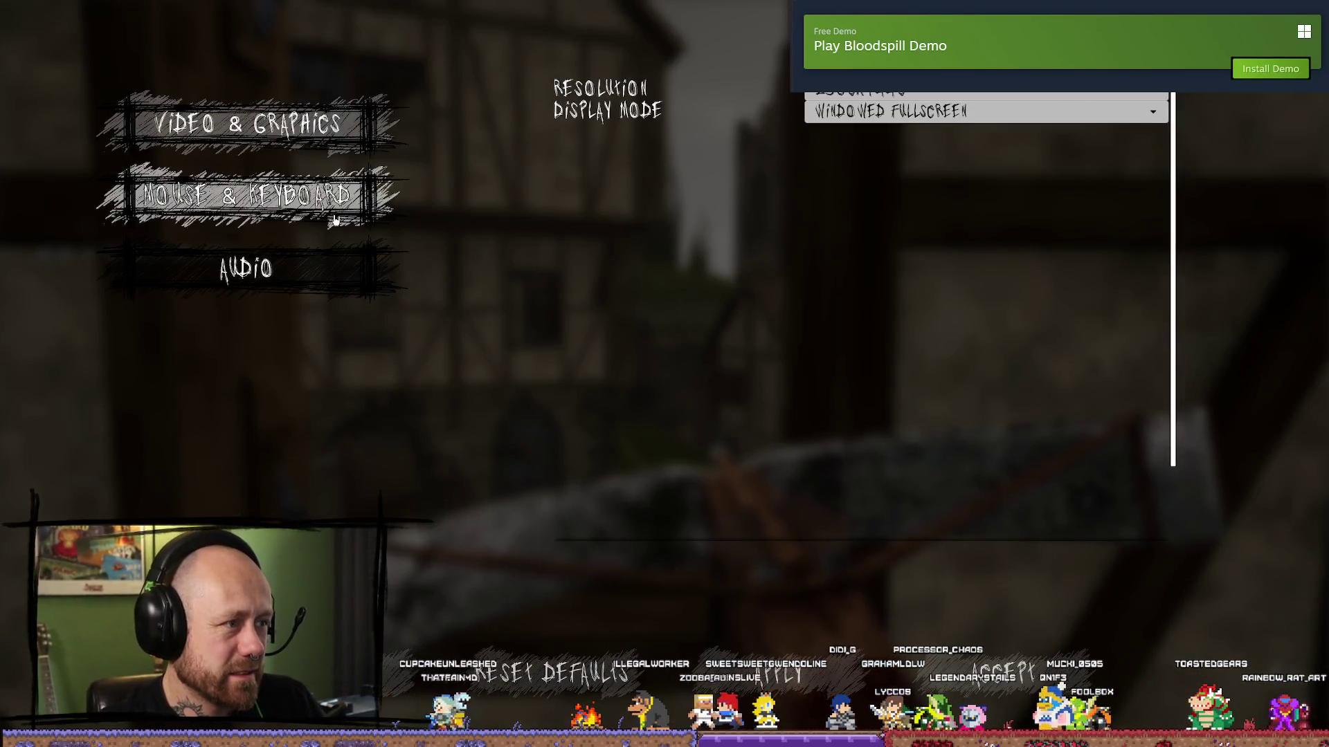
left_click(248, 196)
mouse_move(1121, 161)
left_mouse_down()
mouse_move(1291, 168)
mouse_move(1064, 163)
left_mouse_up()
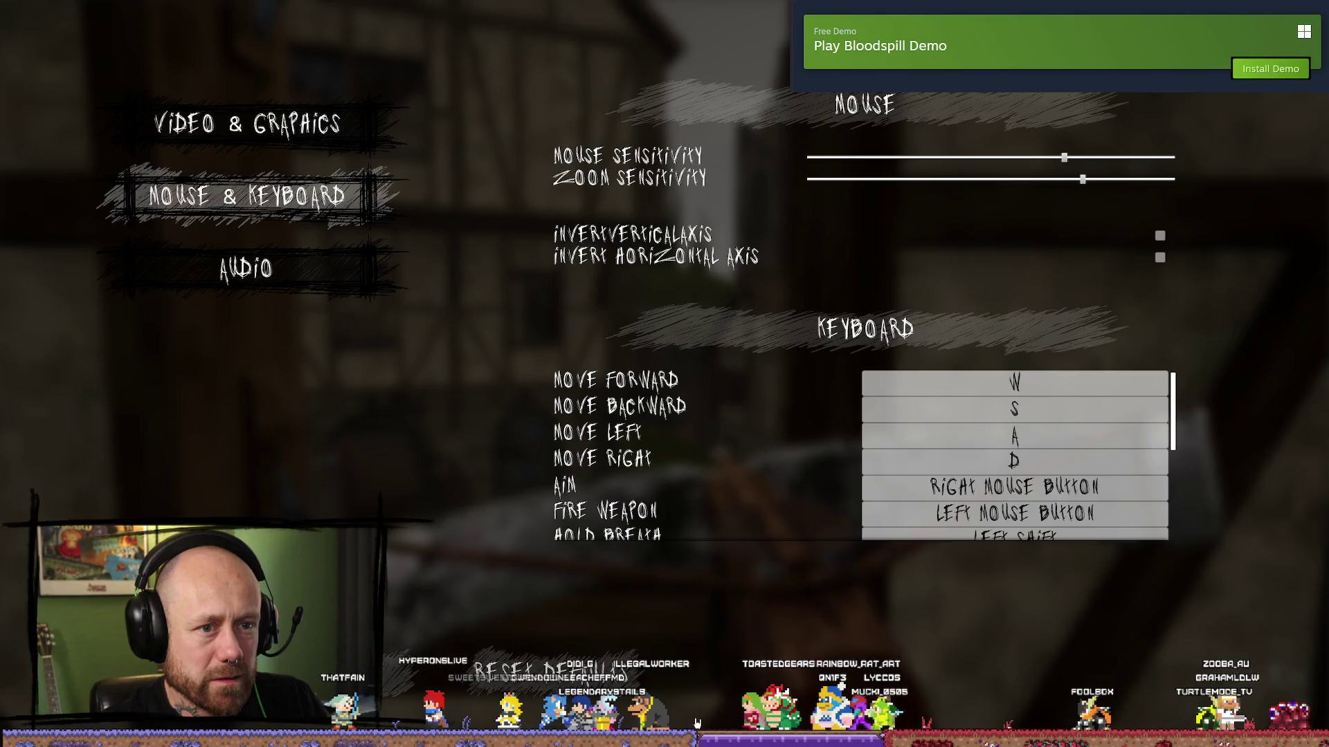
key("Escape")
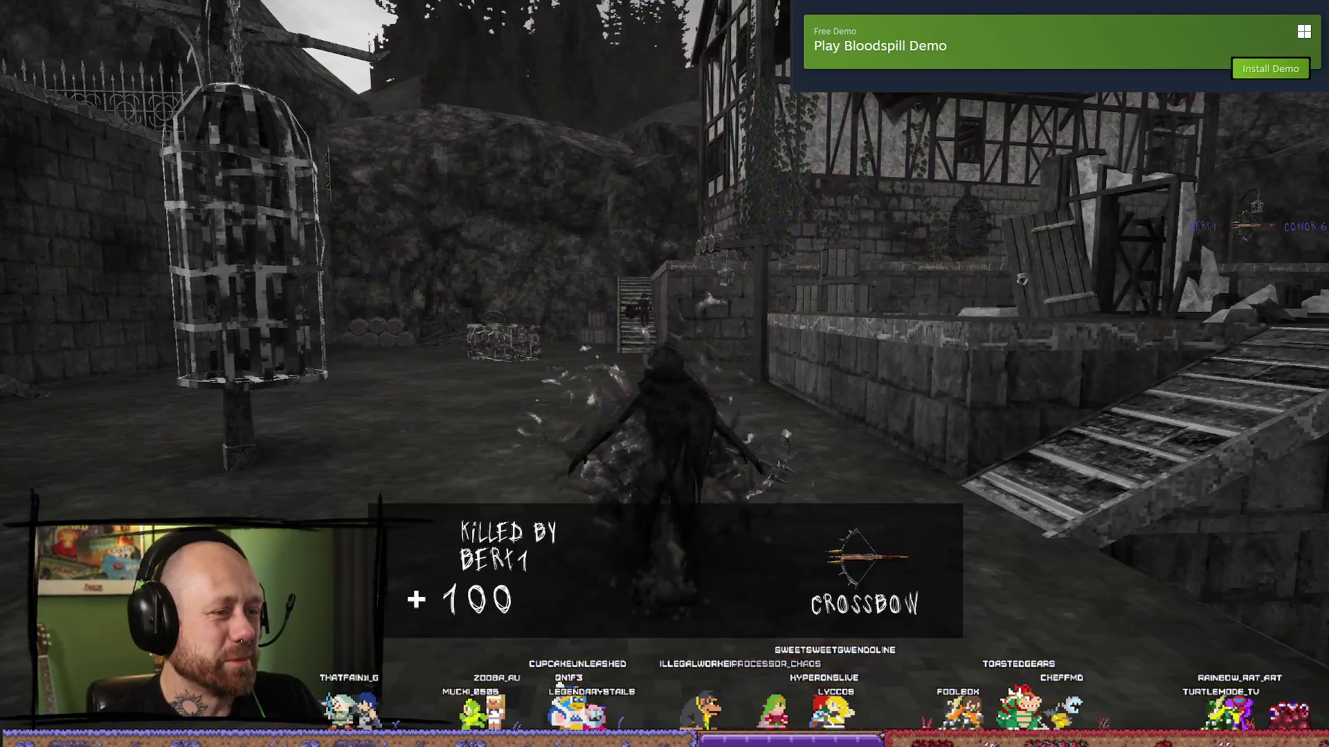
- Quit the match to the main menu, stop the session, and open the Content Browser drawer
key("Escape")
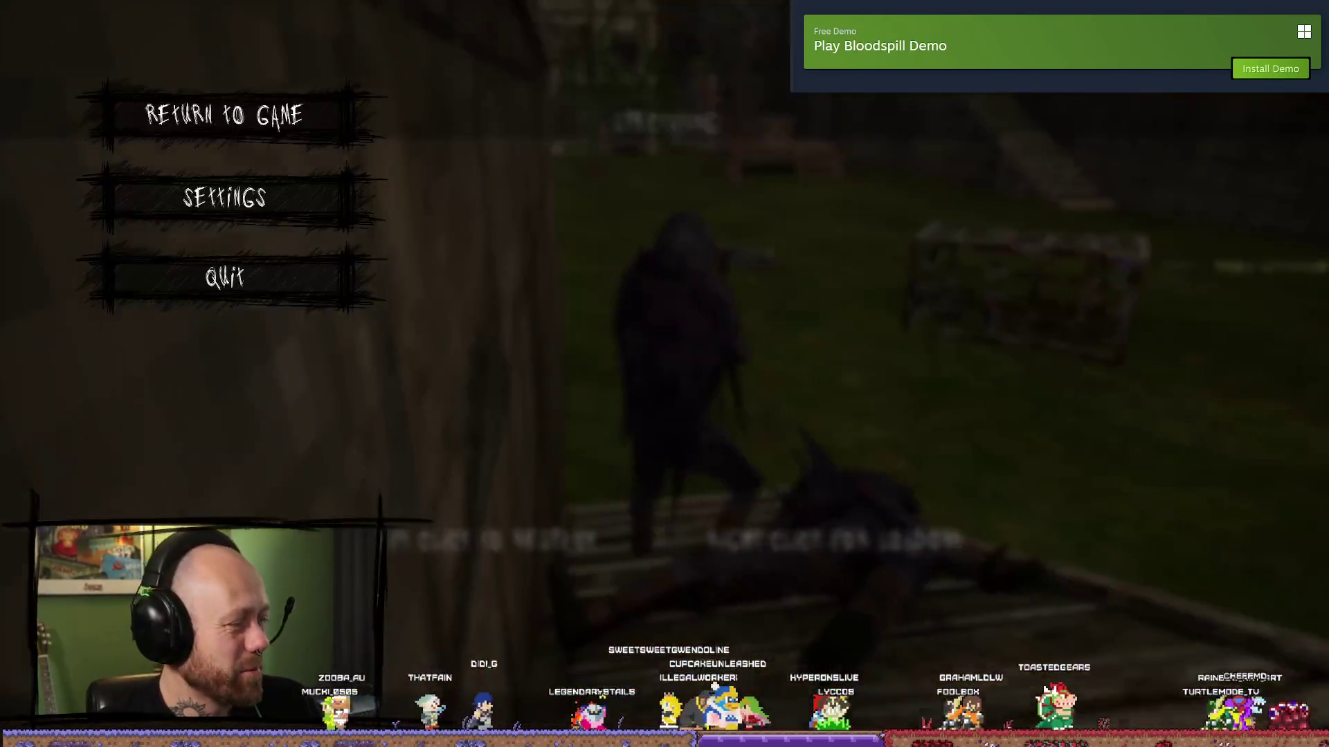
key("Escape")
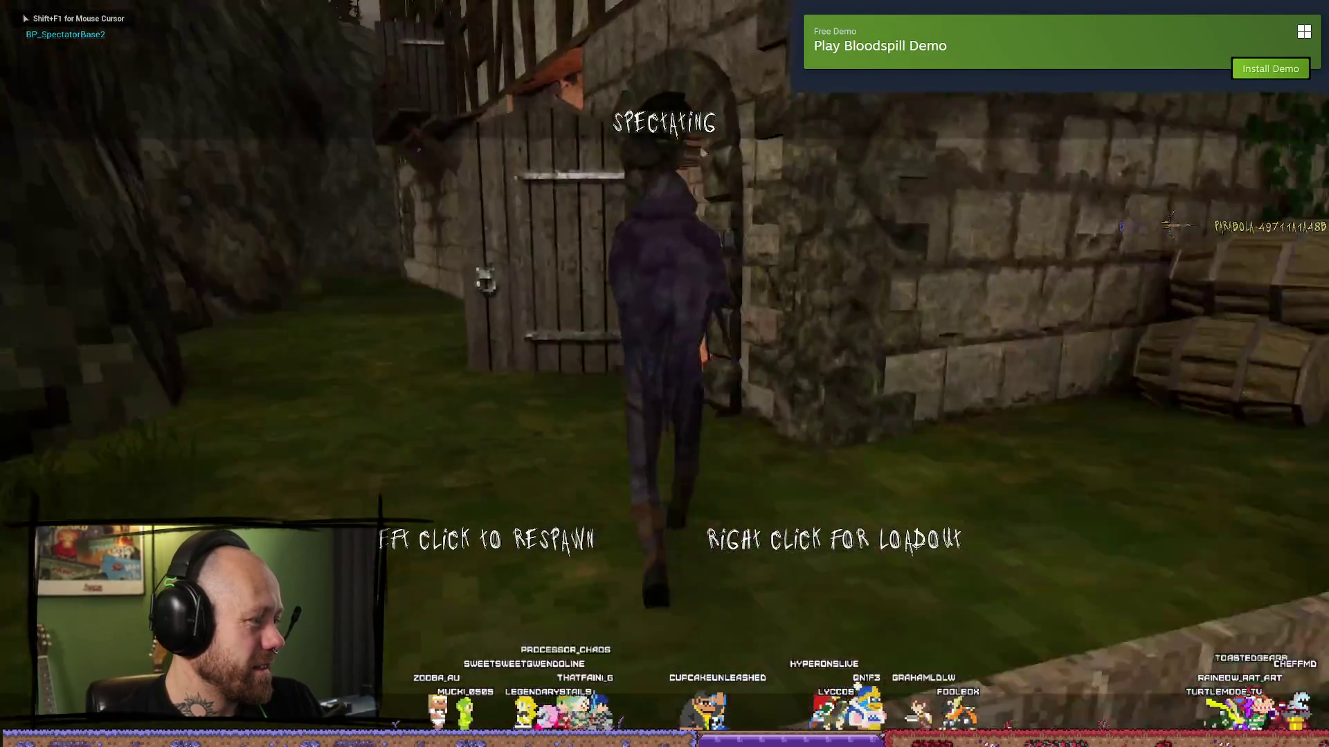
key("Escape")
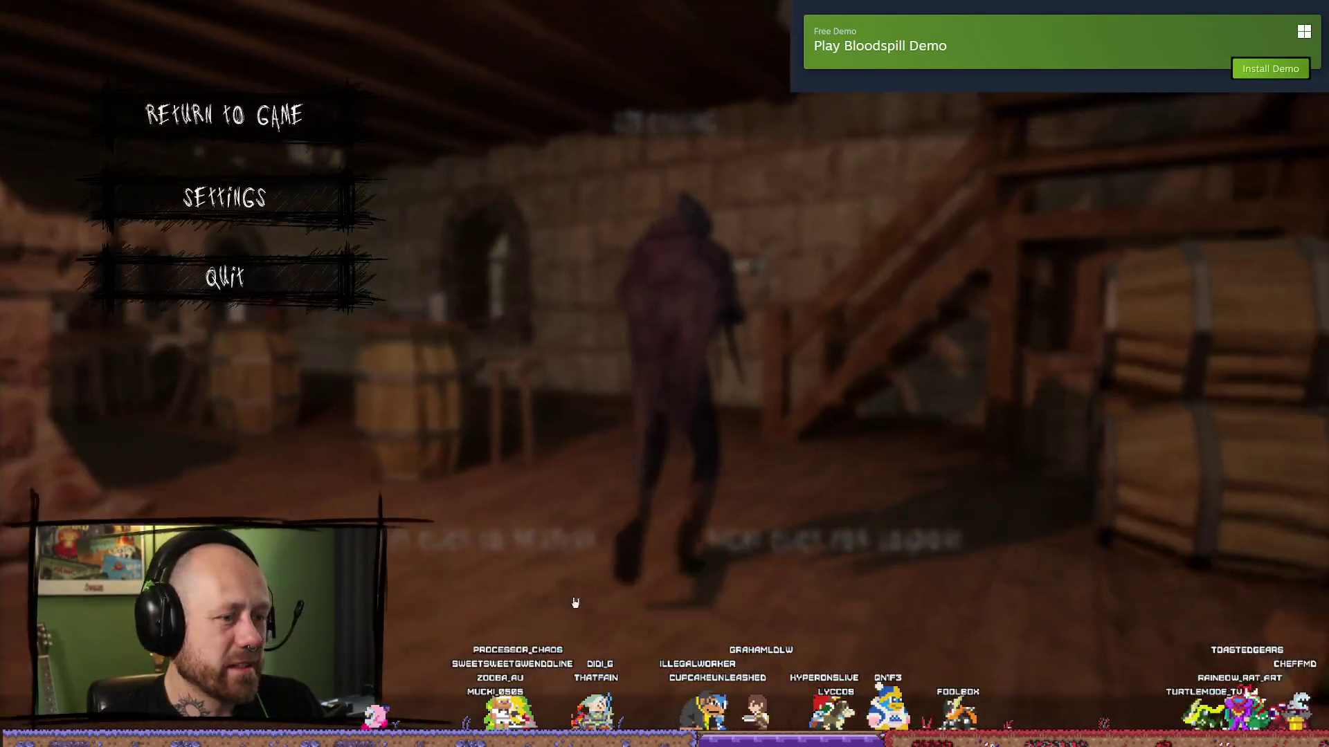
left_click(309, 306)
left_click(522, 450)
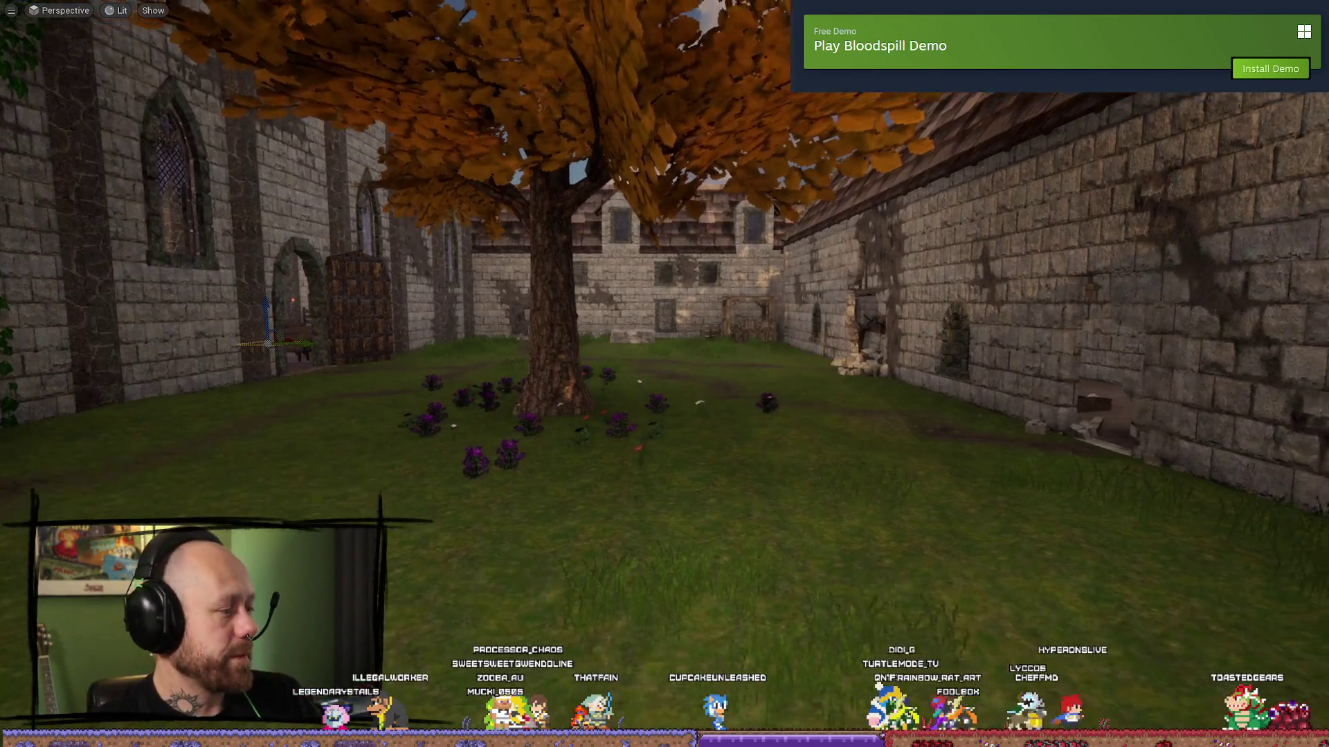
key("ctrl+space")
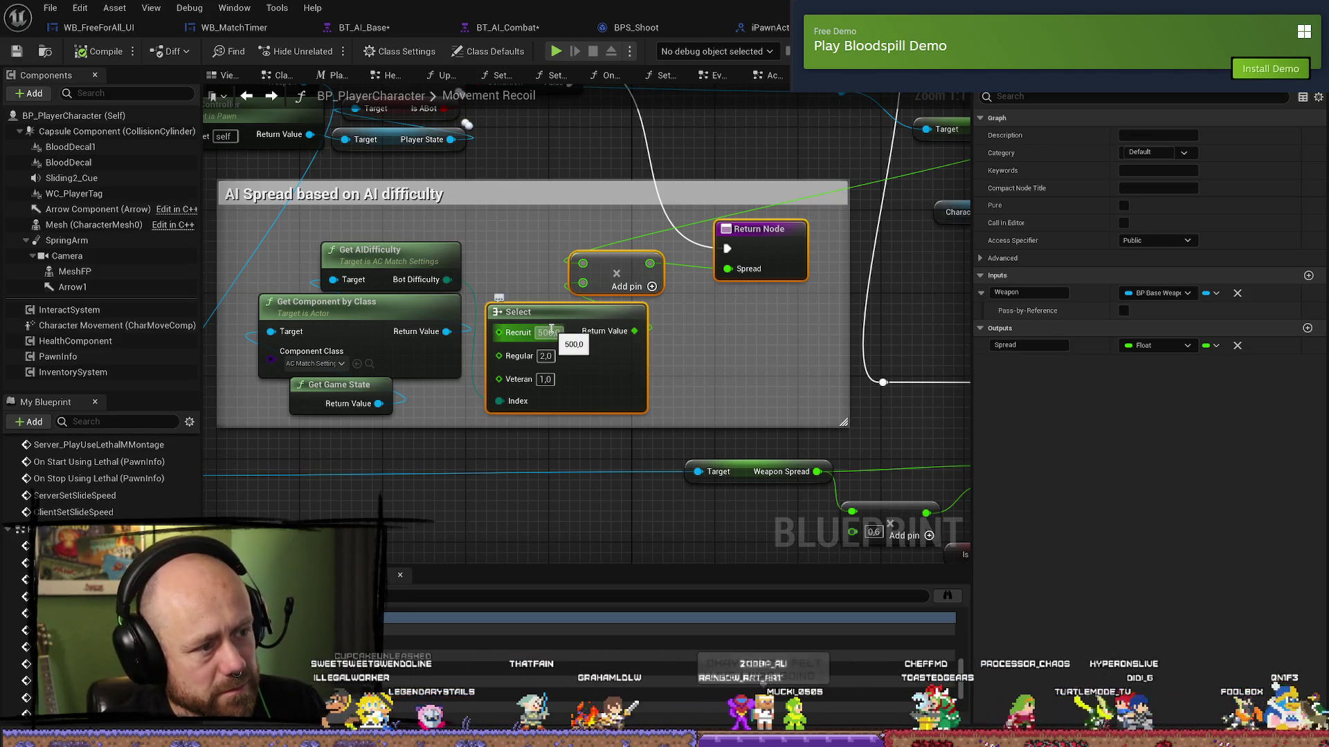
left_click(757, 385)
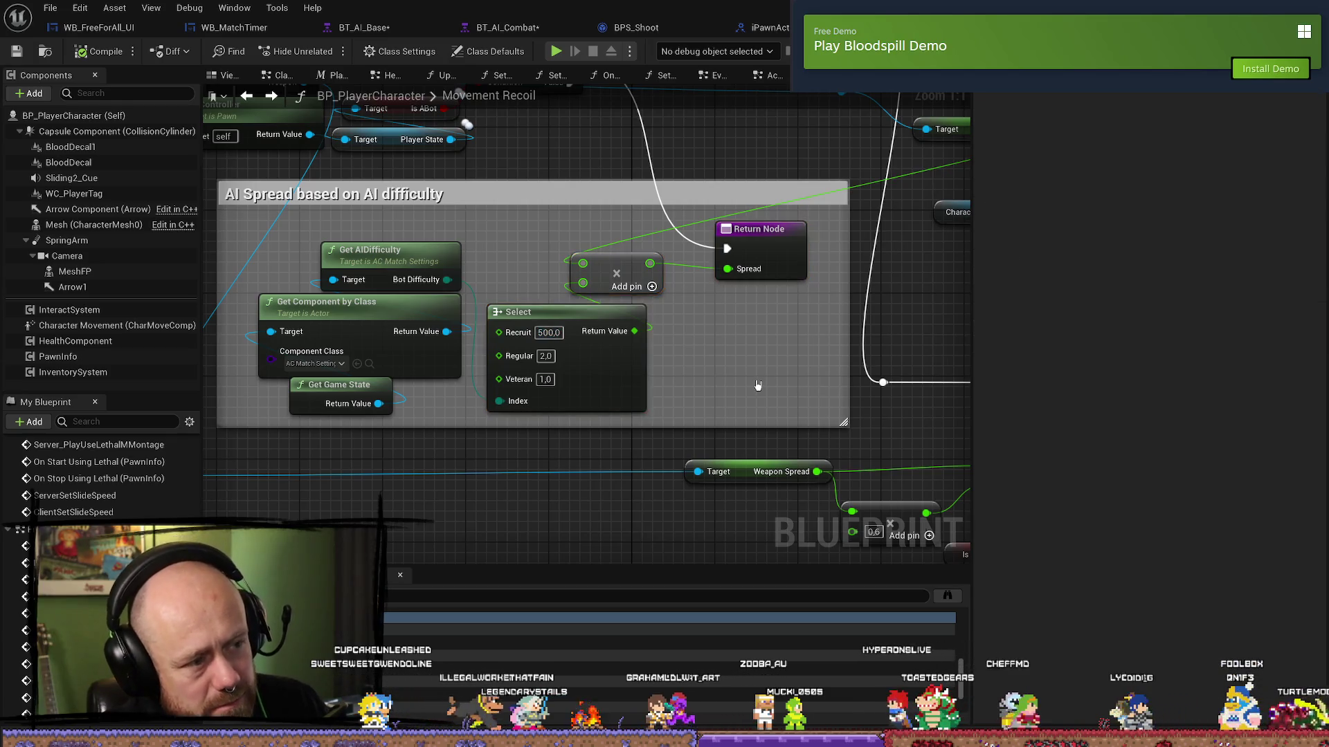
left_click_drag(748, 275, 706, 404)
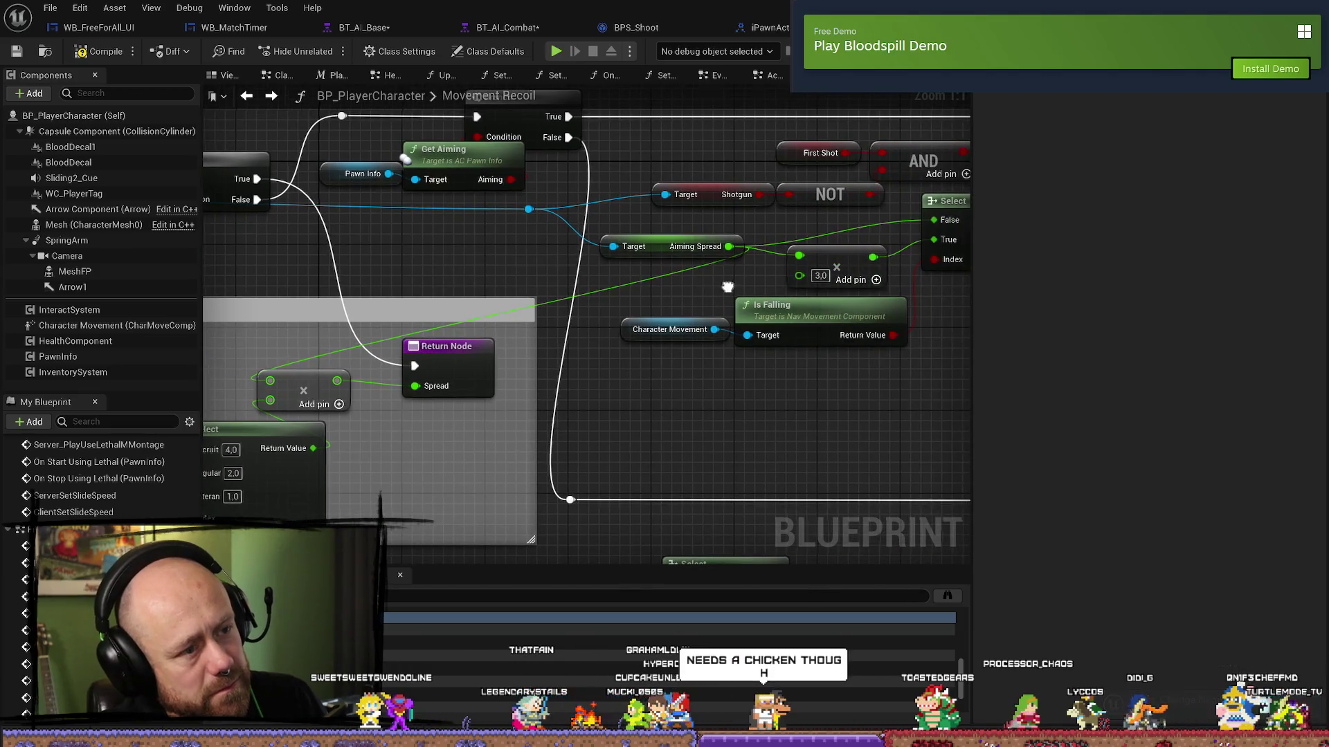
left_click_drag(727, 287, 577, 298)
left_click(704, 267)
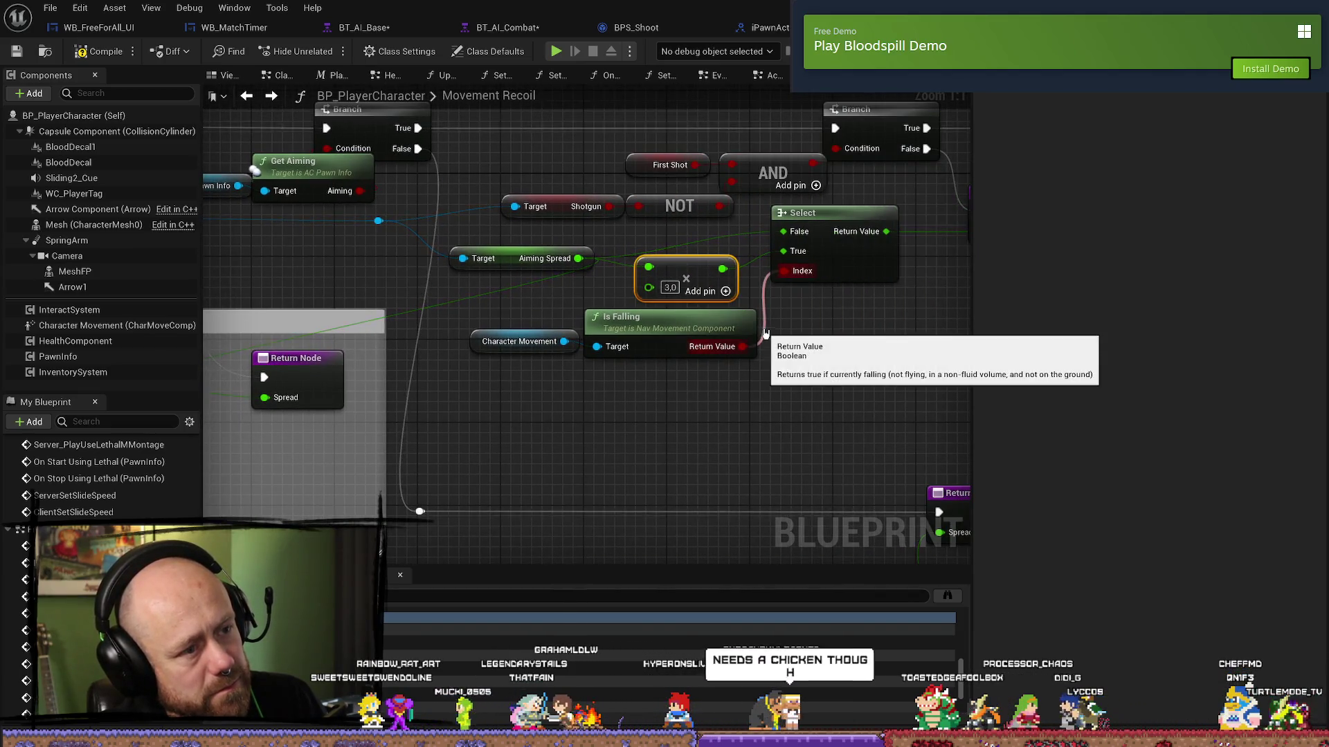
left_click_drag(421, 255, 823, 267)
left_click_drag(632, 266, 857, 266)
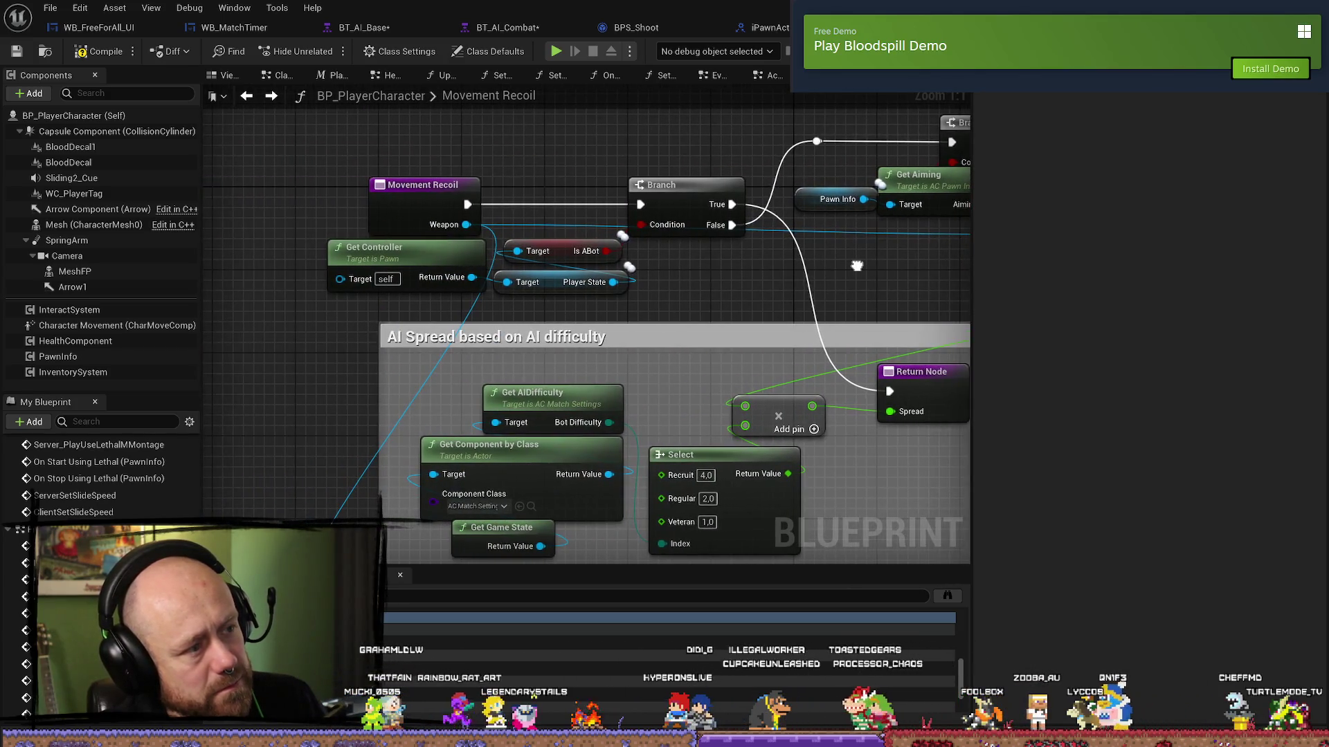
left_click_drag(436, 201, 414, 190)
key("ctrl+z")
mouse_move(565, 226)
left_mouse_down()
mouse_move(505, 226)
mouse_move(439, 159)
left_mouse_up()
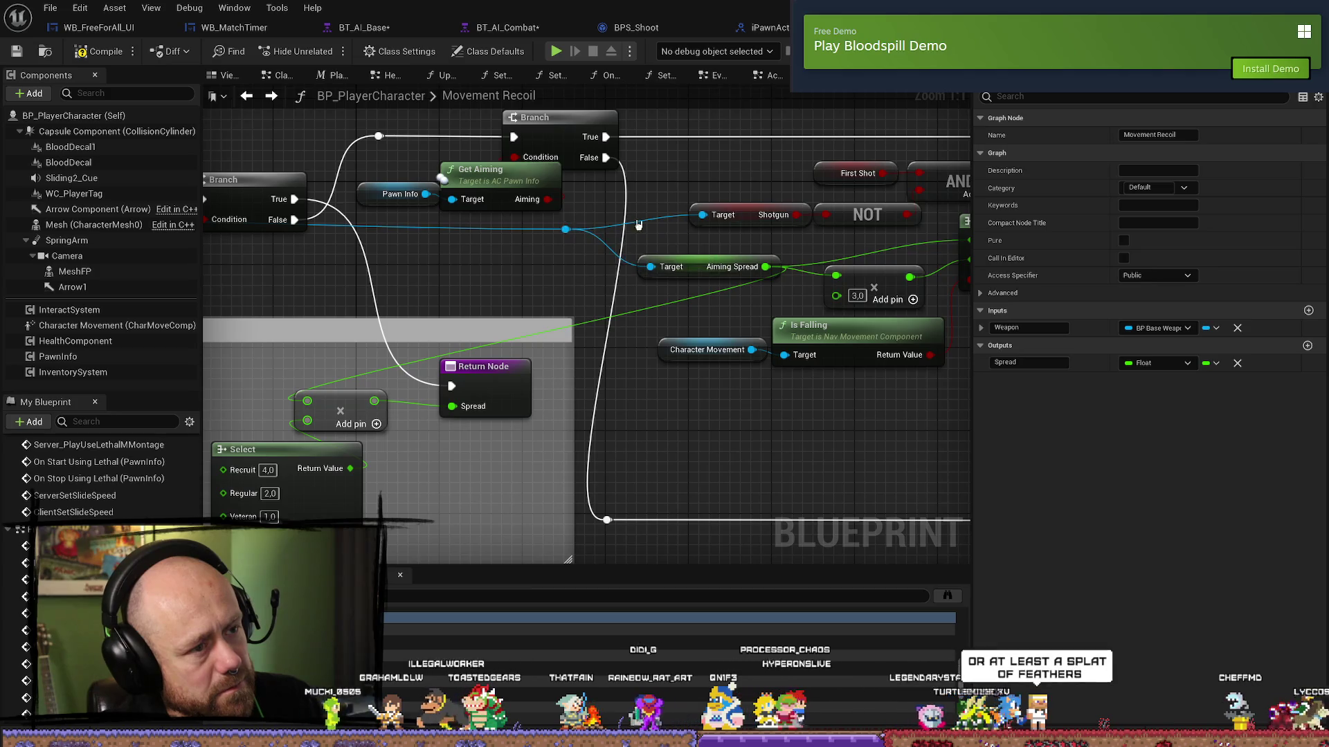
mouse_move(685, 269)
left_mouse_down()
mouse_move(826, 222)
mouse_move(908, 218)
mouse_move(826, 206)
left_mouse_up()
left_click_drag(766, 389, 697, 442)
left_click(701, 324)
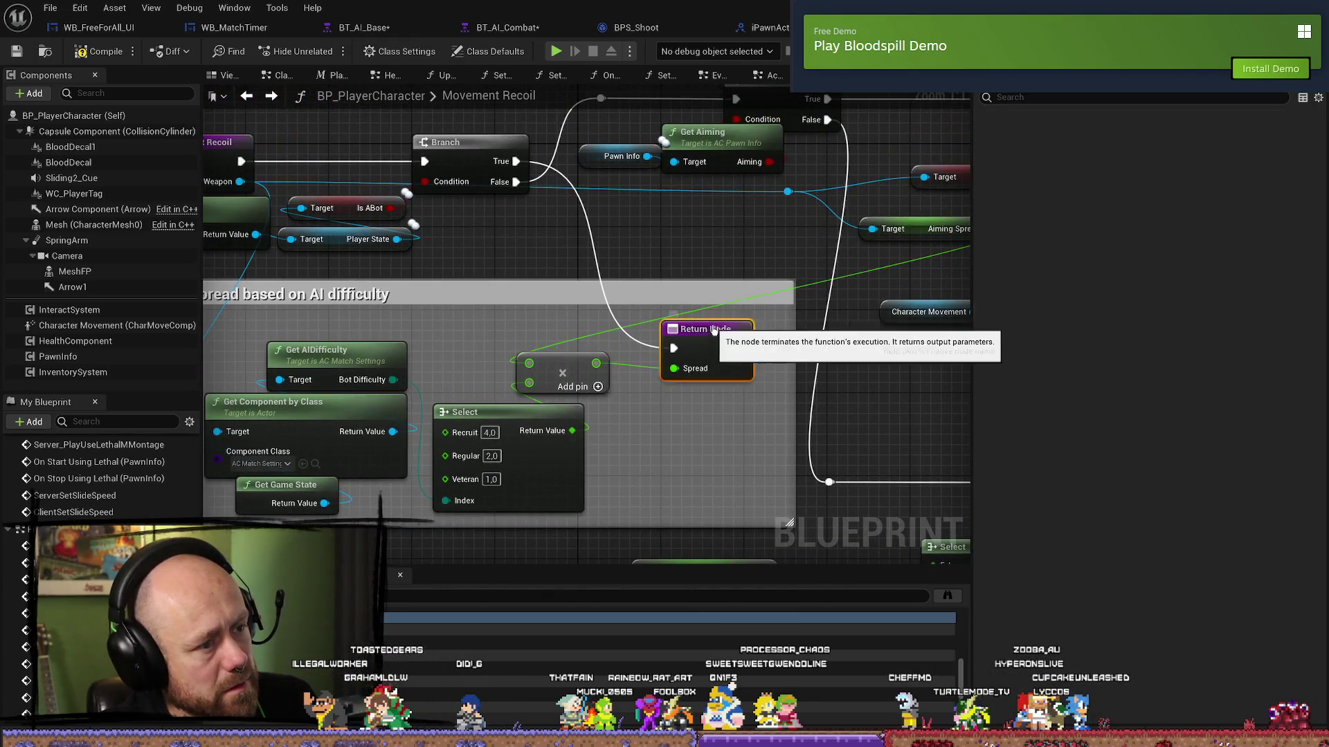
mouse_move(701, 324)
left_mouse_down()
mouse_move(546, 332)
mouse_move(559, 341)
left_mouse_up()
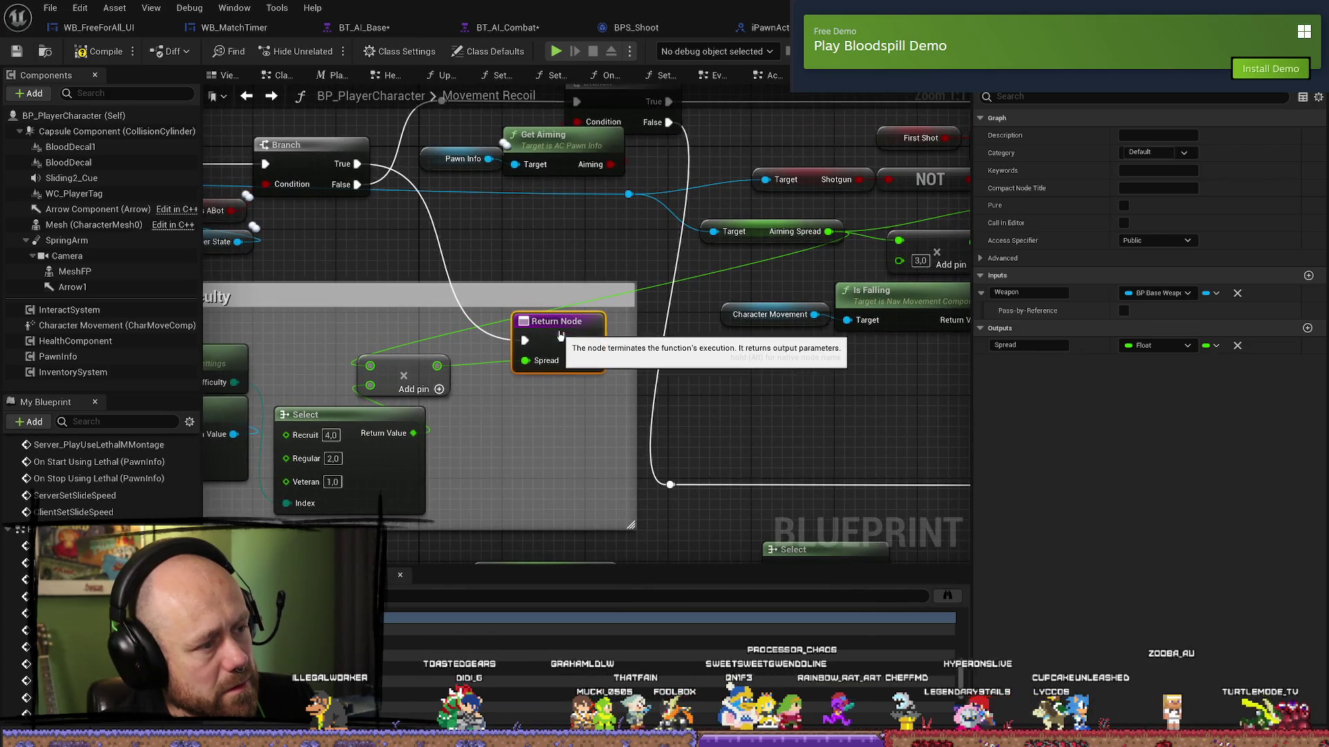
left_click_drag(751, 350, 512, 350)
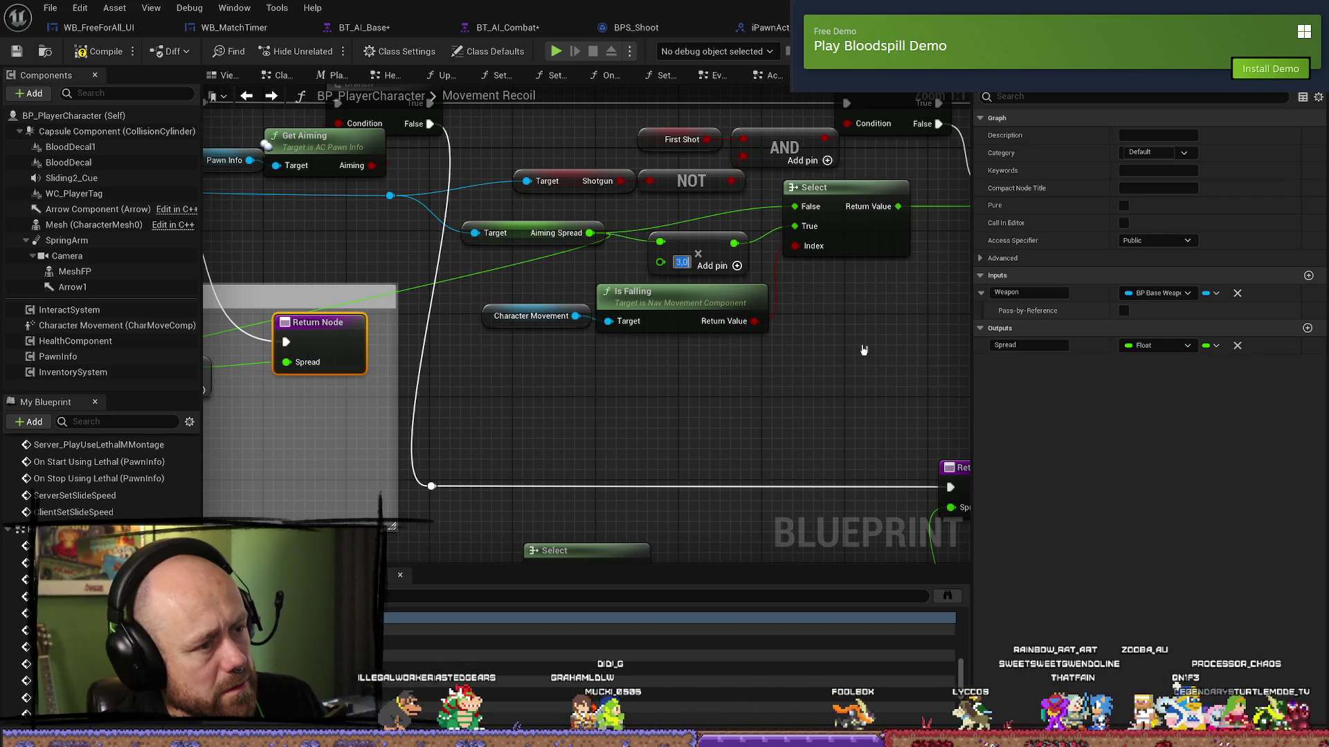
- Try 500 as the aiming spread multiplier, then undo it back to 3.0
type("500")
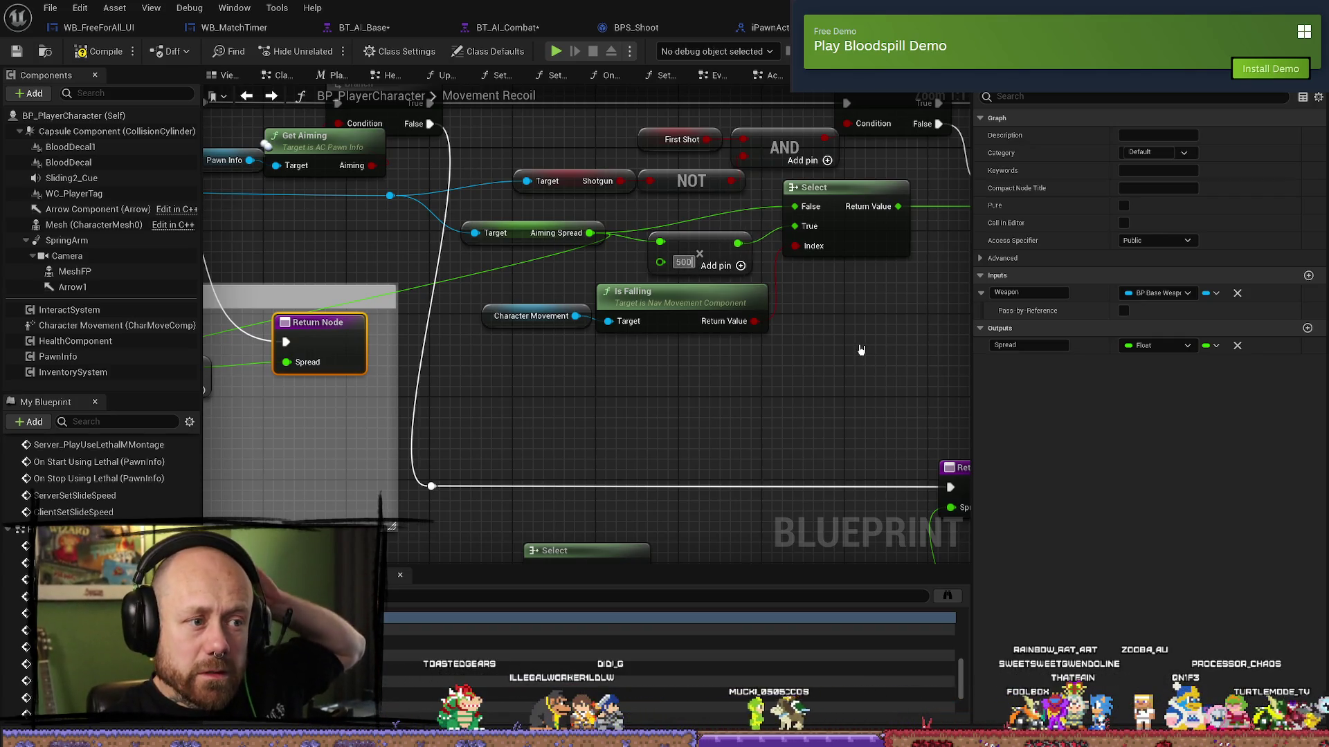
key("Return")
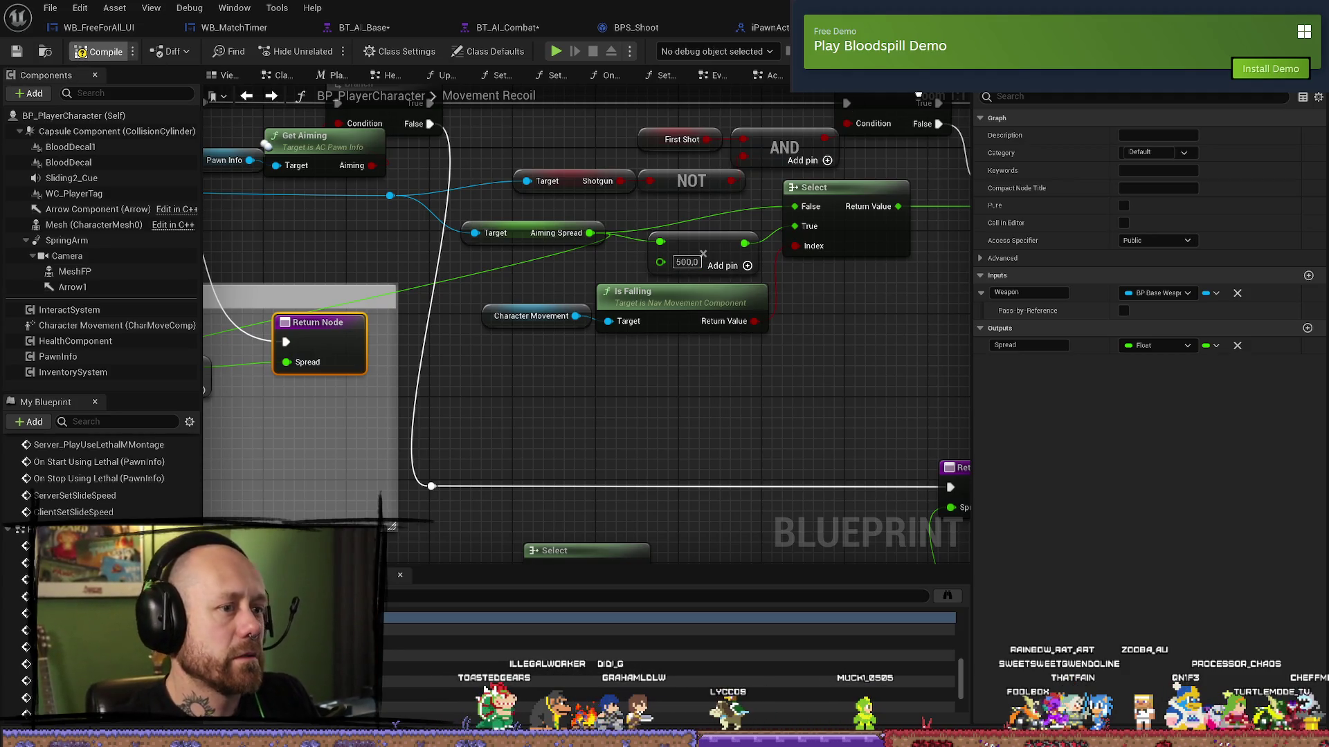
mouse_move(325, 257)
left_mouse_down()
mouse_move(841, 281)
mouse_move(556, 296)
mouse_move(522, 288)
mouse_move(865, 294)
mouse_move(436, 283)
left_mouse_up()
left_click(837, 432)
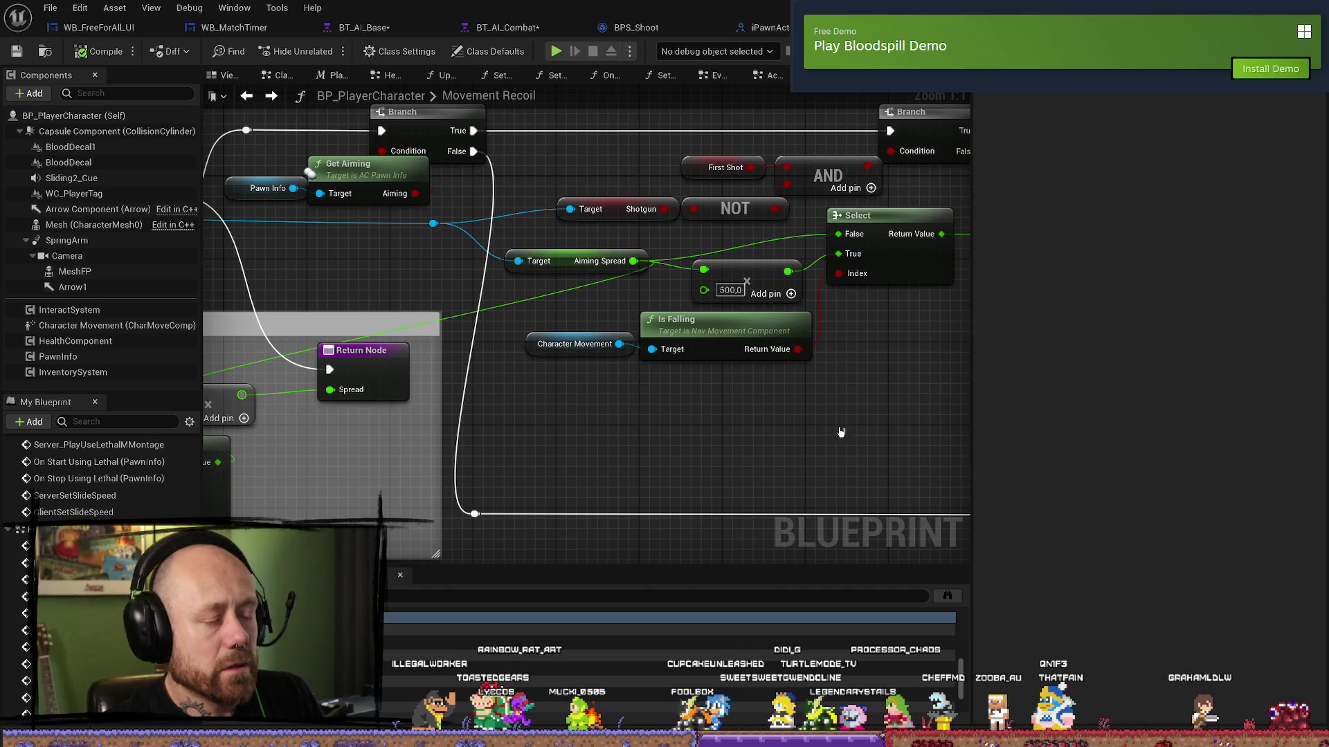
key("ctrl+z")
key("ctrl+z")
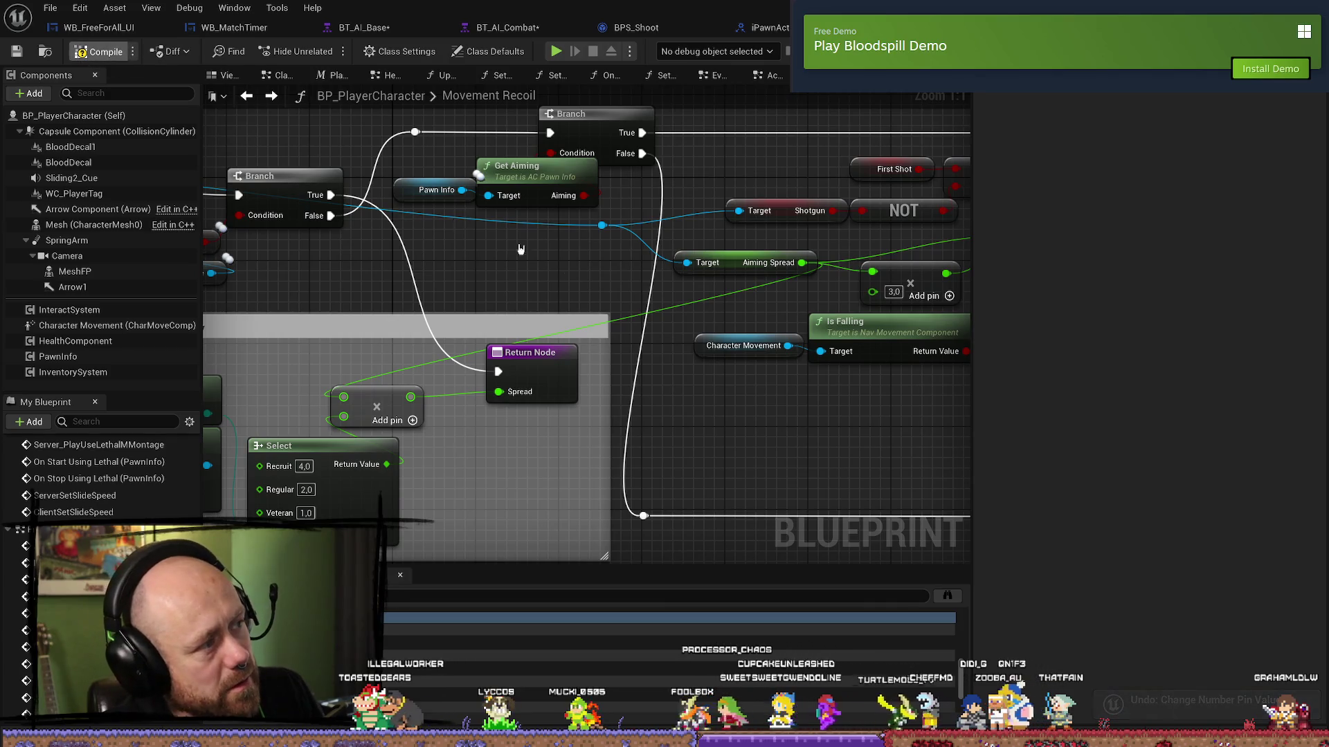
- Move the bot-check Branch node to tidy its wires, then bring up the Return Node's Spread pin actions
mouse_move(305, 271)
left_mouse_down()
mouse_move(563, 292)
mouse_move(622, 310)
left_mouse_up()
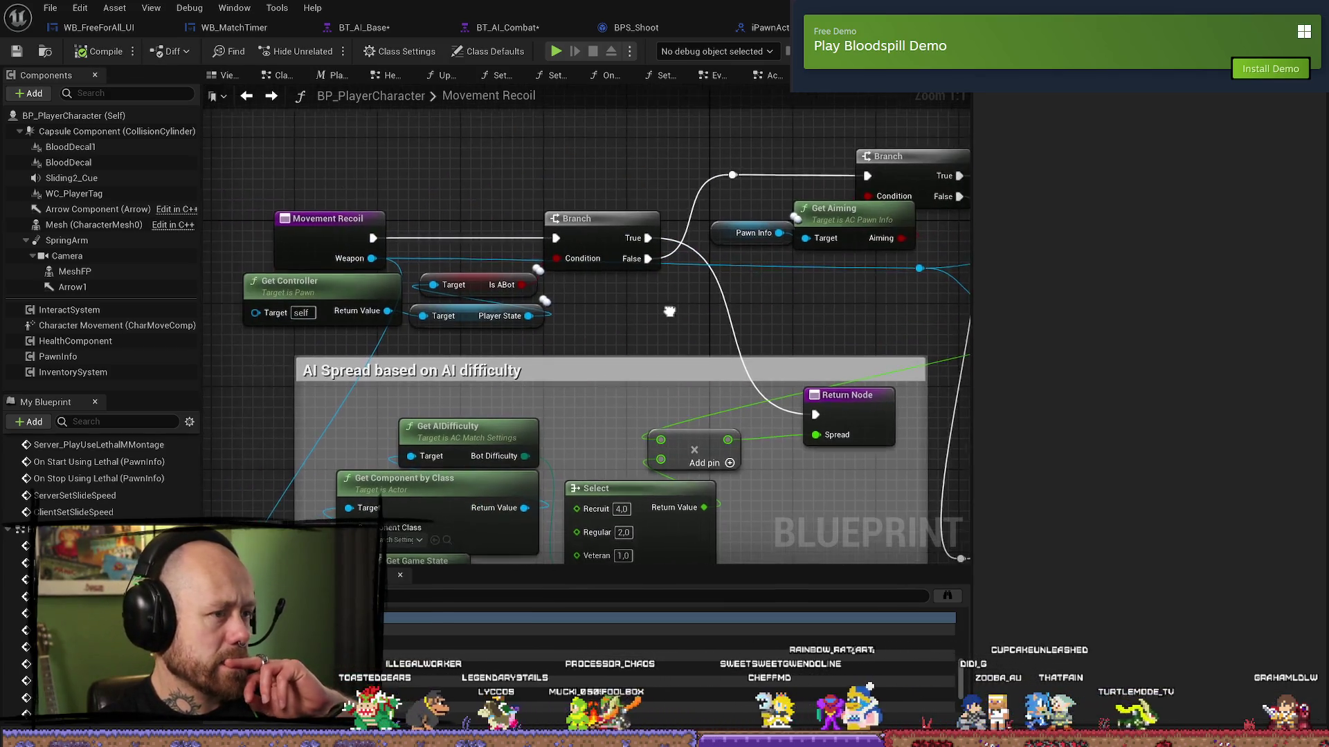
left_click_drag(574, 216, 607, 184)
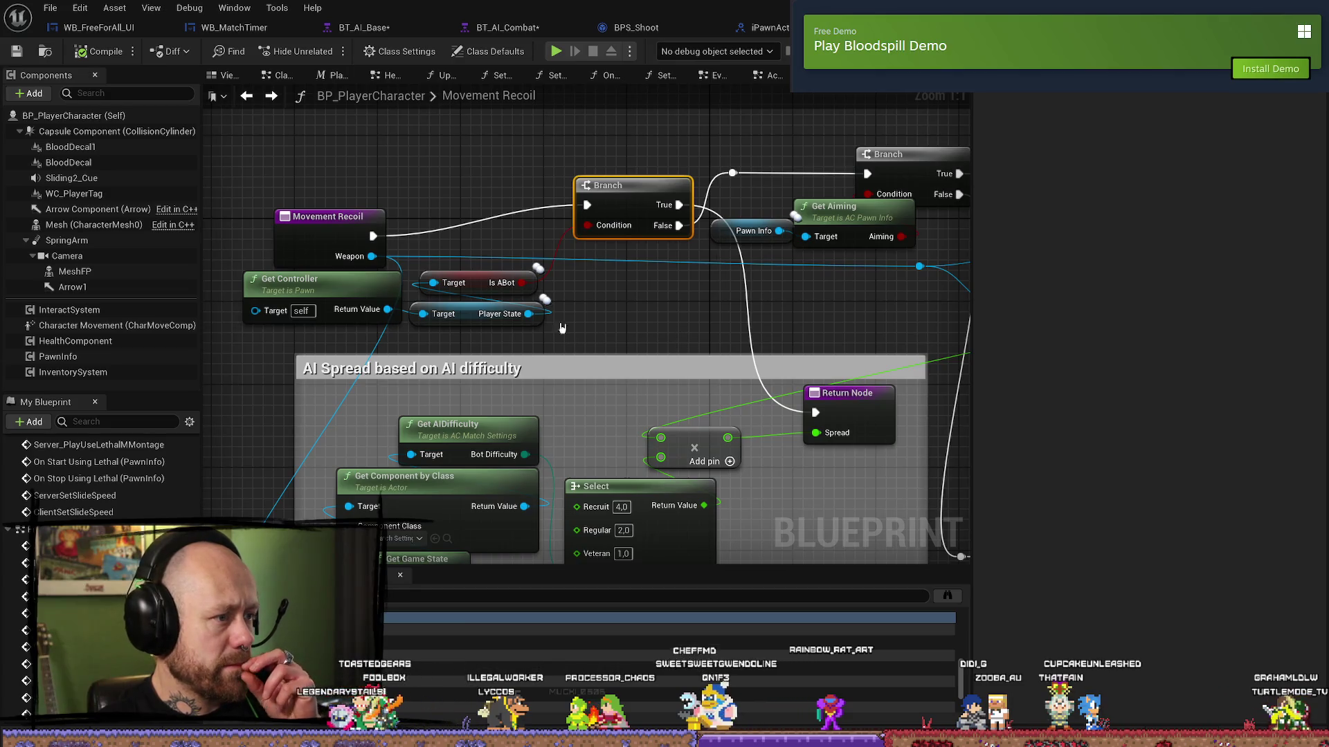
mouse_move(621, 185)
left_mouse_down()
mouse_move(579, 217)
mouse_move(528, 203)
left_mouse_up()
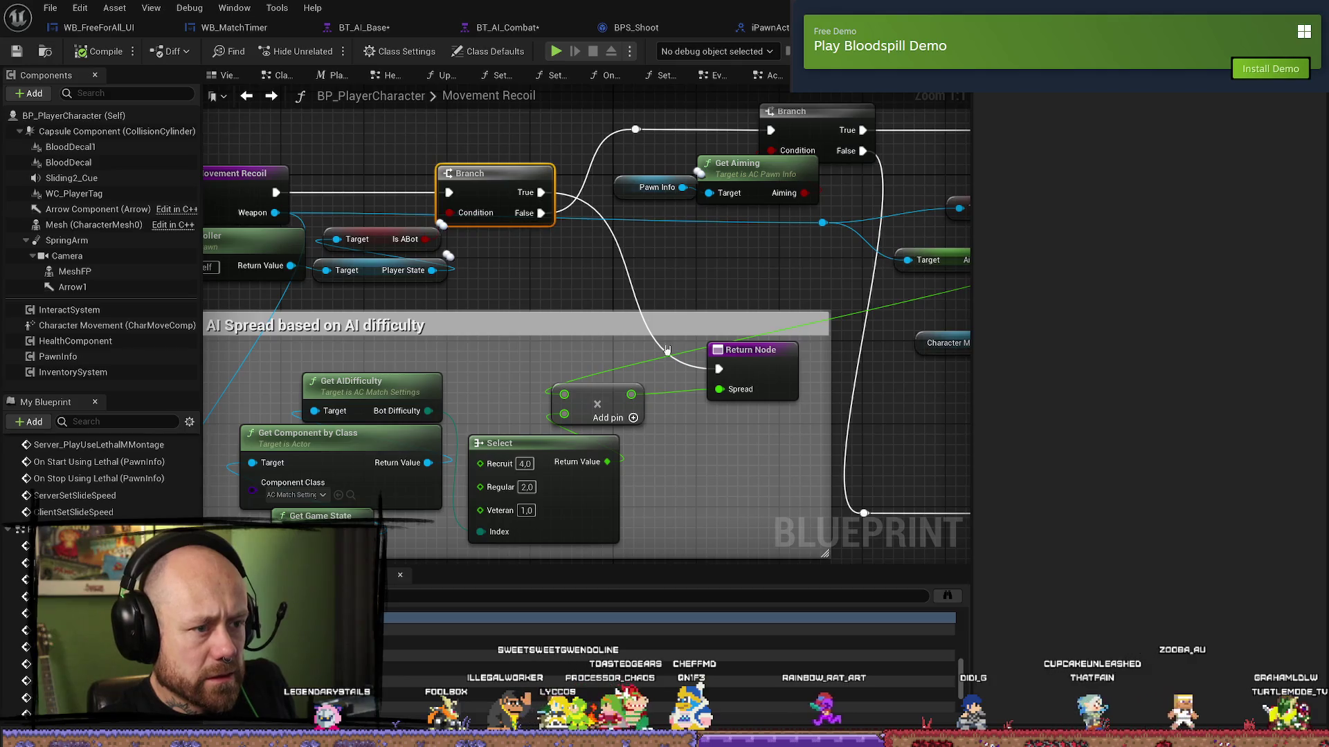
left_click(754, 349)
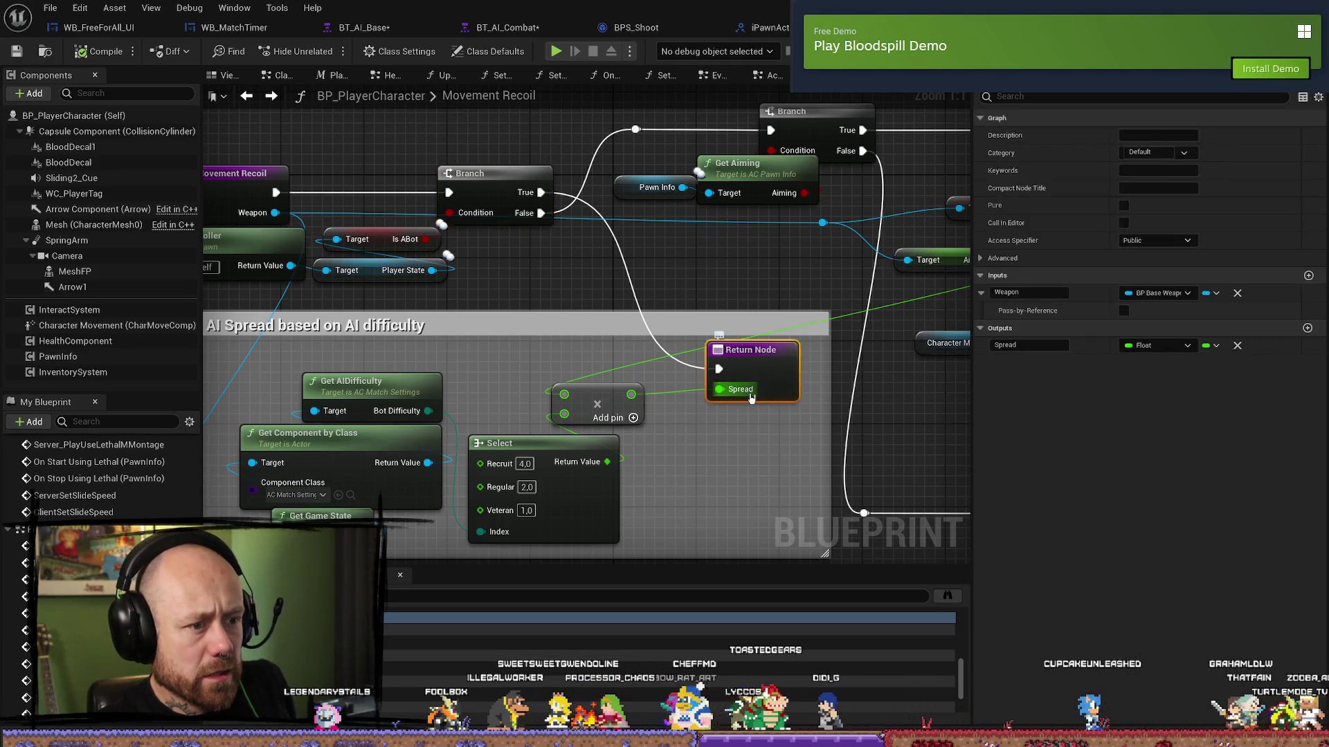
right_click(748, 400)
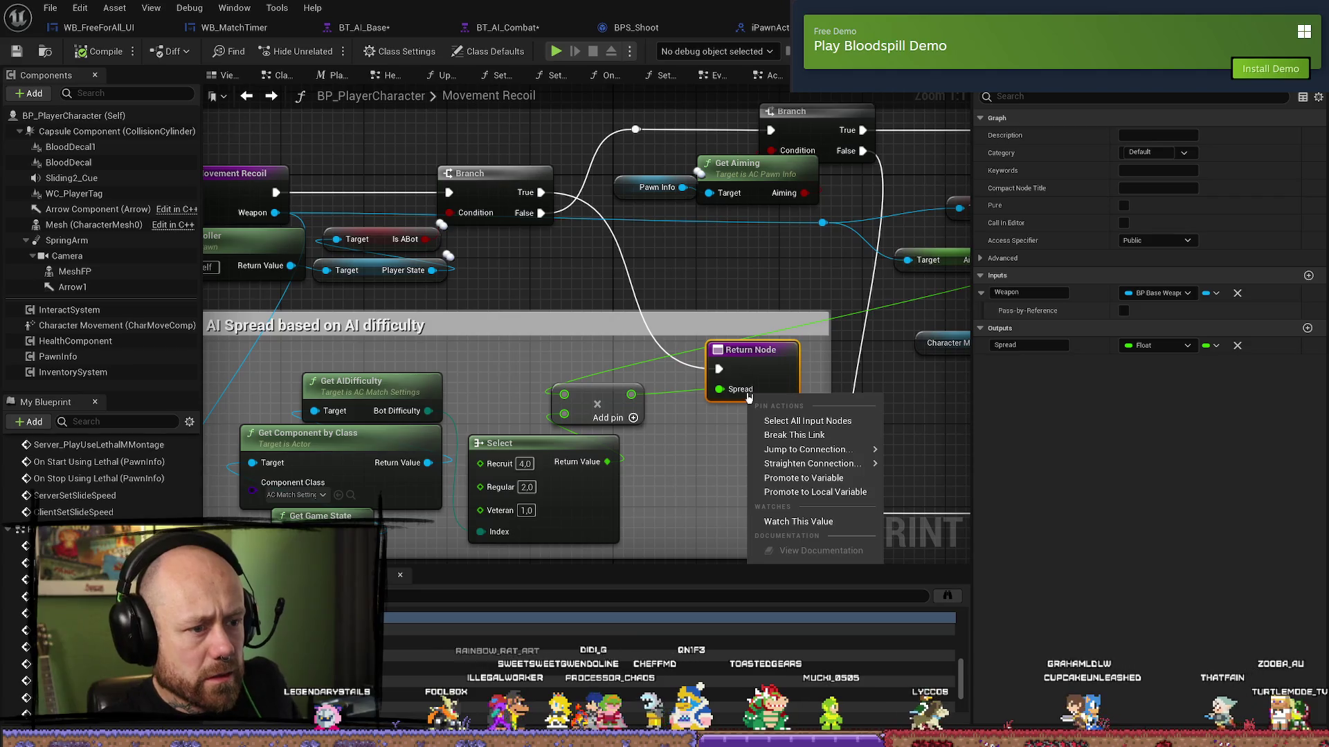
mouse_move(446, 362)
left_mouse_down()
mouse_move(647, 352)
mouse_move(642, 129)
mouse_move(409, 129)
mouse_move(419, 326)
mouse_move(211, 310)
left_mouse_up()
mouse_move(443, 318)
left_mouse_down()
mouse_move(256, 315)
mouse_move(354, 317)
left_mouse_up()
mouse_move(893, 297)
left_mouse_down()
mouse_move(905, 375)
mouse_move(568, 375)
left_mouse_up()
scroll(905, 374, "down", 2)
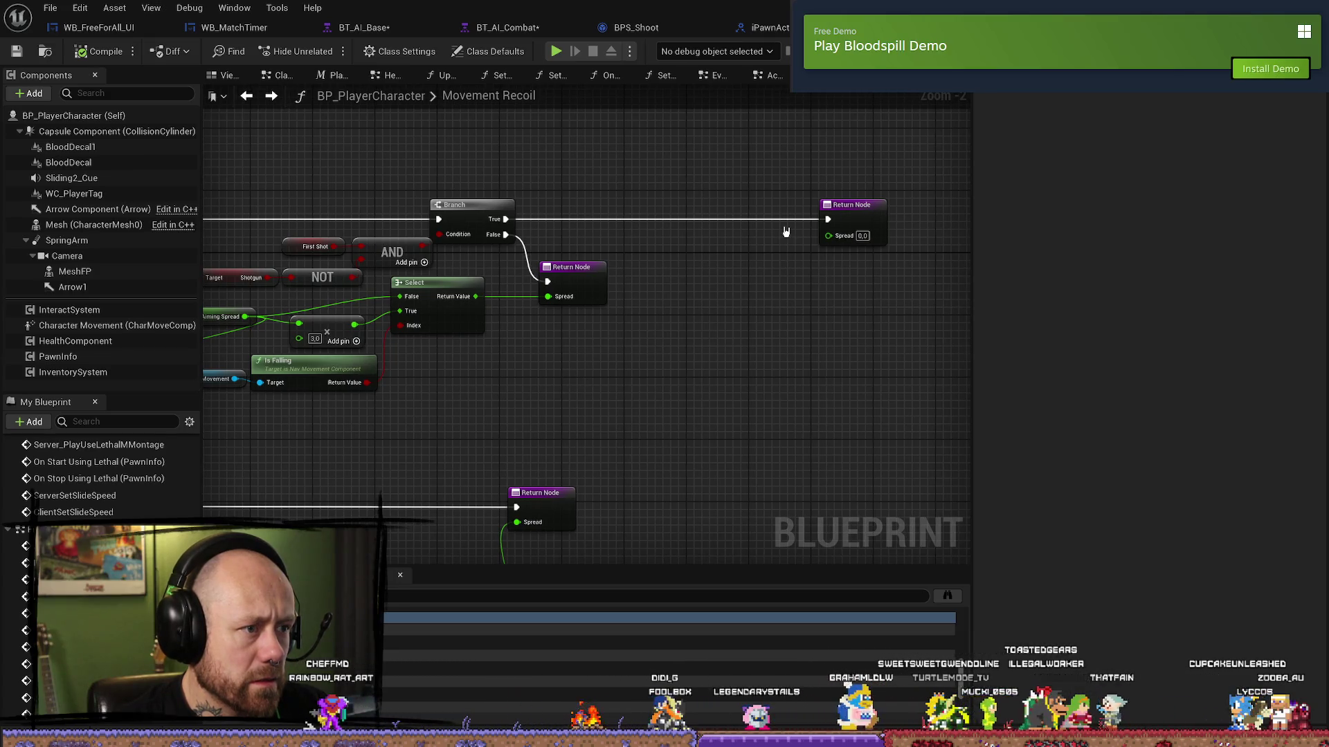
left_click_drag(786, 226, 1169, 226)
mouse_move(244, 241)
left_mouse_down()
mouse_move(389, 240)
mouse_move(389, 256)
left_mouse_up()
left_click(388, 241)
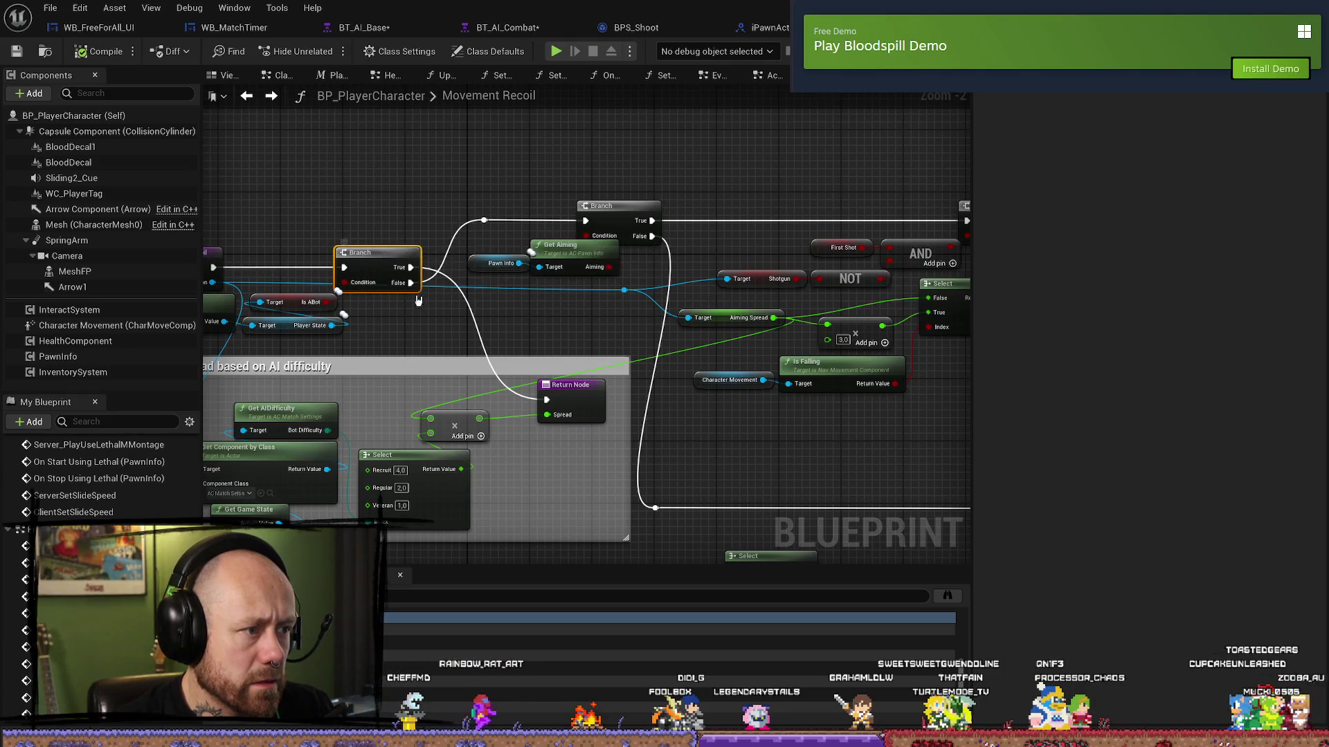
left_click_drag(733, 195, 407, 261)
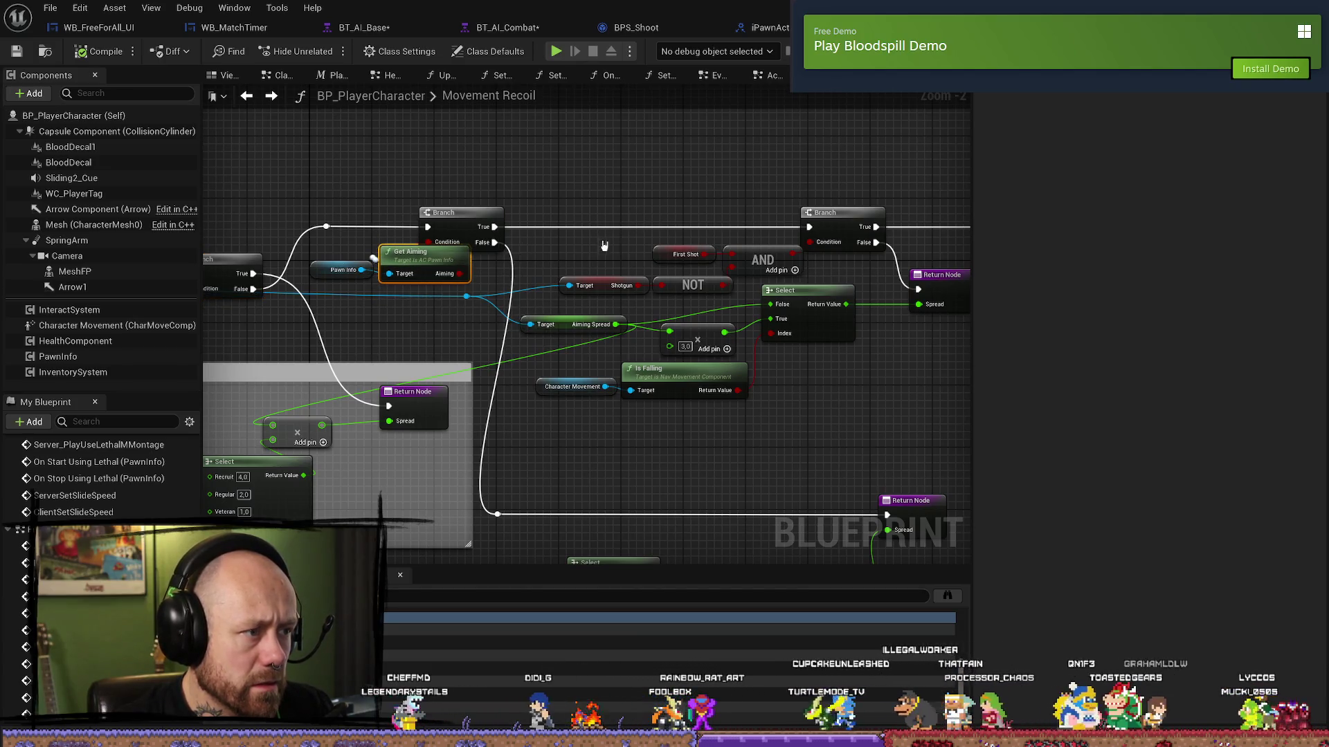
left_click_drag(604, 245, 500, 246)
left_click_drag(691, 228, 542, 237)
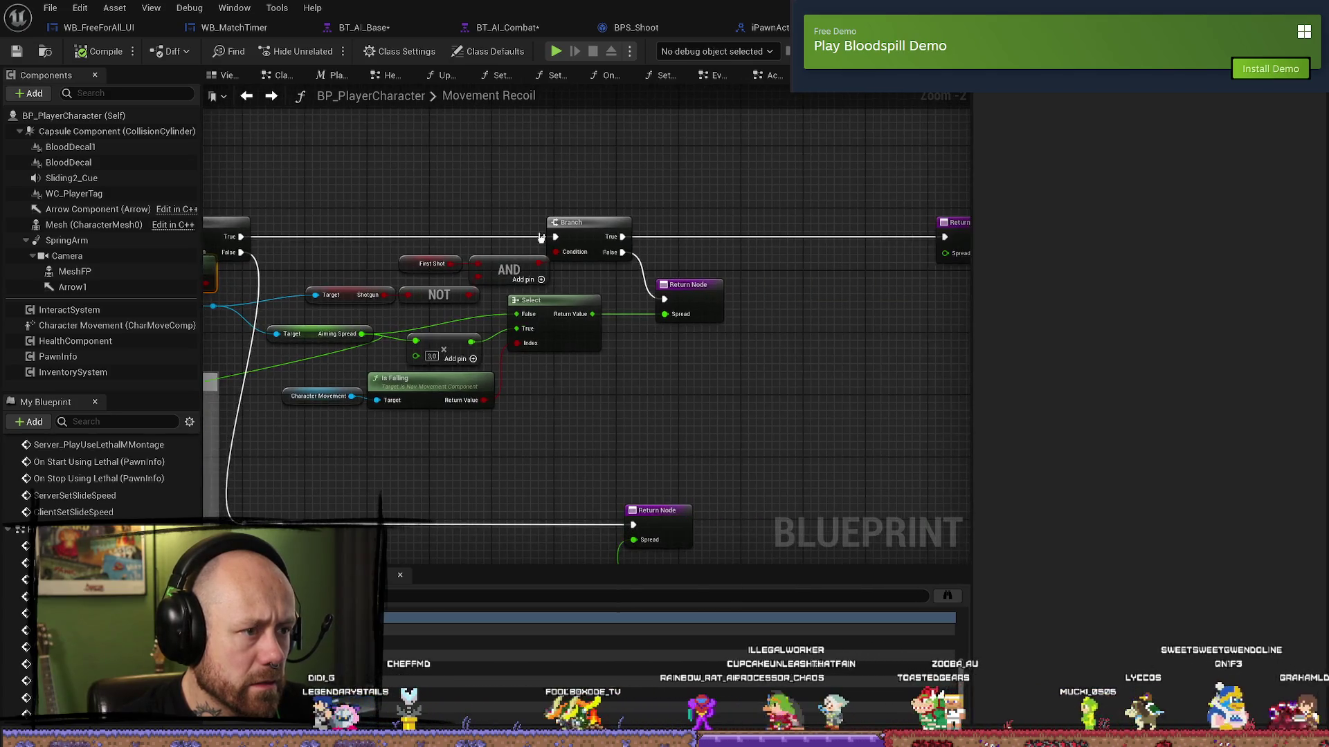
left_click_drag(567, 366, 676, 347)
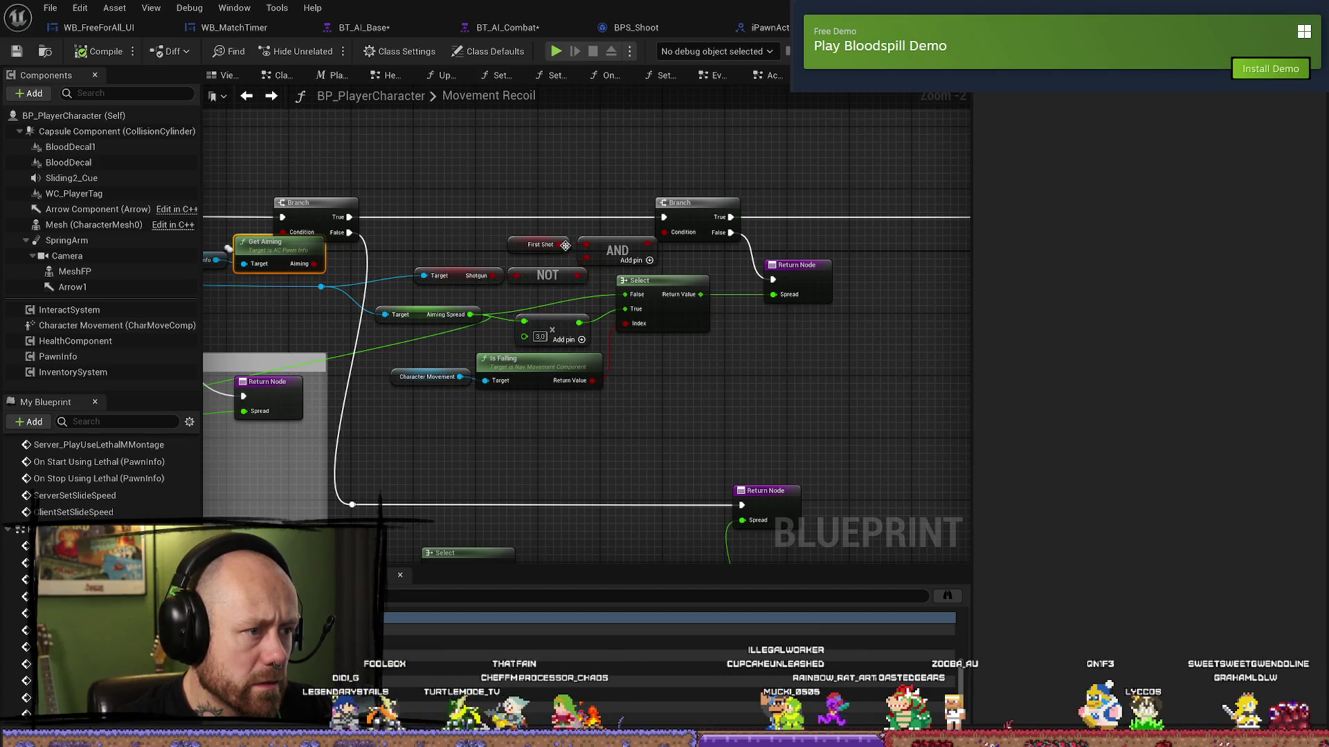
mouse_move(888, 294)
left_mouse_down()
mouse_move(872, 293)
mouse_move(957, 296)
mouse_move(591, 297)
mouse_move(836, 294)
mouse_move(825, 300)
left_mouse_up()
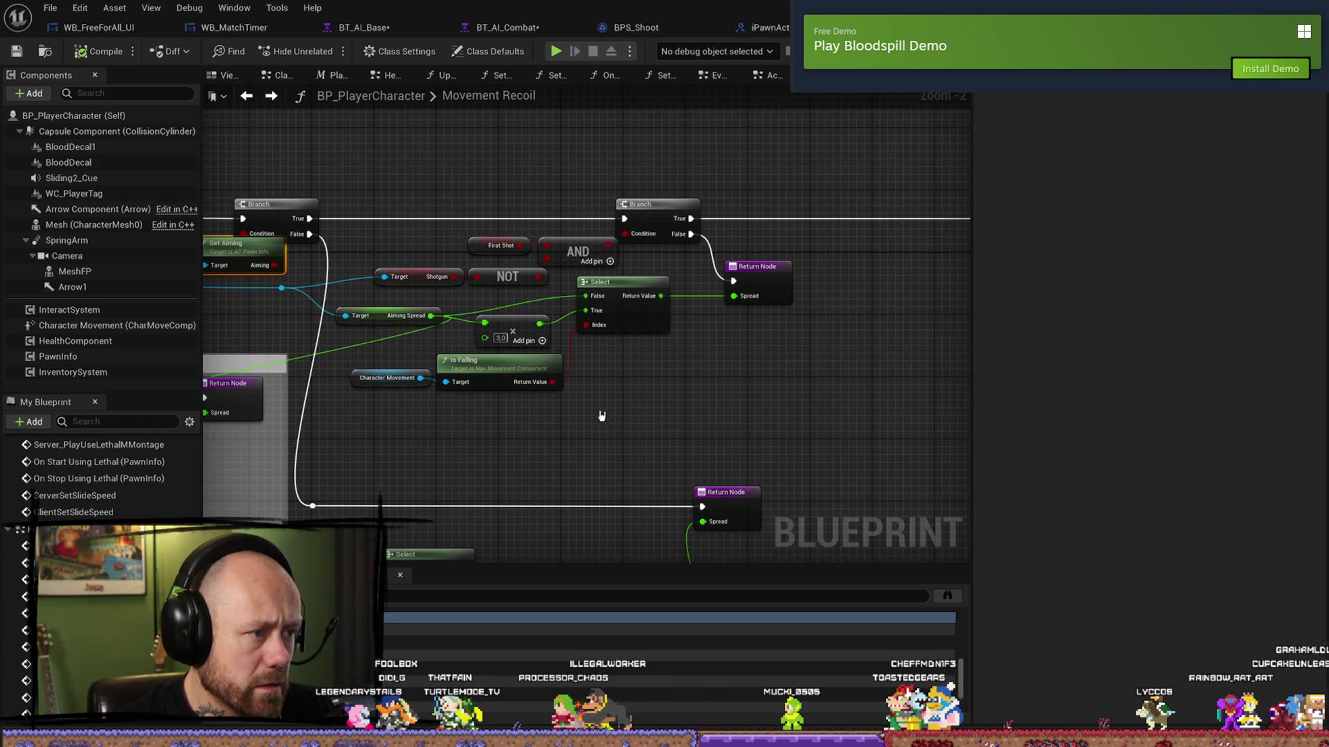
left_click_drag(602, 416, 629, 413)
mouse_move(801, 435)
left_mouse_down()
mouse_move(519, 412)
mouse_move(598, 426)
mouse_move(748, 346)
mouse_move(647, 522)
mouse_move(658, 332)
mouse_move(705, 302)
left_mouse_up()
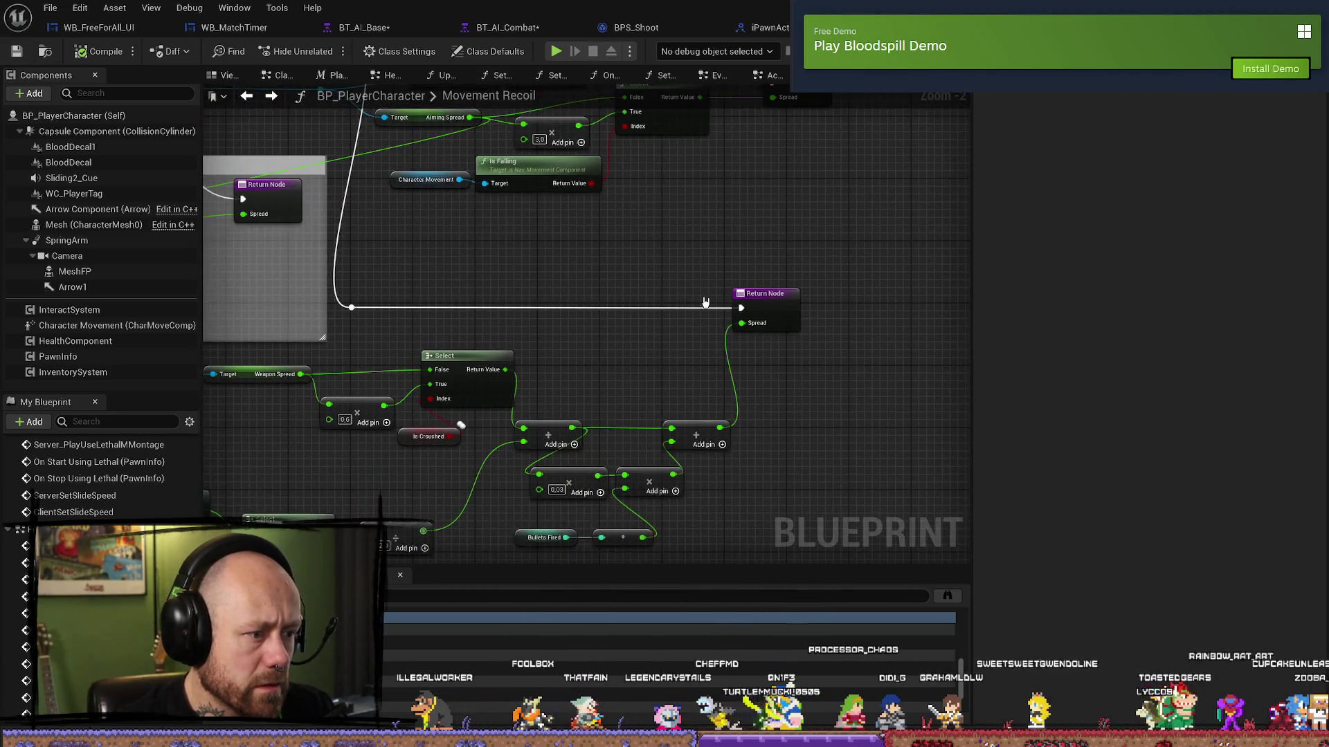
- Pan and zoom the Movement Recoil graph to frame the entry node and AI spread section
left_click_drag(591, 365, 756, 339)
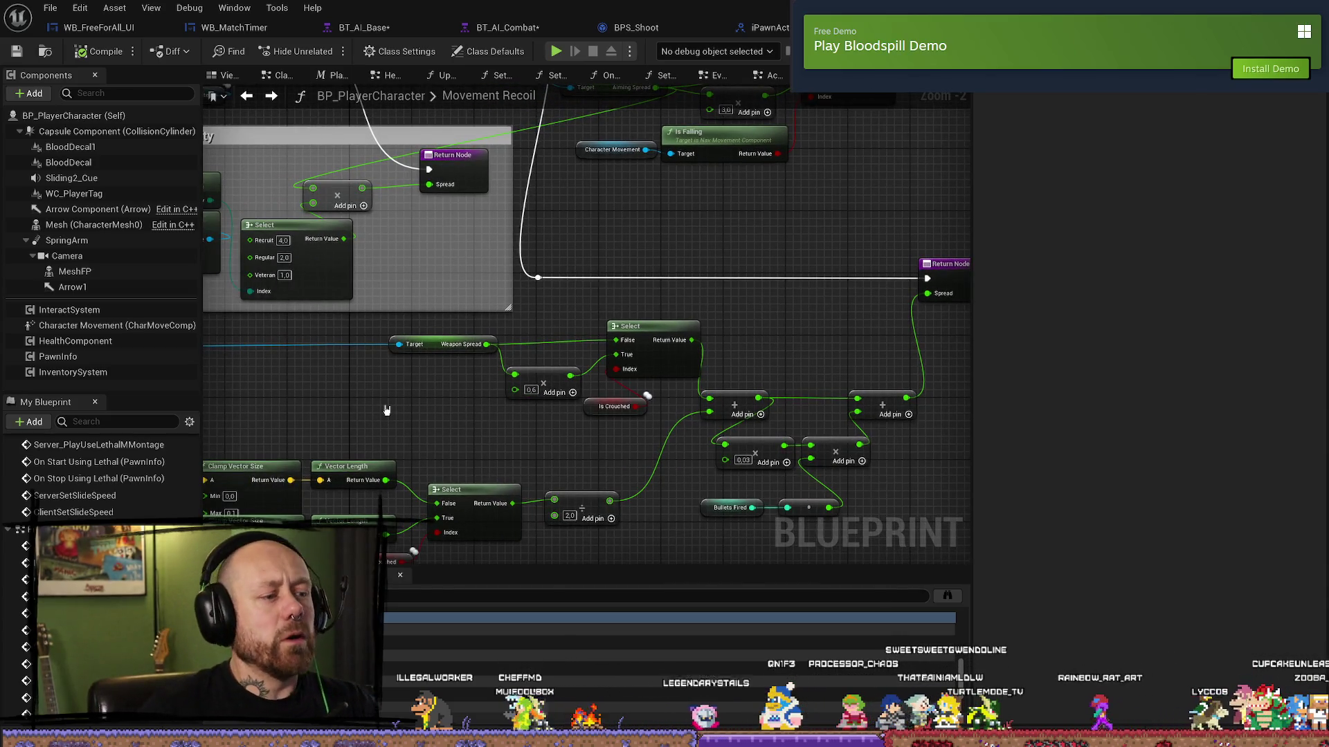
scroll(374, 341, "down", 3)
scroll(388, 367, "up", 2)
left_click_drag(427, 395, 407, 396)
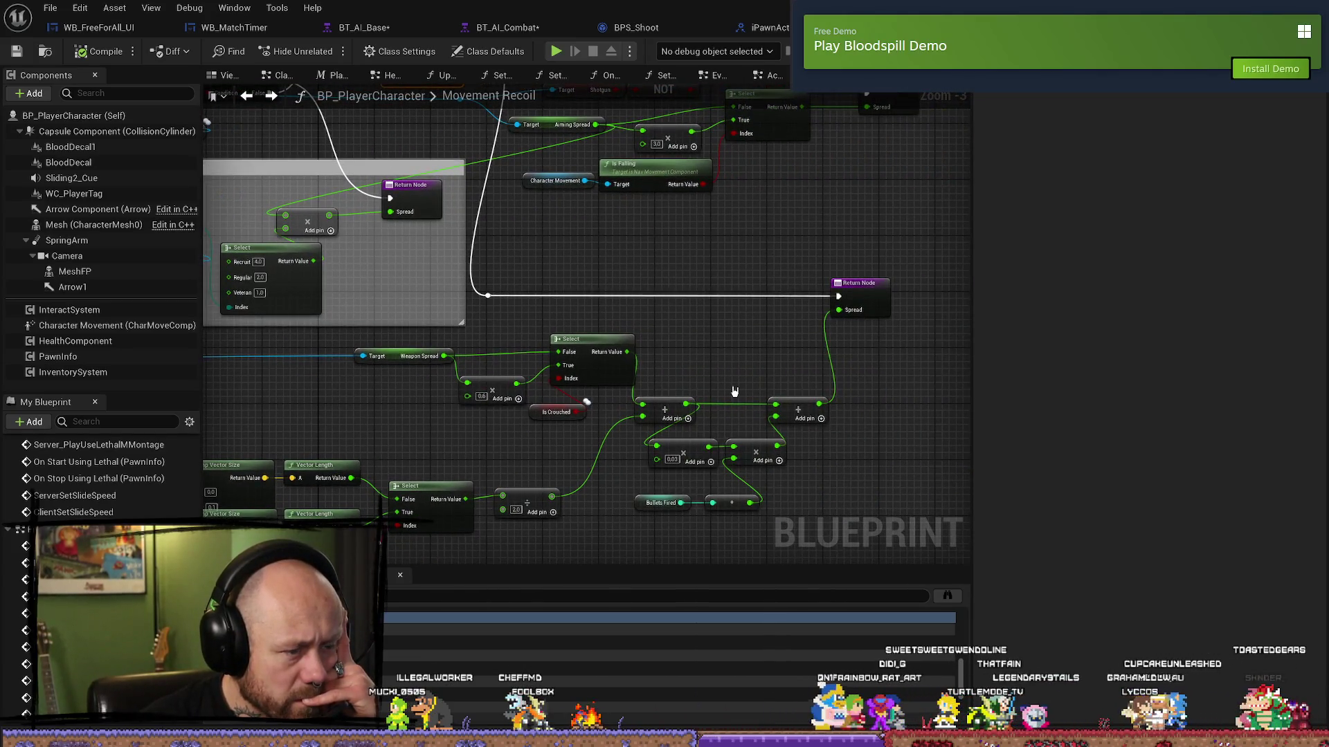
left_click_drag(313, 406, 529, 384)
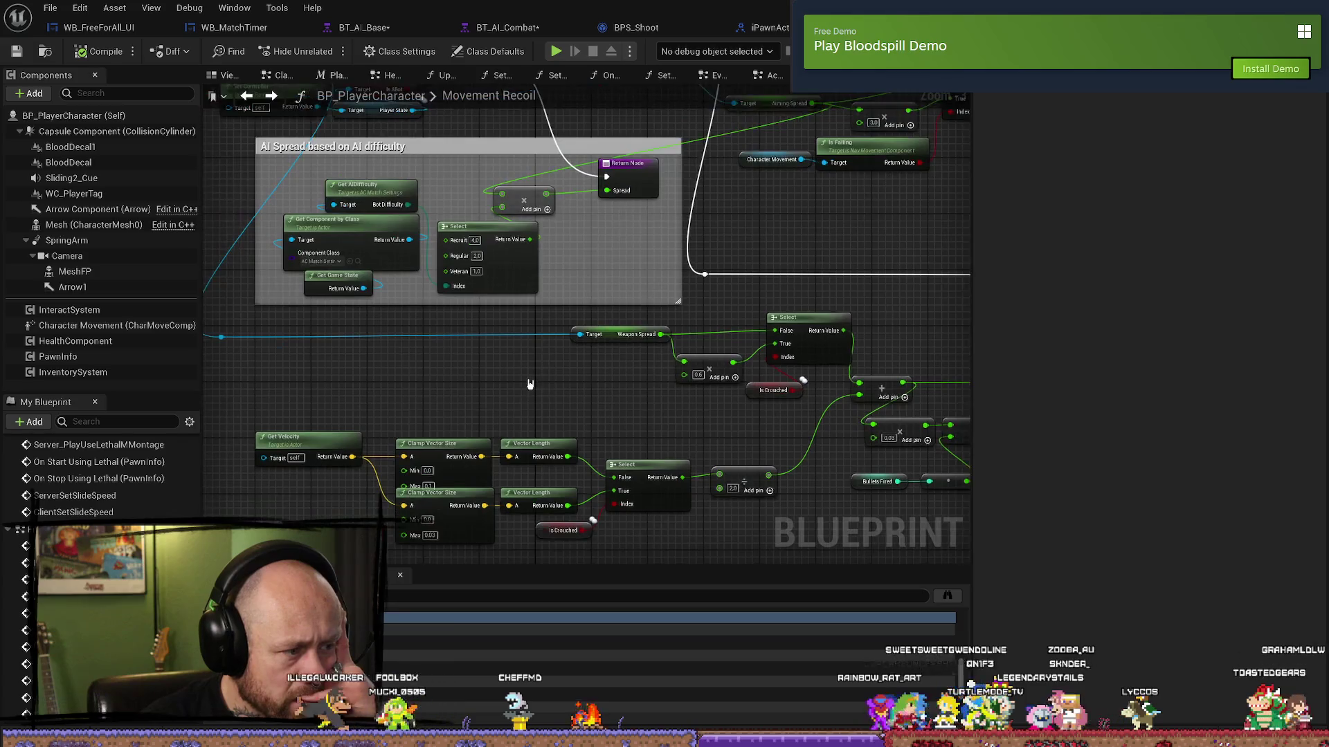
scroll(516, 385, "down", 1)
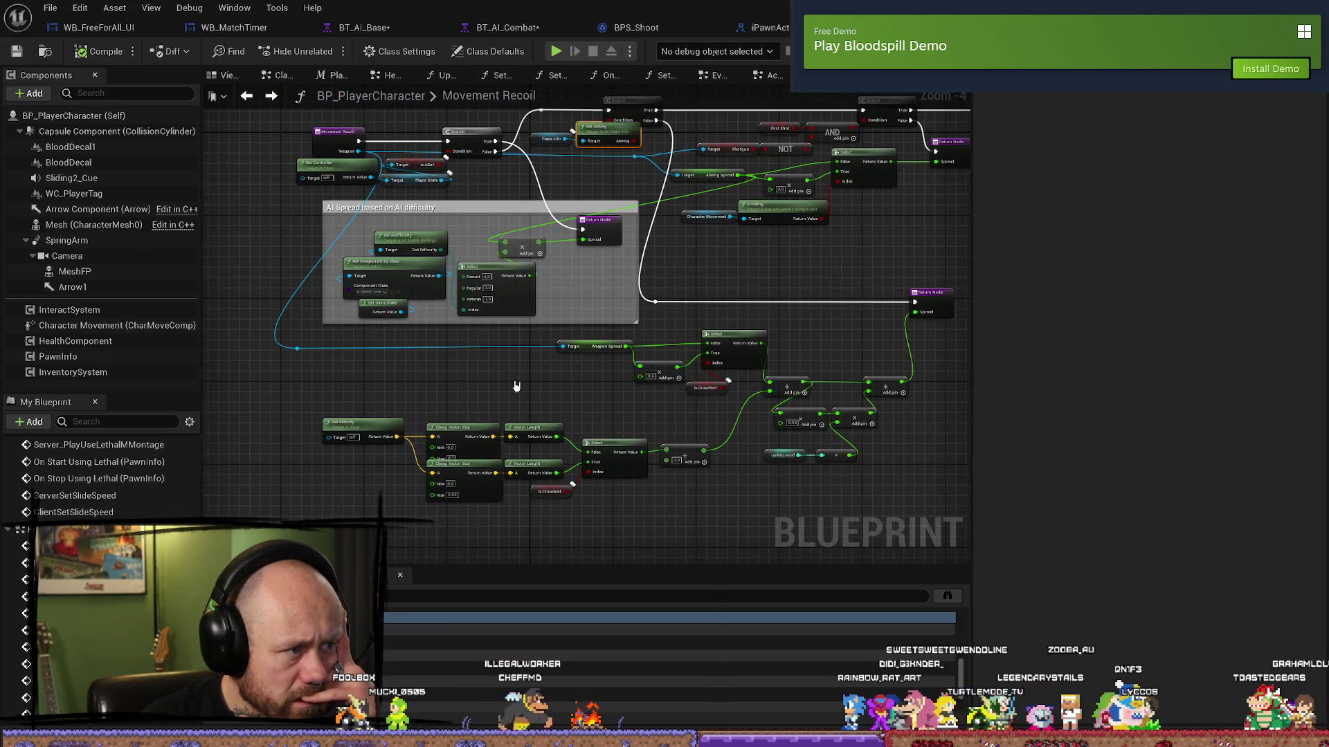
scroll(516, 385, "down", 2)
scroll(518, 280, "up", 4)
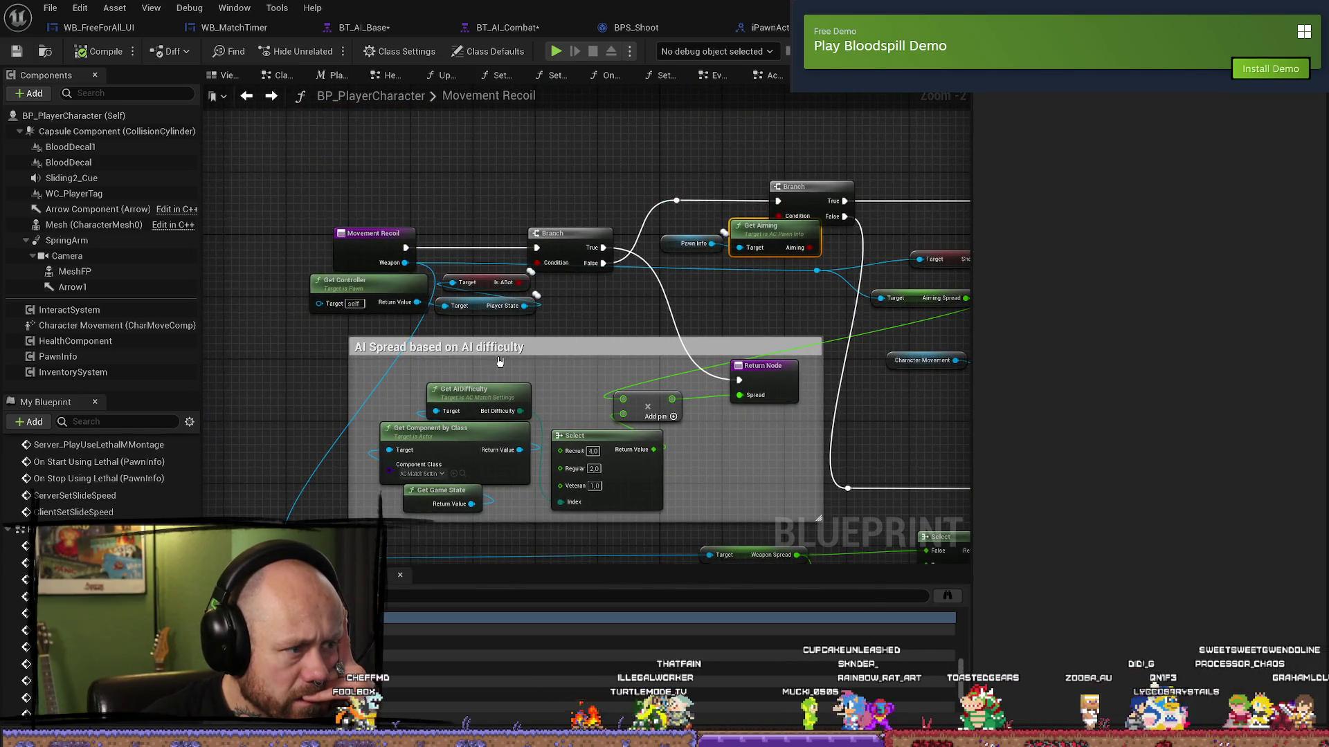
left_click_drag(500, 361, 635, 402)
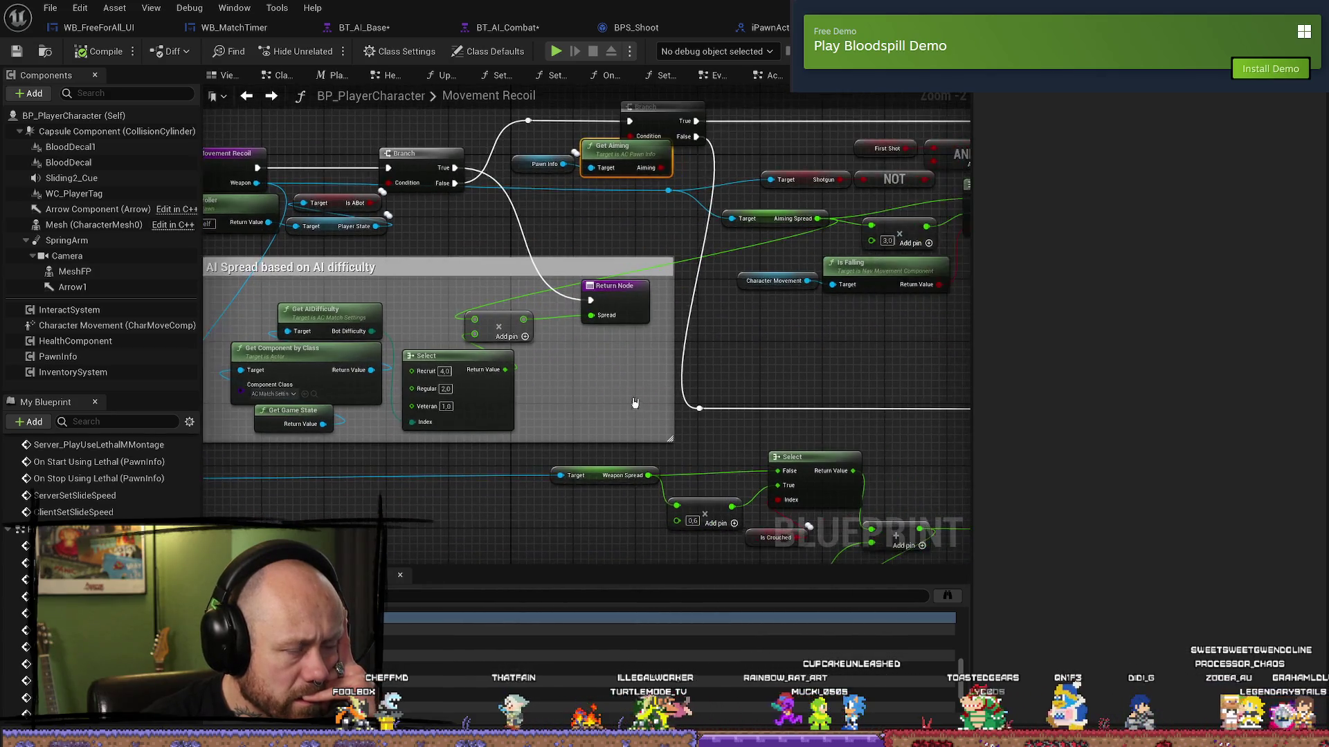
scroll(634, 402, "down", 2)
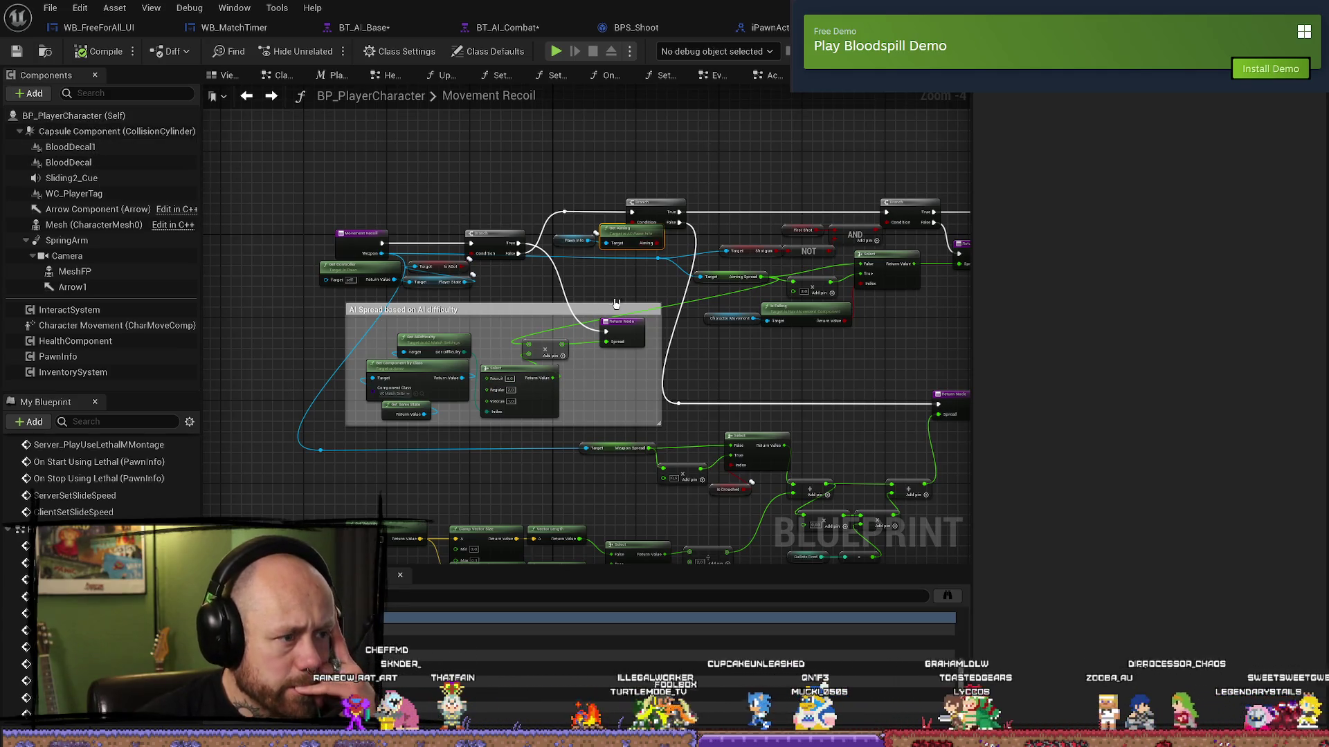
scroll(607, 431, "up", 2)
left_click_drag(594, 377, 692, 411)
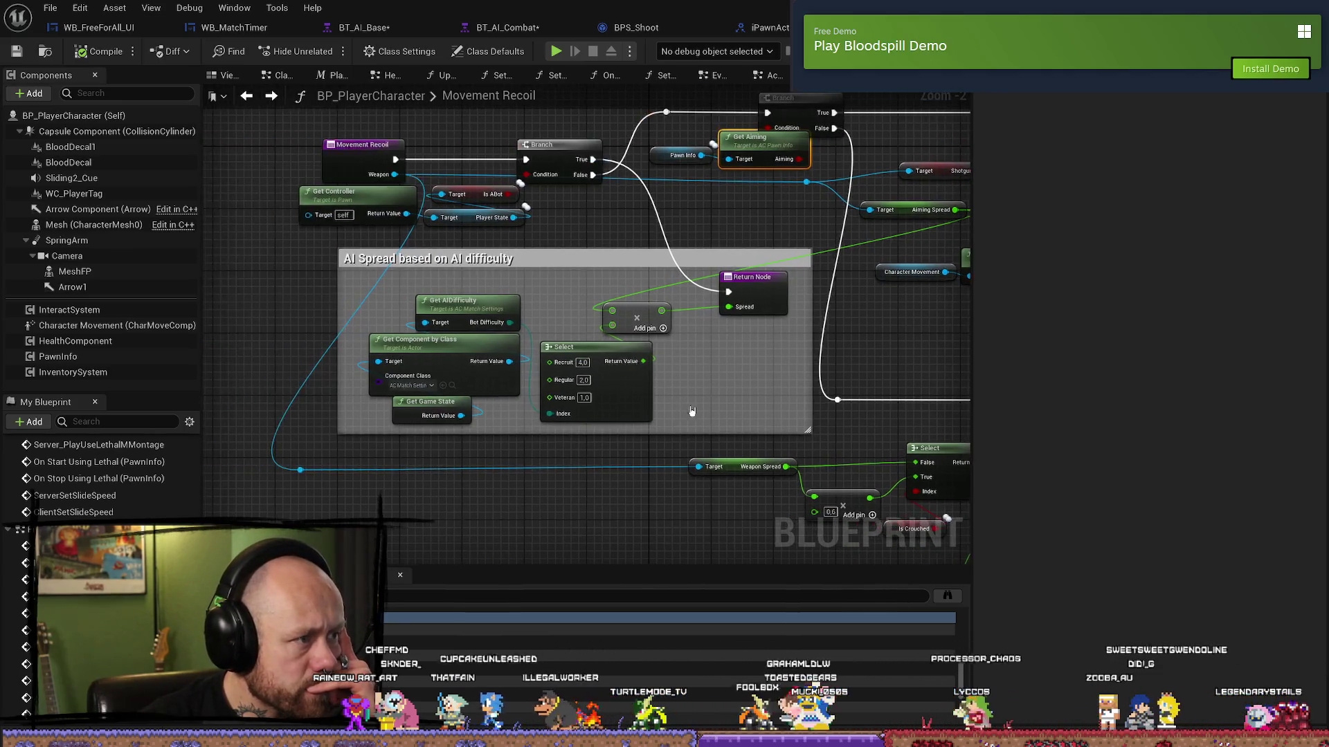
- Show the function's Weapon input and Spread output, and open the entry node's context menu
left_click(360, 140)
left_click_drag(359, 140, 429, 228)
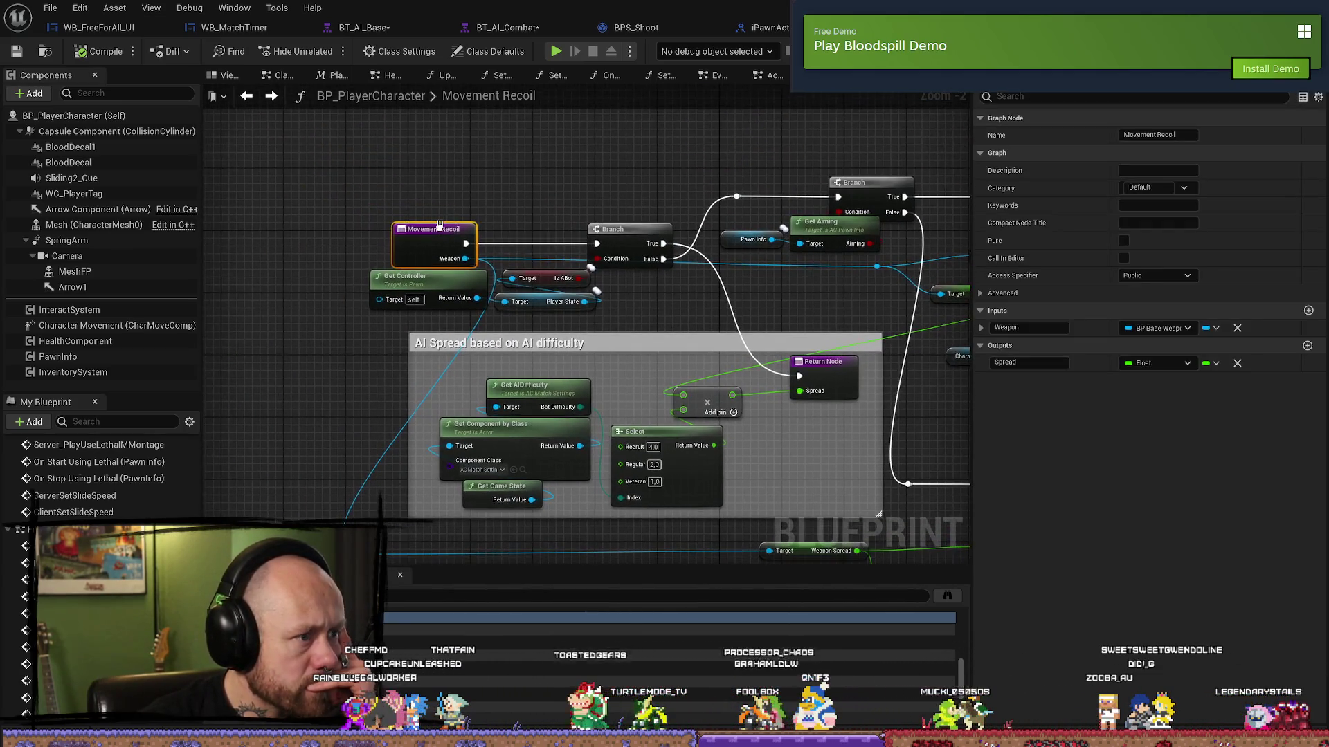
right_click(418, 232)
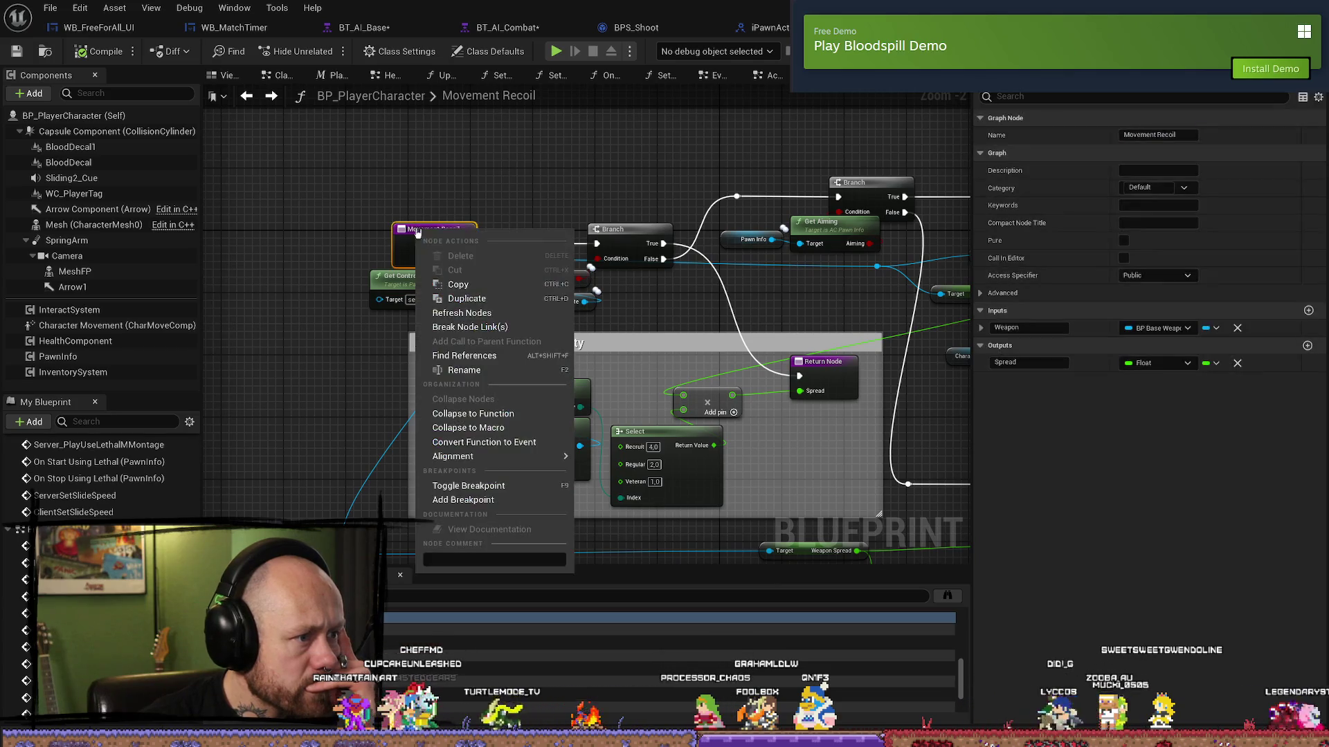
- Find references to Movement Recoil and jump to its call in the Fire Weapon Graph
left_click(487, 356)
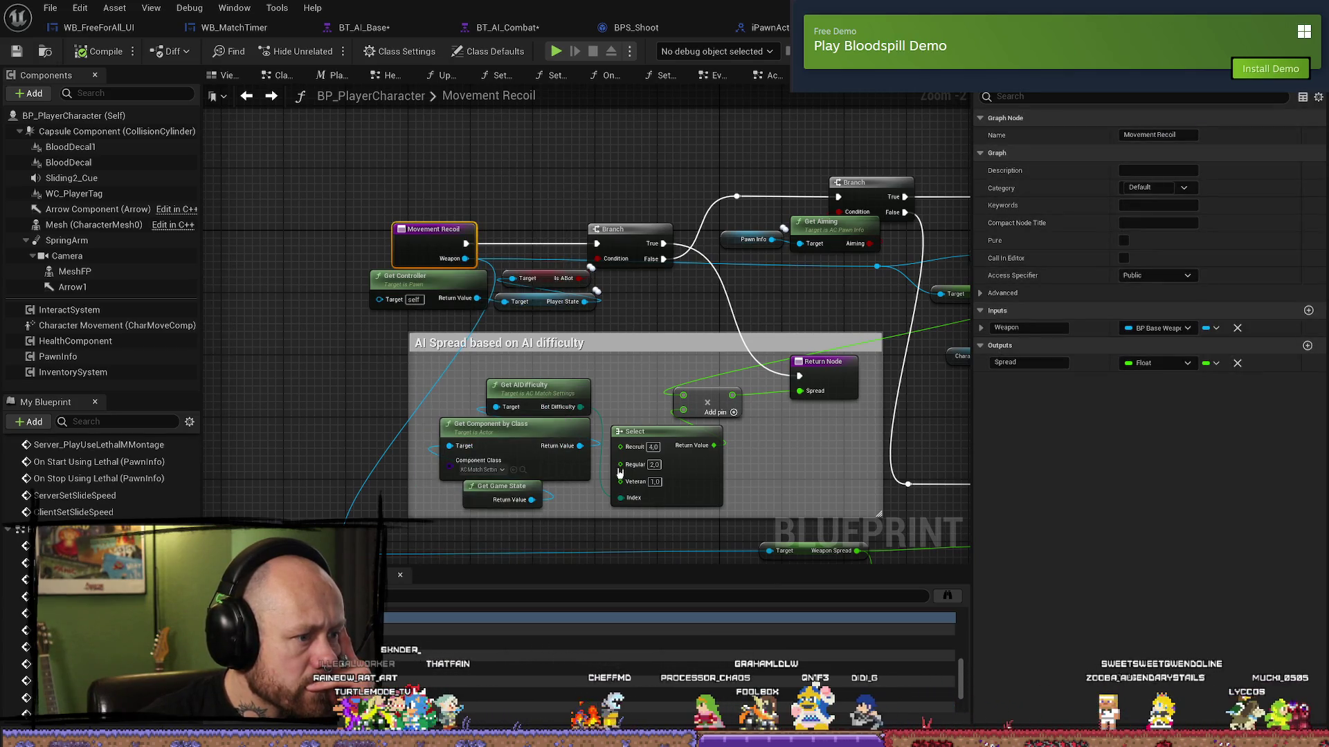
double_click(623, 631)
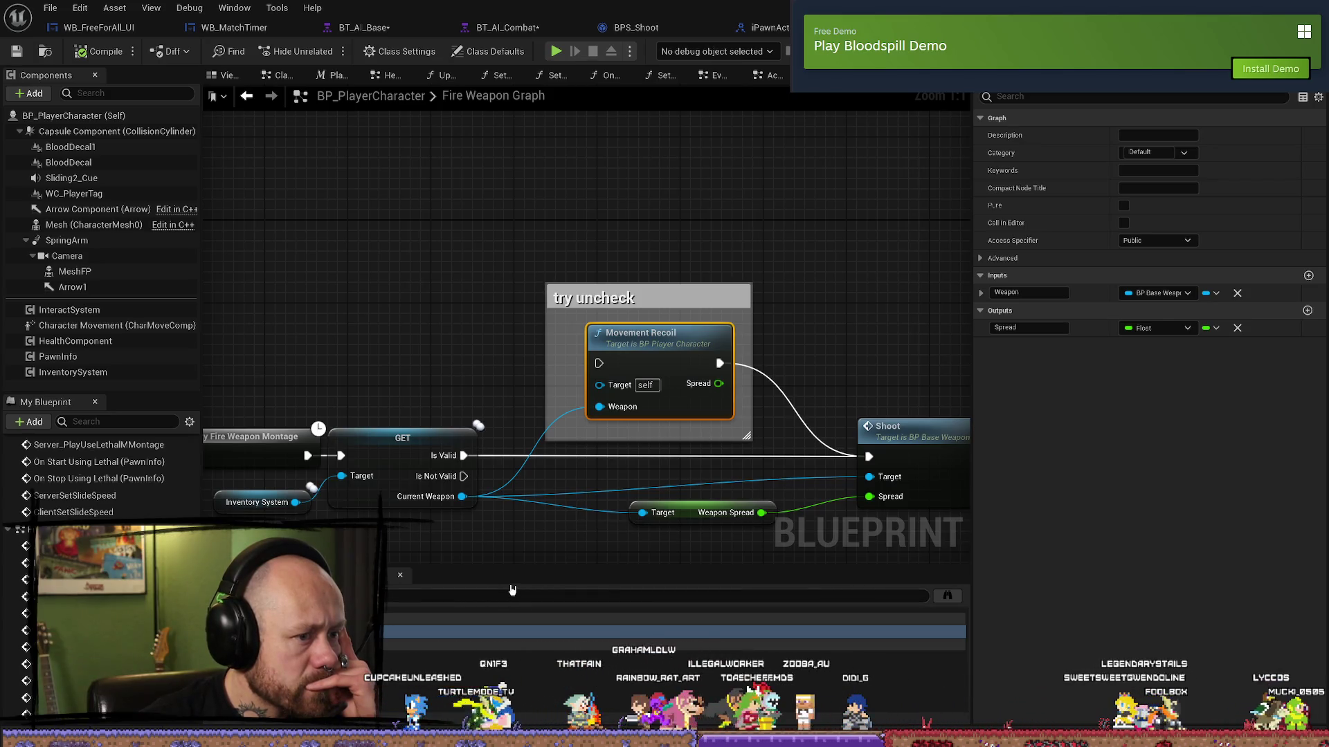
- Frame the Weapon Spread and Shoot nodes and show WeaponSpread's float type with its 0.02 default
left_click_drag(646, 549, 578, 482)
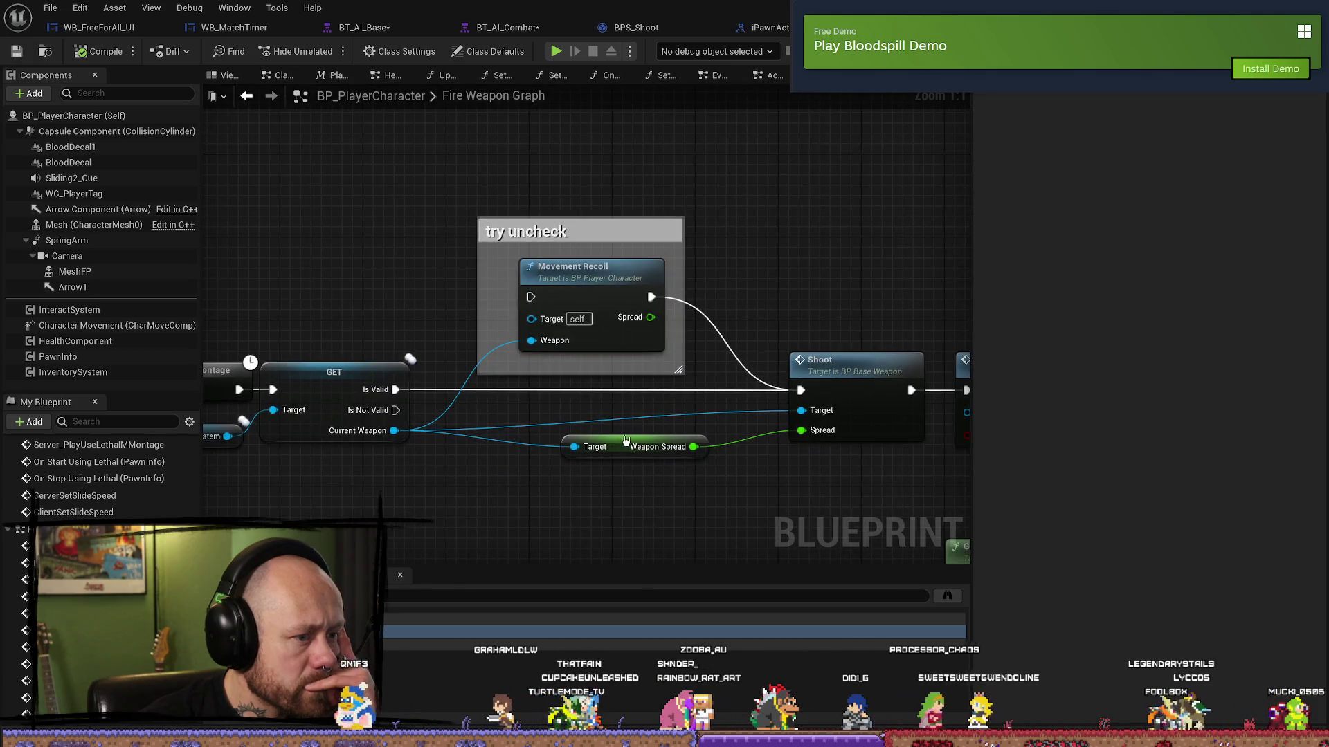
left_click(625, 441)
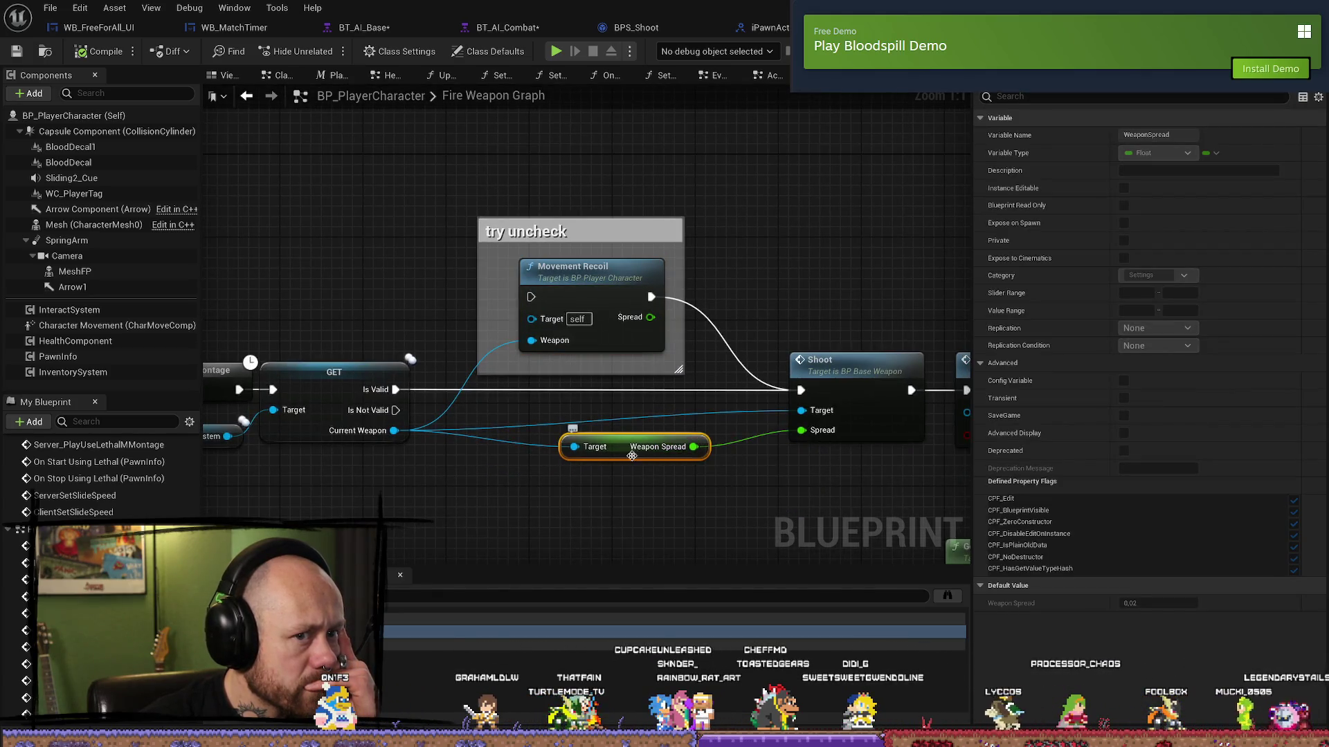
scroll(658, 485, "down", 6)
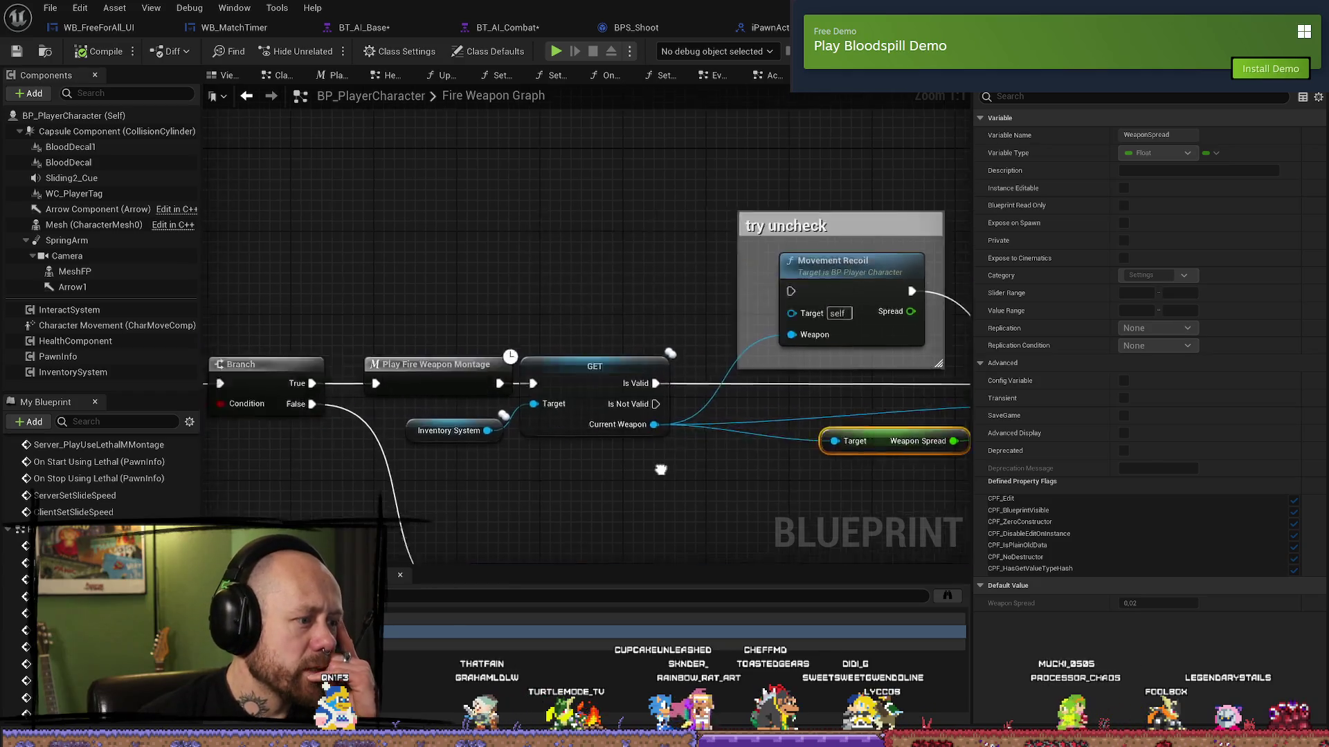
scroll(751, 468, "up", 3)
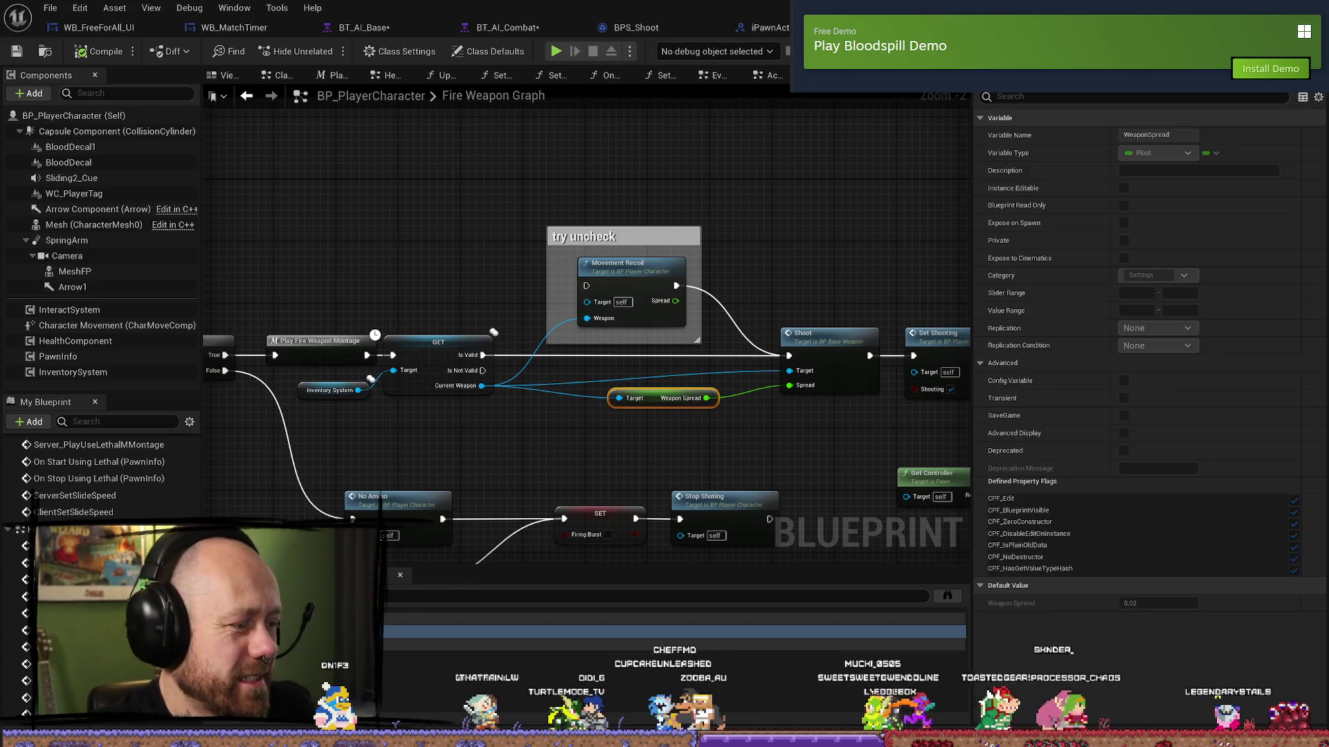
left_click(614, 634)
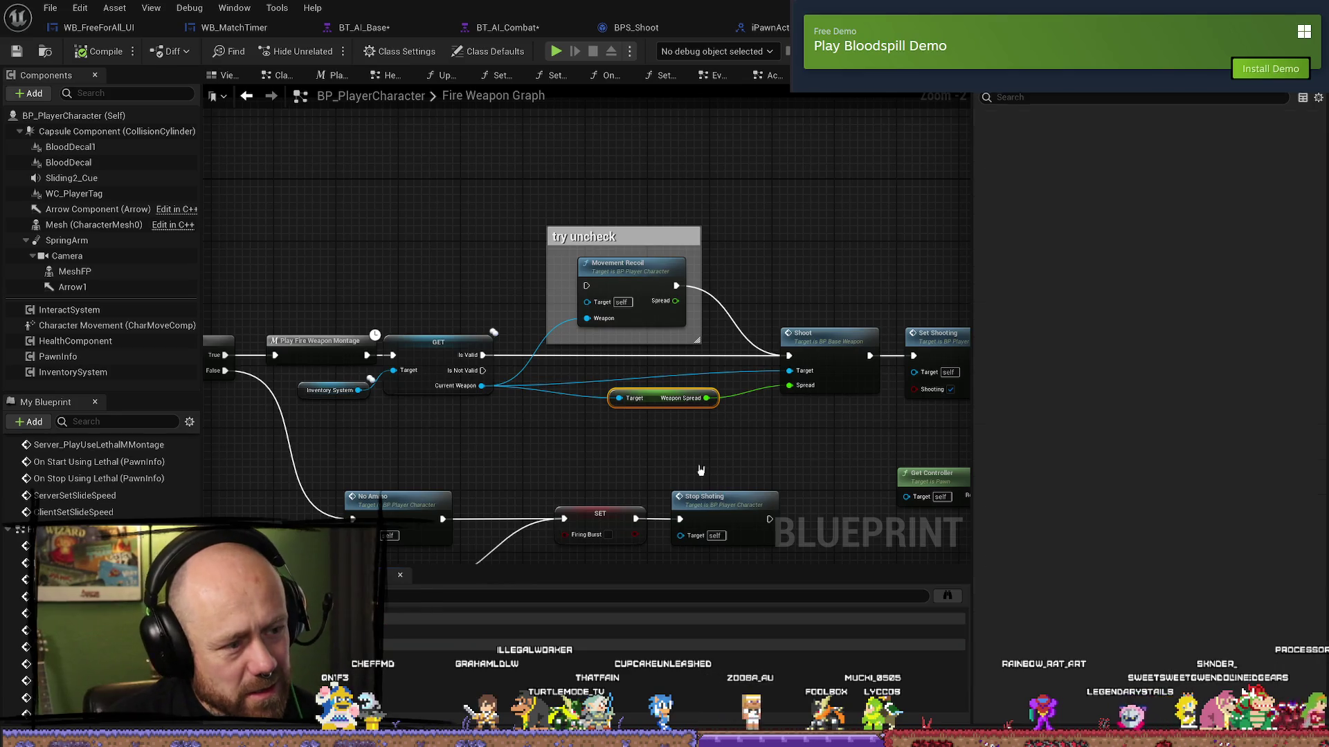
left_click(652, 398)
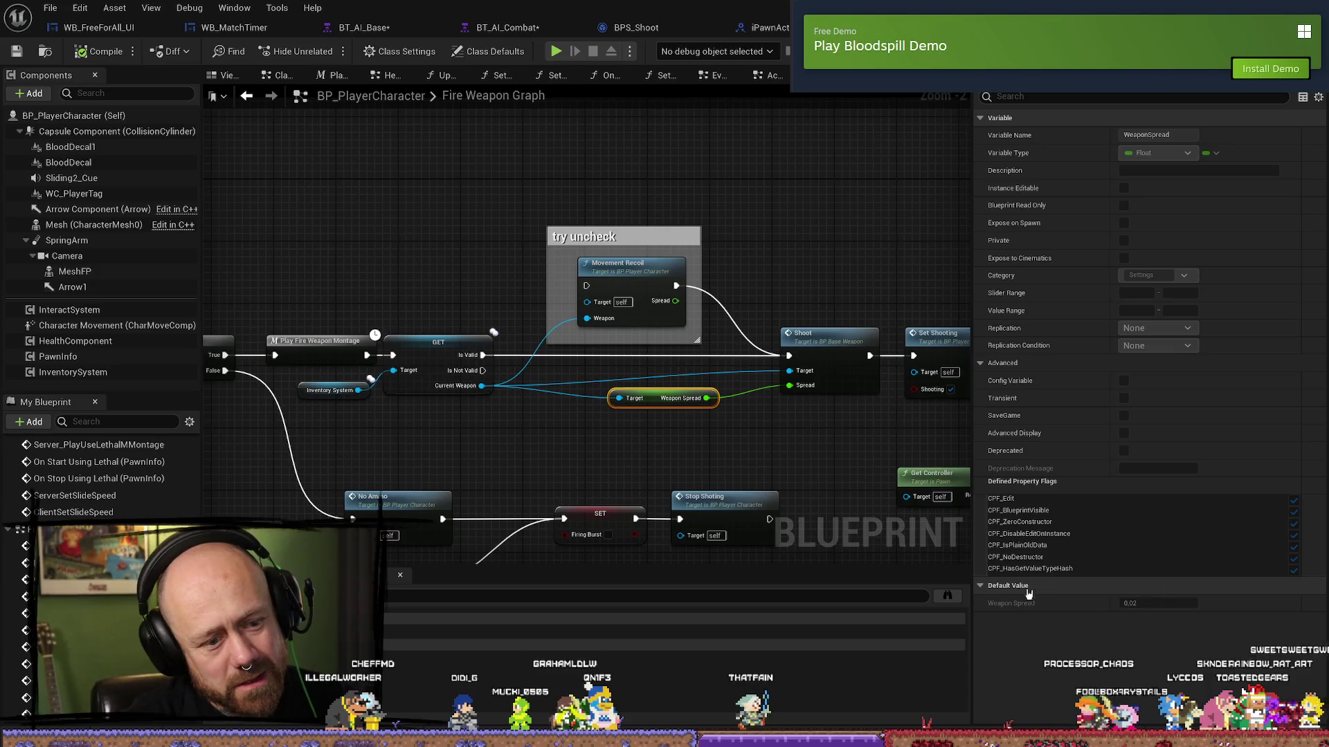
- Search the My Blueprint members for the spread variable, confirming WeaponSpread isn't listed
left_click(106, 512)
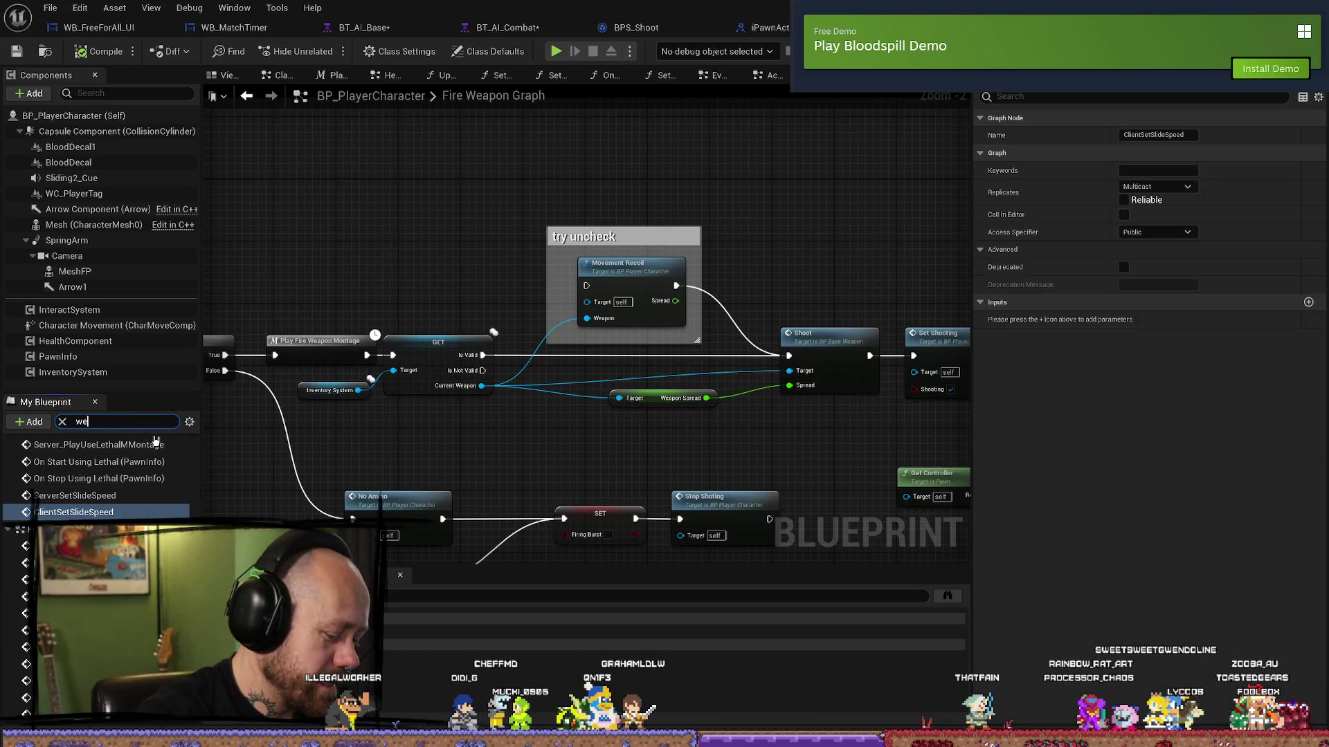
type("apon")
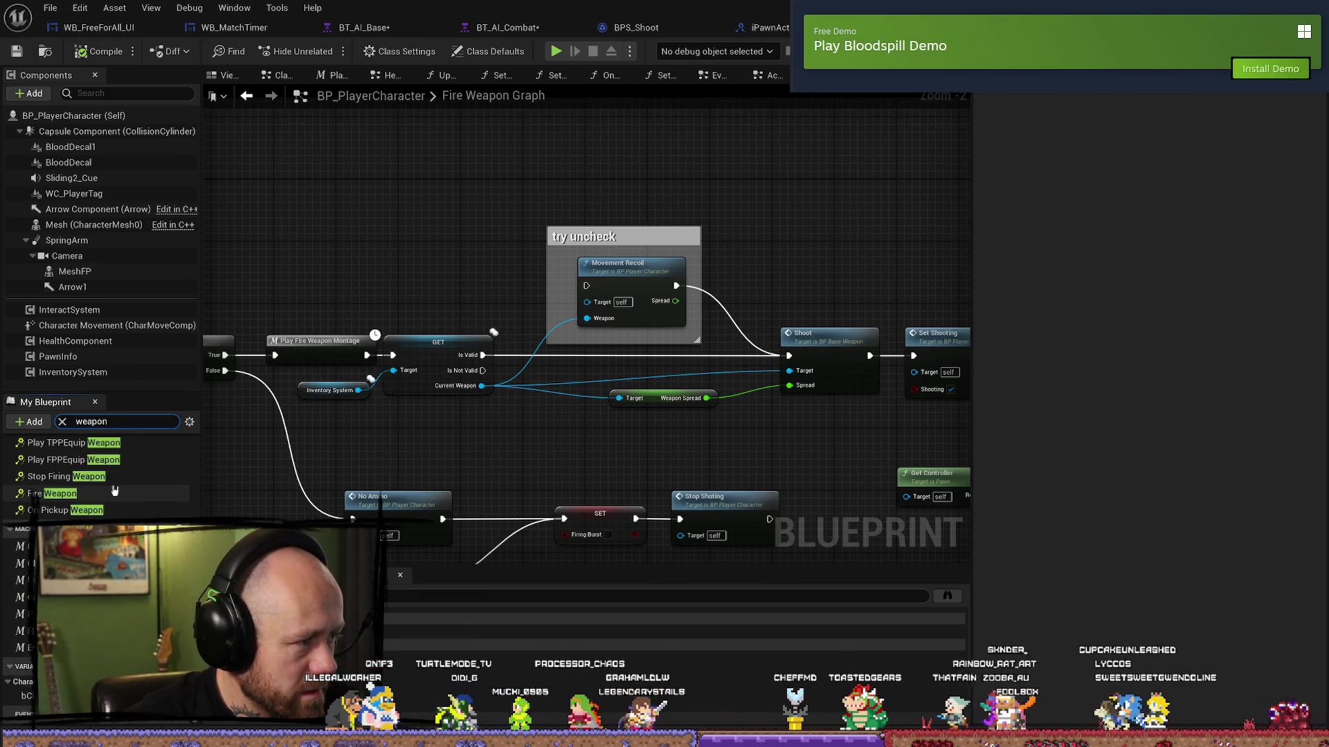
type("sprea")
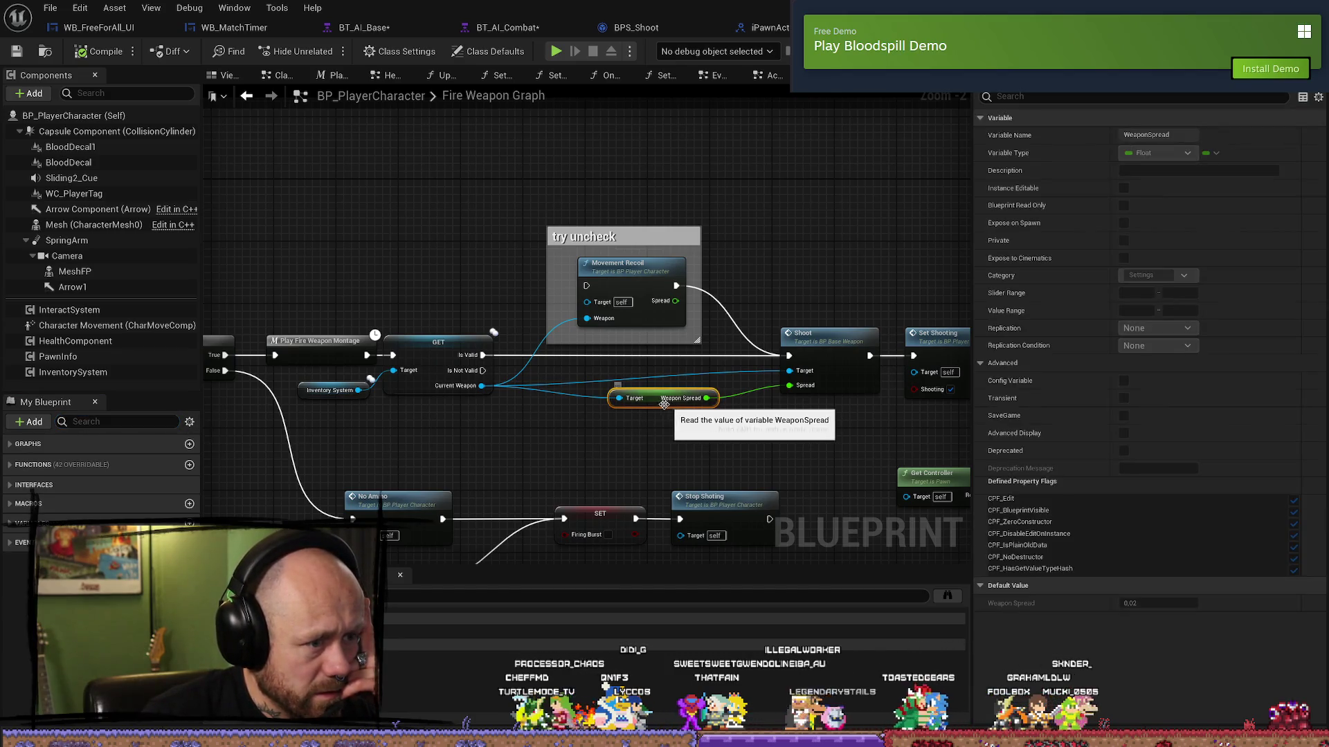
- Inspect the Weapon Spread getter, then the Movement Recoil call's Weapon input and Spread output
mouse_move(534, 436)
left_mouse_down()
mouse_move(514, 384)
mouse_move(461, 347)
left_mouse_up()
left_click(589, 347)
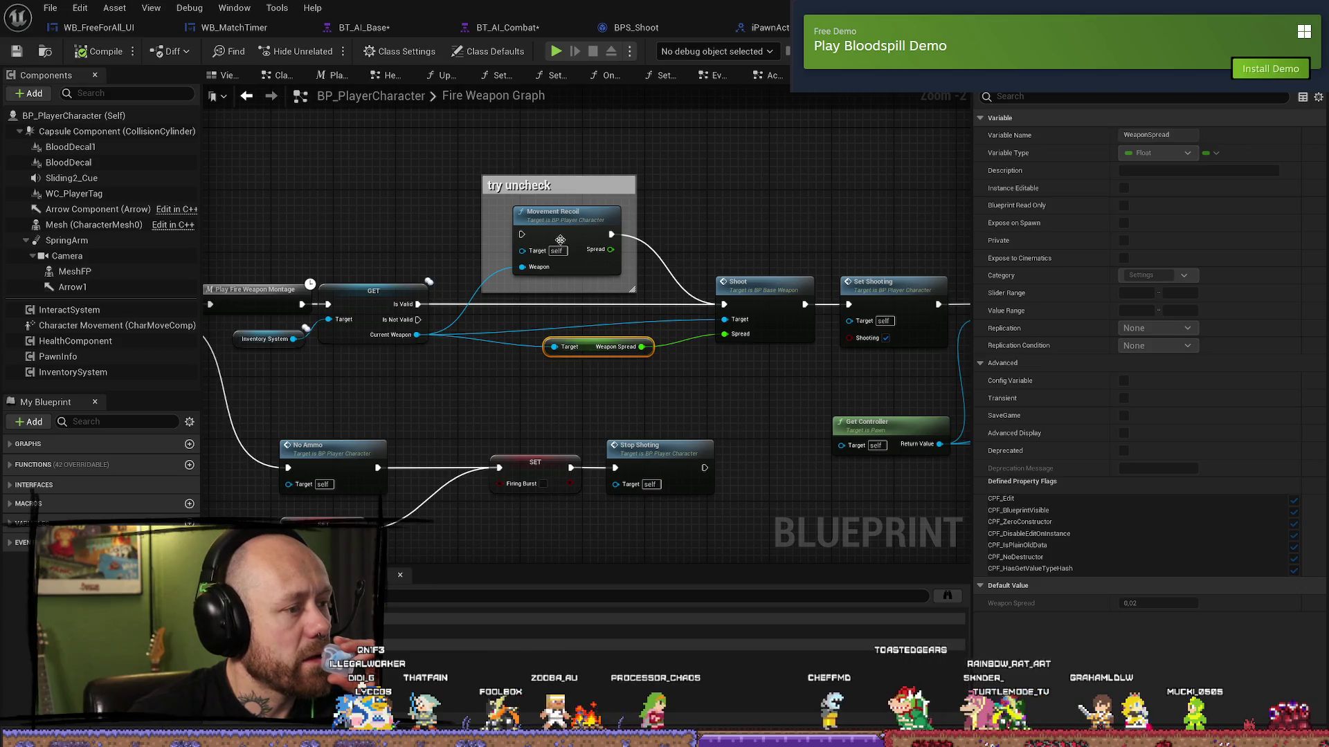
left_click(580, 232)
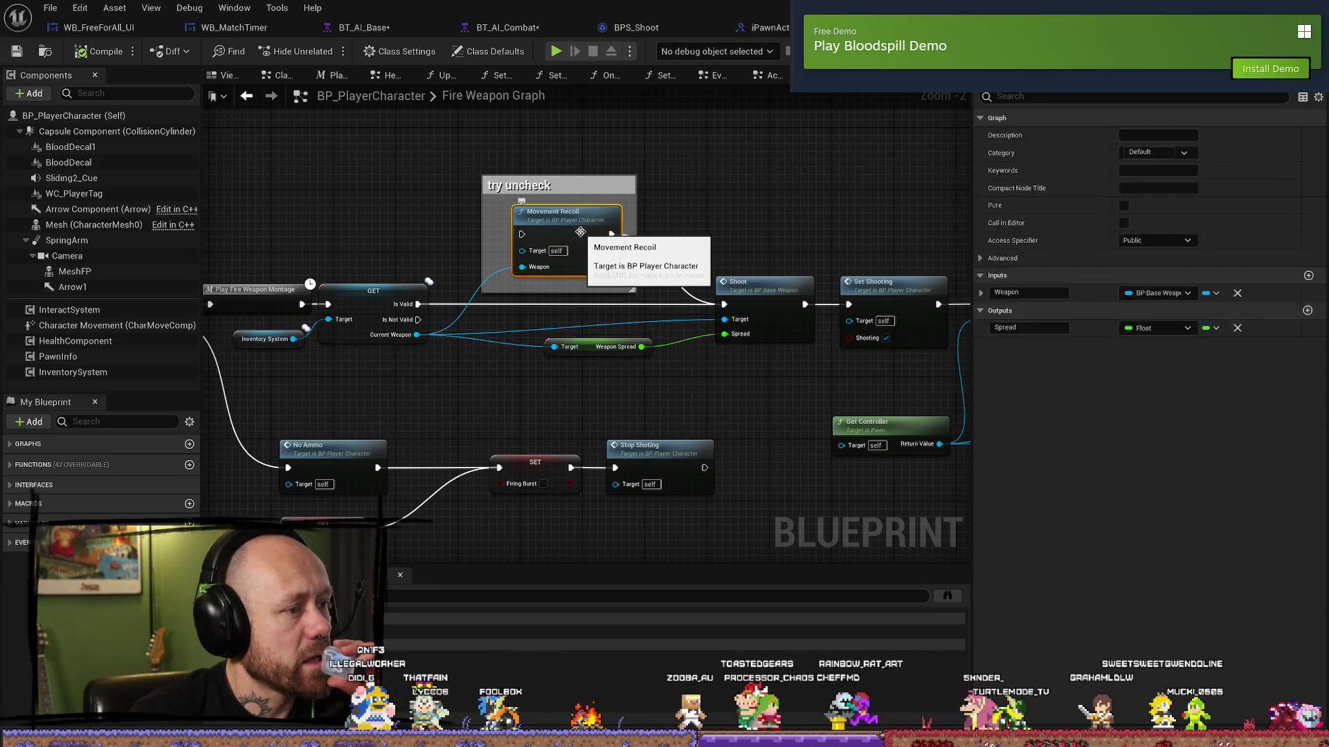
- Open Movement Recoil from its call node and center the AI spread Select holding 4.0, 2.0, 1.0
double_click(580, 232)
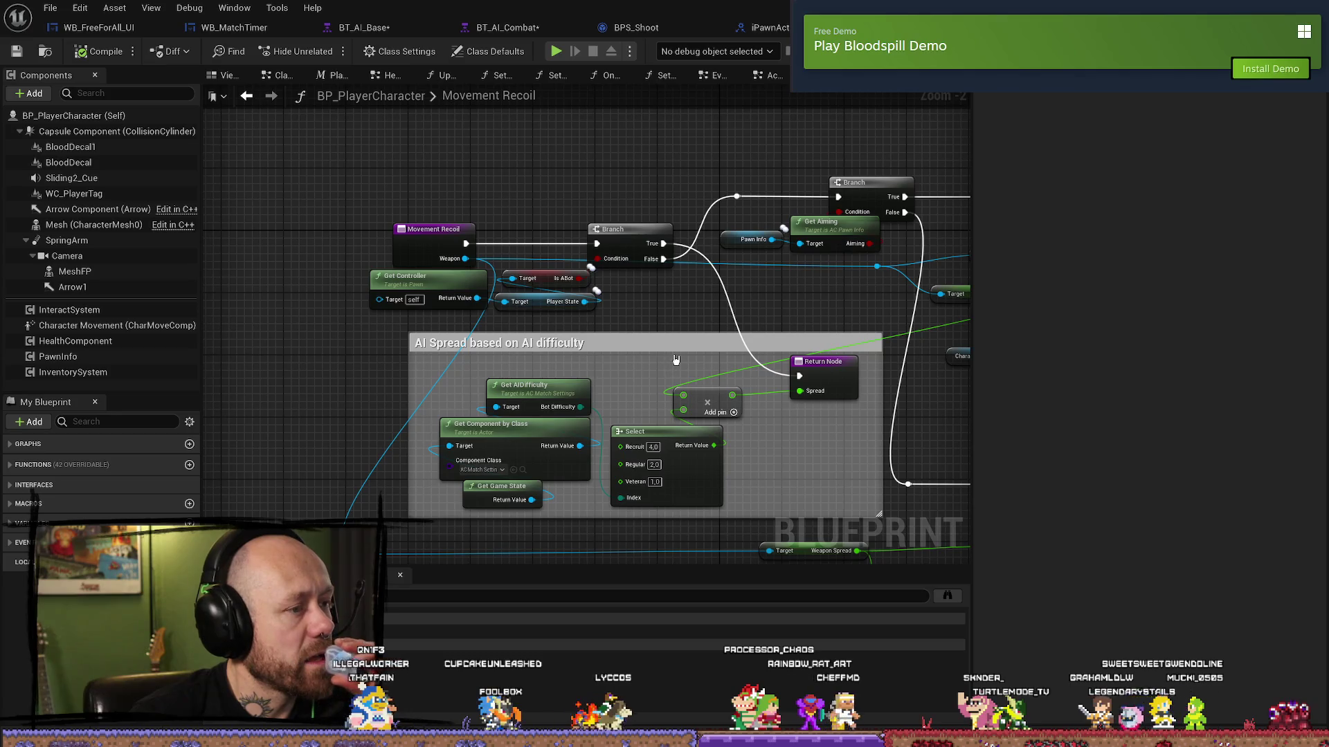
left_click_drag(676, 359, 635, 285)
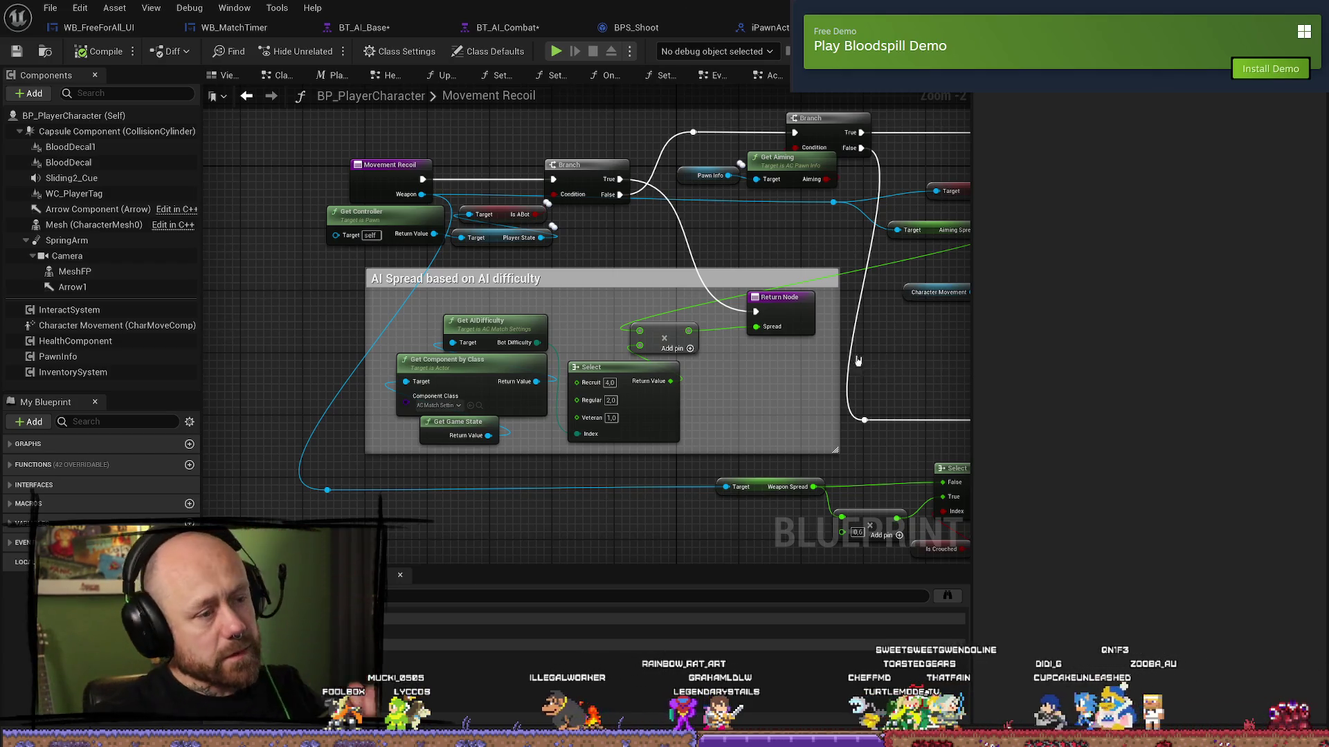
scroll(555, 308, "down", 3)
scroll(554, 308, "up", 4)
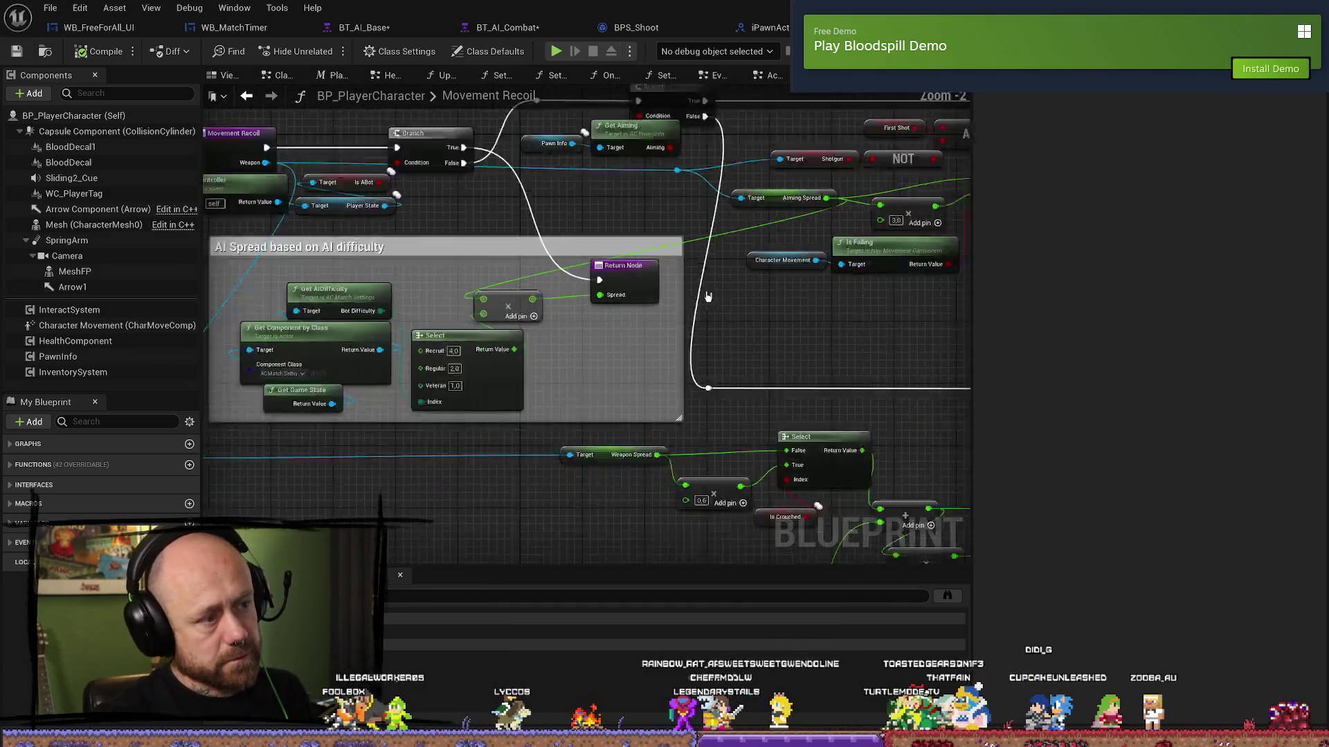
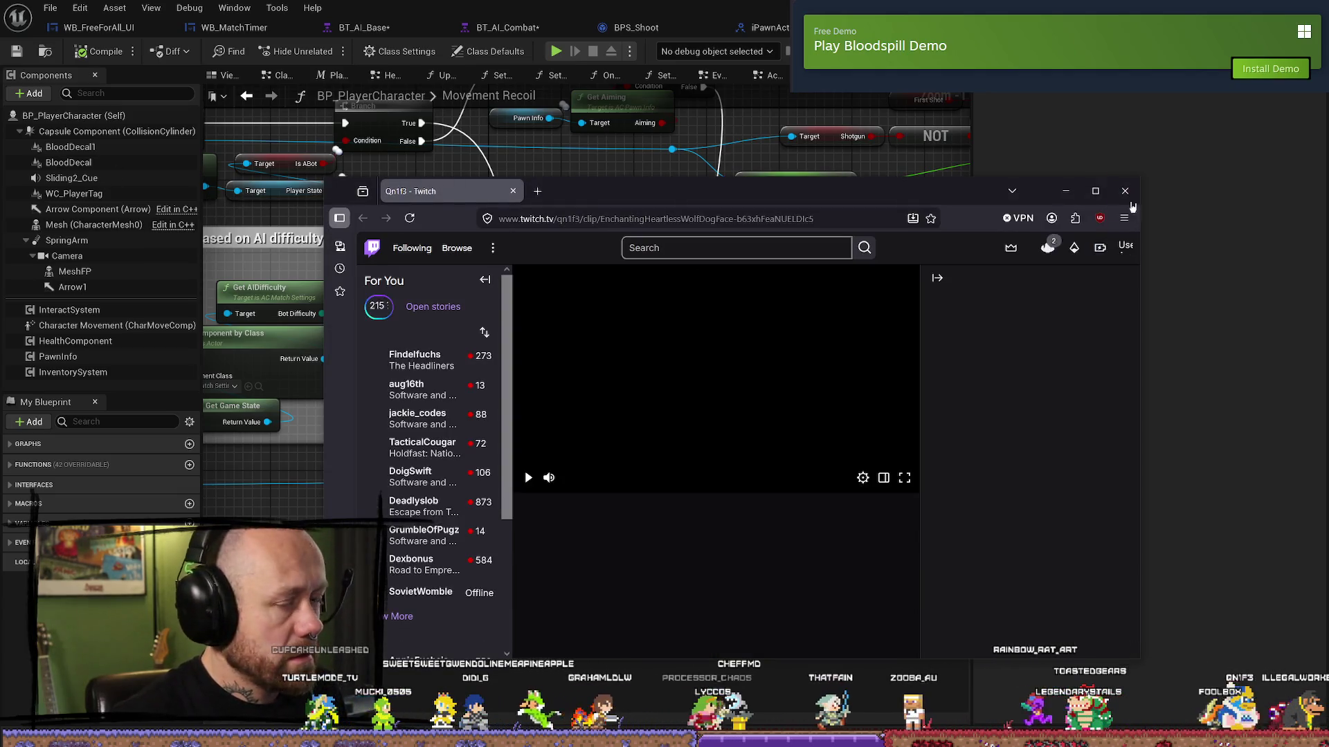
- Maximize the browser playing the Twitch clip of crossbow gameplay
left_click(1095, 191)
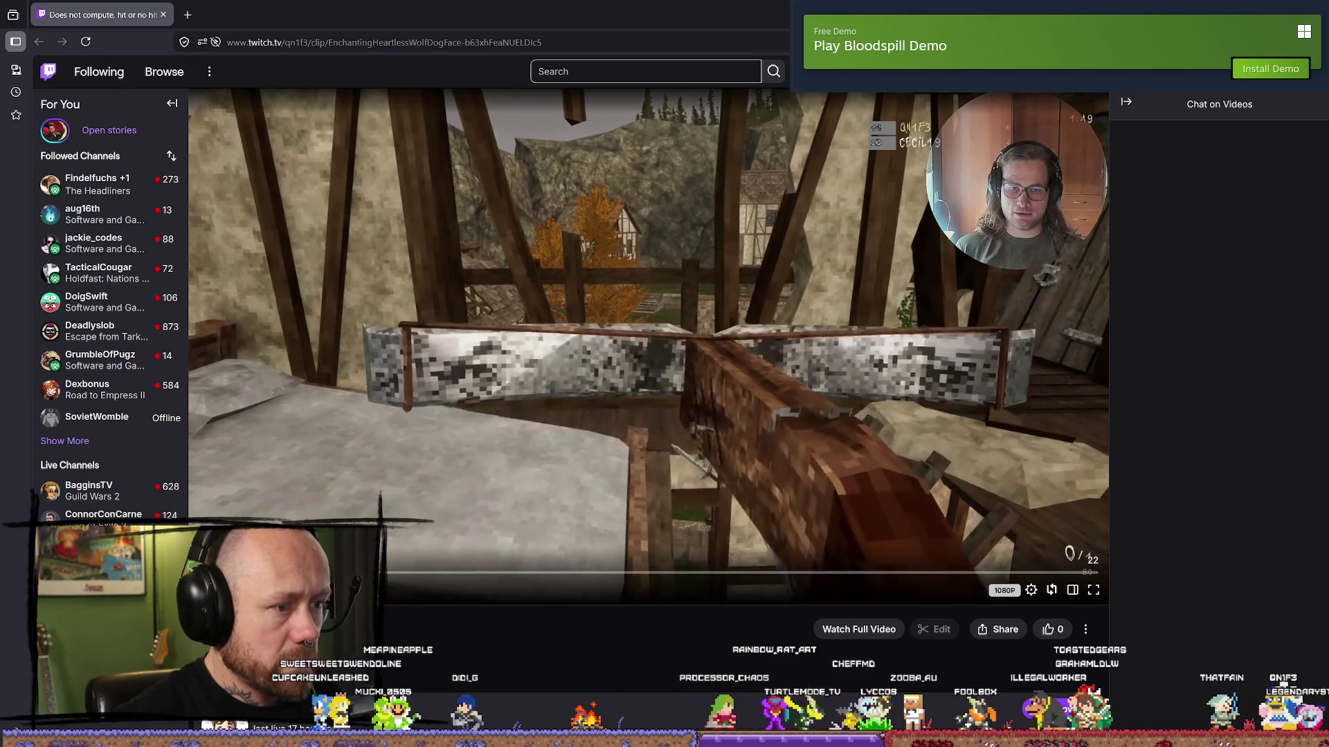
left_click(1093, 591)
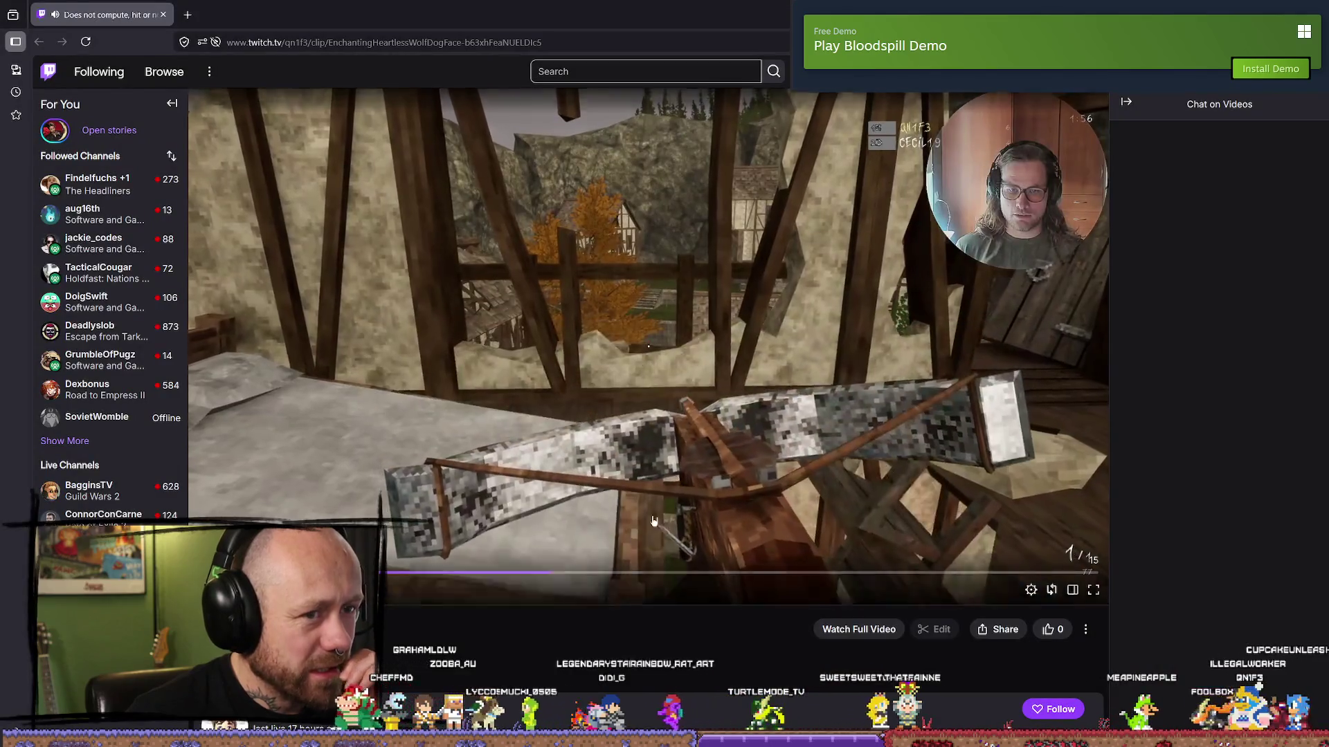
left_click(1094, 589)
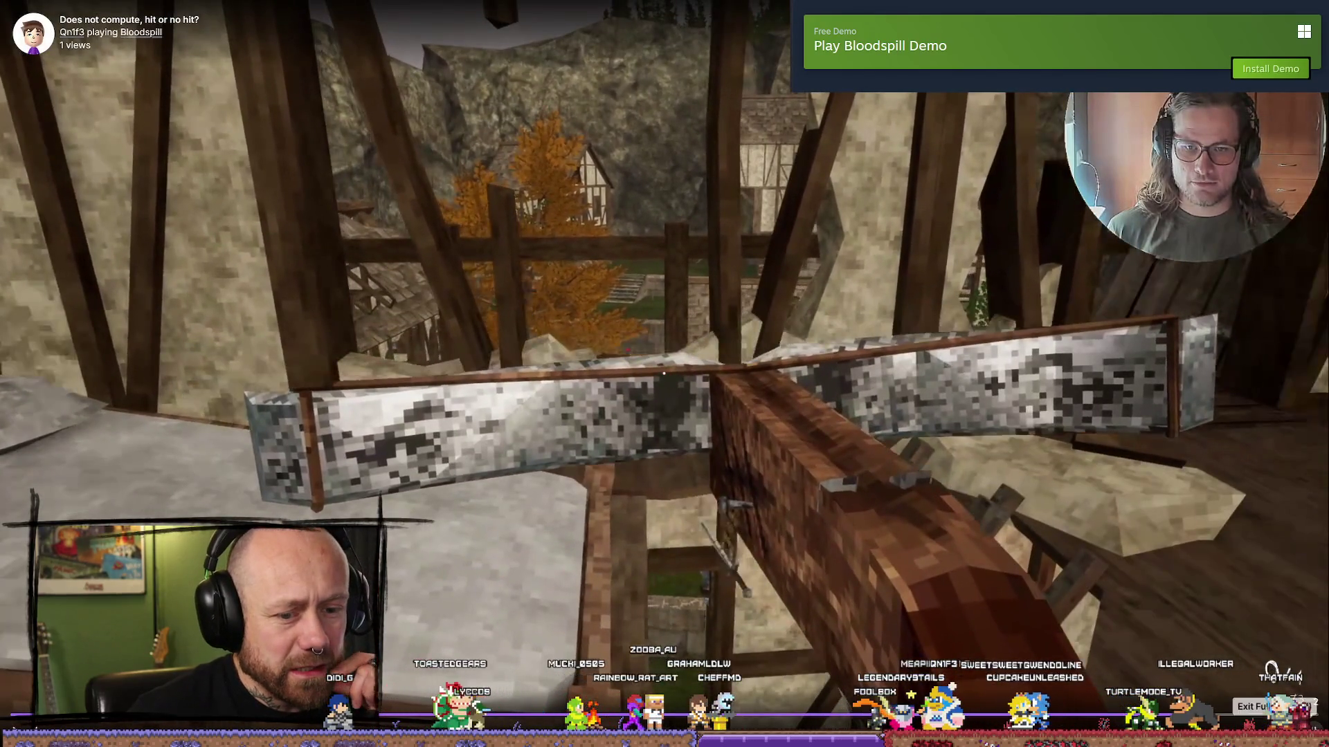
left_click(1305, 725)
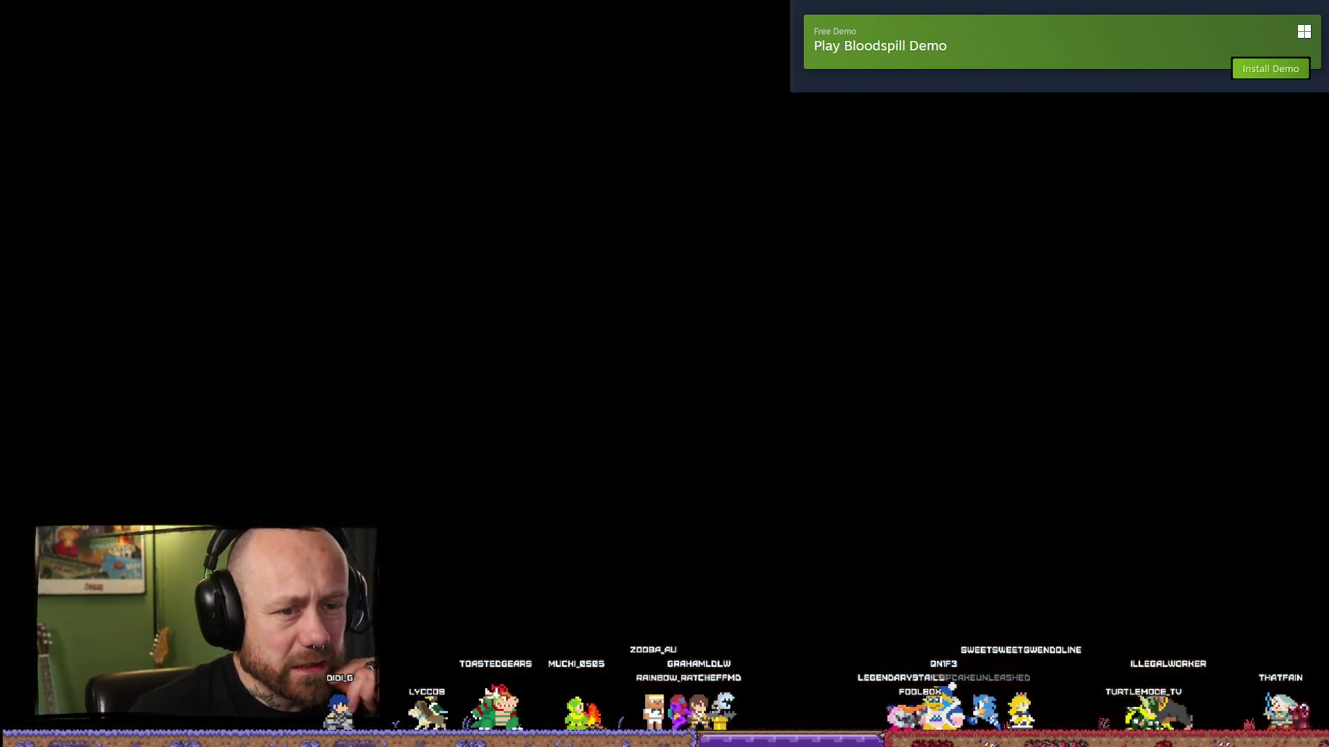
- Switch back to the Unreal Editor on the BP_PlayerCharacter Movement Recoil graph
key("alt+Tab")
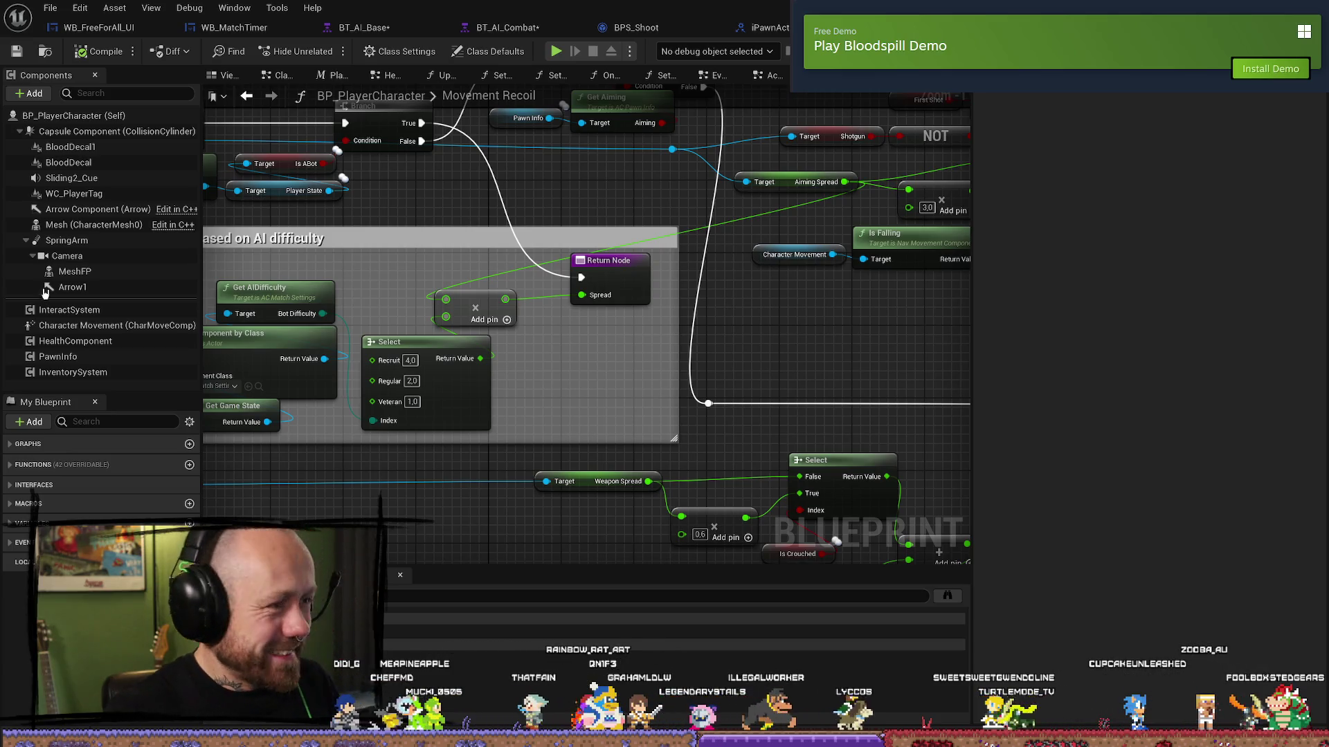
- Close the BT_AI_Base, BT_AI_Combat and BPS_Shoot asset editors
left_click(520, 33)
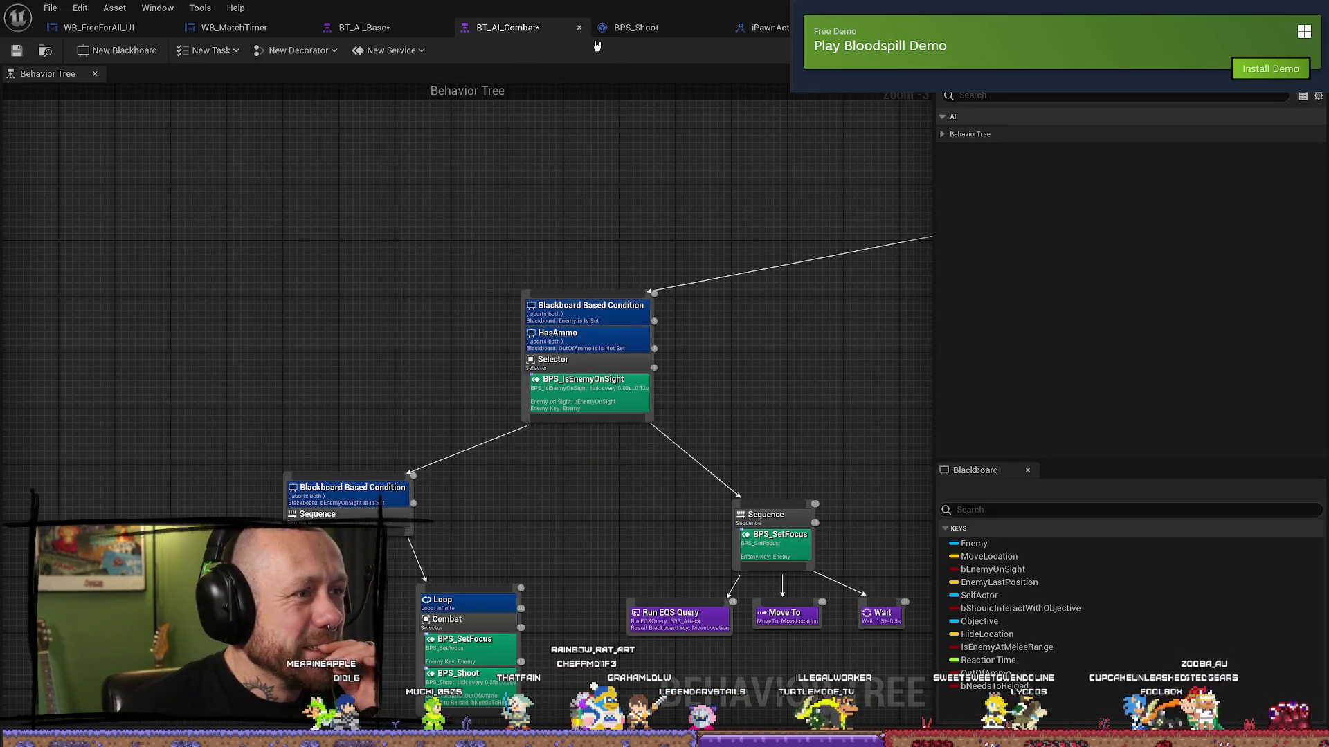
key("ctrl+Tab")
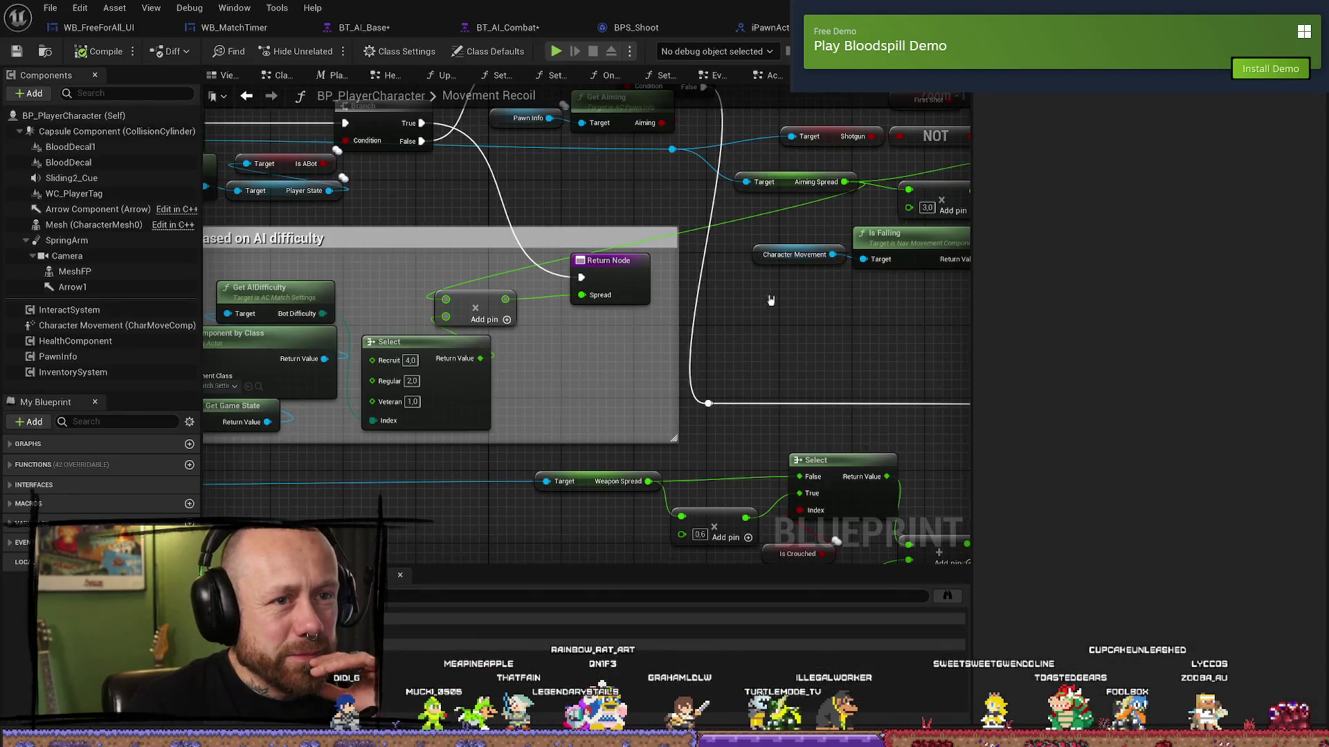
scroll(771, 300, "down", 10)
scroll(770, 300, "up", 6)
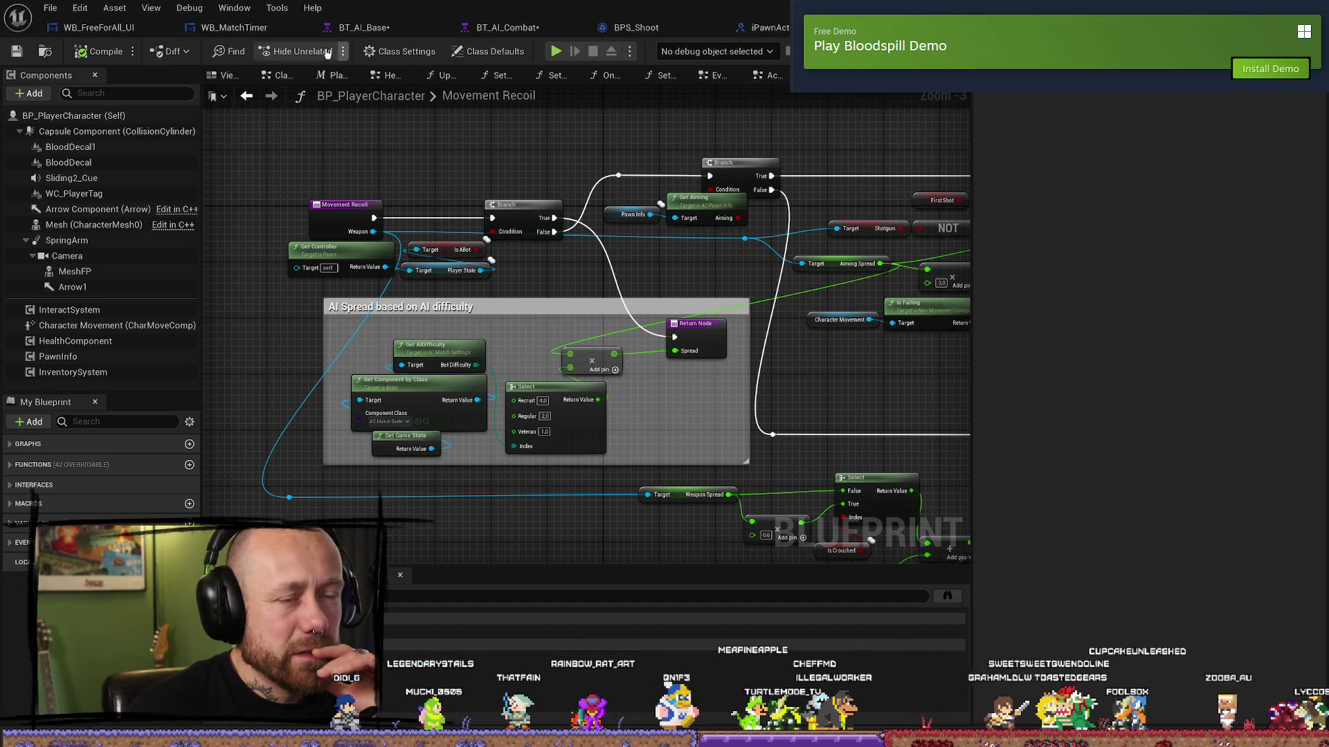
left_click(360, 27)
left_click(443, 27)
left_click(443, 27)
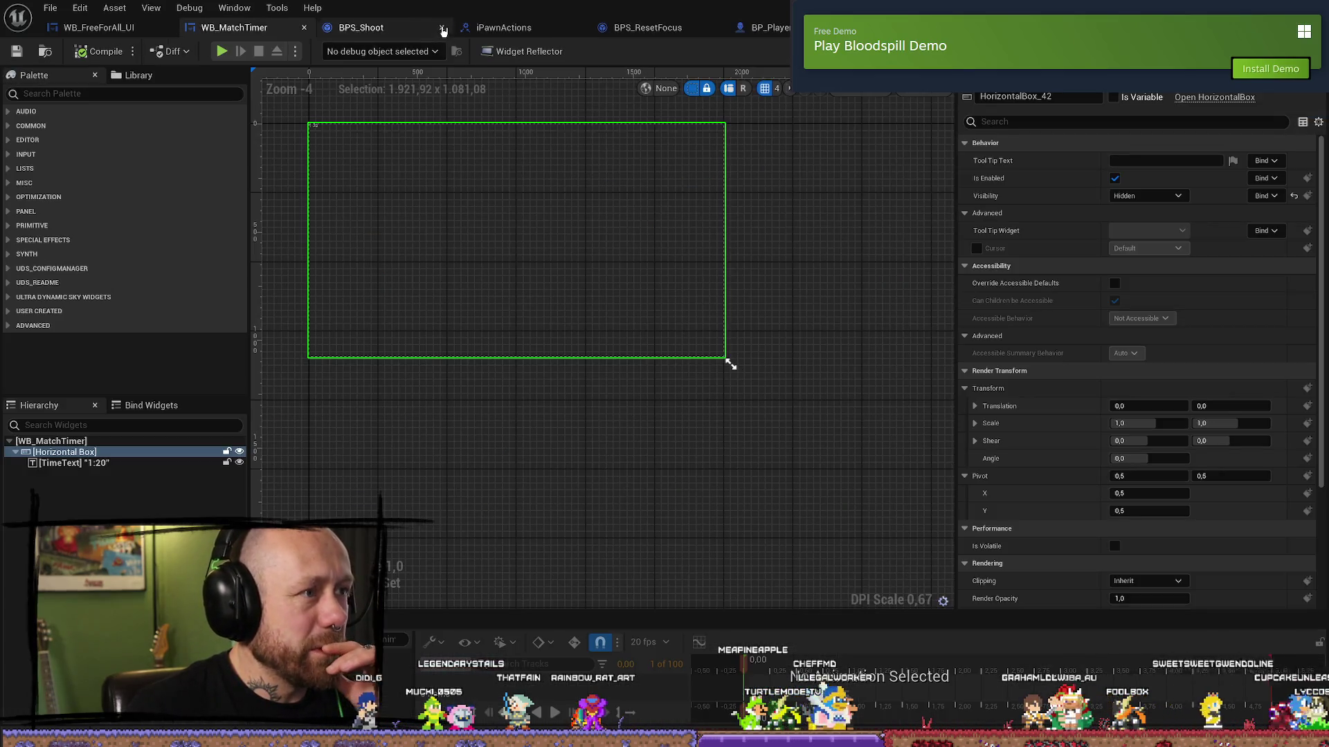
left_click(442, 29)
- Close the IPawnActions, BPS_ResetFocus, WB_MatchTimer and WB_FreeForAll_UI editors
left_click(442, 29)
left_click(443, 30)
left_click(442, 30)
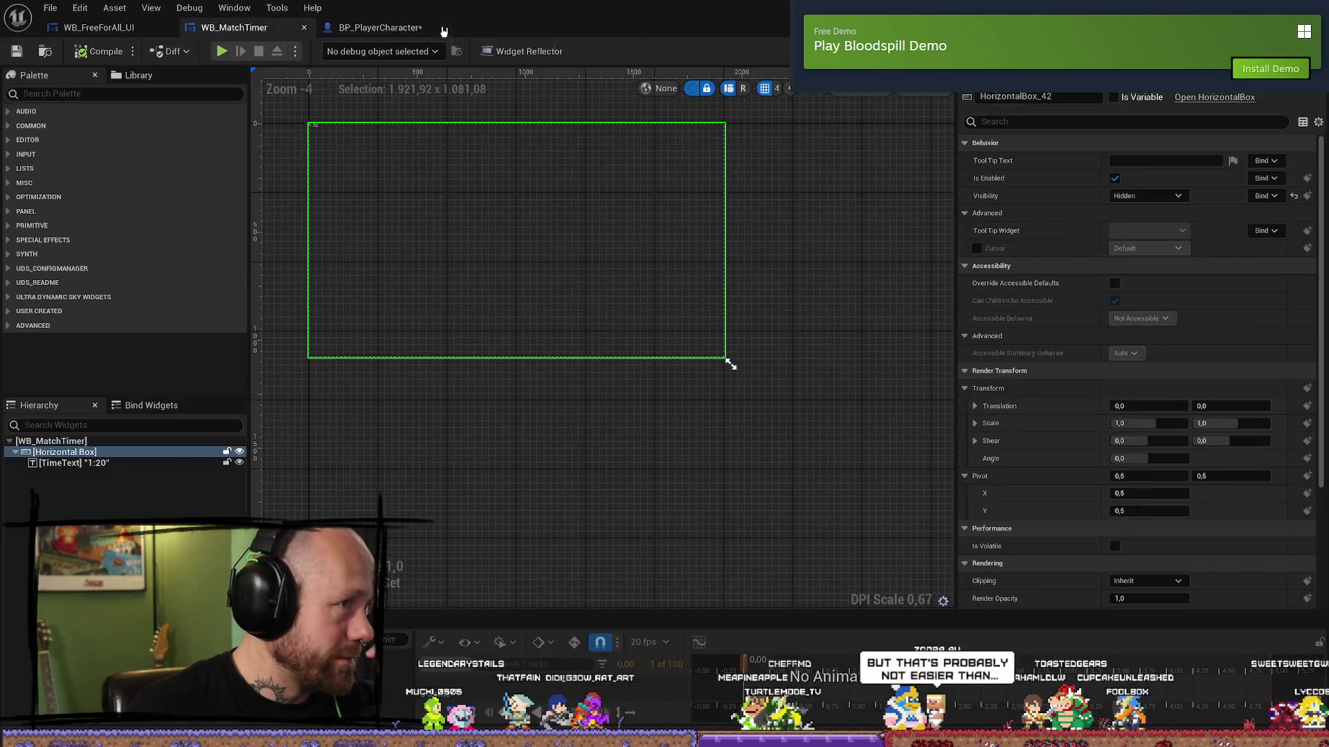
left_click(405, 29)
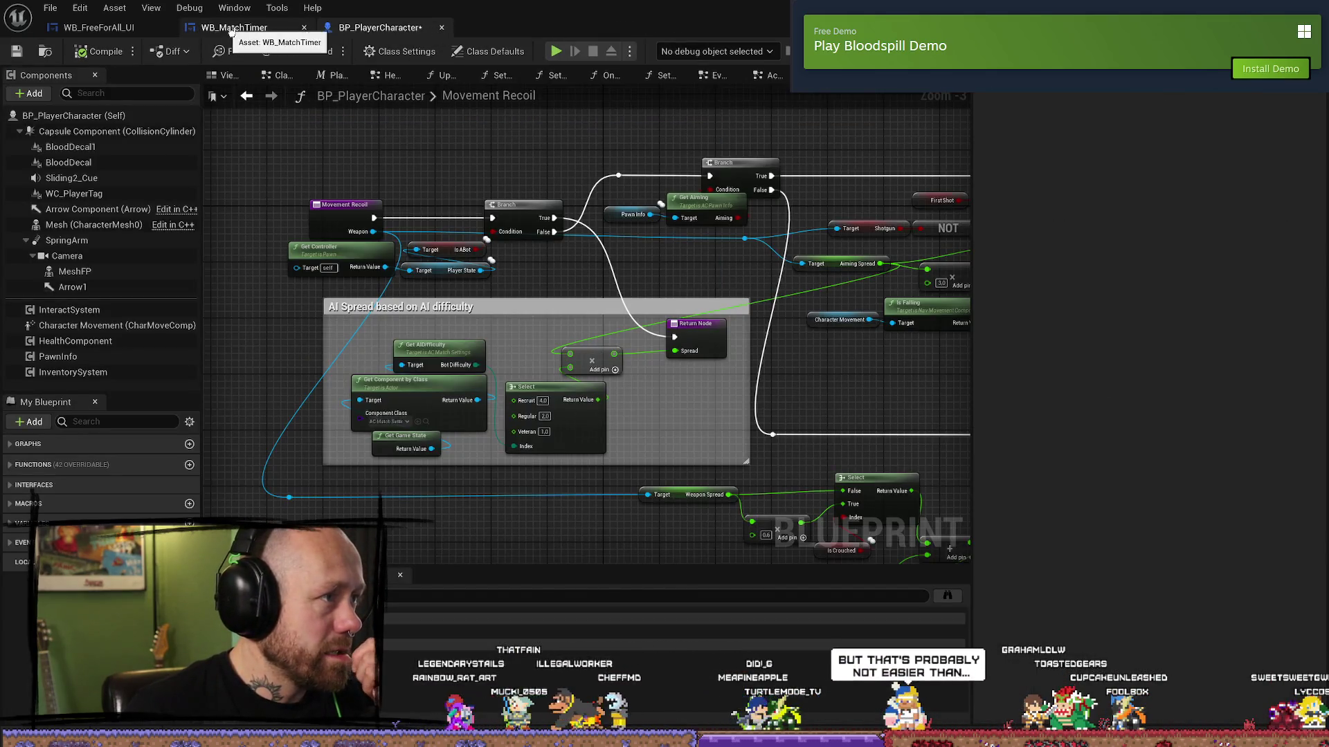
left_click(297, 27)
left_click(304, 27)
left_click(166, 28)
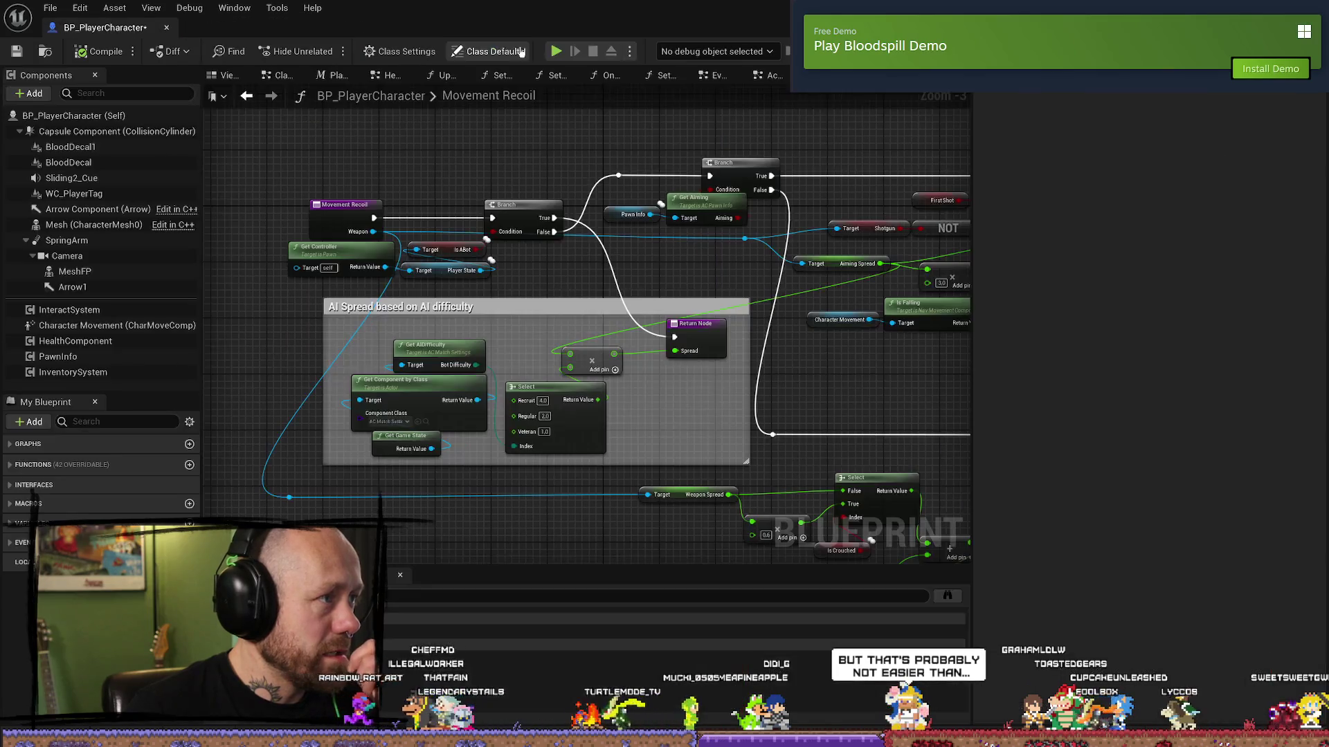
- Save all modified assets with File > Save All, then bring Fork forward
left_click(50, 7)
left_click(181, 101)
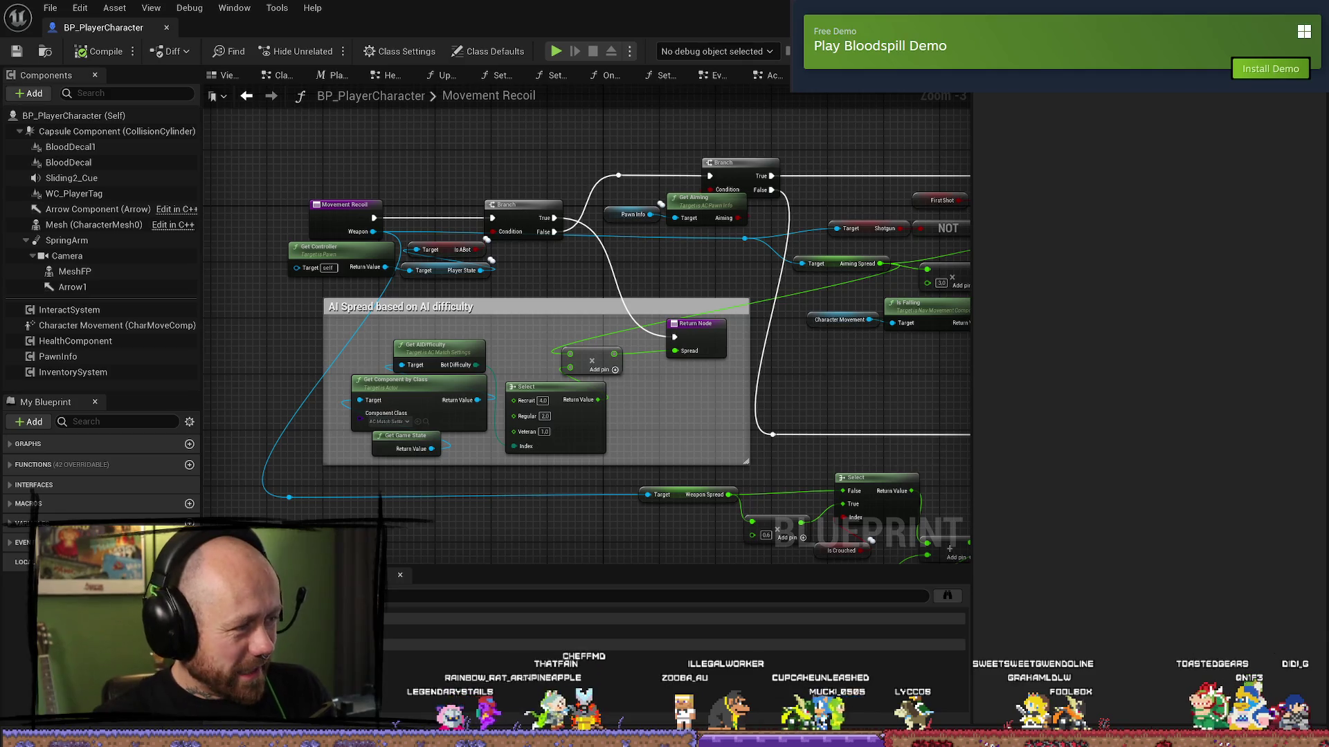
key("alt+Tab")
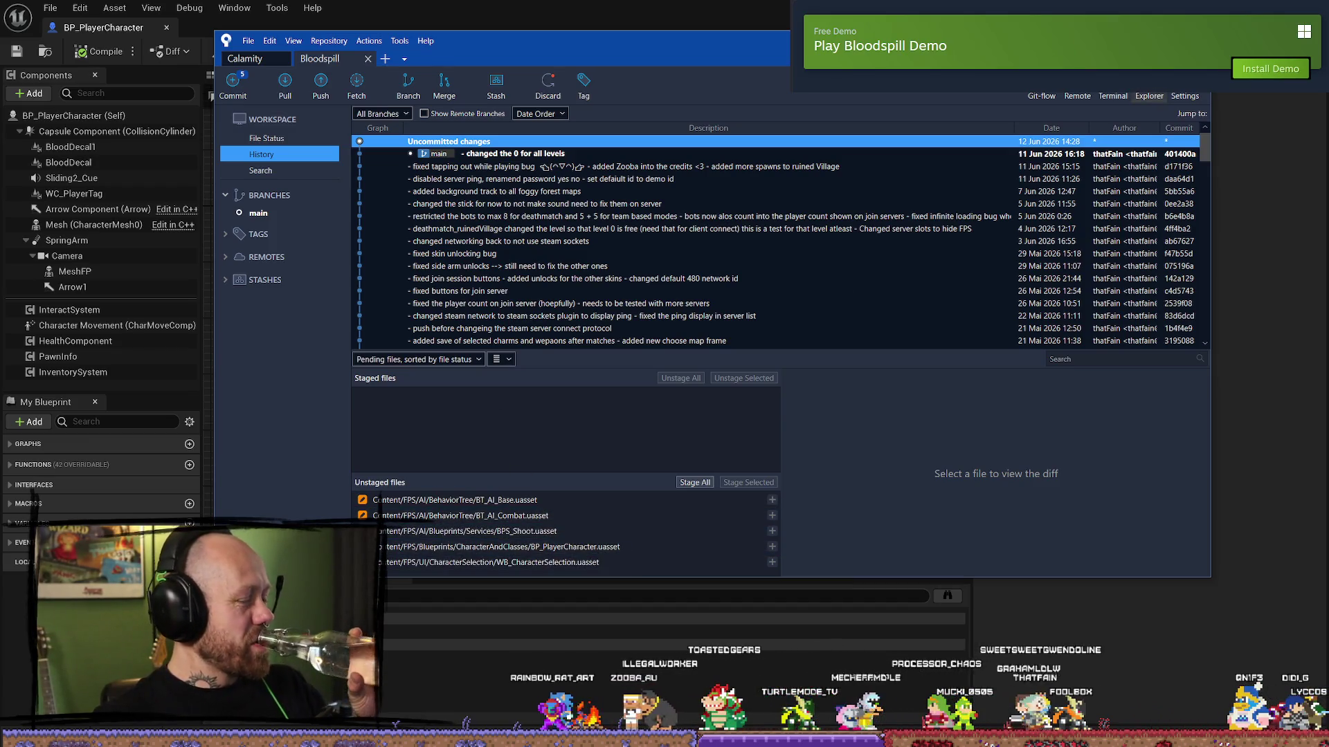
- Revert all five unstaged files in maximized Fork, including WB_CharacterSelection, then return to Unreal
key("super+Up")
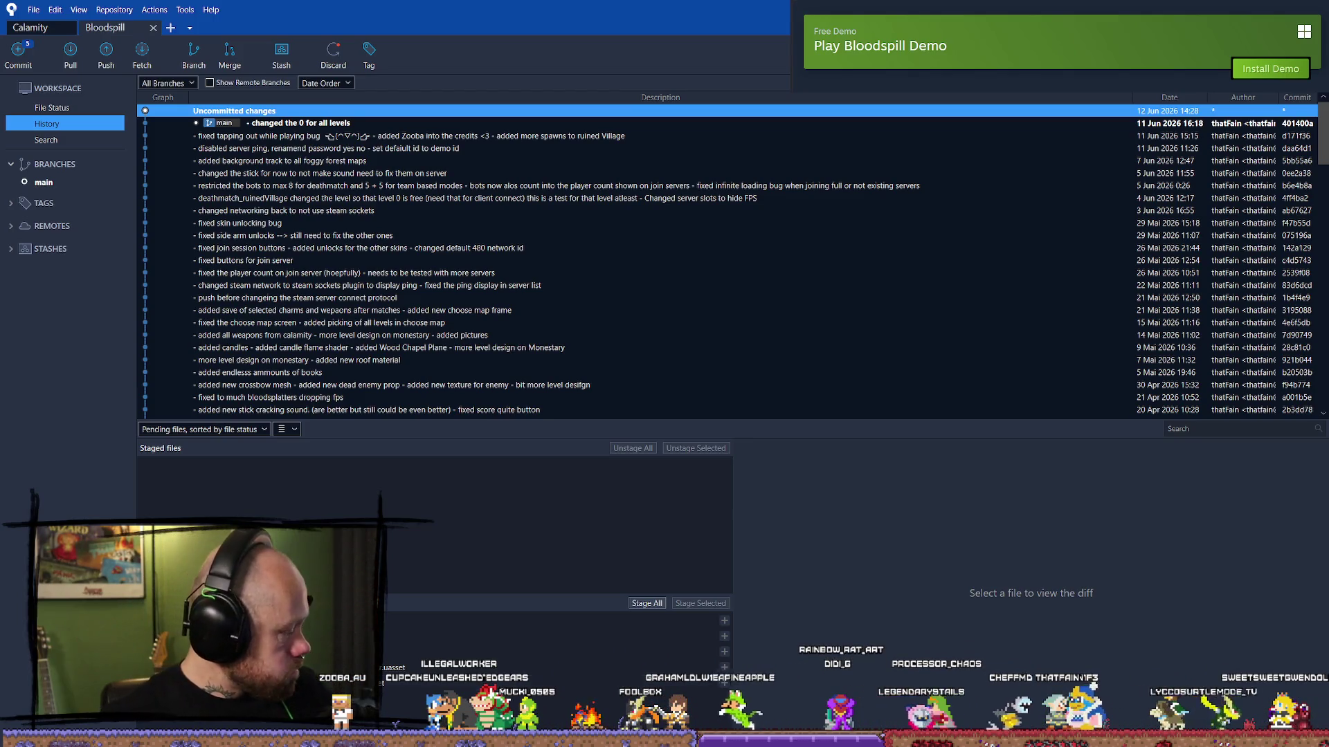
left_click(553, 684)
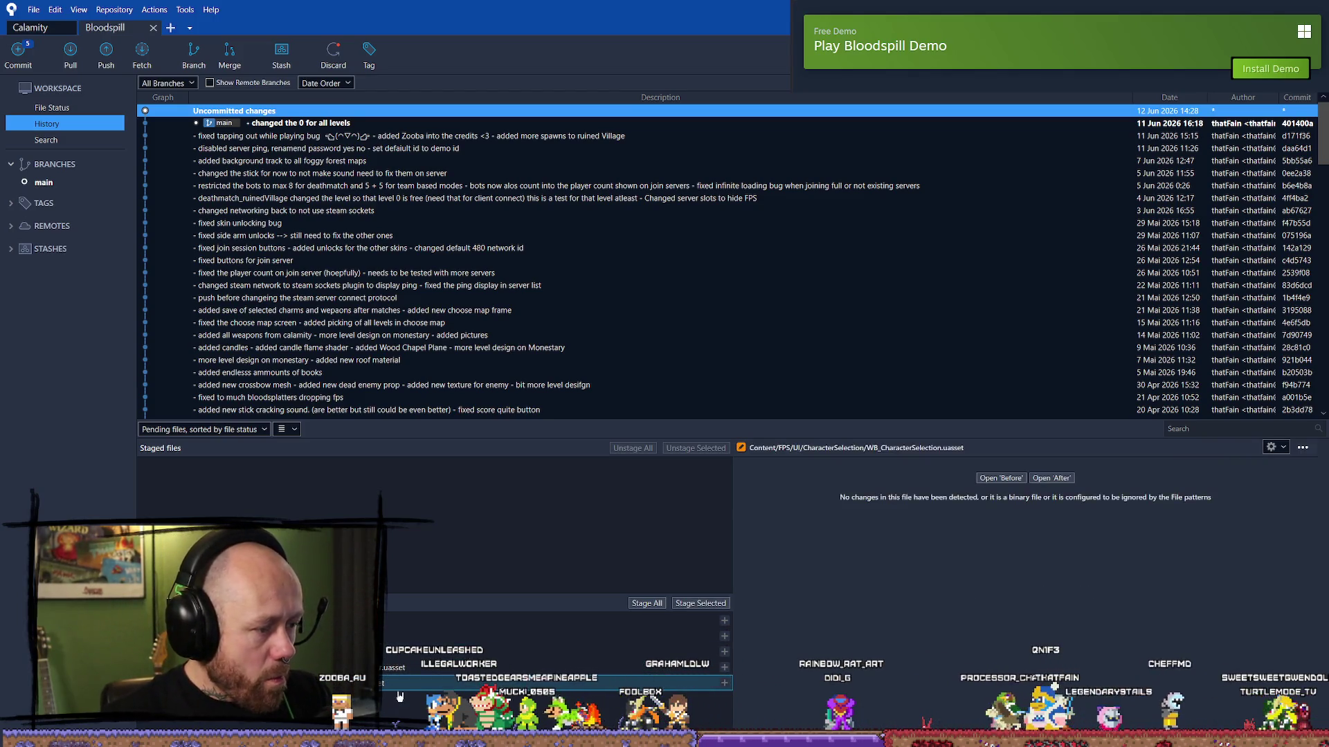
key("ctrl+a")
right_click(510, 635)
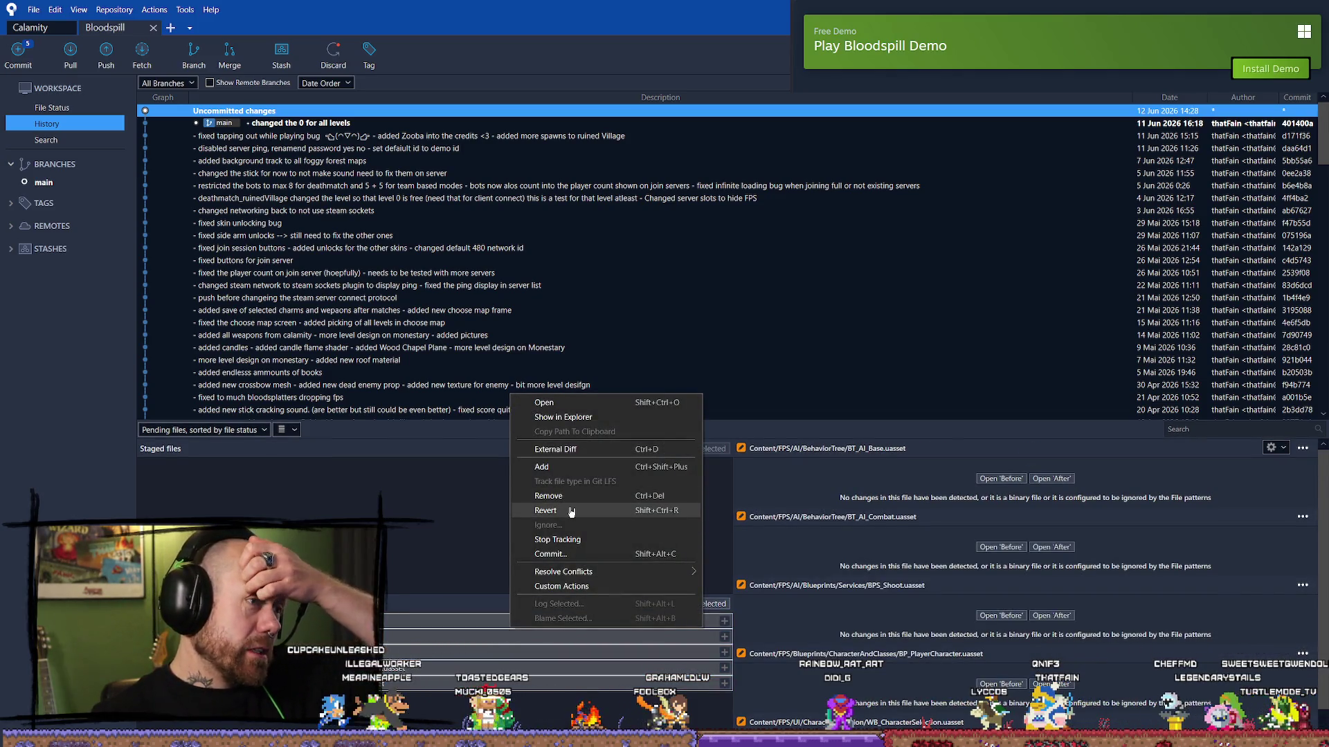
left_click(546, 510)
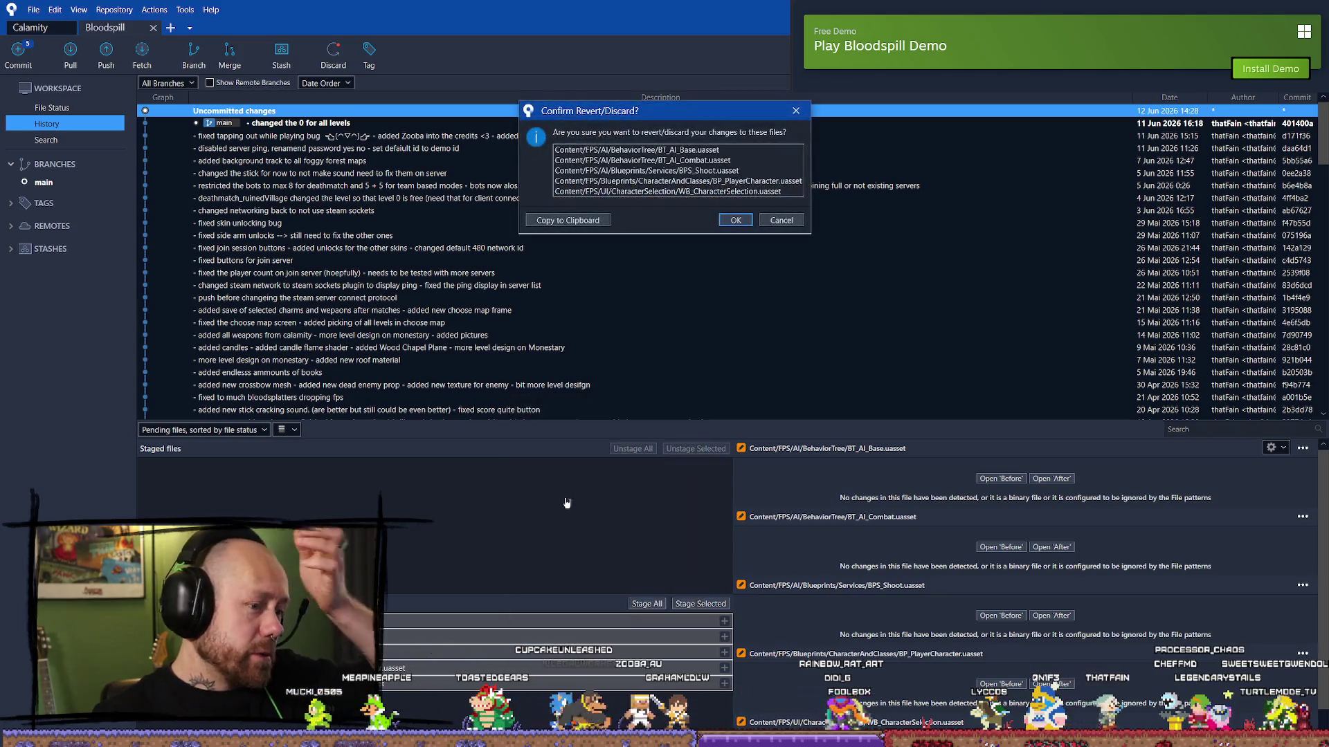
left_click(736, 221)
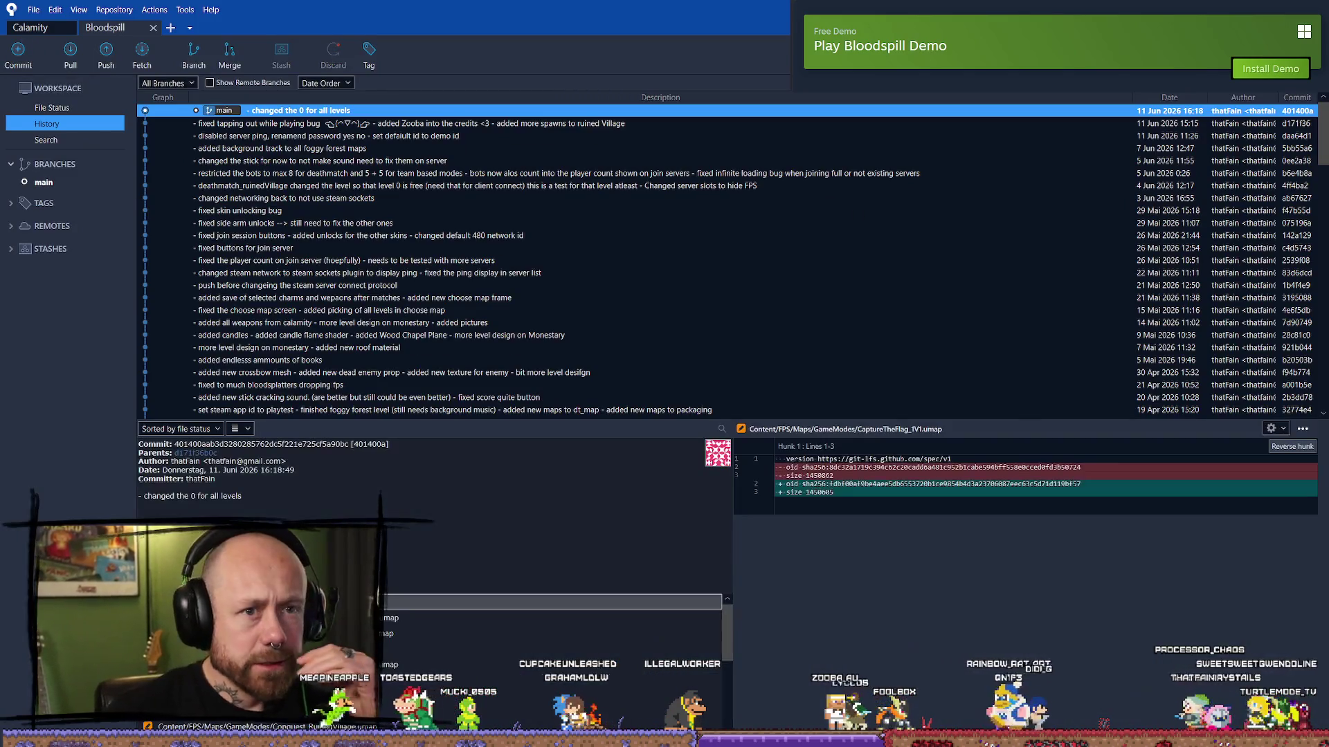
key("alt+Tab")
scroll(823, 348, "up", 3)
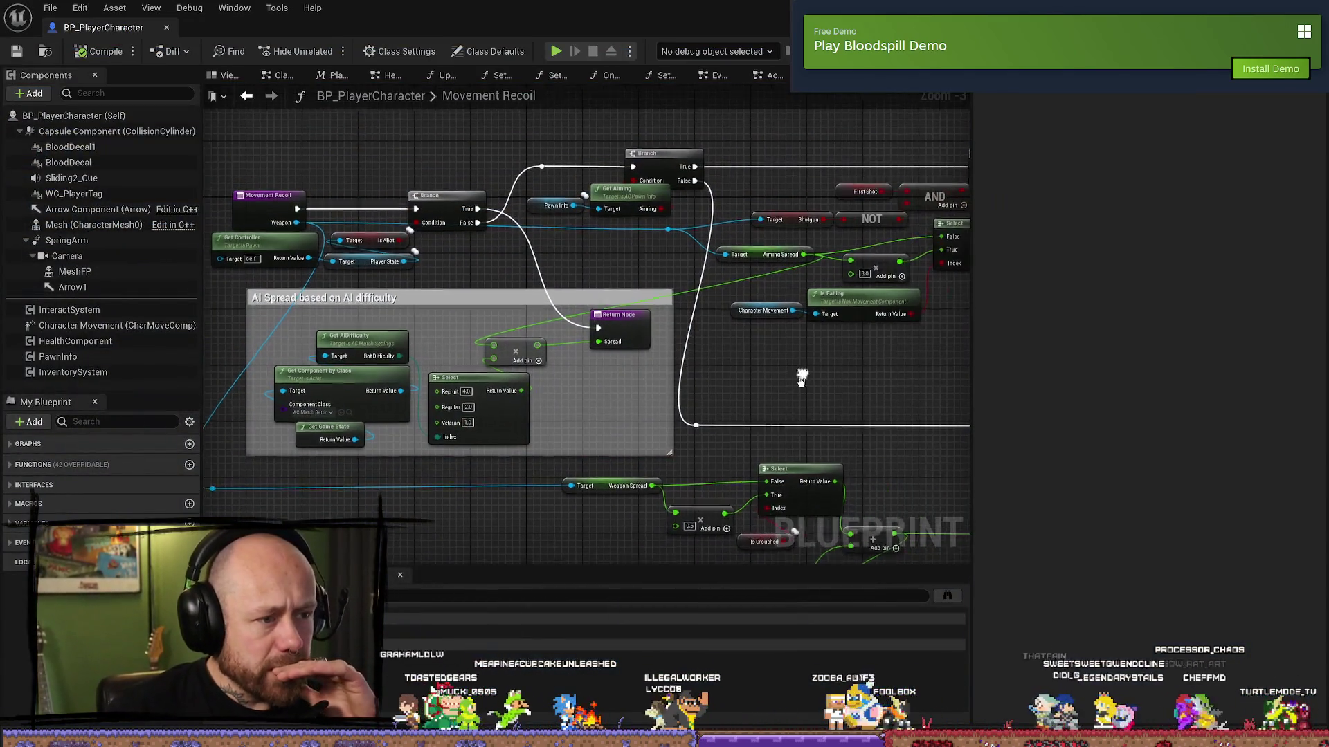
- Close the Update Arms Visibility, On Rep Pawn Team, Set Weapon Visibility and Event Graph tabs
scroll(866, 315, "down", 5)
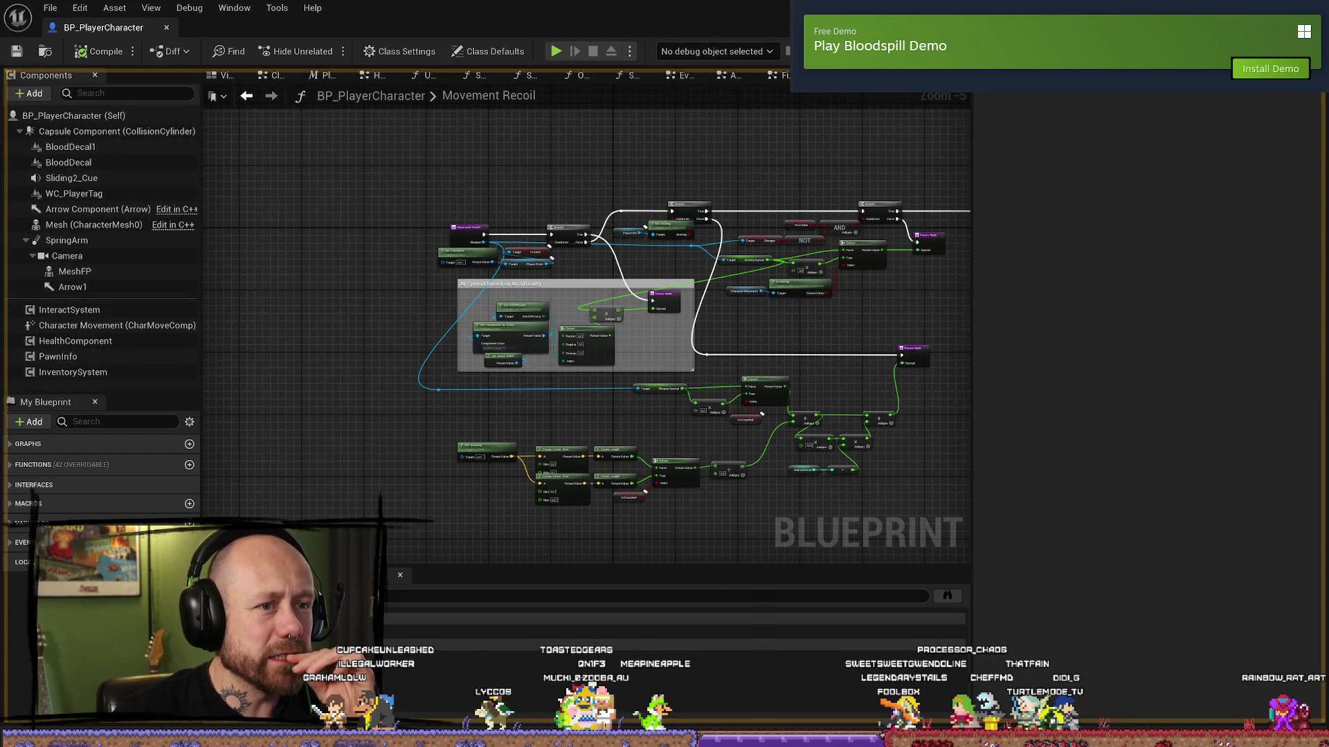
left_click(617, 79)
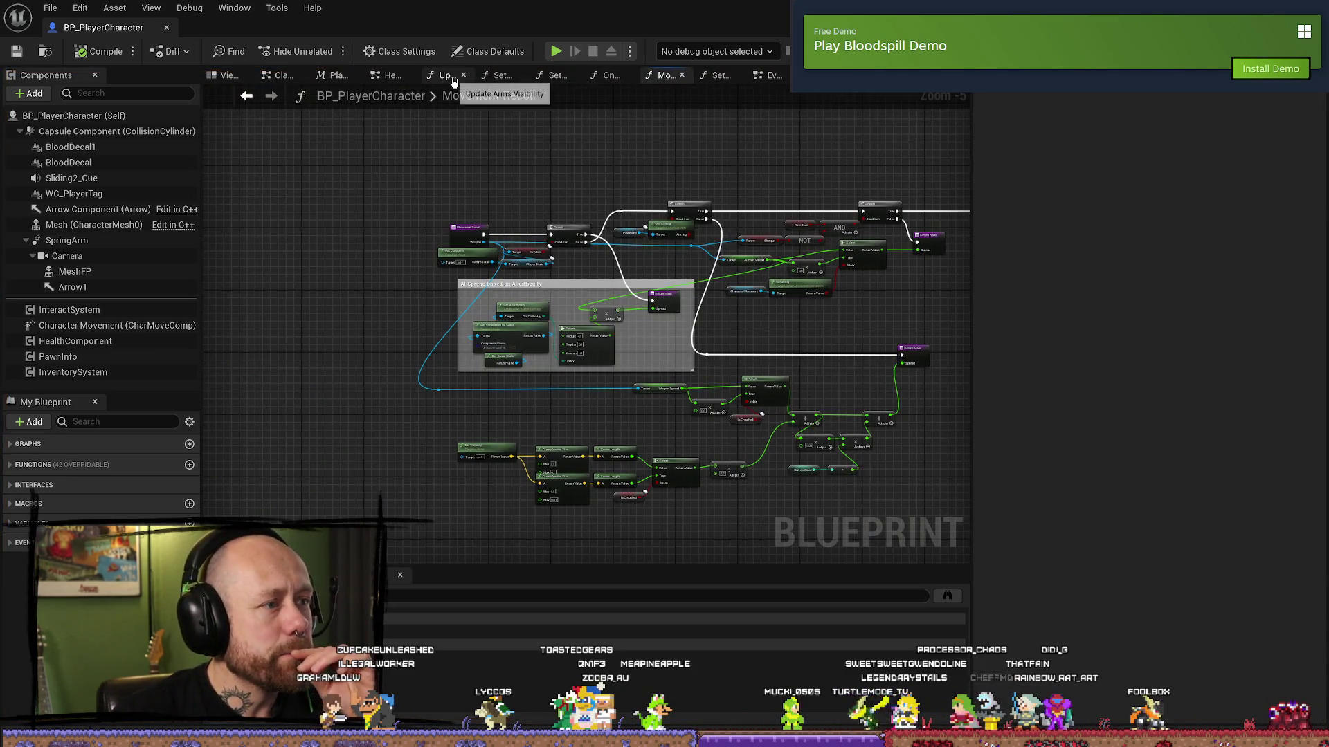
left_click(453, 82)
left_click(463, 75)
left_click(508, 75)
left_click(515, 76)
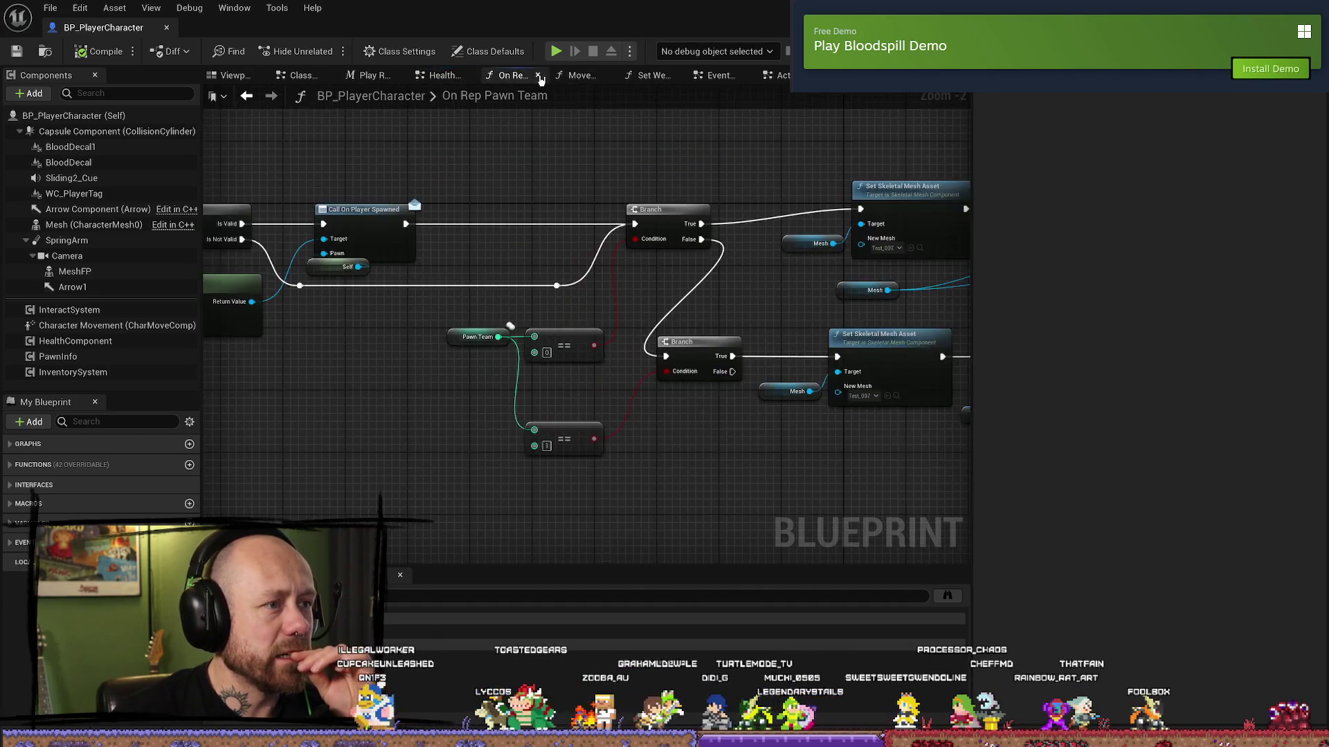
left_click(539, 76)
left_click(541, 79)
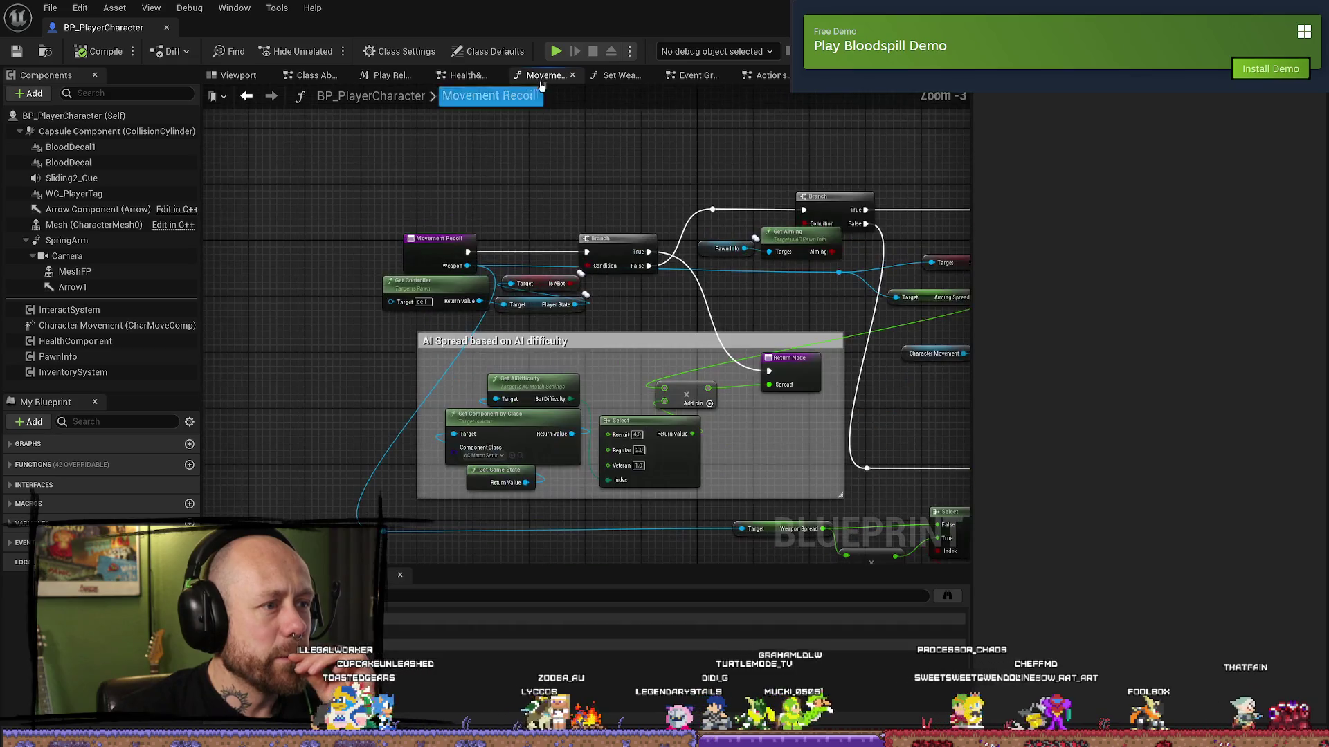
left_click(619, 76)
left_click(650, 76)
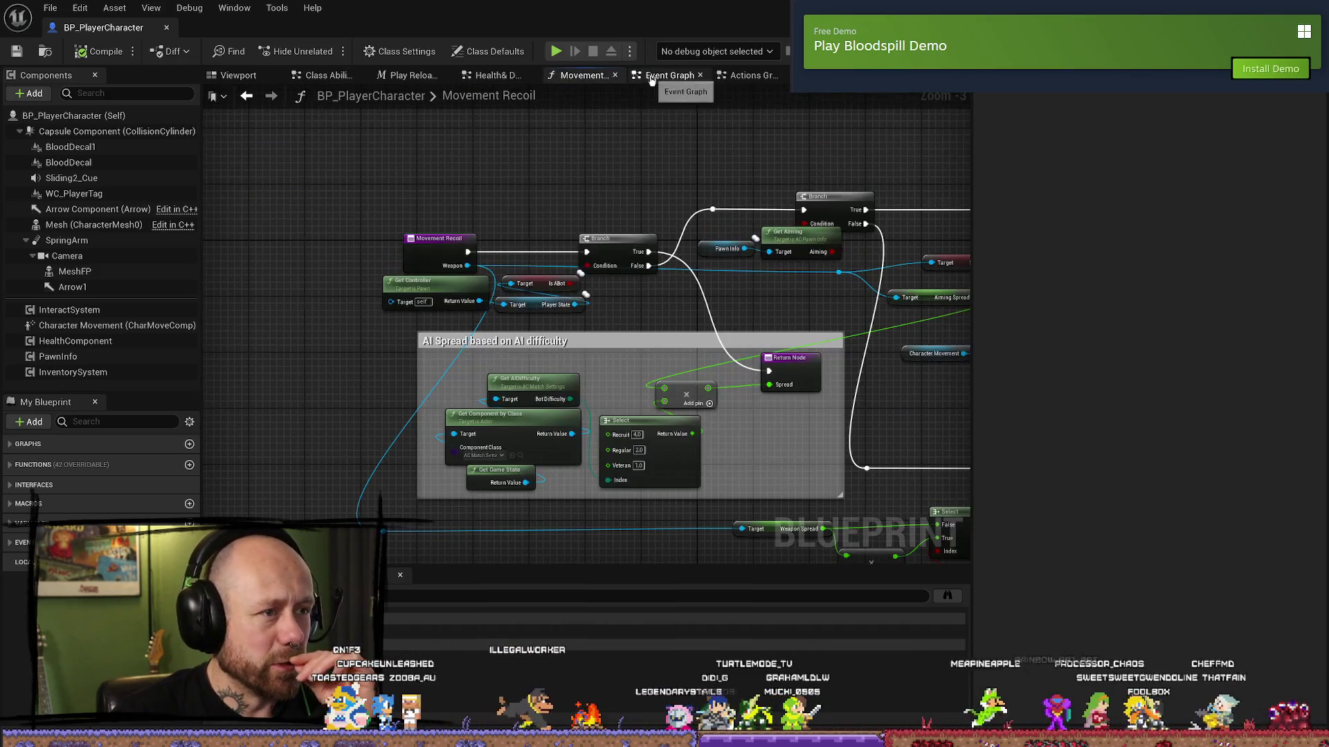
left_click(650, 77)
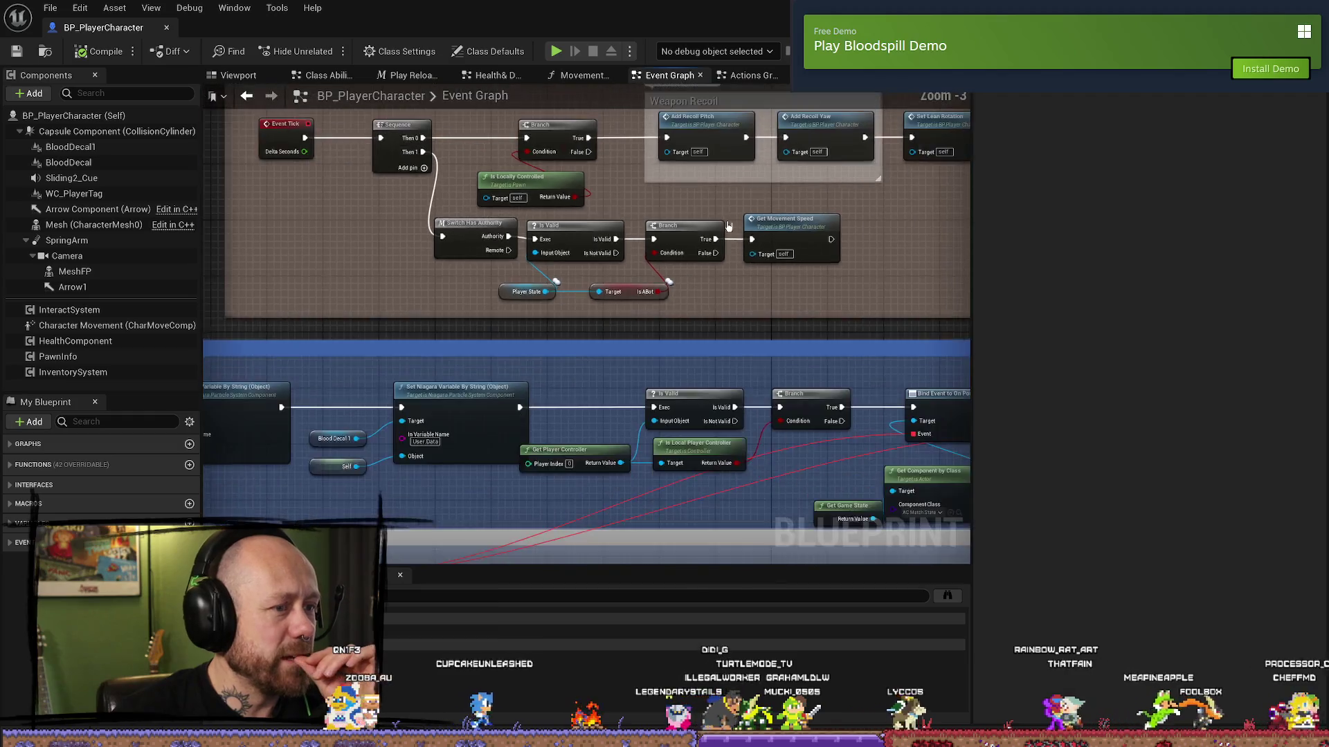
scroll(728, 226, "down", 3)
scroll(643, 261, "up", 5)
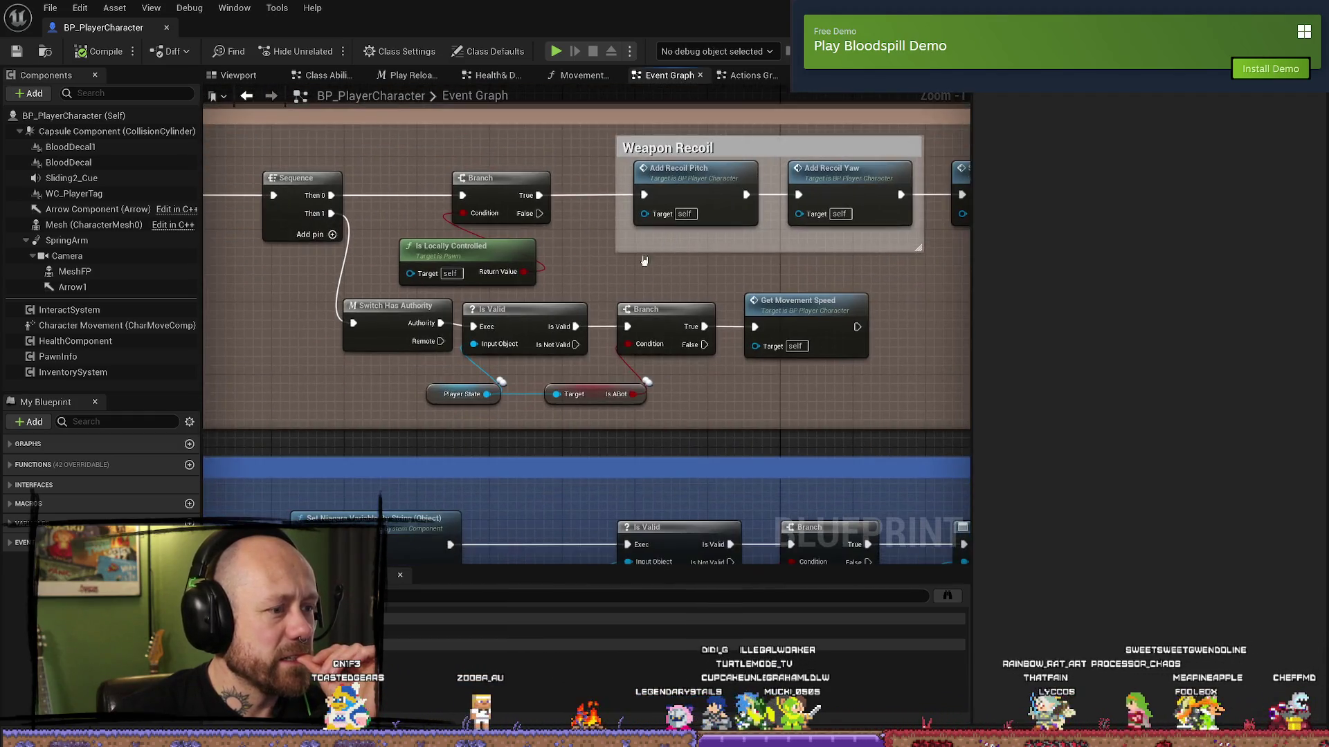
left_click(701, 76)
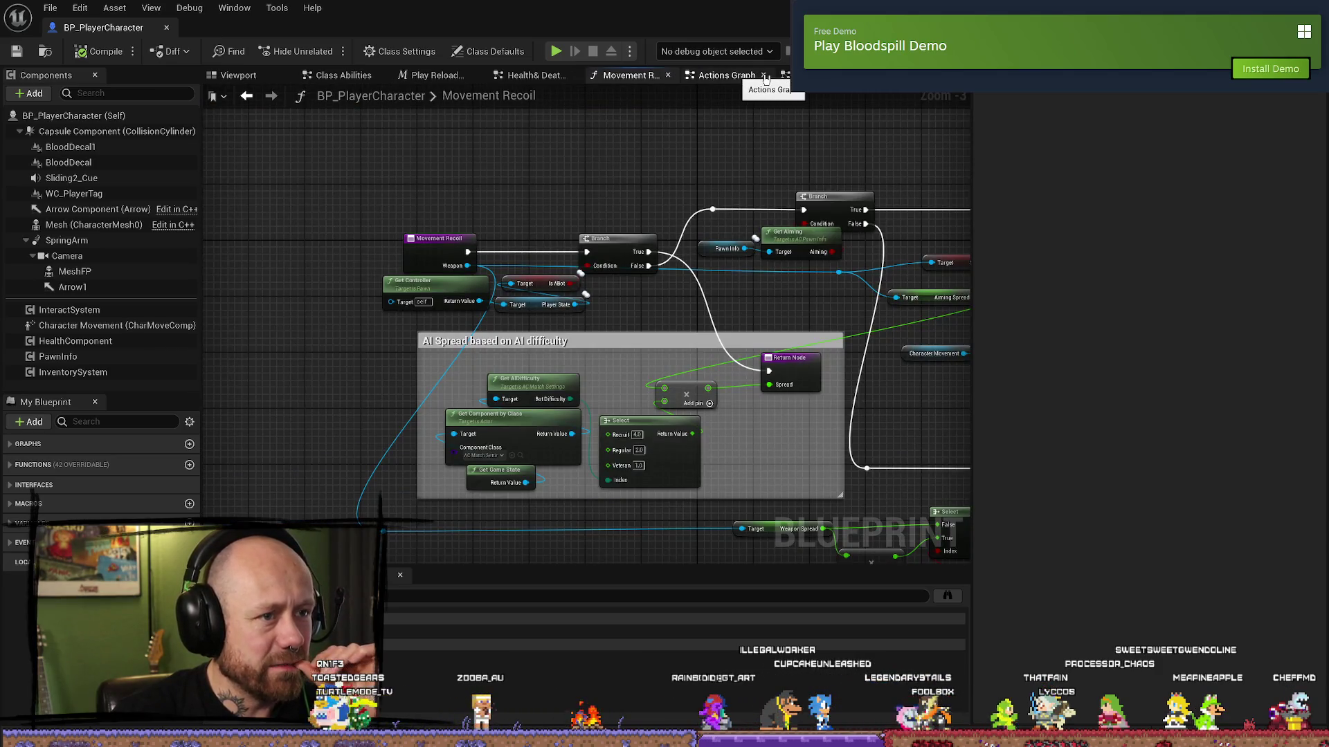
- Close the Actions Graph, Fire Weapon Graph, Class Abilities, Play Reload Montage and Health& Death tabs
left_click(755, 76)
left_click(764, 76)
left_click(764, 76)
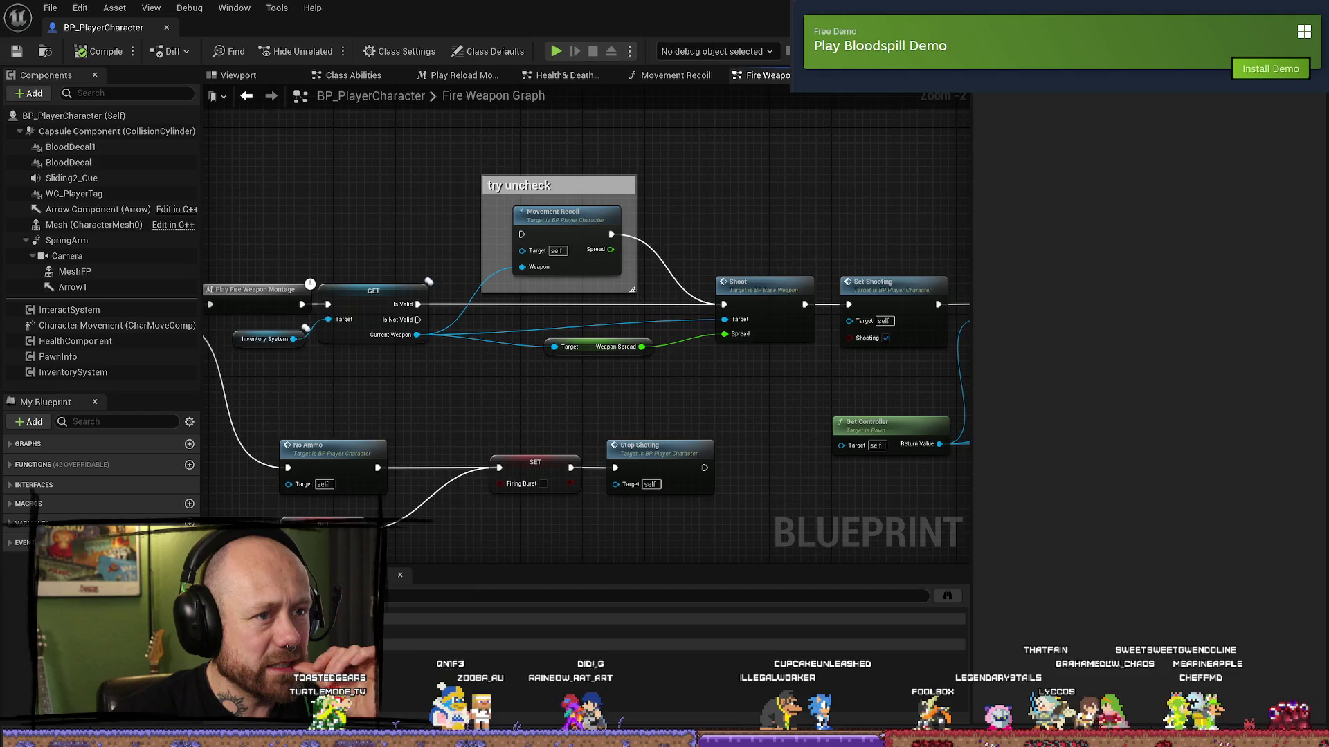
left_click(827, 76)
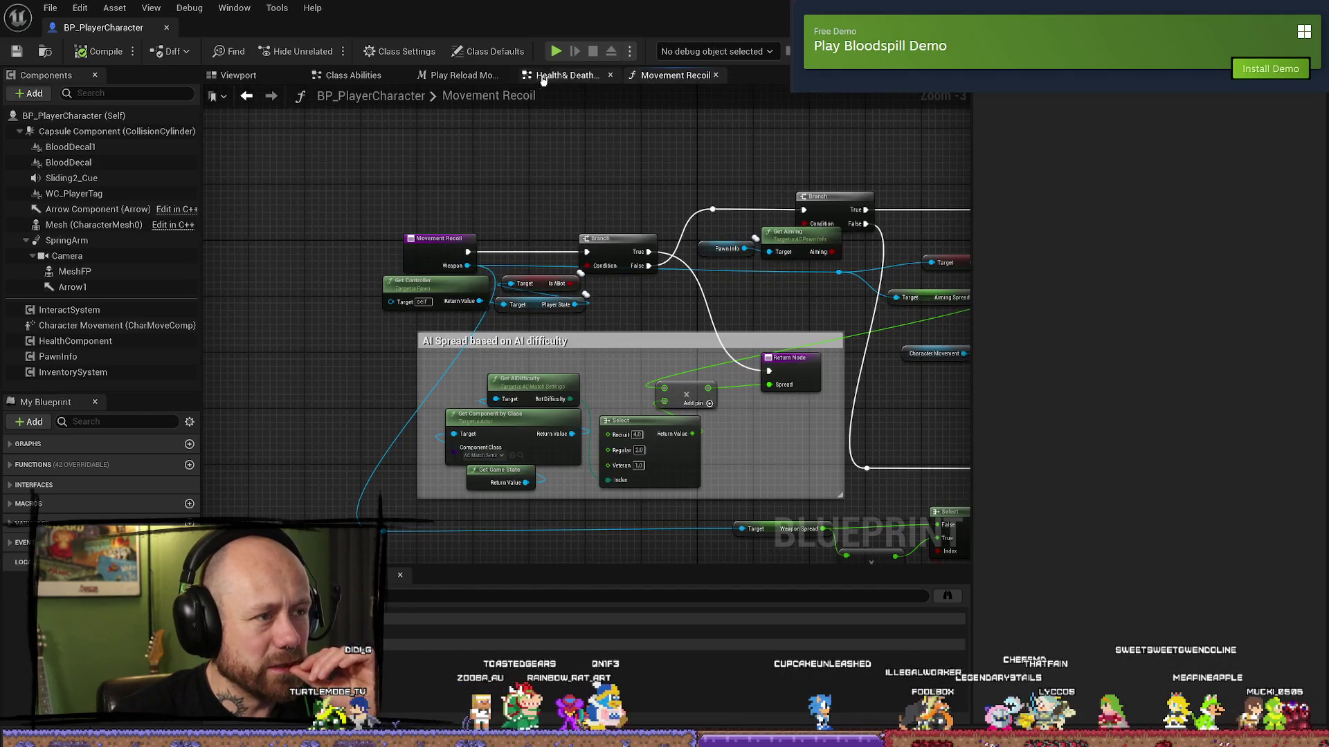
left_click(460, 75)
left_click(357, 76)
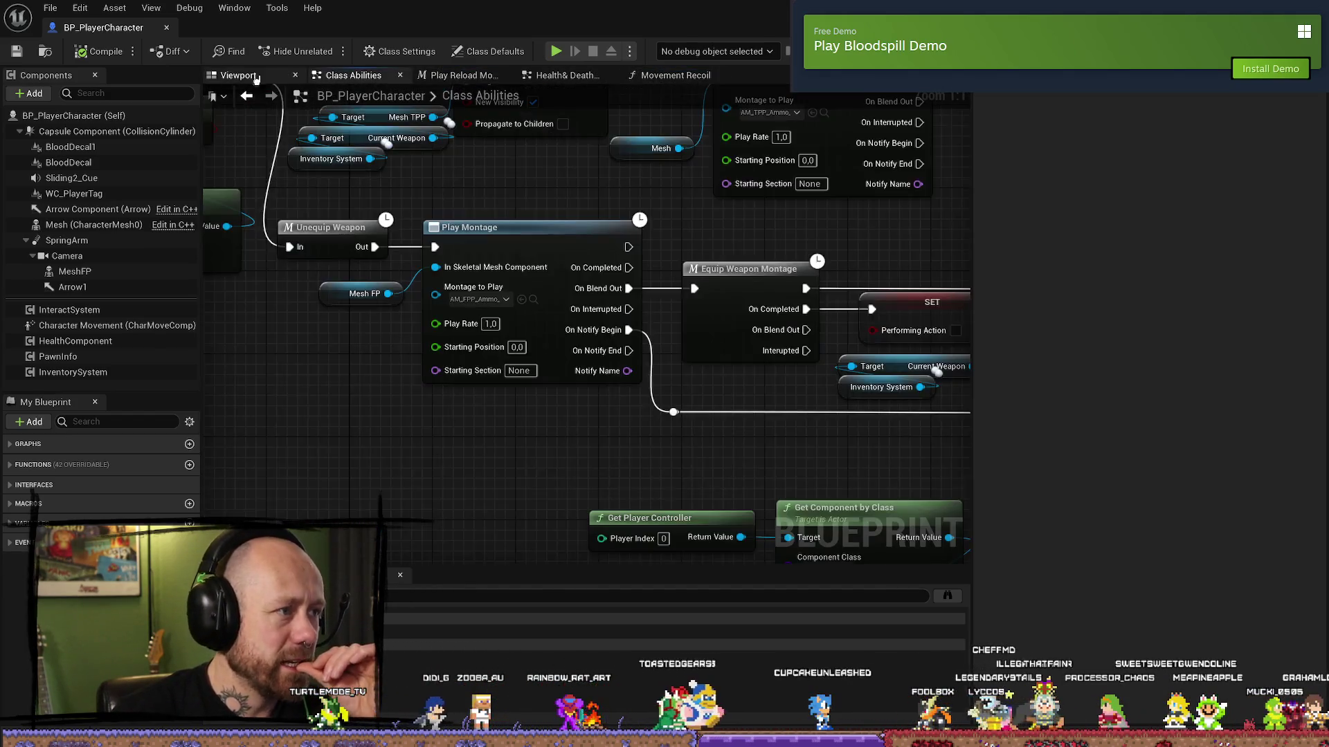
left_click(402, 76)
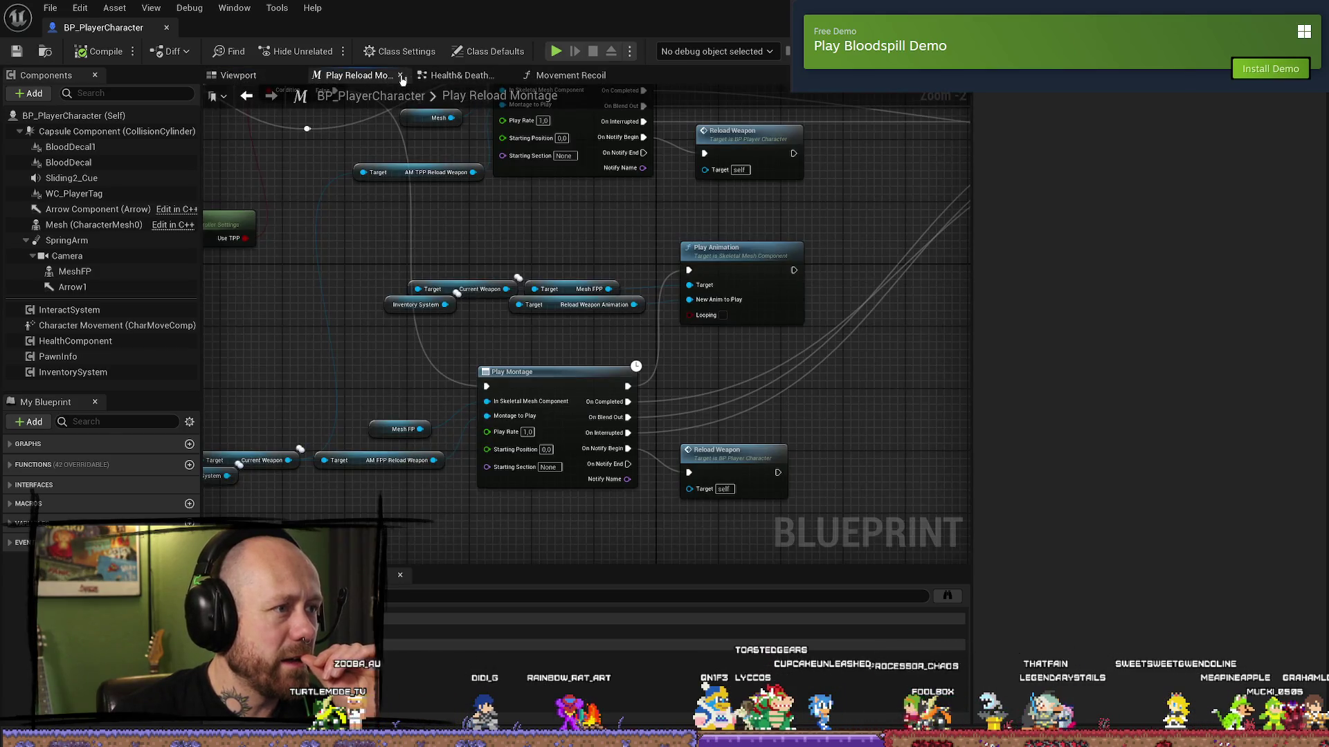
left_click(400, 76)
left_click(400, 75)
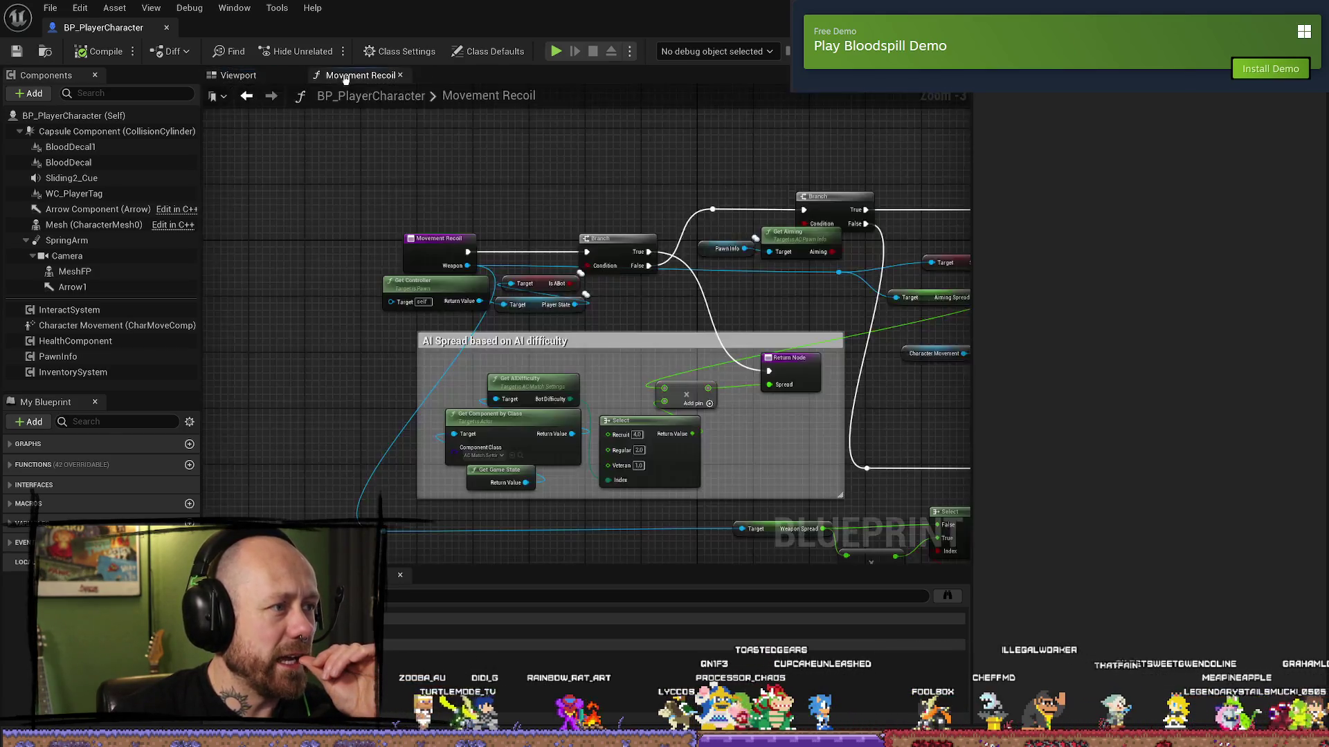
- Pan the graph and bring up the Movement Recoil node's context menu
left_click_drag(558, 178, 514, 192)
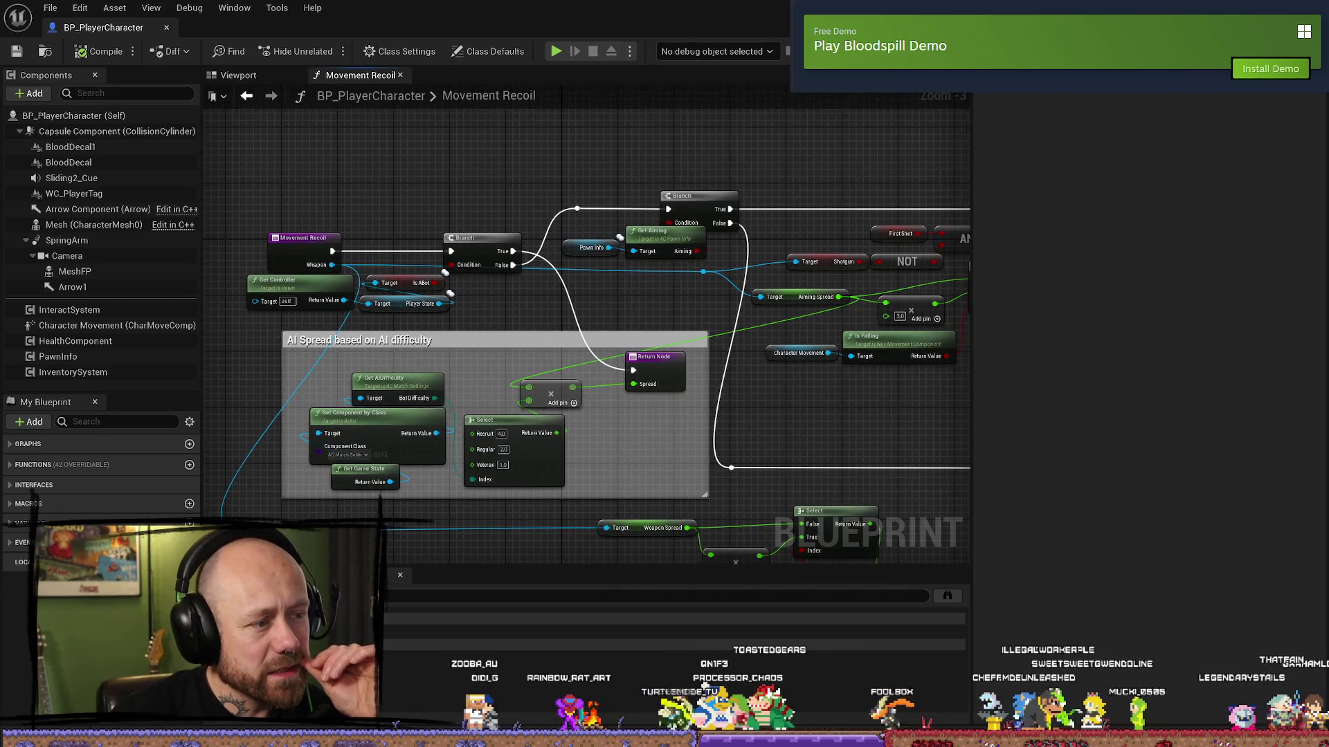
left_click_drag(301, 248, 322, 225)
right_click(322, 225)
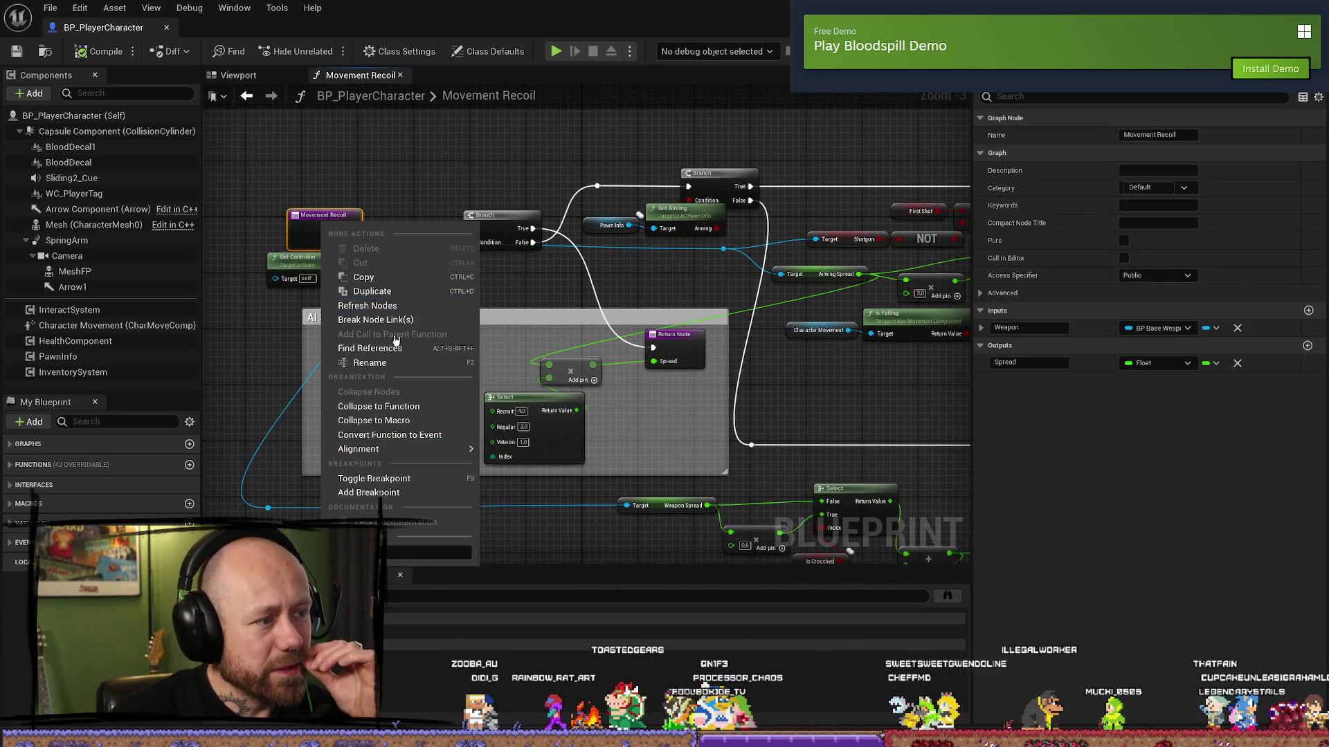
- Find references to Movement Recoil and jump to its call in the Fire Weapon Graph
left_click(370, 348)
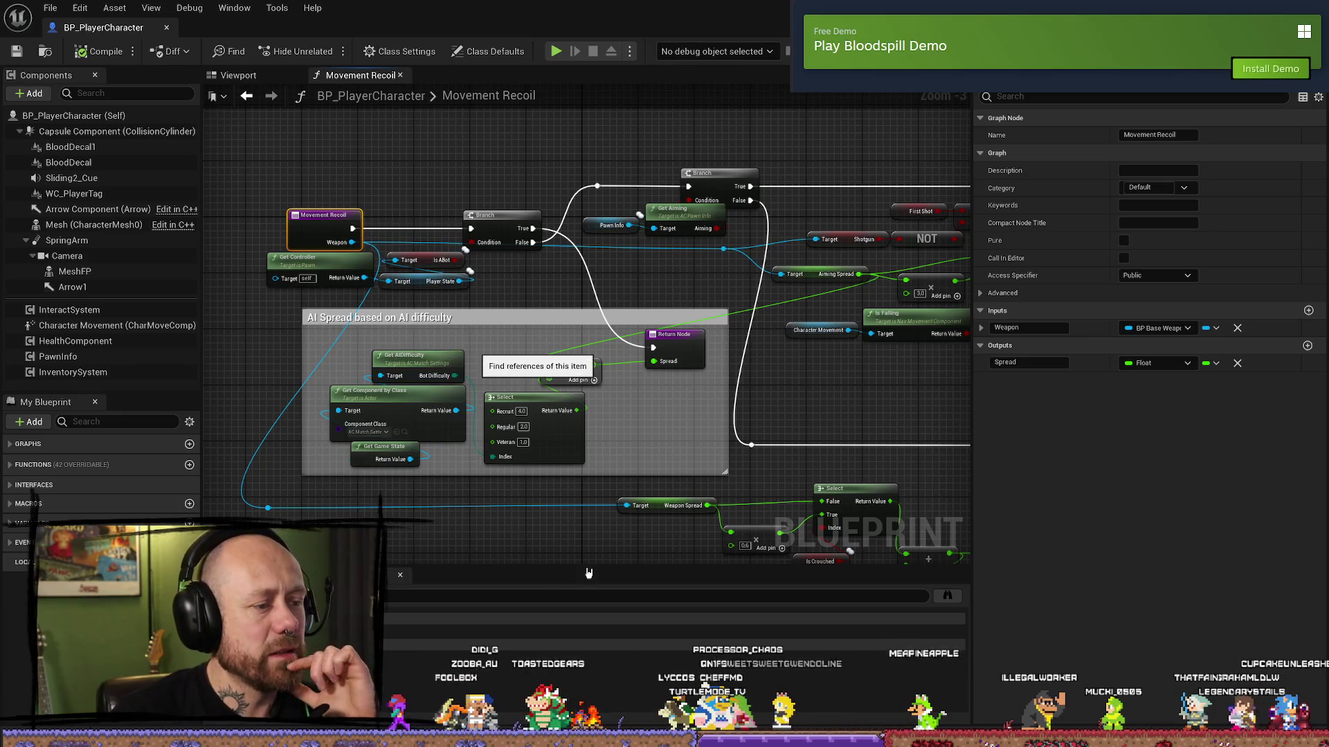
double_click(692, 631)
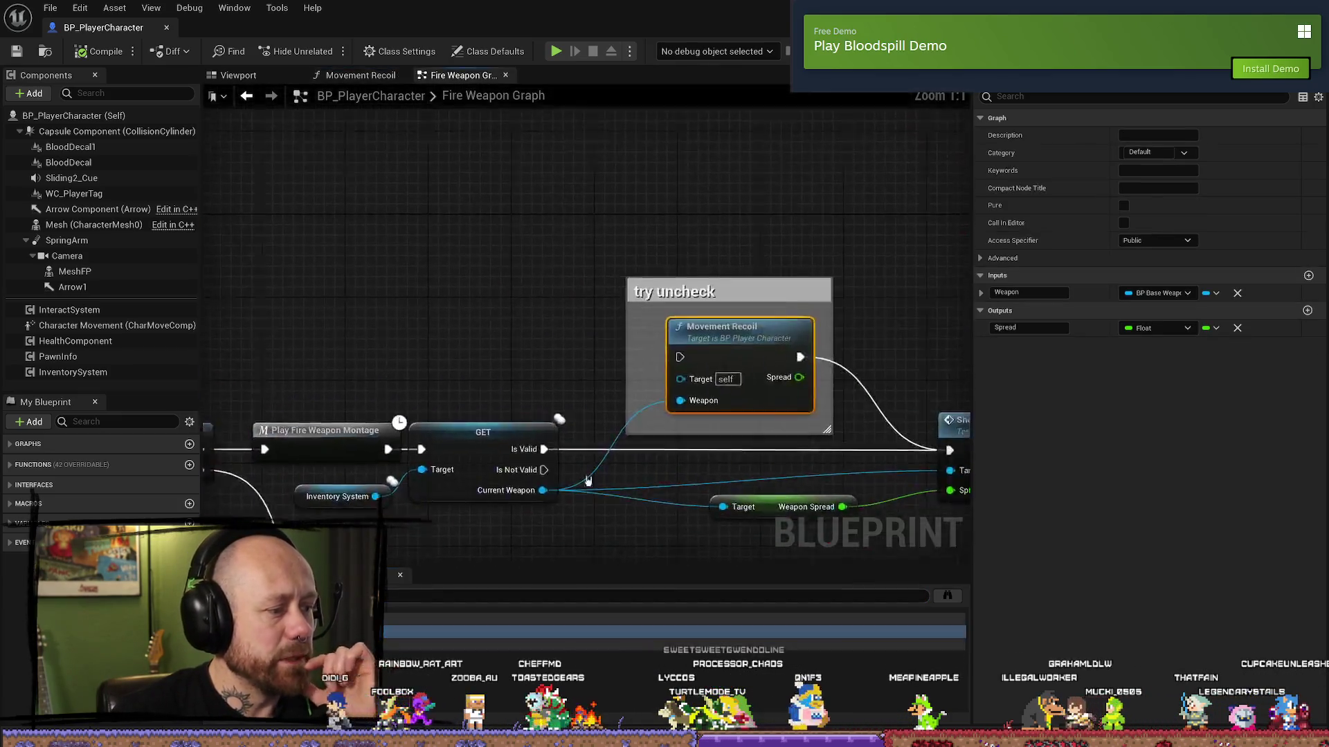
scroll(896, 351, "down", 3)
left_click_drag(609, 291, 615, 320)
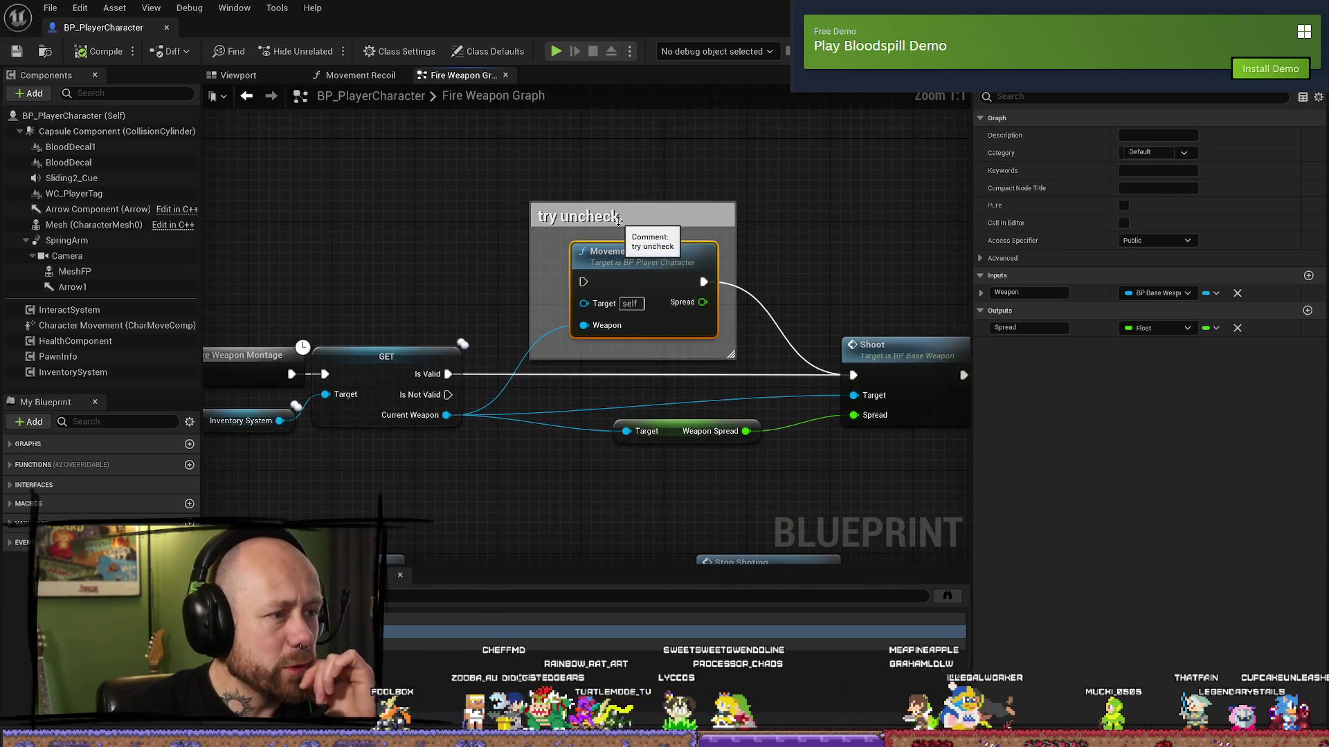
scroll(616, 320, "up", 3)
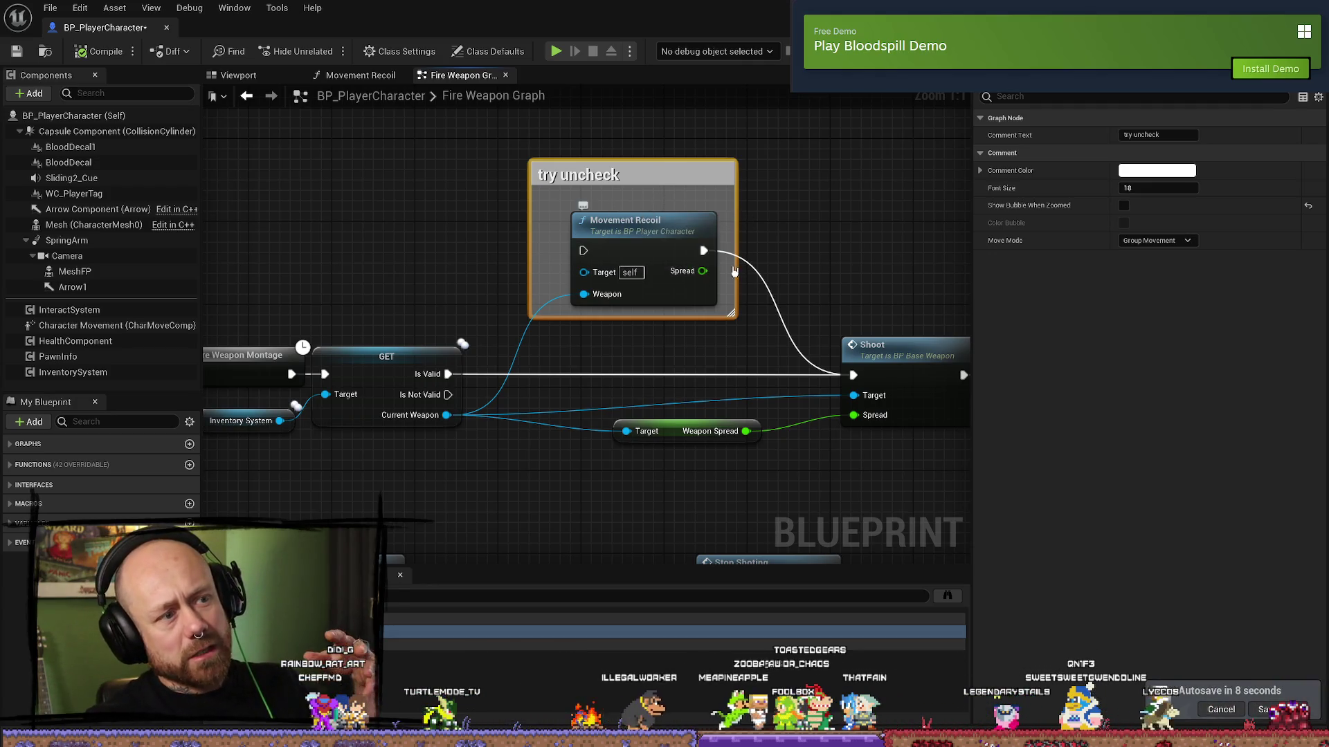
- Move the 'try uncheck' comment up and reopen the Movement Recoil function graph
scroll(735, 271, "down", 2)
mouse_move(579, 264)
left_mouse_down()
mouse_move(600, 202)
mouse_move(576, 220)
mouse_move(585, 239)
left_mouse_up()
double_click(606, 279)
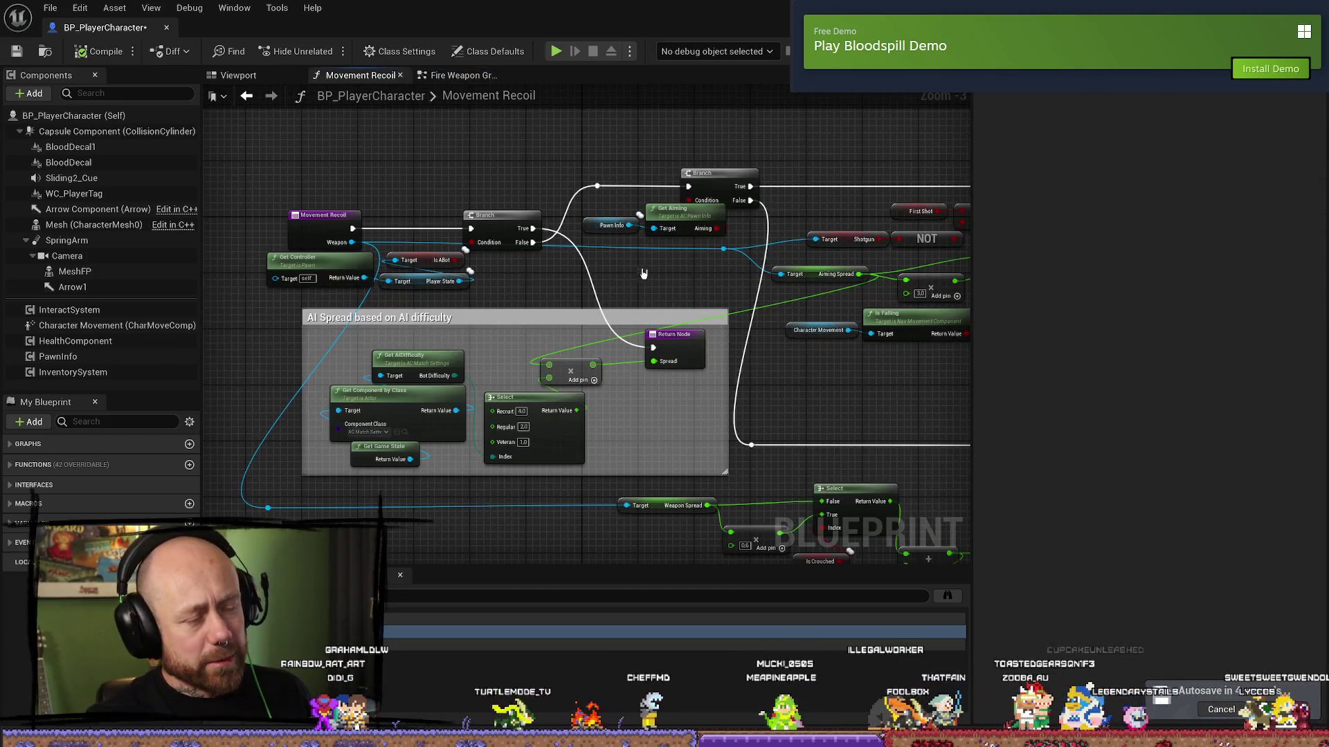
- Select the AI Spread comment, Is A Bot, Branch, difficulty lookup, Select and Make Array nodes, excluding Return Node
left_click_drag(796, 296, 675, 255)
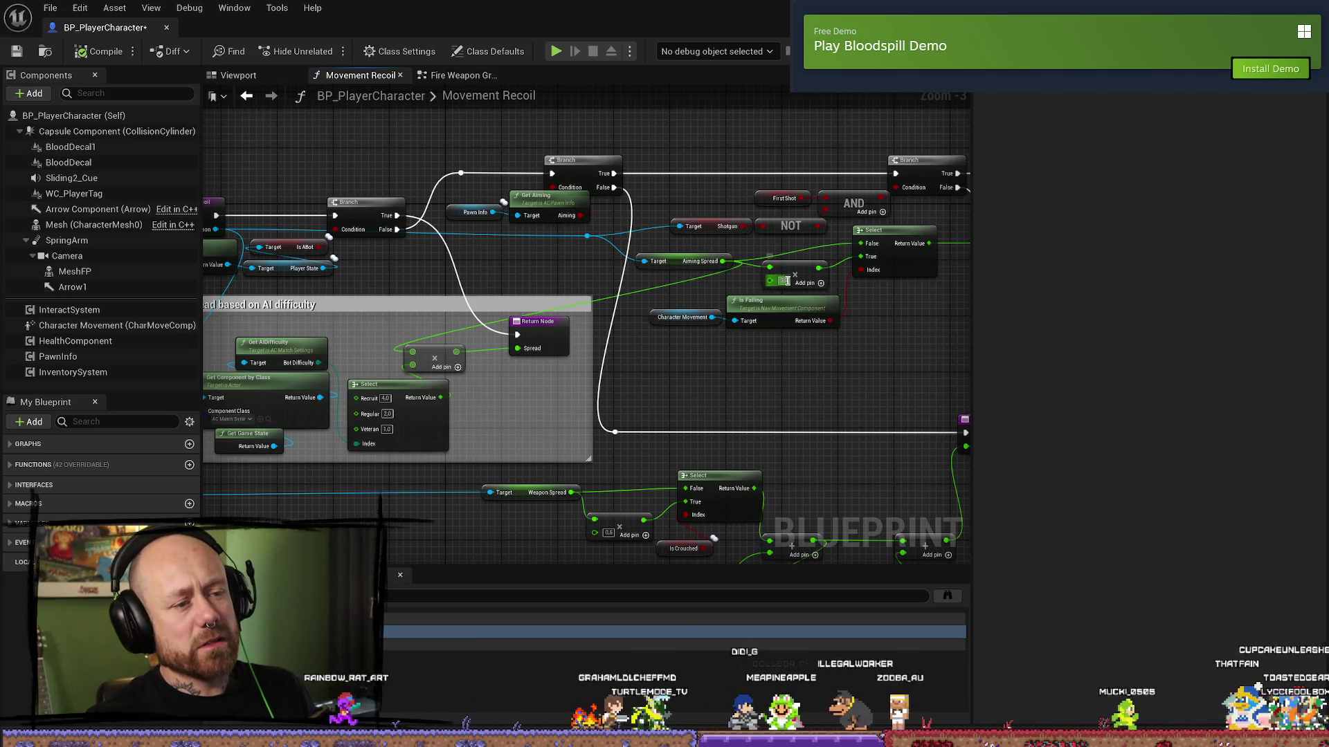
mouse_move(558, 419)
left_mouse_down()
mouse_move(675, 372)
mouse_move(741, 320)
mouse_move(691, 380)
mouse_move(670, 358)
left_mouse_up()
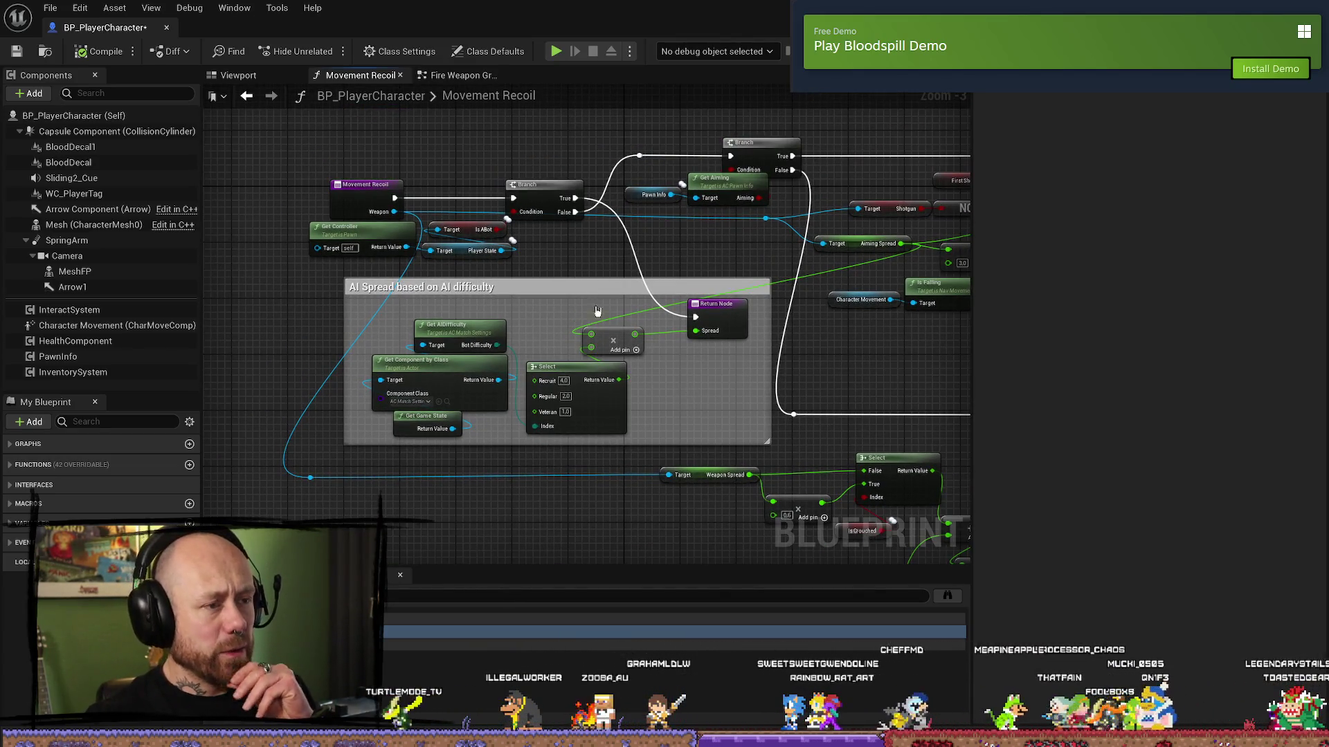
mouse_move(543, 178)
left_mouse_down()
mouse_move(419, 285)
mouse_move(315, 241)
left_mouse_up()
left_click(477, 230, "ctrl")
left_click(543, 186, "ctrl")
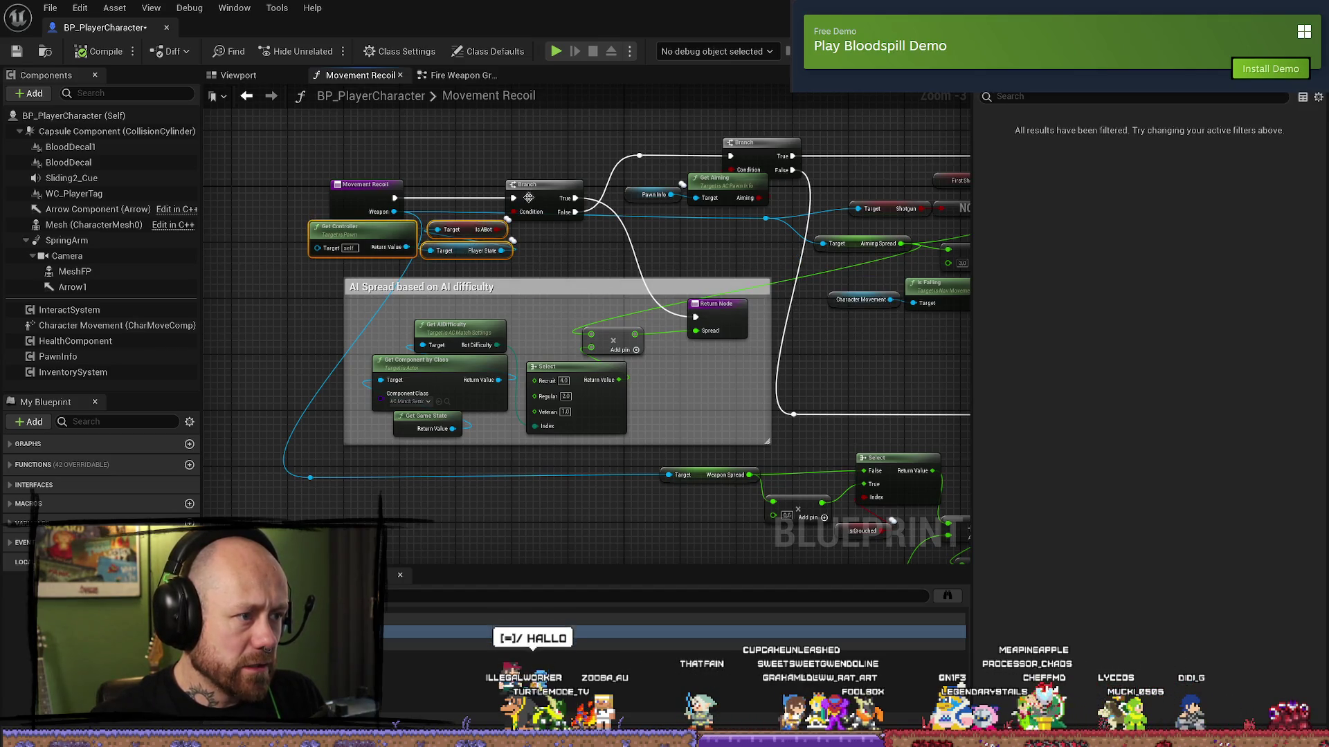
left_click(469, 332, "ctrl")
left_click(460, 363, "ctrl")
left_click(425, 418, "ctrl")
left_click(553, 368, "ctrl")
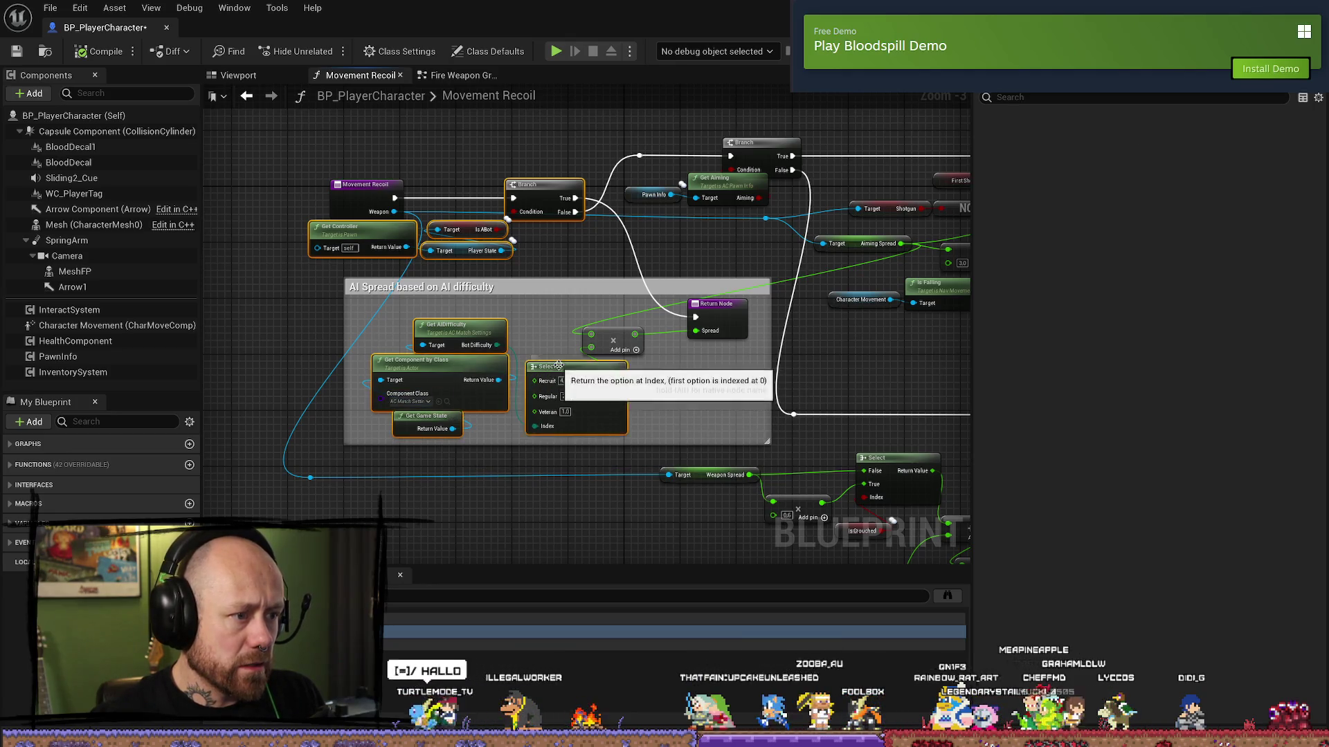
left_click(613, 340, "ctrl")
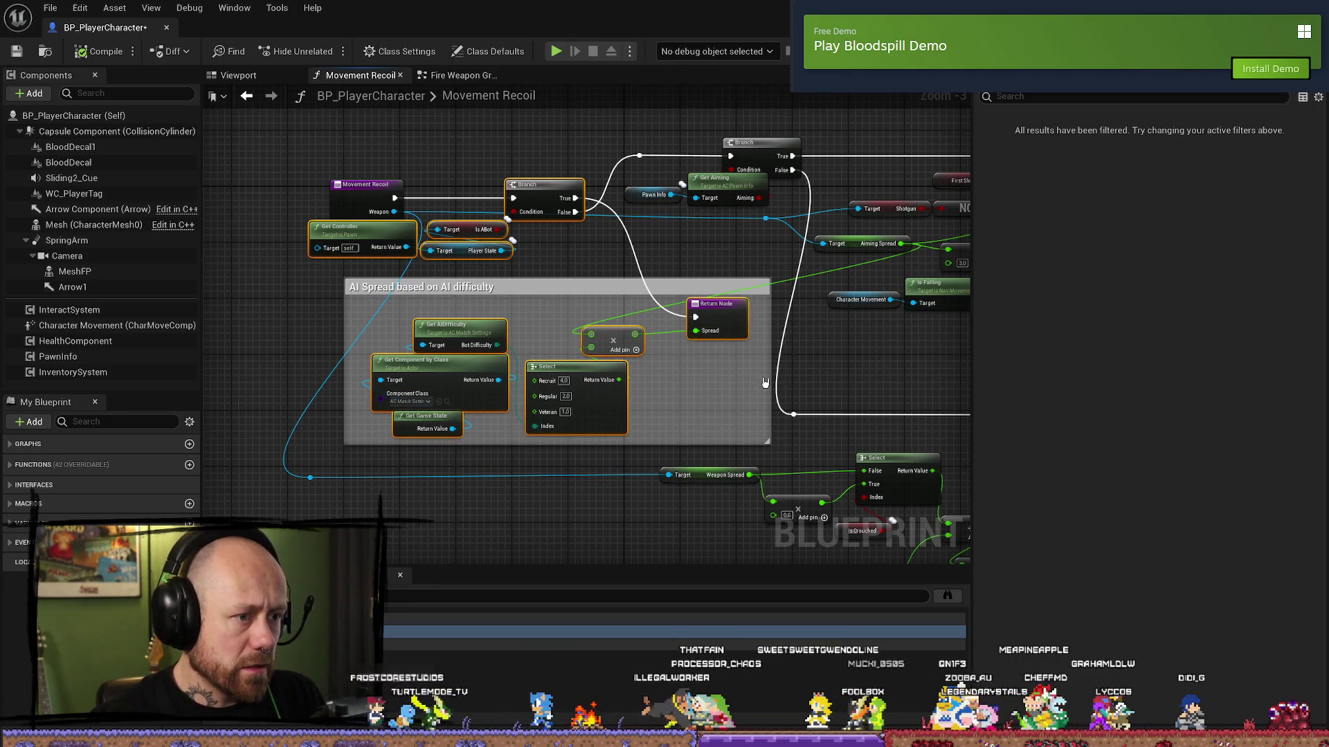
left_click(717, 308, "ctrl")
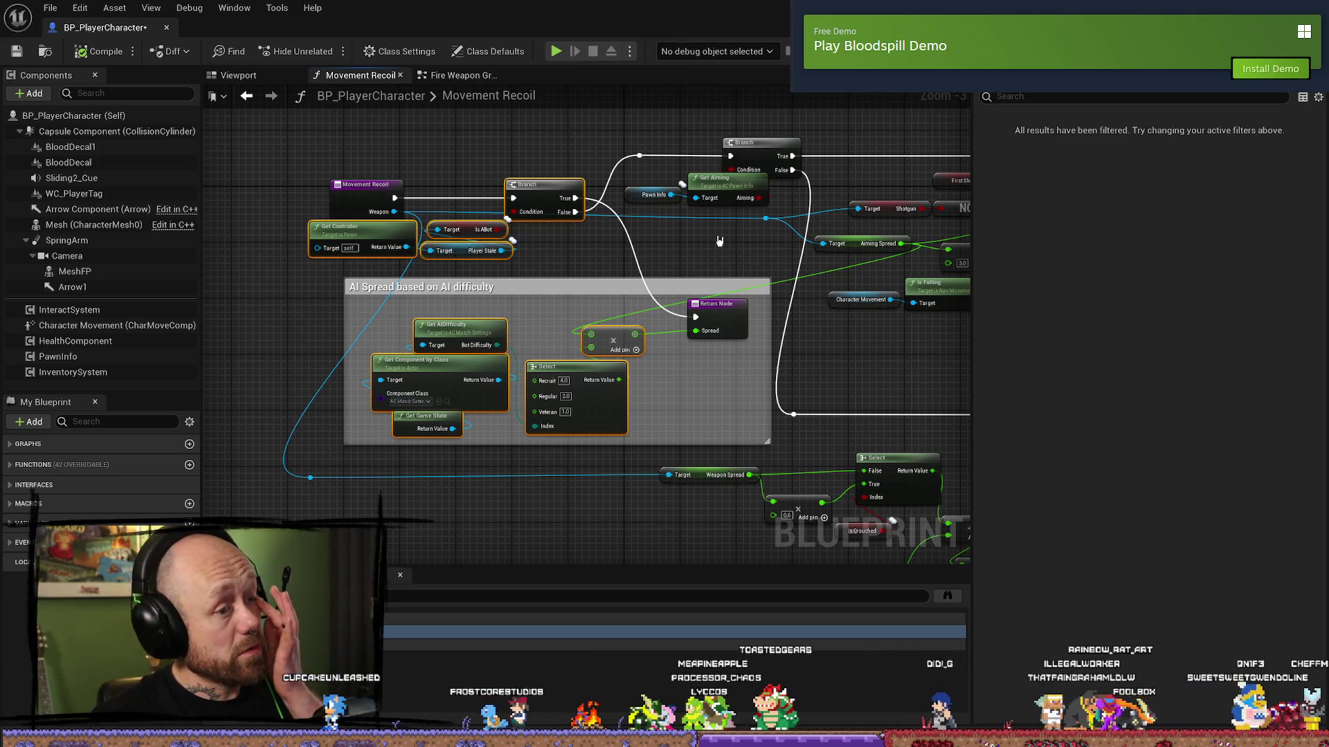
- In the Fire Weapon Graph, move the Weapon Spread getter down-left and clear the selection
left_click(495, 77)
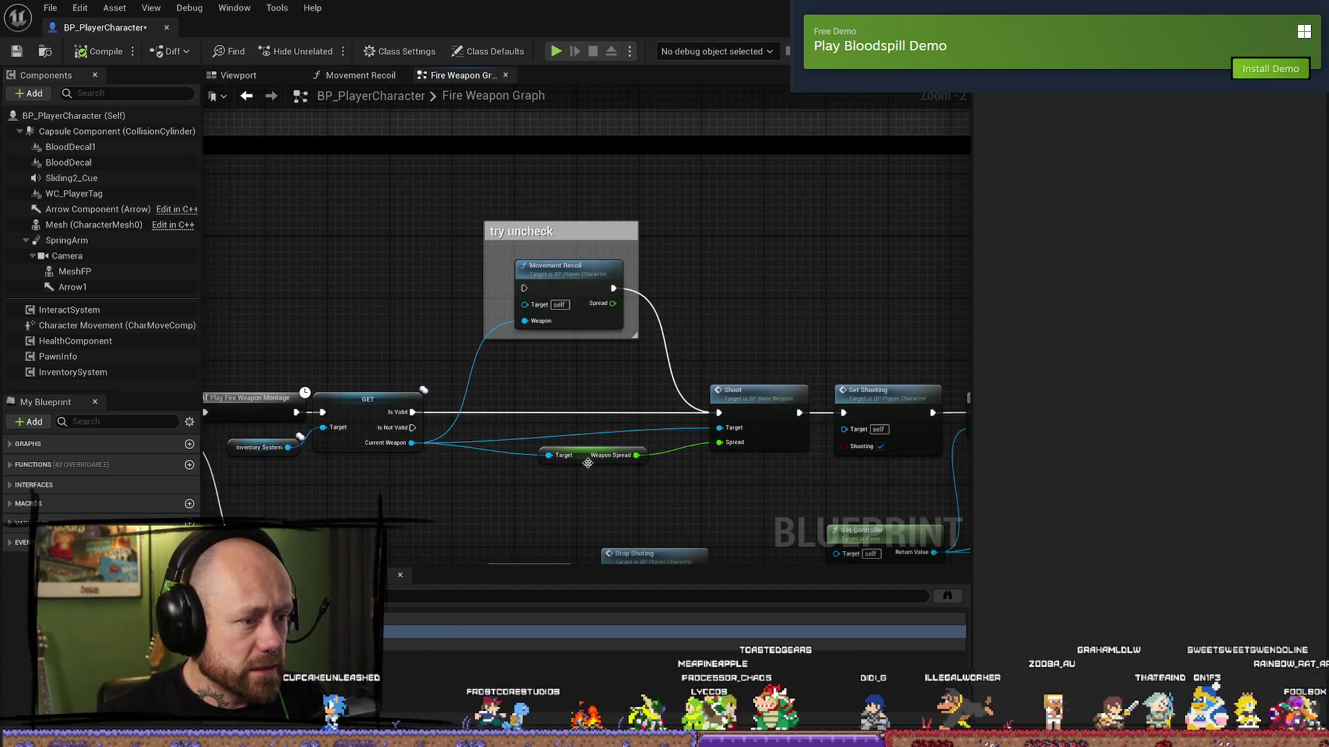
left_click_drag(587, 463, 559, 478)
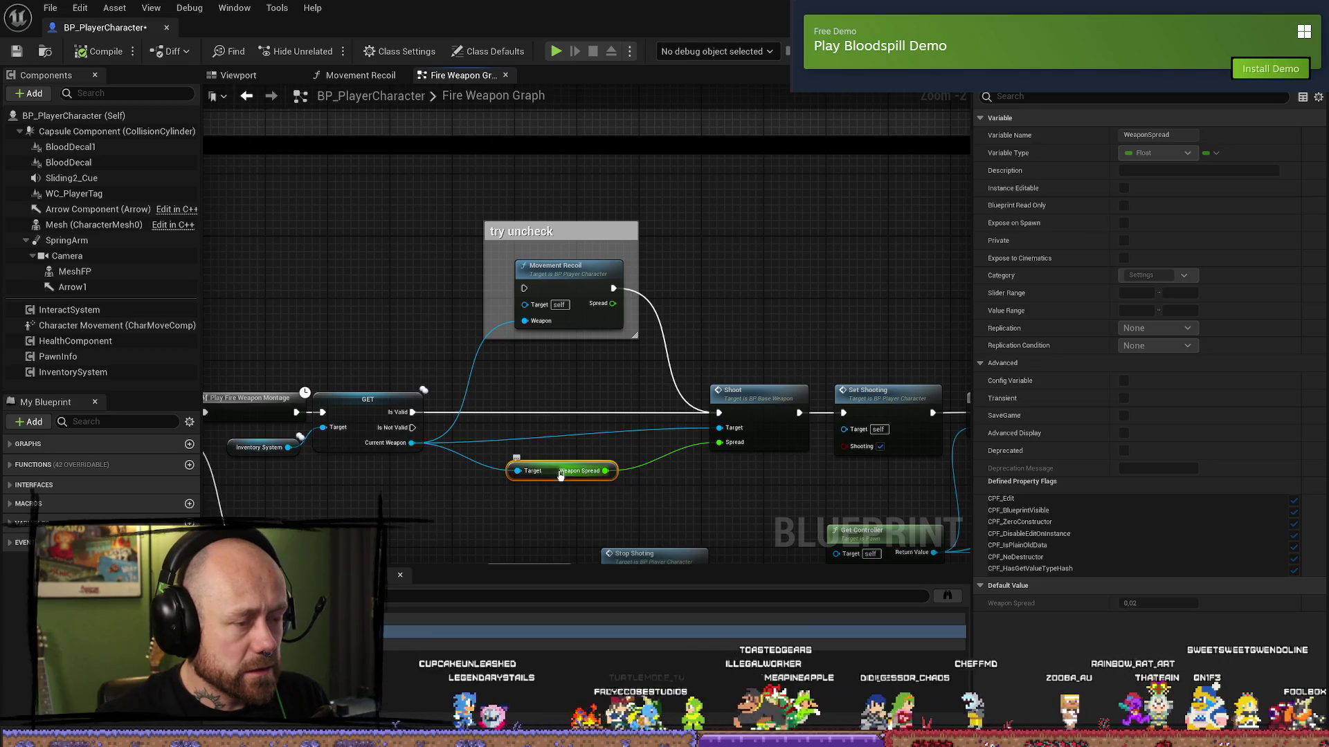
left_click(748, 231)
right_click(750, 228)
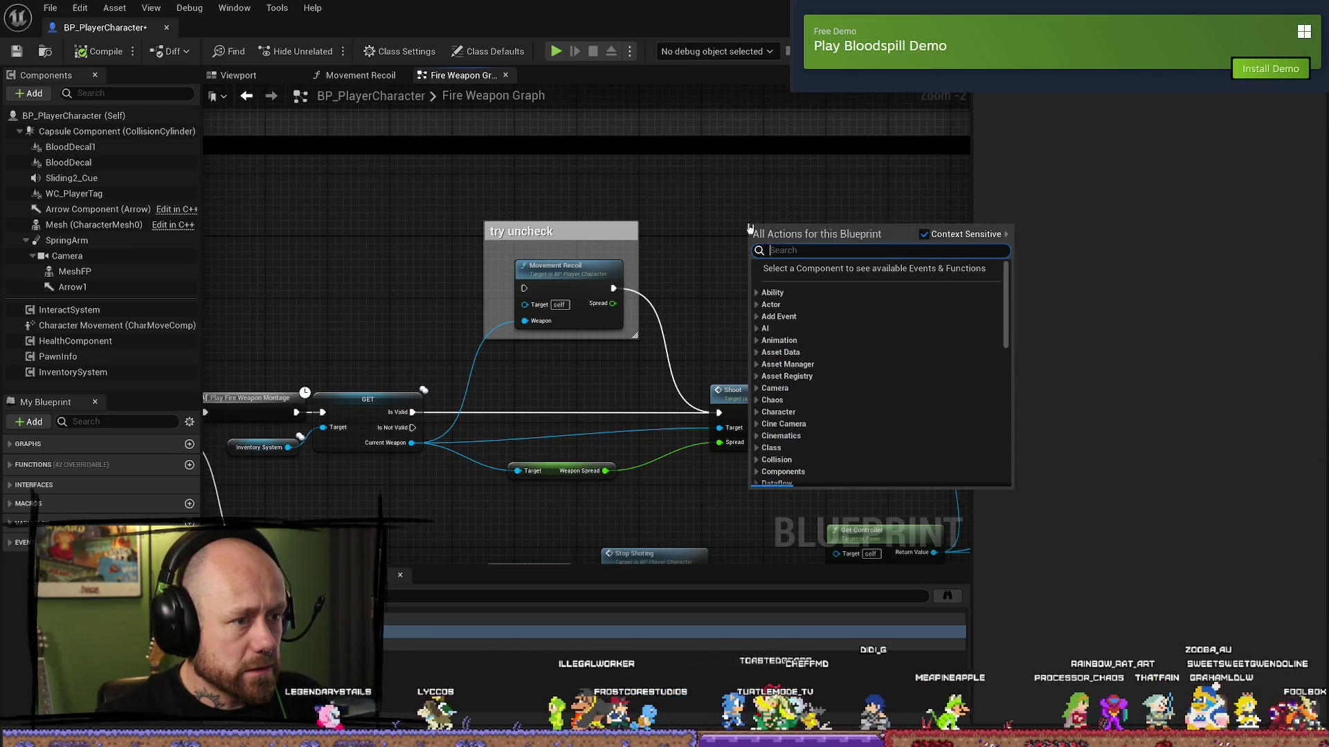
left_click(728, 214)
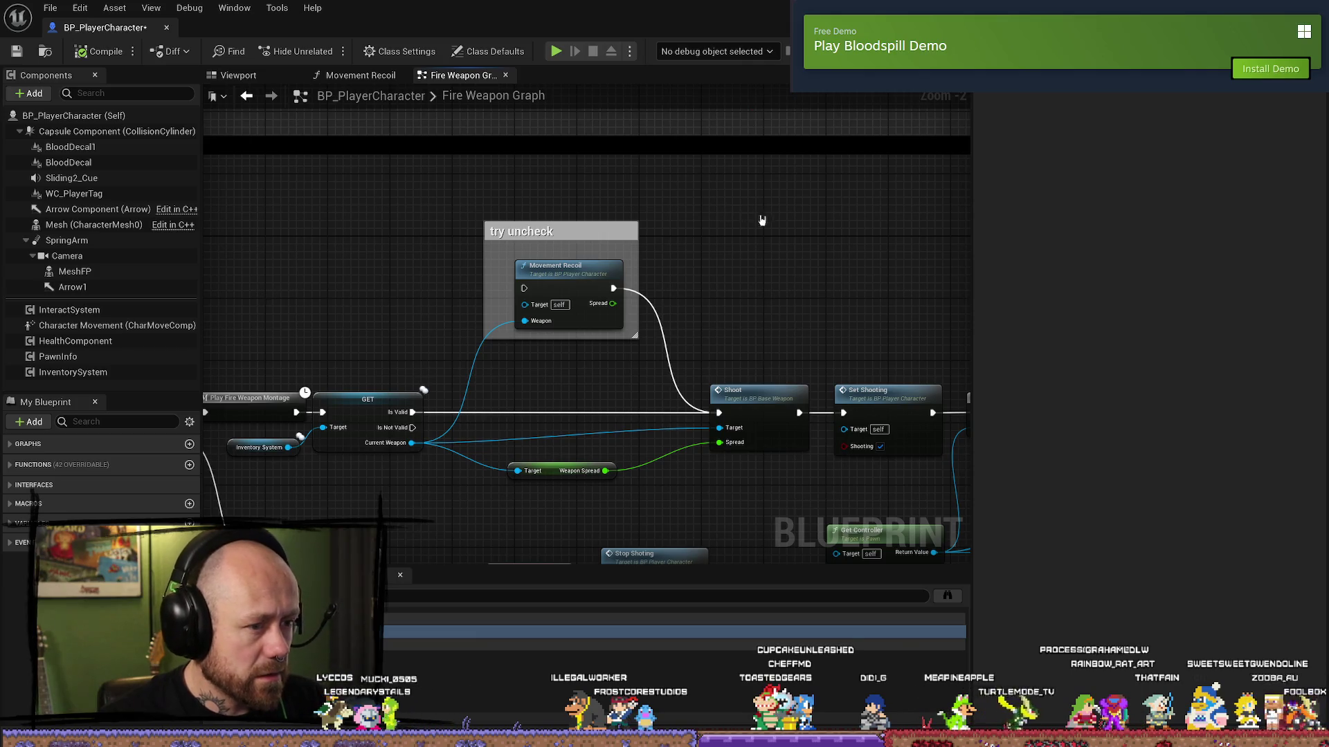
- Paste the copied AI spread nodes and move them up above the firing chain
key("ctrl+v")
scroll(761, 220, "down", 1)
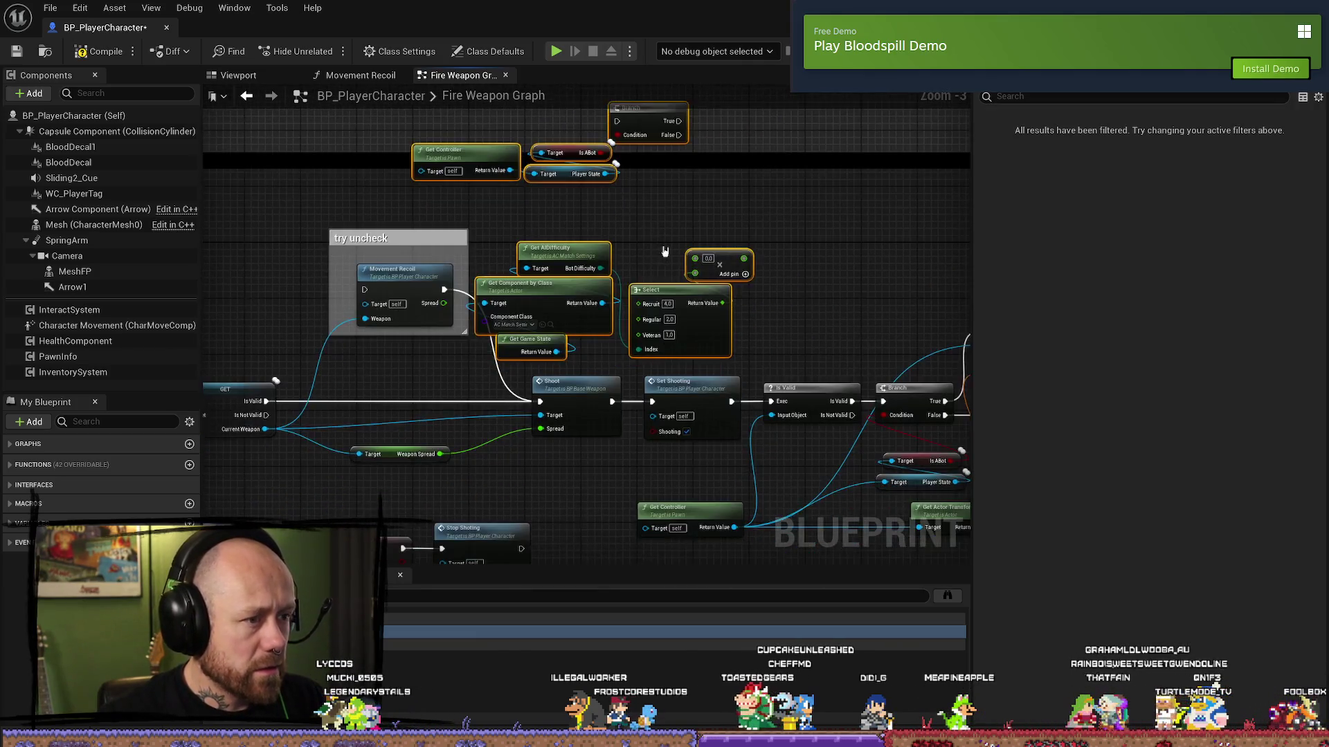
scroll(664, 251, "down", 2)
left_click_drag(735, 284, 595, 146)
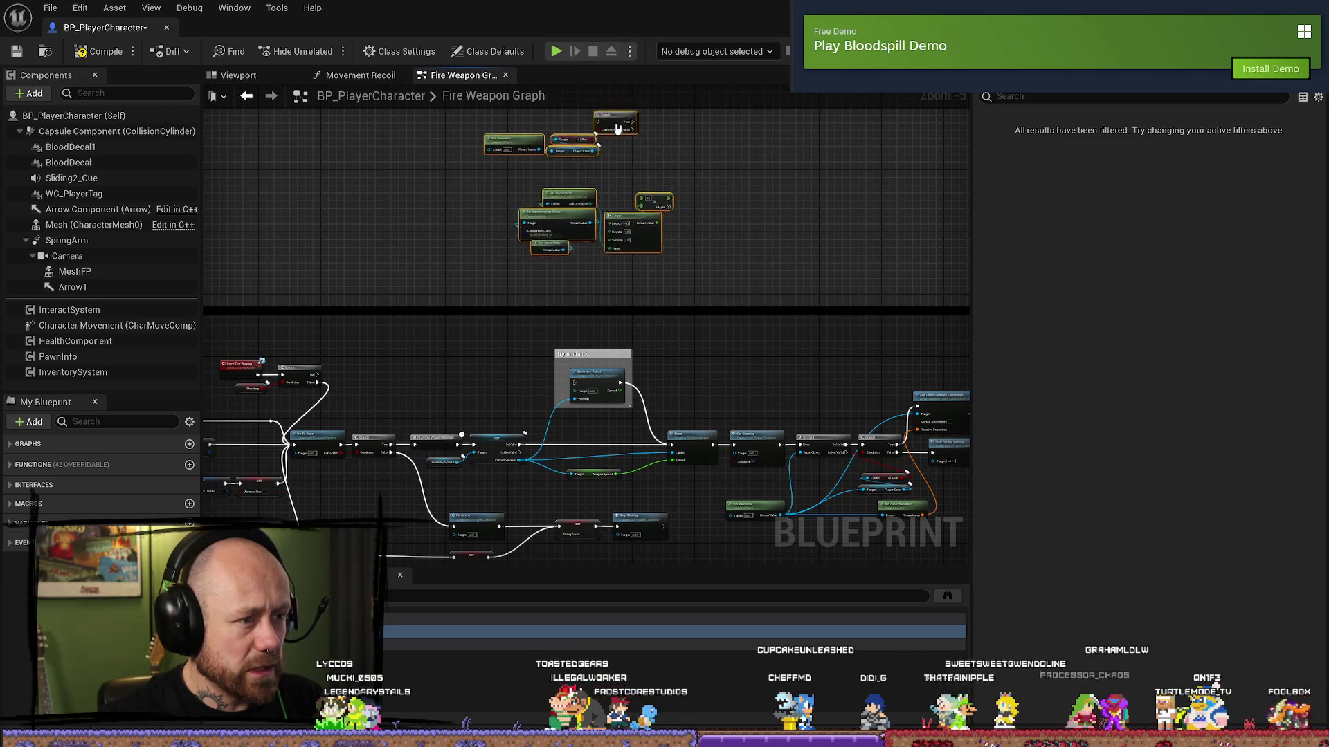
scroll(744, 301, "down", 1)
mouse_move(744, 301)
left_mouse_down()
mouse_move(754, 279)
mouse_move(409, 331)
left_mouse_up()
scroll(593, 214, "up", 1)
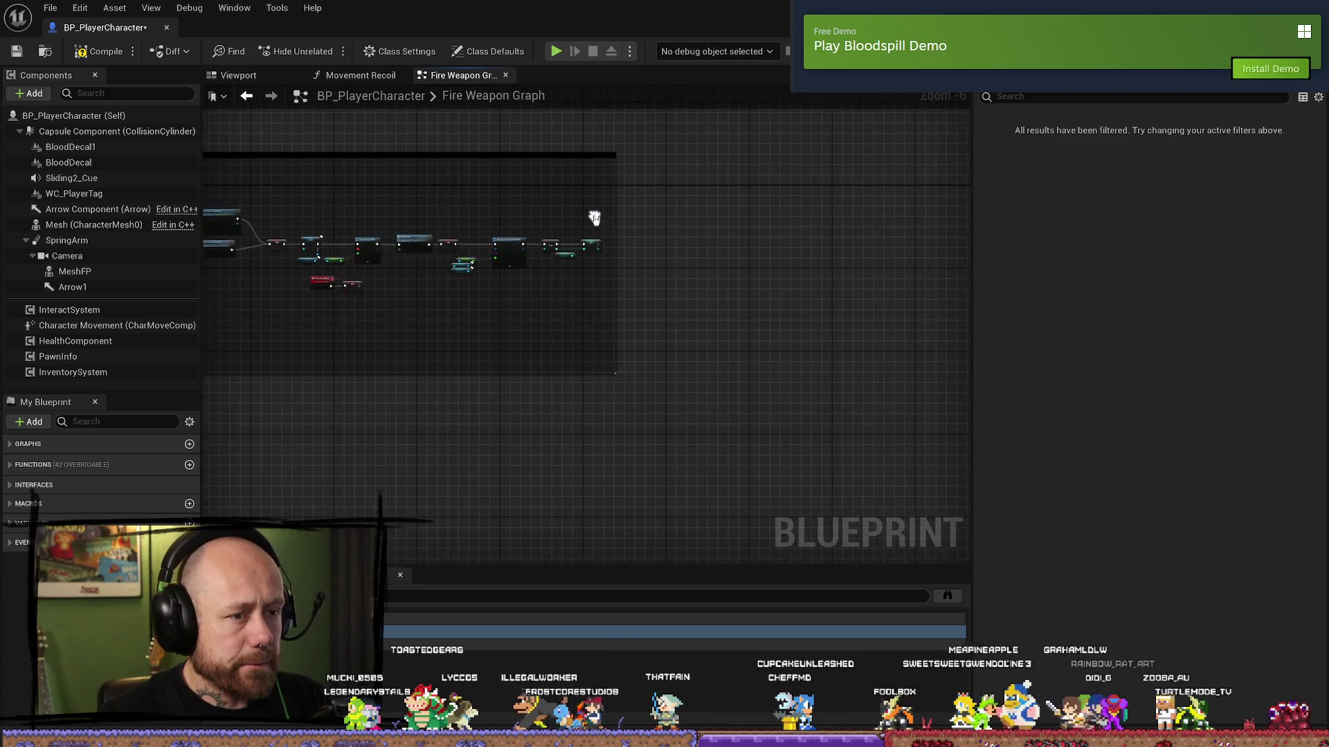
scroll(617, 217, "up", 1)
- Box-select the nodes across the firing chain
scroll(618, 221, "down", 1)
mouse_move(618, 222)
left_mouse_down()
mouse_move(656, 284)
mouse_move(1094, 264)
left_mouse_up()
left_click_drag(893, 219, 386, 422)
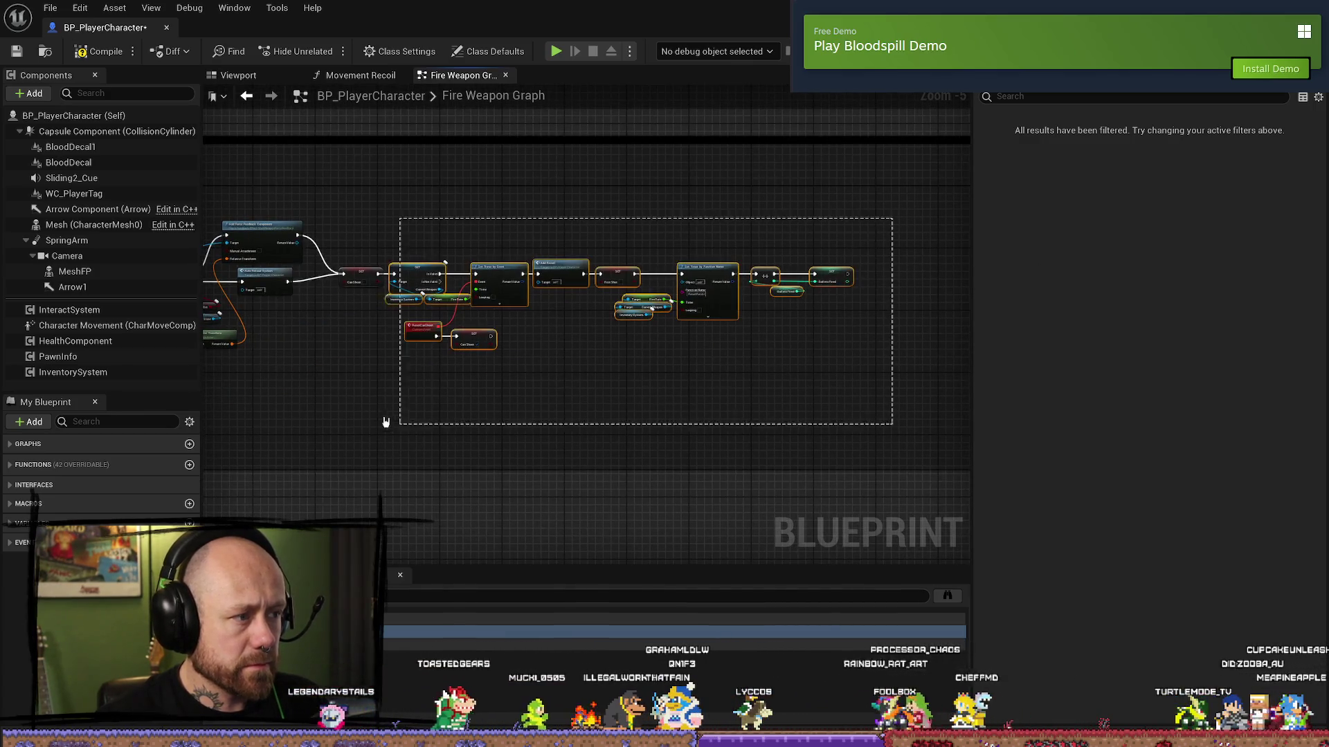
mouse_move(317, 394)
left_mouse_down()
mouse_move(528, 407)
mouse_move(779, 386)
mouse_move(638, 332)
left_mouse_up()
mouse_move(332, 169)
left_mouse_down()
mouse_move(465, 342)
mouse_move(1023, 358)
mouse_move(981, 355)
left_mouse_up()
mouse_move(803, 240)
left_mouse_down()
mouse_move(553, 277)
mouse_move(329, 335)
mouse_move(677, 322)
left_mouse_up()
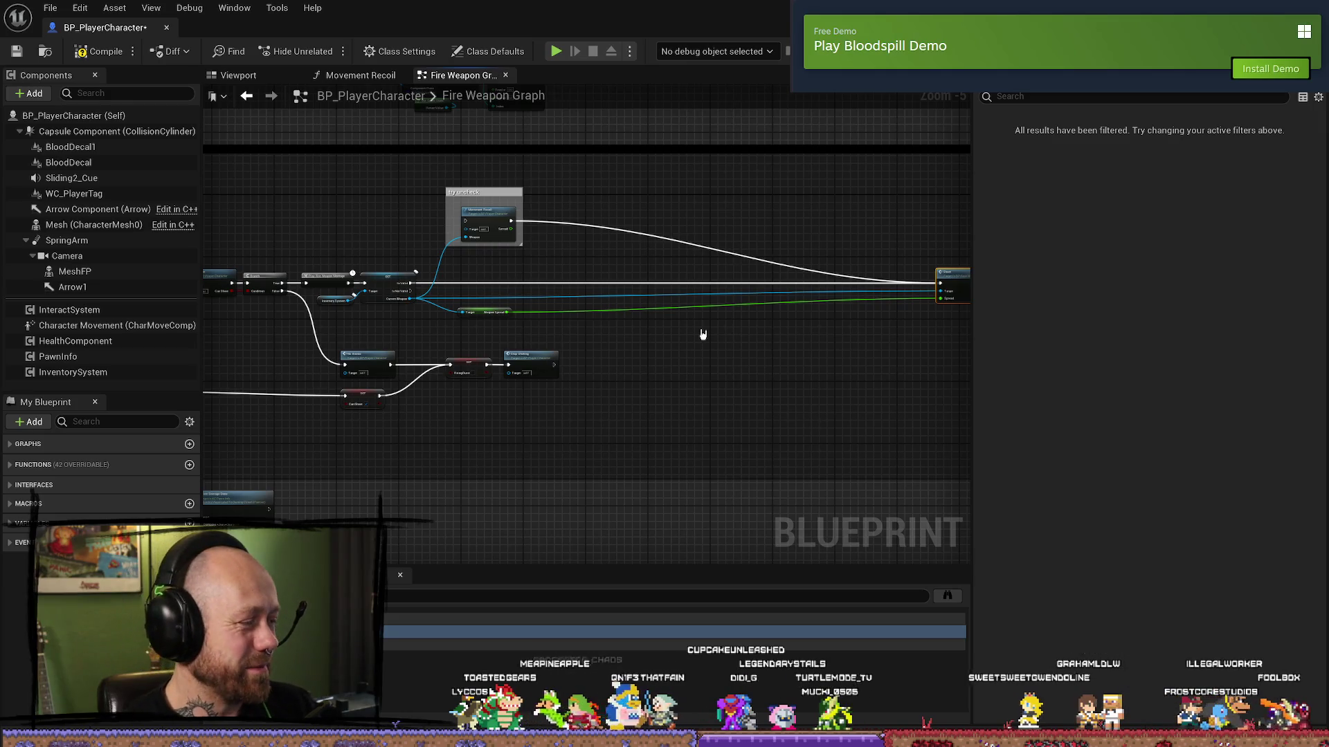
- Select Movement Recoil with its comment and disconnect the node's outgoing execution wire
scroll(736, 359, "up", 6)
scroll(735, 358, "down", 3)
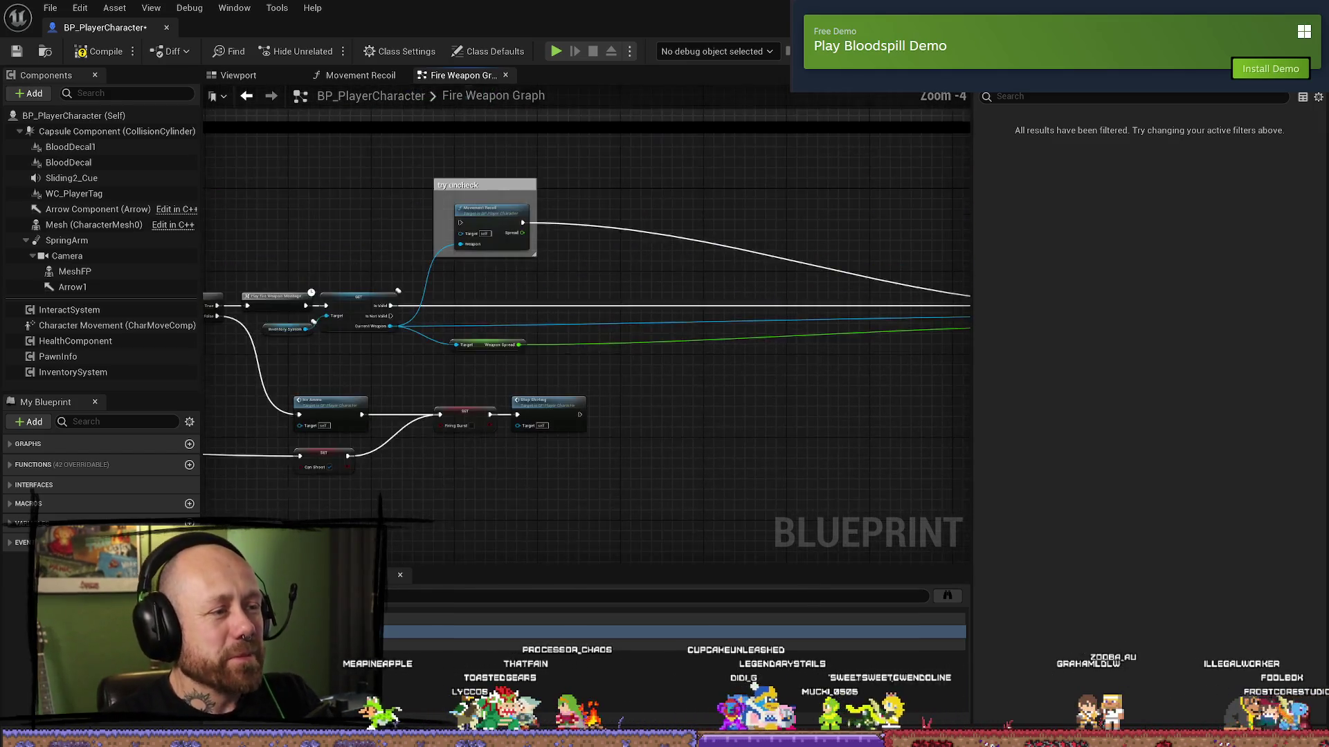
mouse_move(371, 284)
left_mouse_down()
mouse_move(677, 296)
mouse_move(557, 276)
mouse_move(419, 205)
left_mouse_up()
left_click(632, 299)
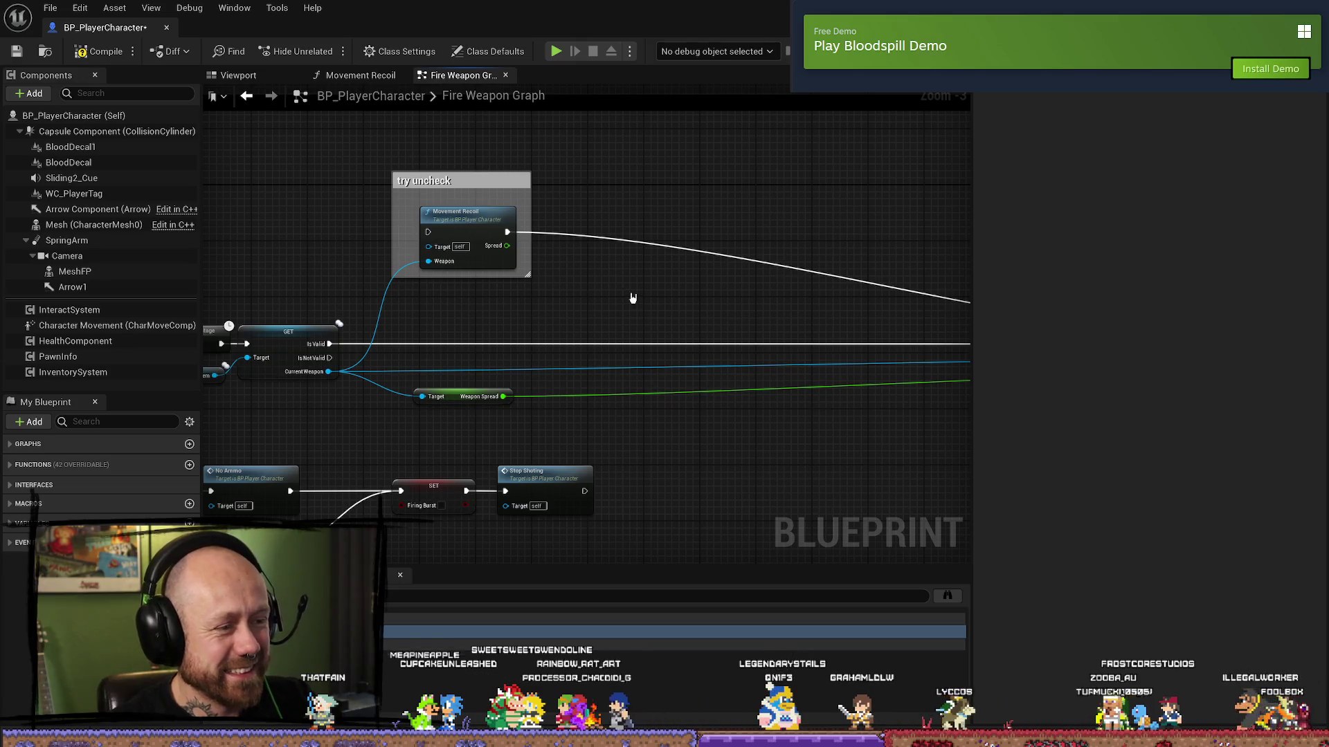
left_click_drag(584, 297, 418, 204)
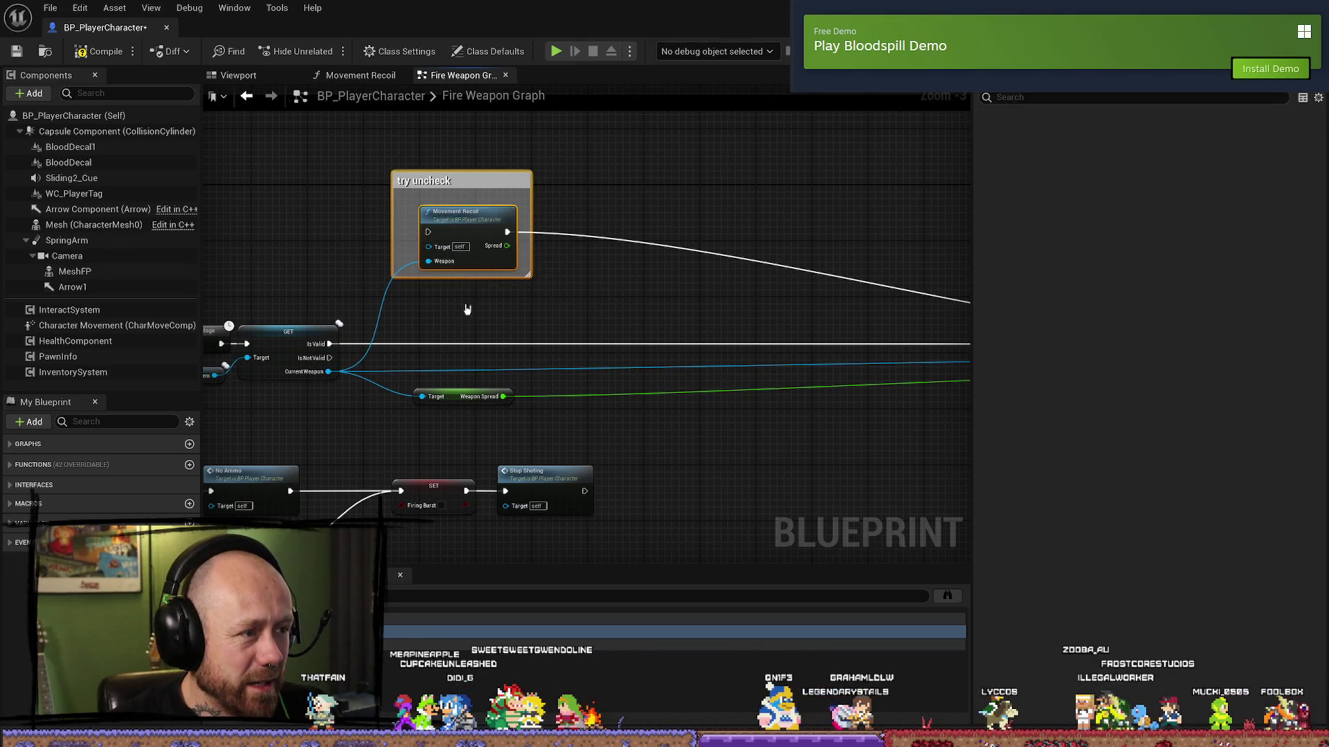
left_click(506, 234, "alt")
left_click_drag(343, 375, 511, 379)
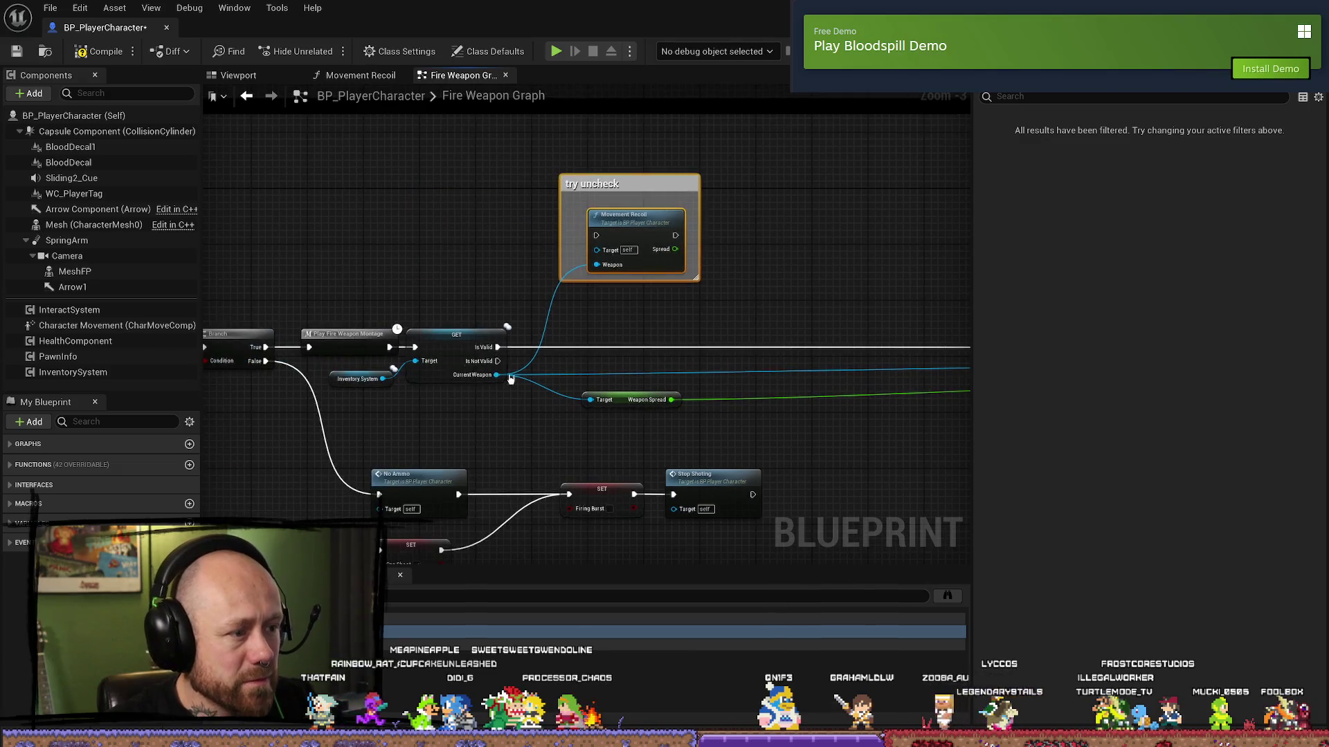
scroll(637, 316, "down", 2)
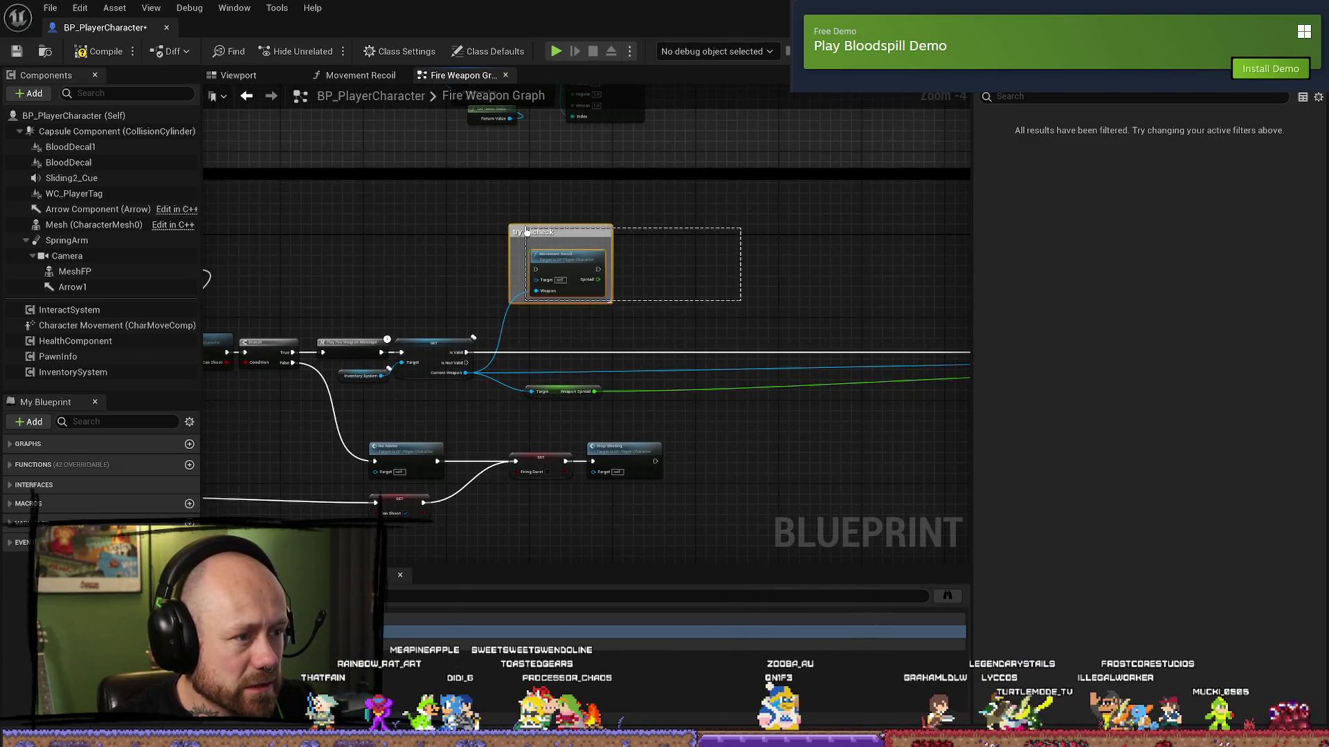
- Rename the comment from 'try uncheck' to 'uncheck because we dont wnat player recoil'
left_click_drag(604, 231, 456, 166)
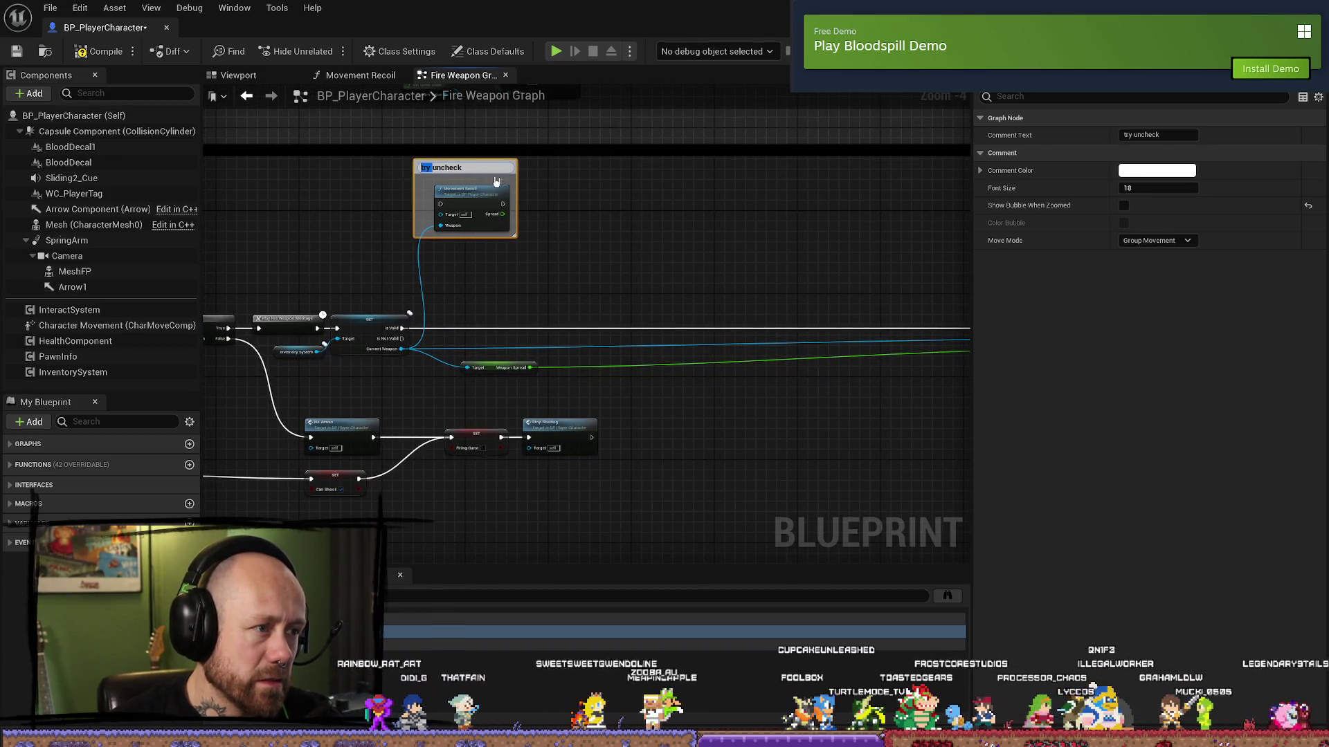
double_click(450, 166)
left_click(449, 167)
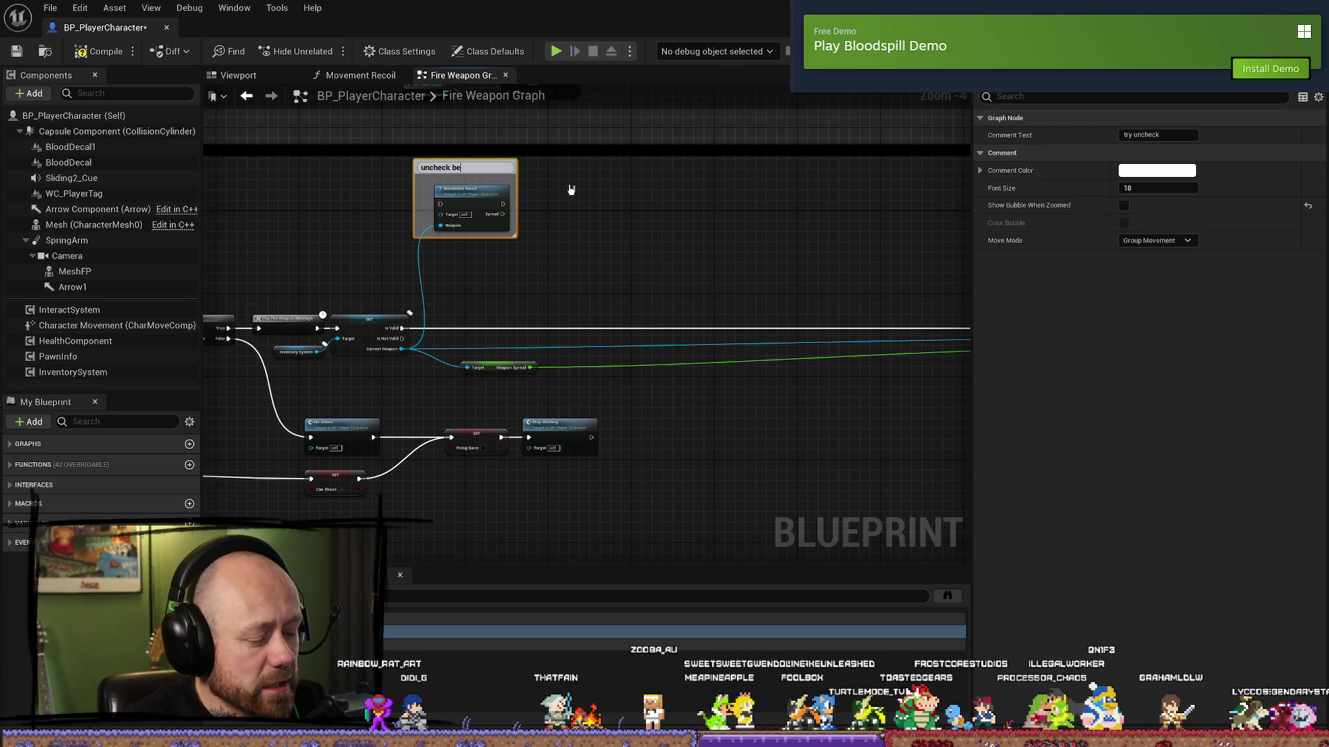
type("ca")
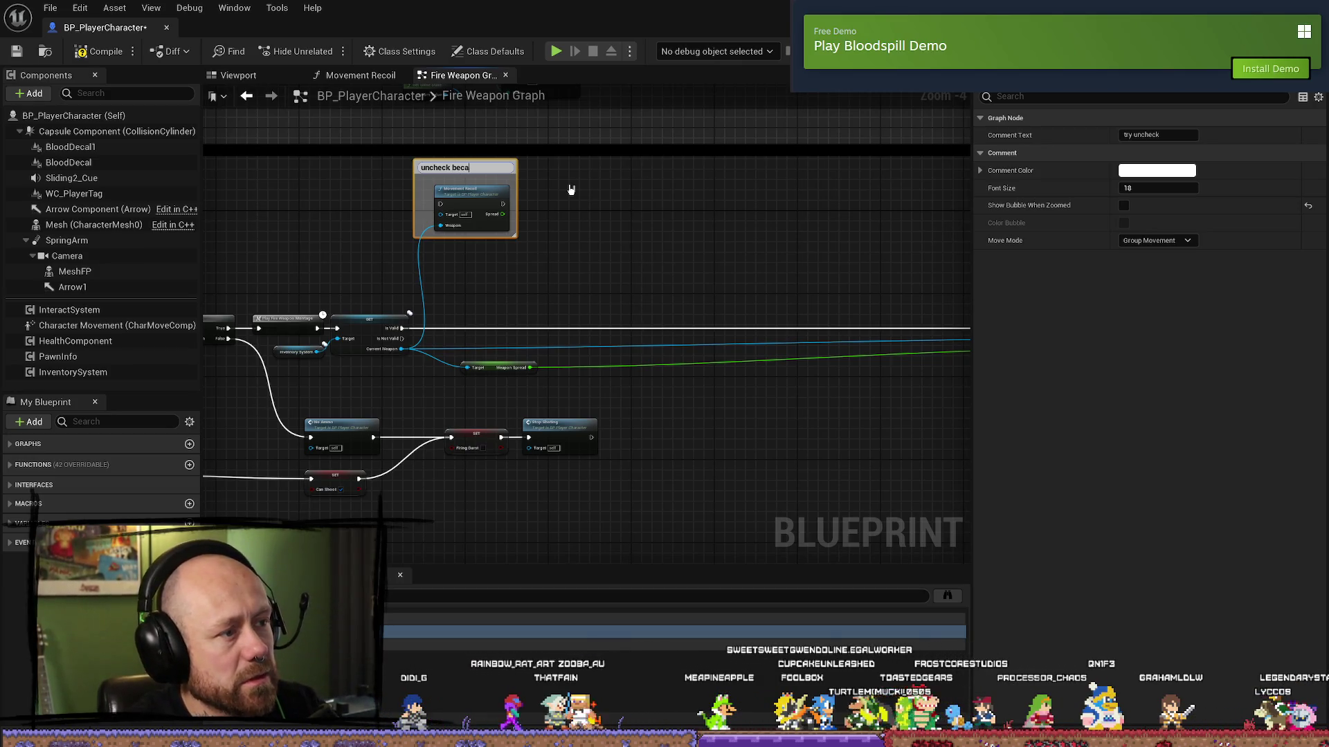
type("use we dont wnat player recoil")
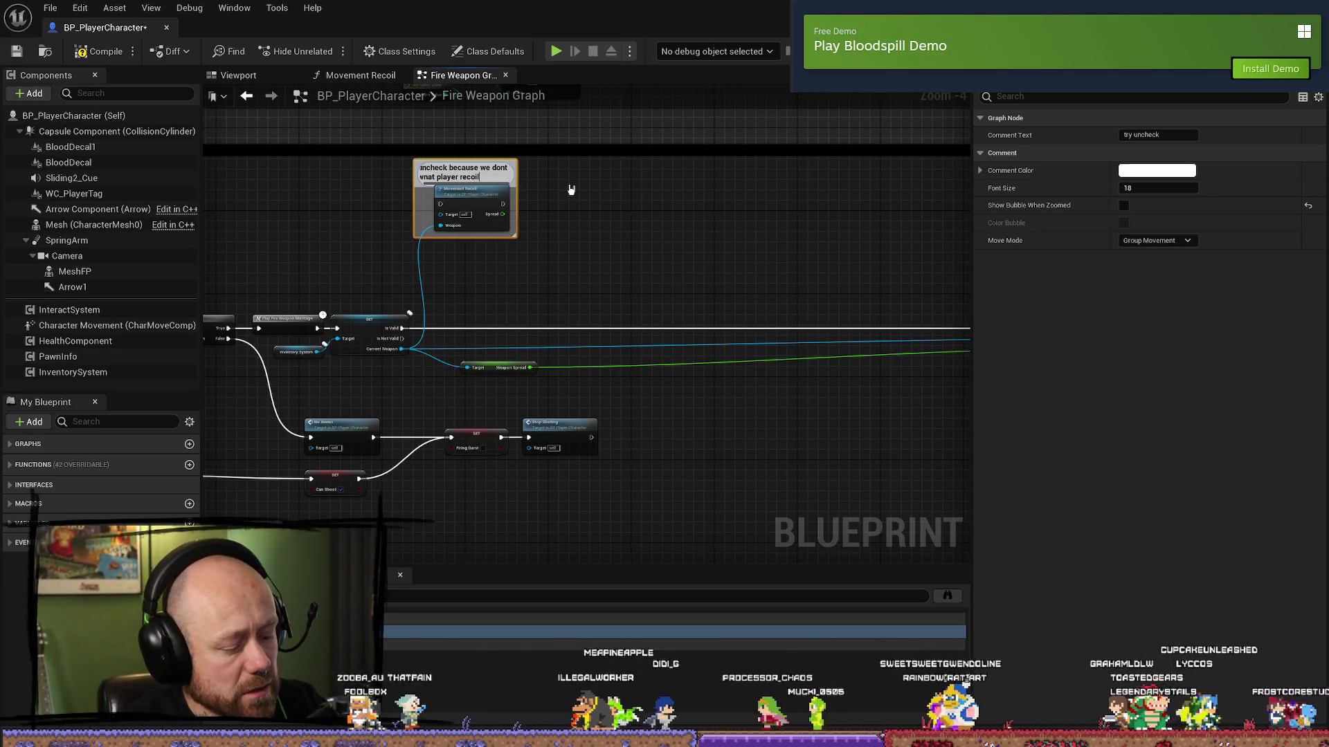
key("Return")
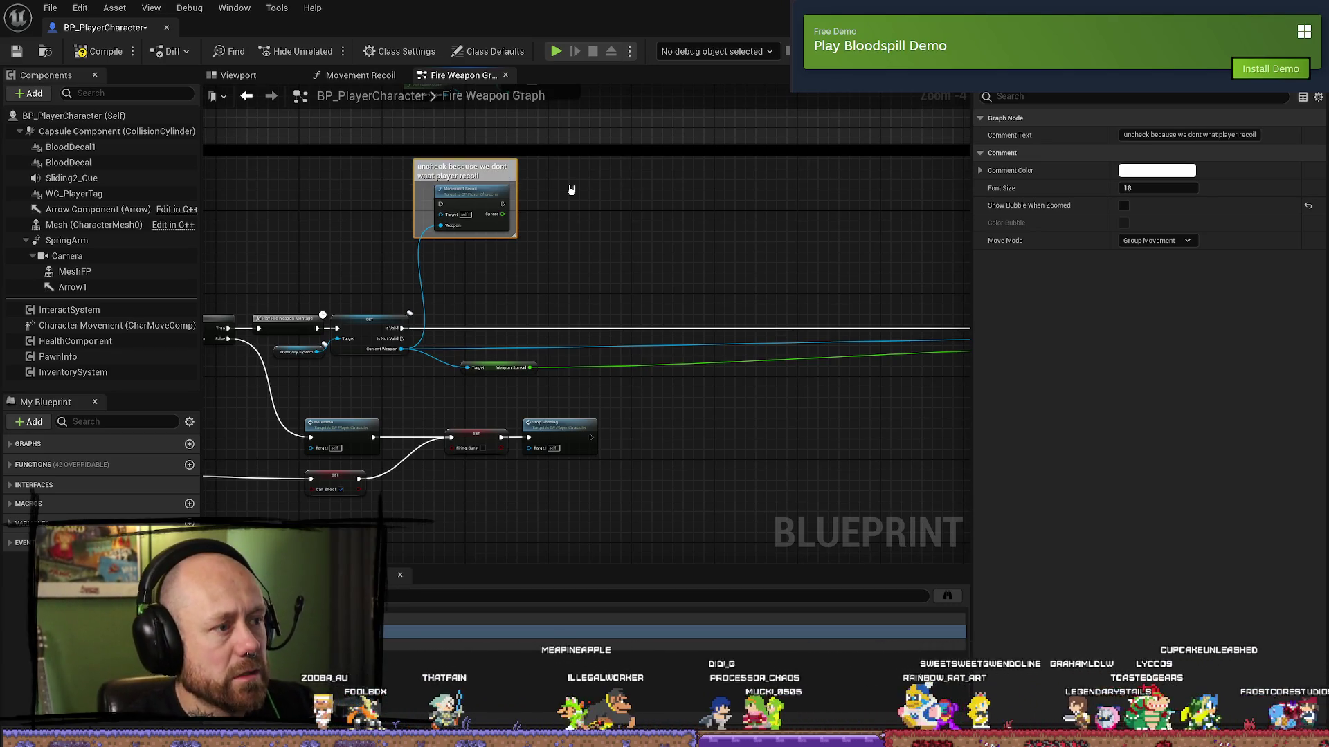
scroll(600, 255, "down", 8)
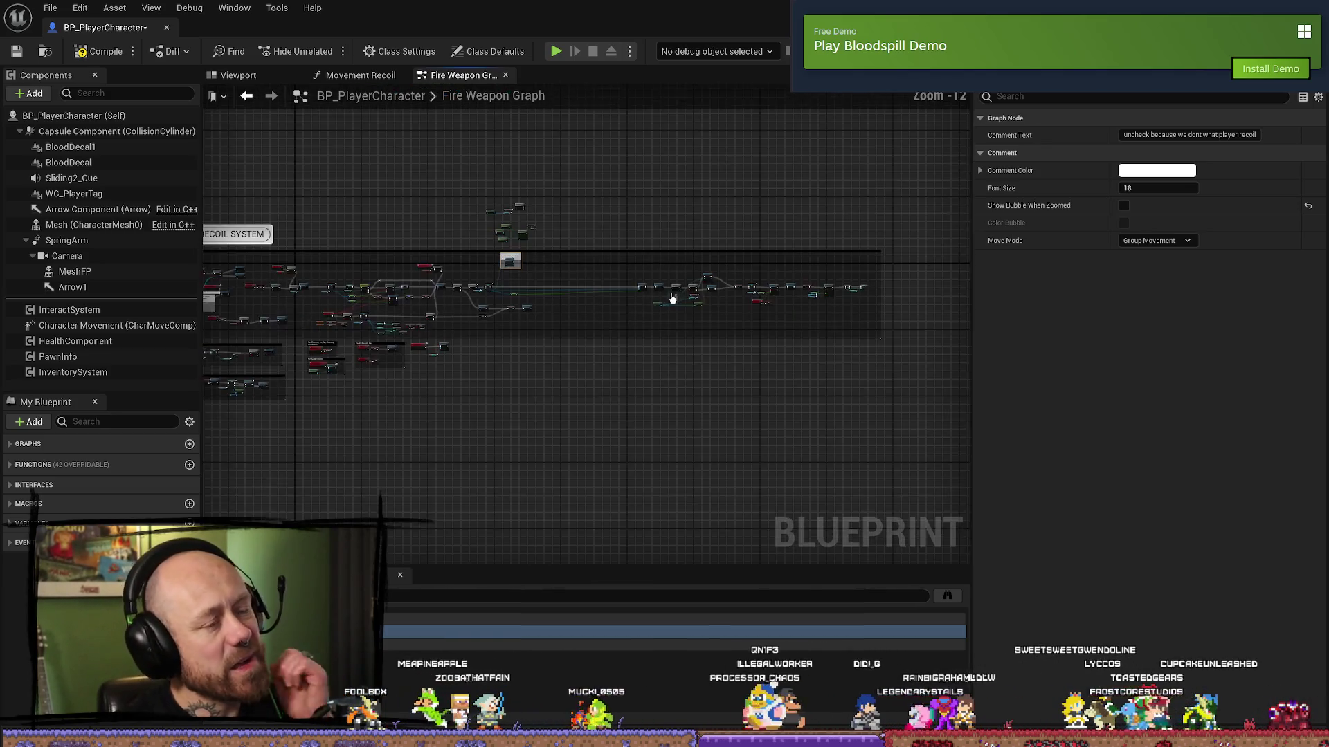
- Move the difficulty Select node group to the right of the firing chain
scroll(637, 275, "up", 7)
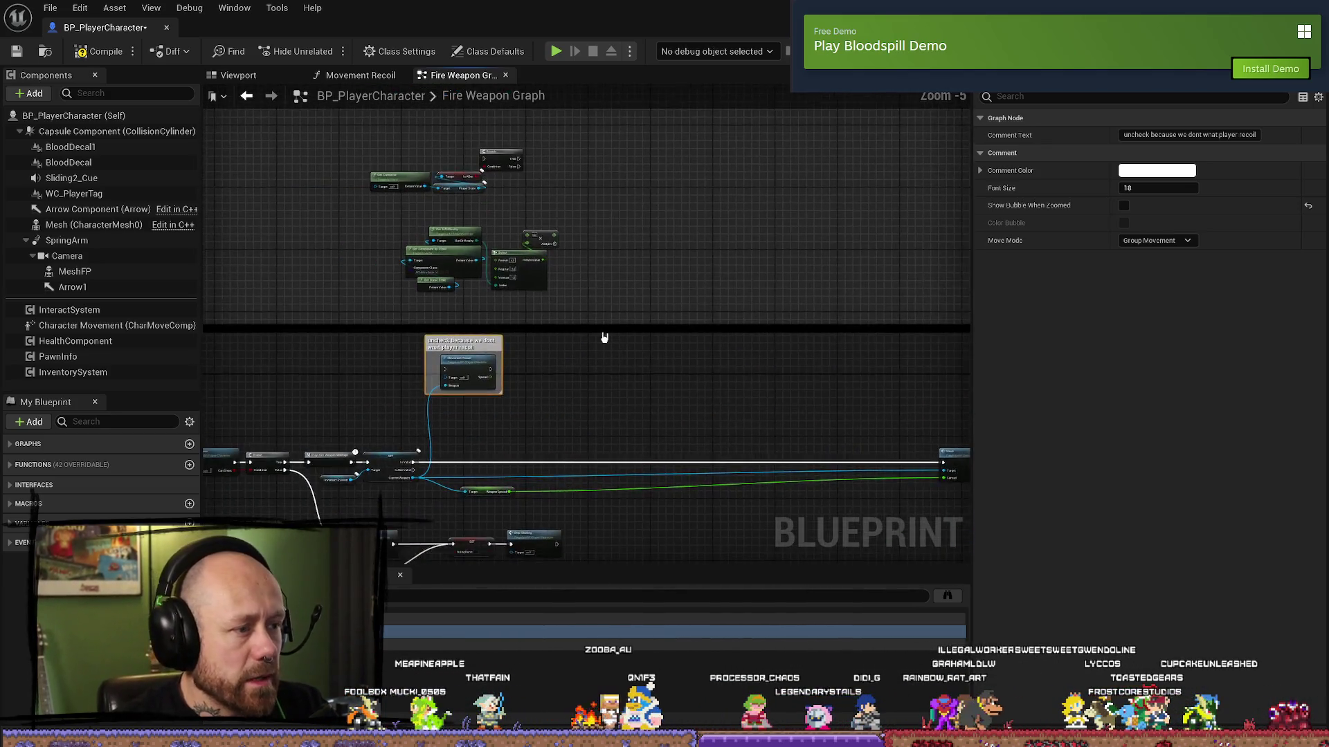
left_click_drag(637, 275, 624, 204)
left_click_drag(505, 196, 492, 281)
scroll(657, 267, "up", 3)
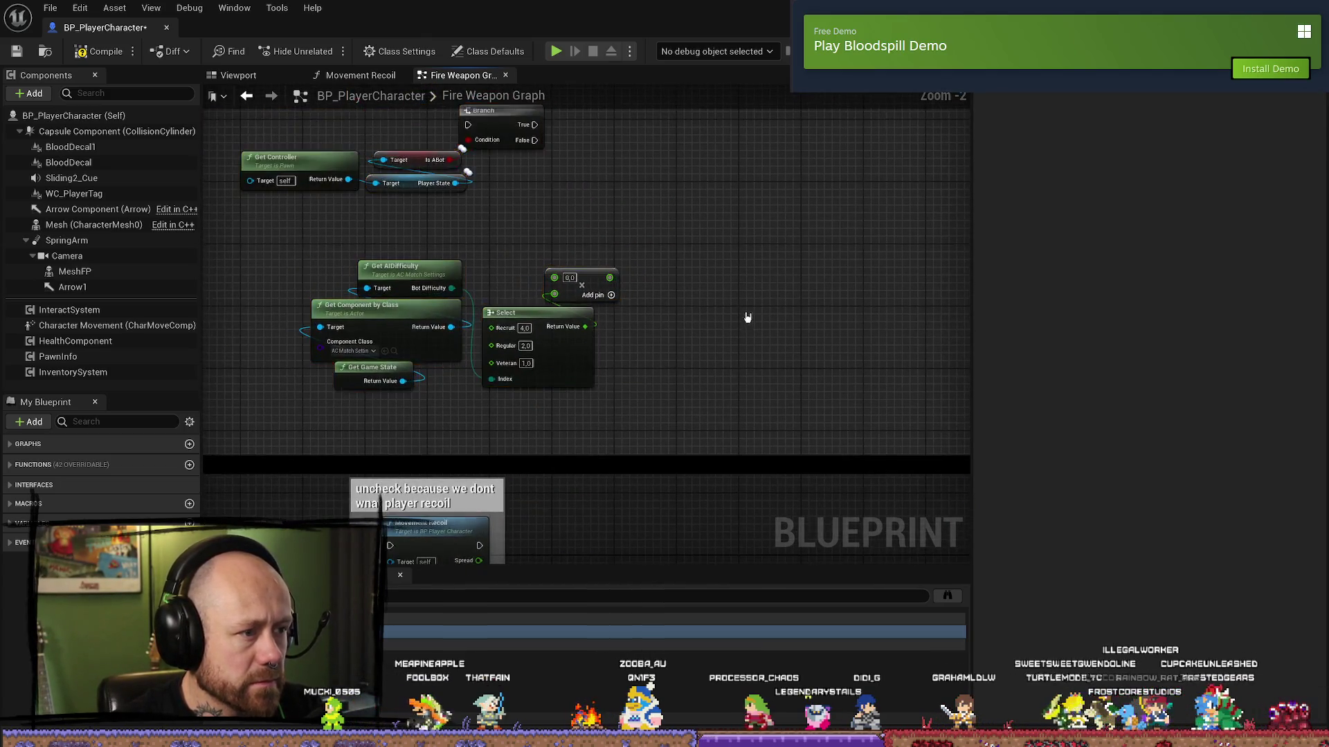
left_click_drag(712, 260, 400, 441)
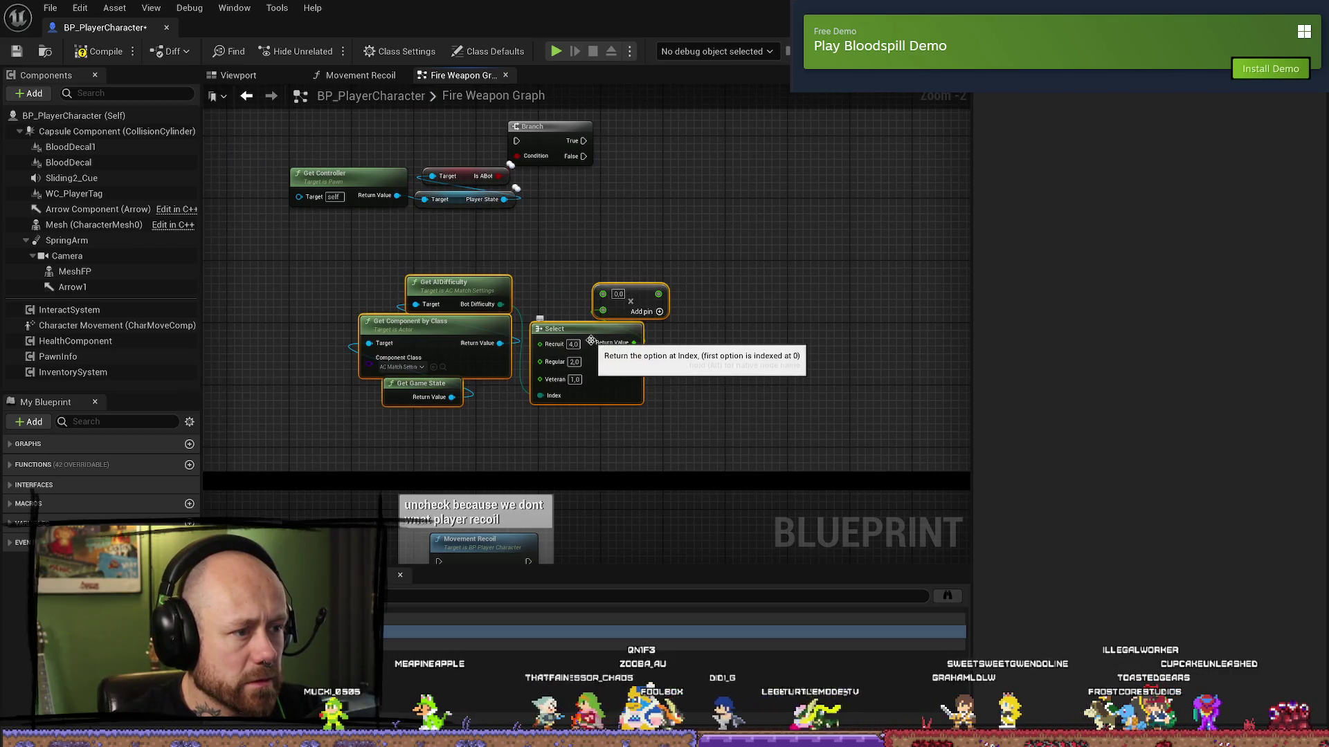
left_click_drag(588, 356, 868, 332)
mouse_move(640, 95)
left_mouse_down()
mouse_move(750, 126)
mouse_move(697, 144)
left_mouse_up()
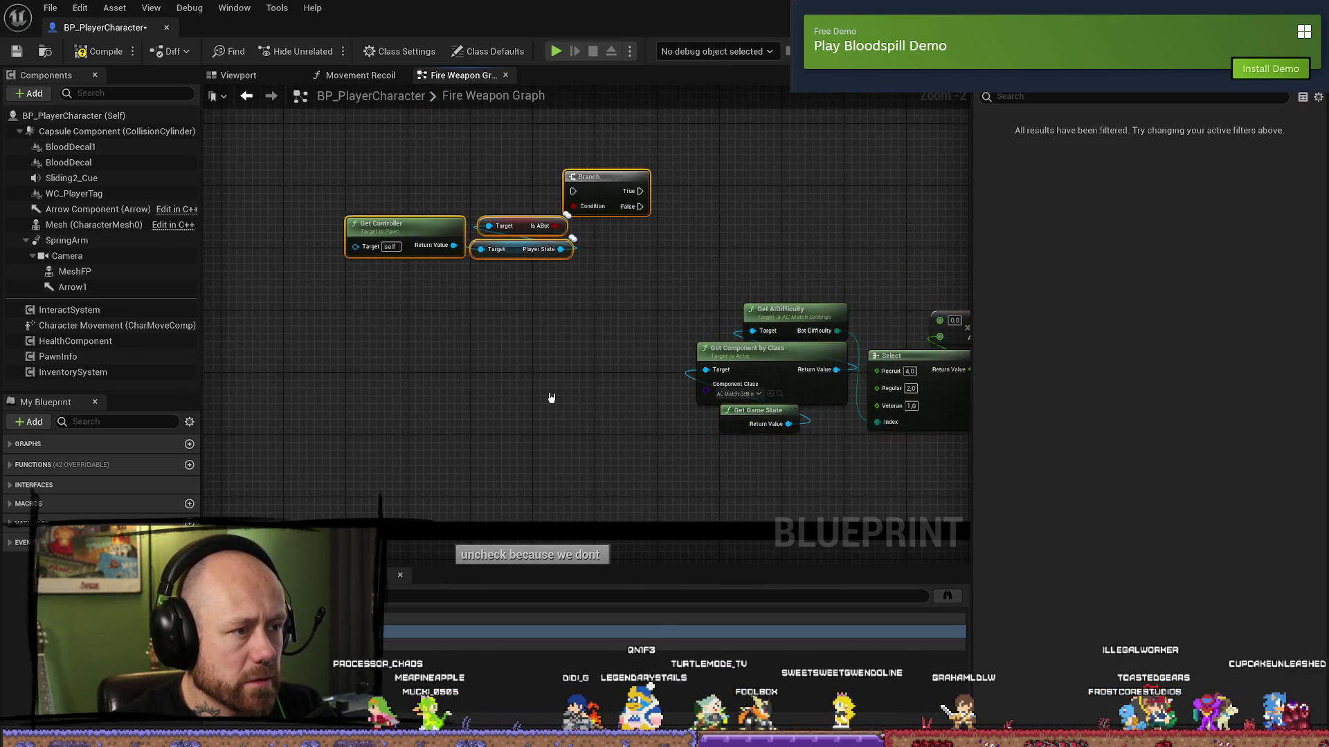
scroll(549, 394, "down", 2)
mouse_move(528, 326)
left_mouse_down()
mouse_move(547, 244)
mouse_move(513, 237)
mouse_move(526, 386)
left_mouse_up()
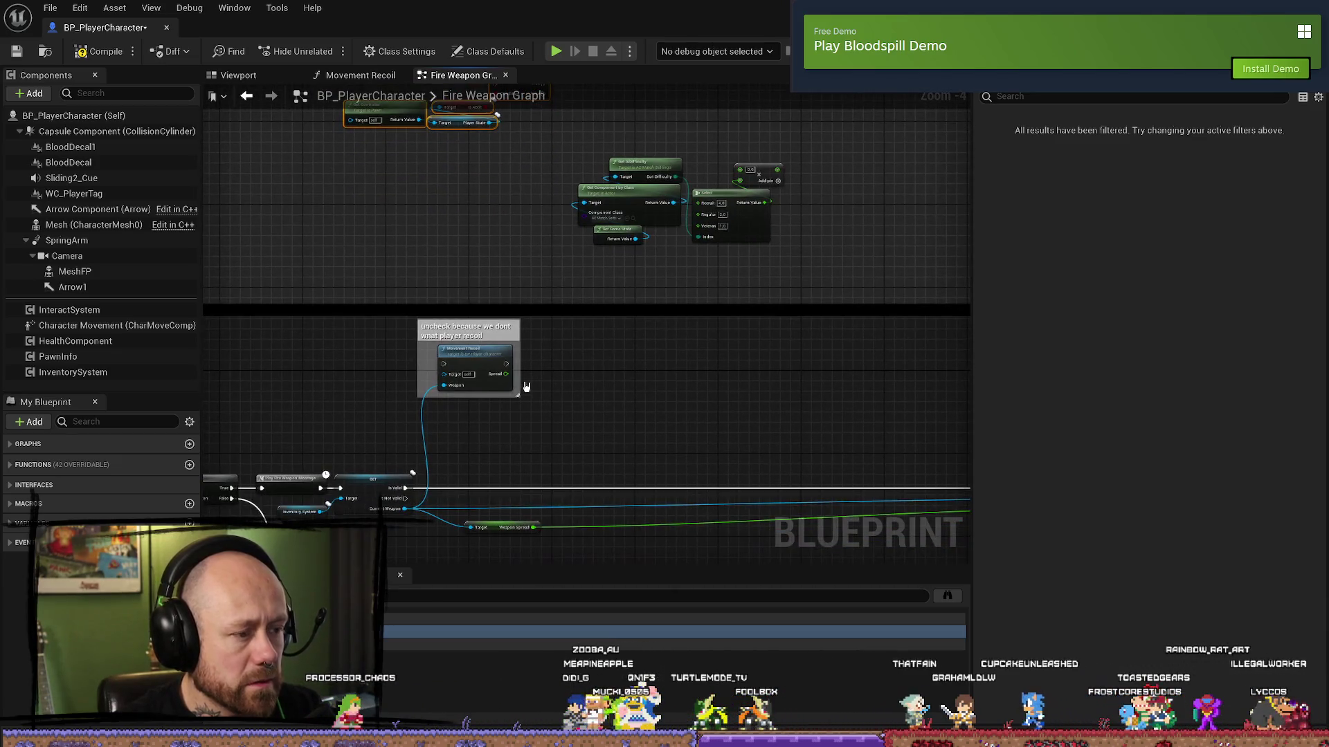
left_click(495, 528)
mouse_move(495, 528)
left_mouse_down()
mouse_move(696, 437)
mouse_move(614, 373)
mouse_move(778, 376)
mouse_move(489, 359)
mouse_move(546, 388)
mouse_move(603, 377)
left_mouse_up()
- Wire the Branch's False output to Shoot, shift the bot-check nodes, and add a reroute
mouse_move(568, 245)
left_mouse_down()
mouse_move(504, 170)
mouse_move(752, 498)
mouse_move(664, 352)
mouse_move(727, 266)
left_mouse_up()
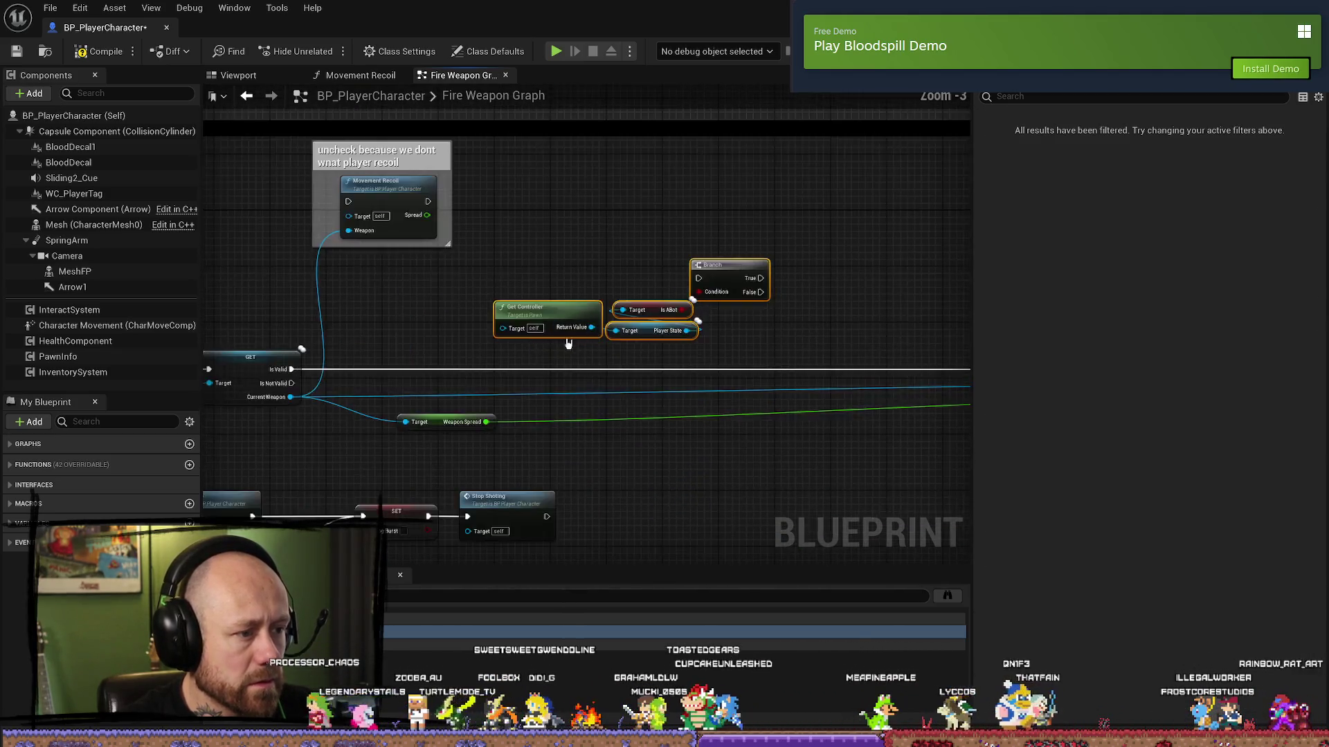
scroll(372, 411, "up", 1)
mouse_move(374, 412)
left_mouse_down()
mouse_move(549, 282)
mouse_move(812, 294)
mouse_move(622, 281)
left_mouse_up()
mouse_move(503, 261)
left_mouse_down()
mouse_move(934, 335)
mouse_move(874, 340)
left_mouse_up()
left_click_drag(458, 358, 737, 361)
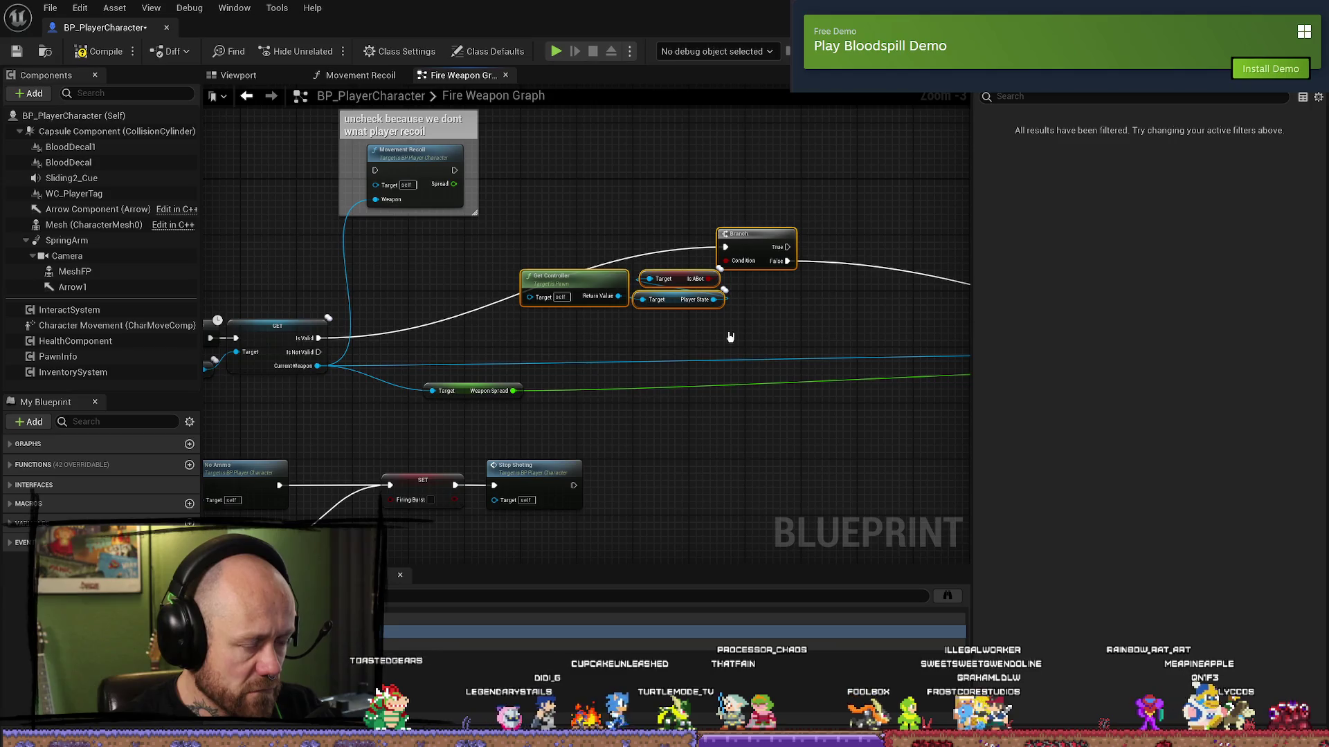
left_click_drag(777, 251, 659, 292)
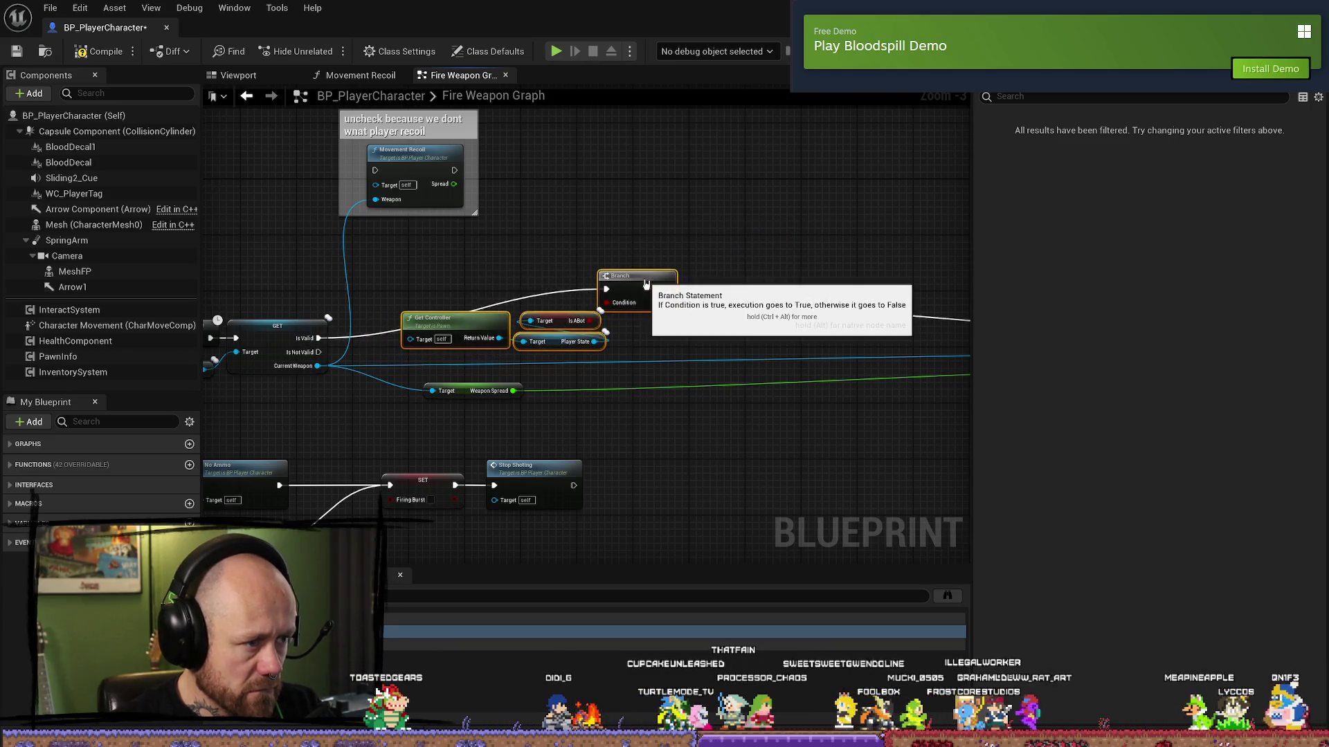
double_click(557, 294)
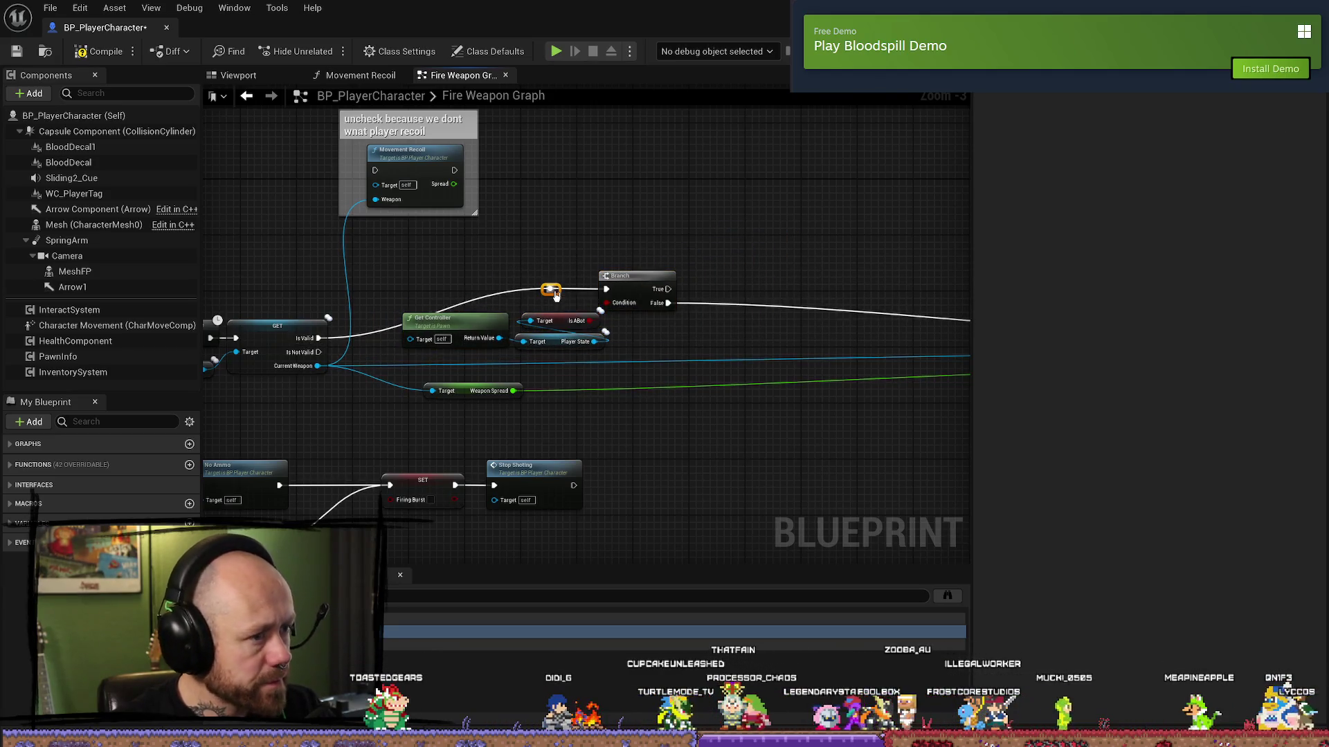
- Move the difficulty Select nodes (4.0, 2.0, 1.0) down beside the Branch
scroll(764, 279, "down", 1)
mouse_move(765, 279)
left_mouse_down()
mouse_move(683, 350)
mouse_move(603, 466)
left_mouse_up()
left_click_drag(738, 255, 491, 130)
mouse_move(546, 170)
left_mouse_down()
mouse_move(627, 221)
mouse_move(657, 388)
left_mouse_up()
scroll(657, 388, "up", 2)
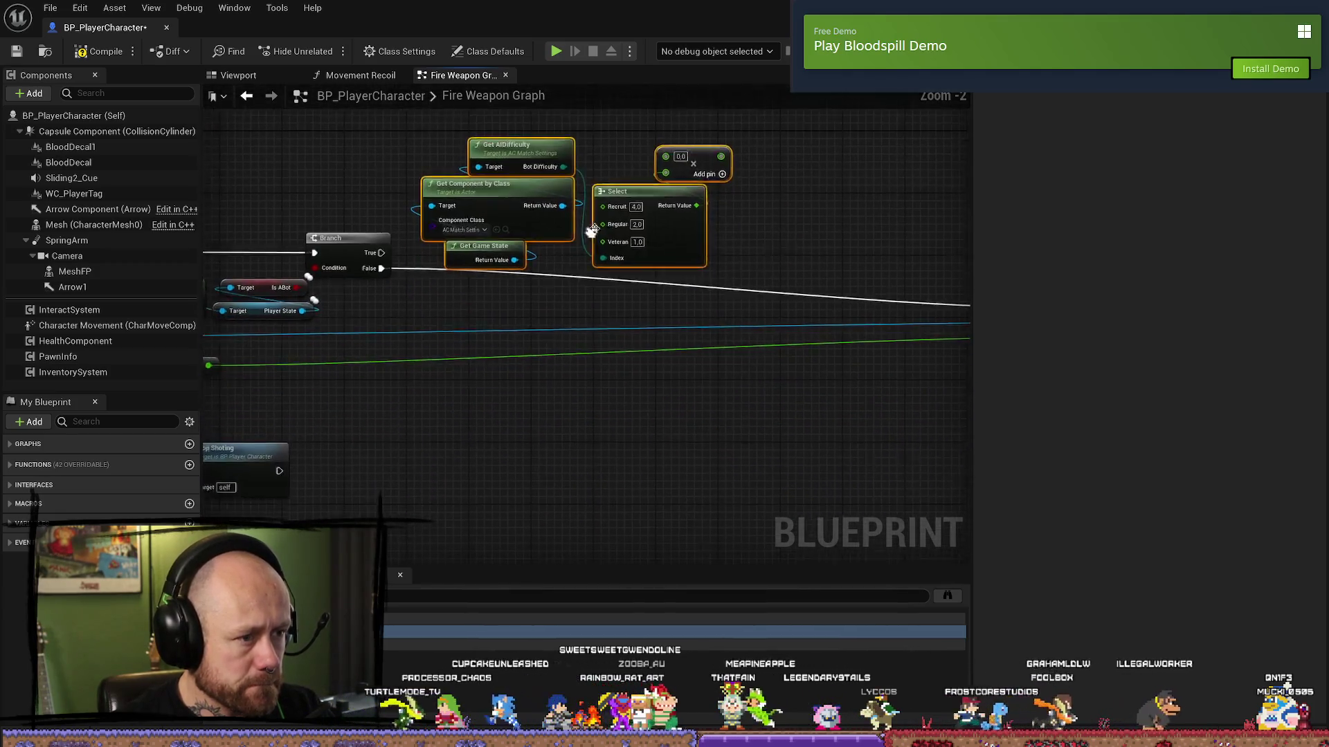
mouse_move(593, 231)
left_mouse_down()
mouse_move(569, 190)
mouse_move(554, 422)
left_mouse_up()
mouse_move(827, 373)
left_mouse_down()
mouse_move(521, 345)
mouse_move(890, 341)
left_mouse_up()
mouse_move(430, 374)
left_mouse_down()
mouse_move(629, 356)
mouse_move(332, 350)
mouse_move(690, 351)
mouse_move(540, 347)
left_mouse_up()
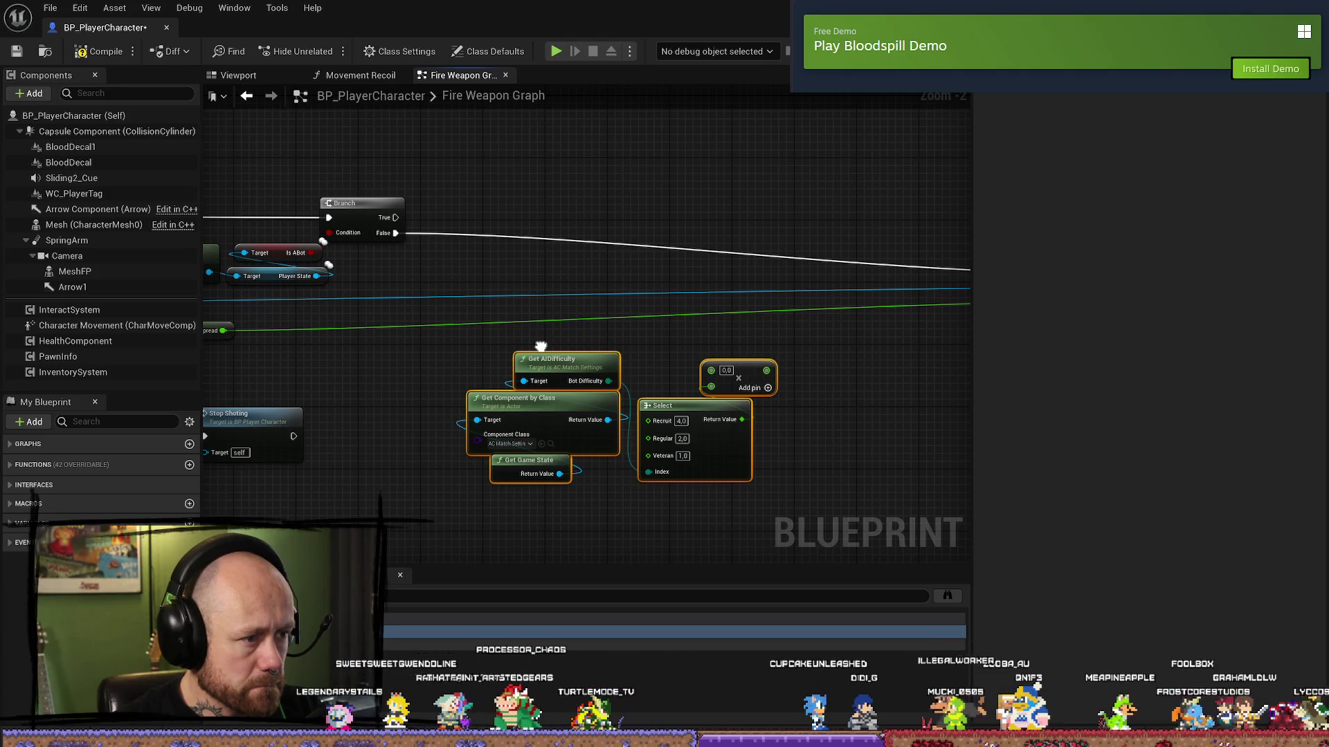
mouse_move(540, 347)
left_mouse_down()
mouse_move(700, 347)
mouse_move(588, 355)
left_mouse_up()
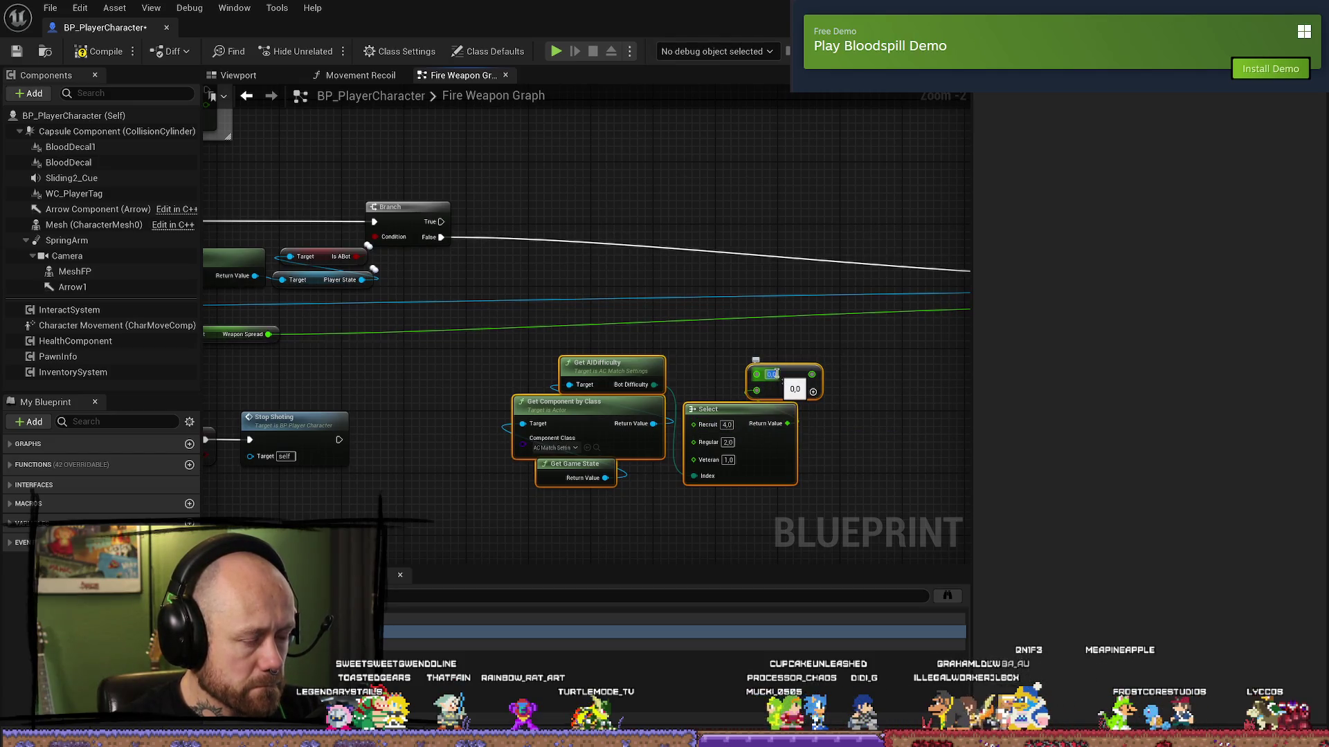
- Move the Get AIDifficulty and Select node group above the Branch line
left_click(885, 351)
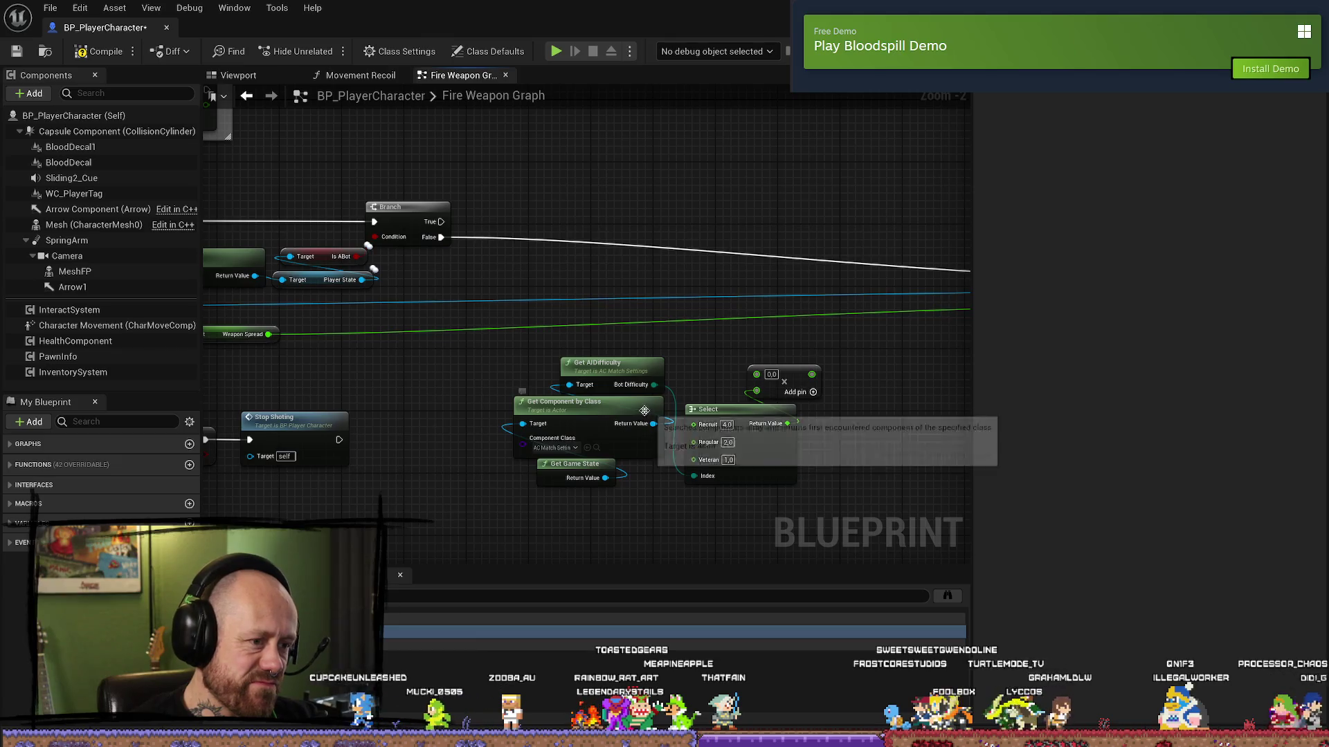
scroll(723, 348, "down", 1)
left_click_drag(720, 412, 566, 537)
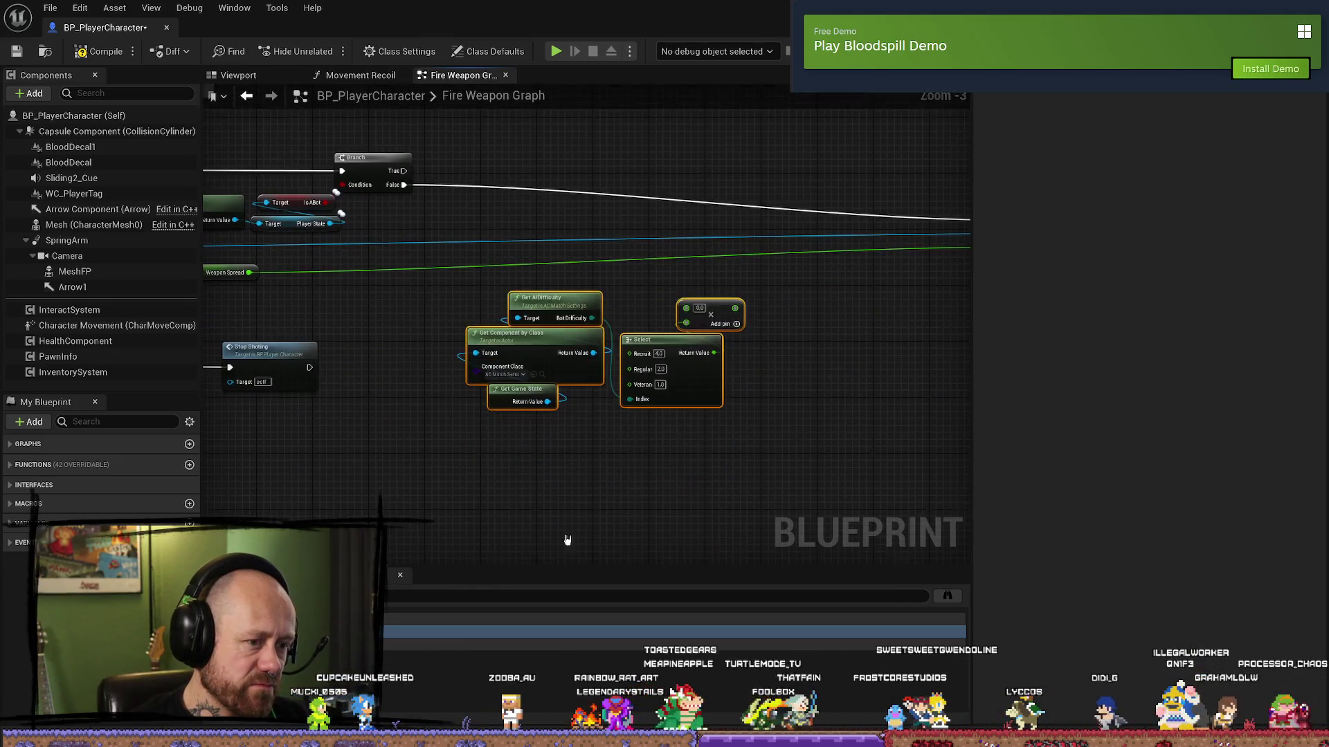
left_click_drag(637, 484, 664, 207)
scroll(742, 365, "up", 1)
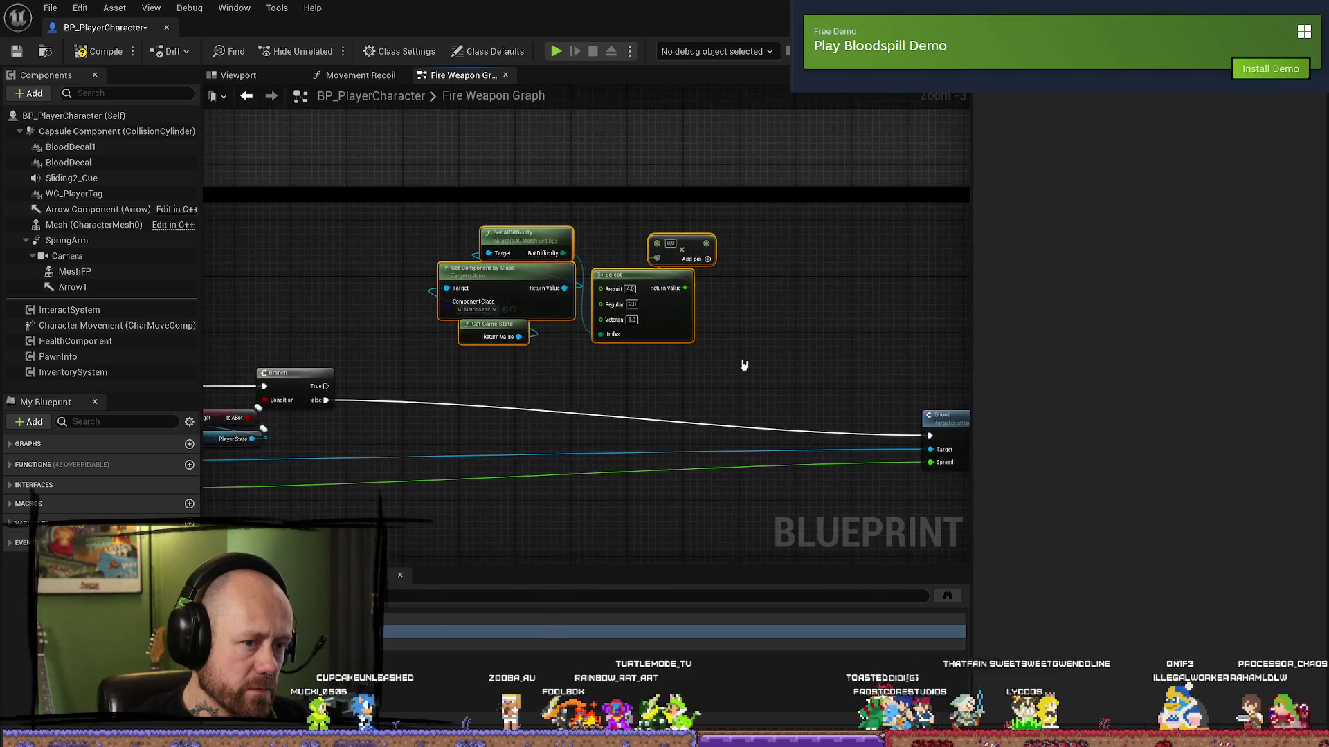
left_click_drag(516, 350, 429, 295)
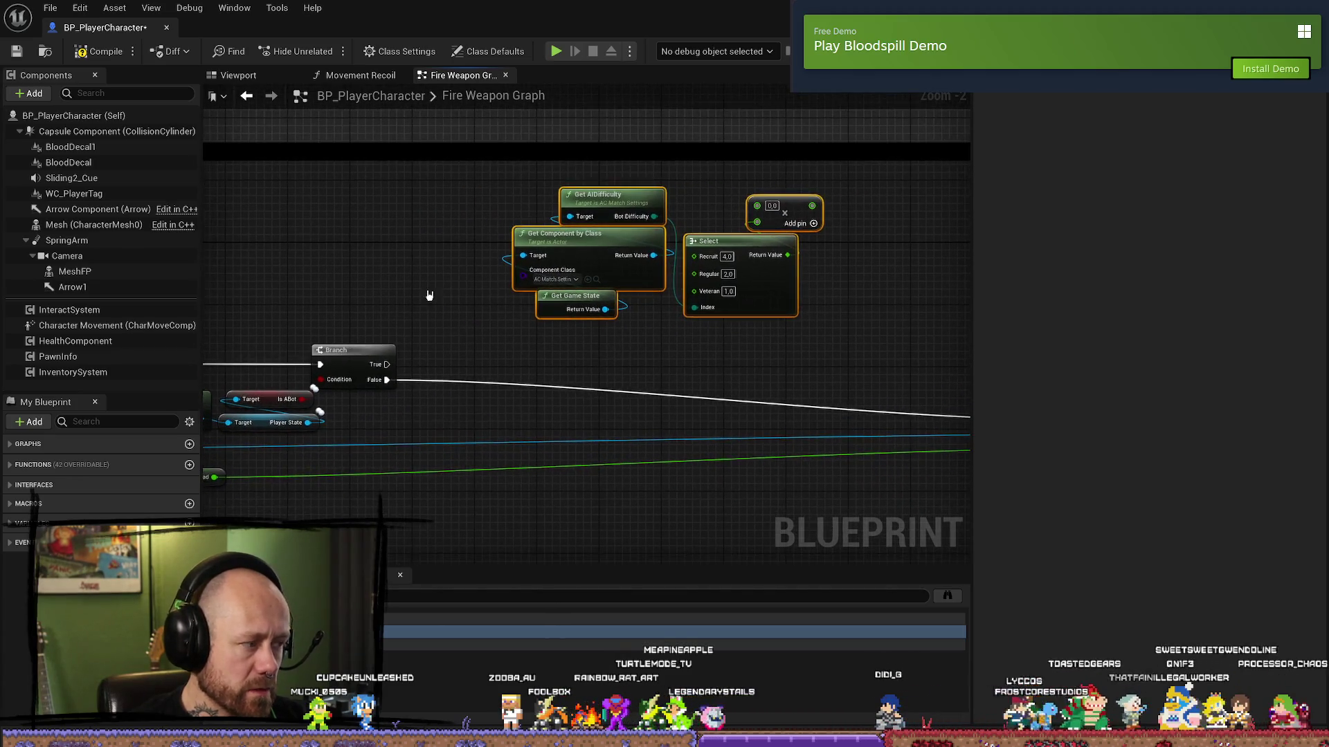
mouse_move(718, 361)
left_mouse_down()
mouse_move(745, 362)
mouse_move(735, 337)
left_mouse_up()
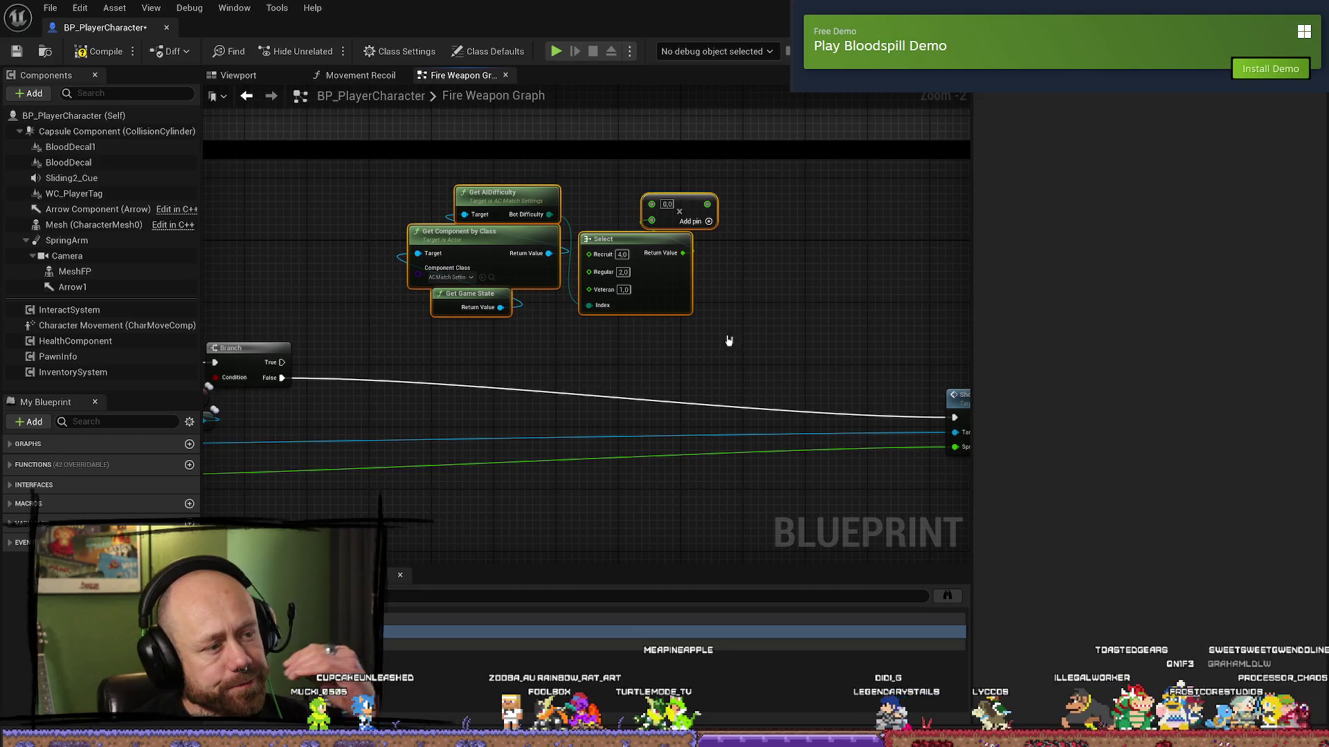
- Nudge the Branch node right and select the Weapon Spread getter to view its 0.02 default
mouse_move(620, 356)
left_mouse_down()
mouse_move(692, 374)
mouse_move(755, 415)
mouse_move(753, 445)
mouse_move(720, 395)
mouse_move(740, 402)
left_mouse_up()
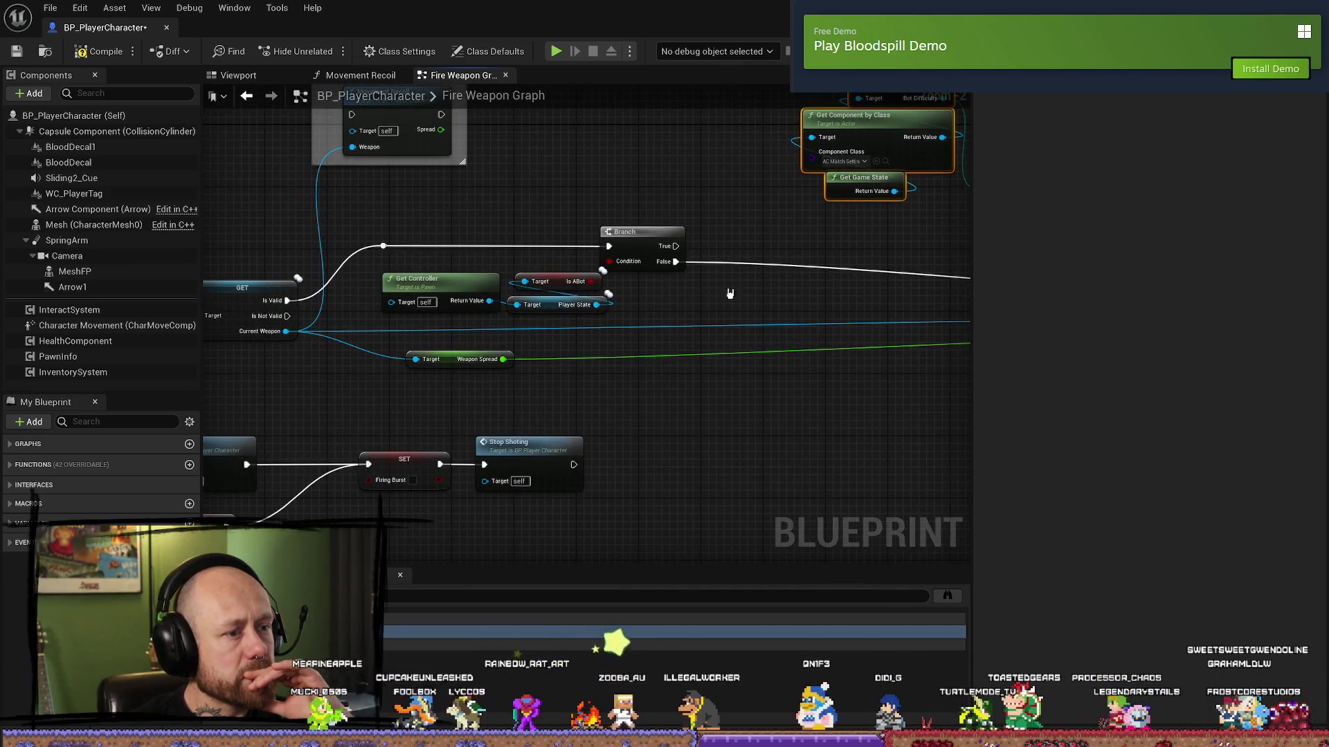
left_click_drag(624, 241, 655, 241)
left_click(601, 423)
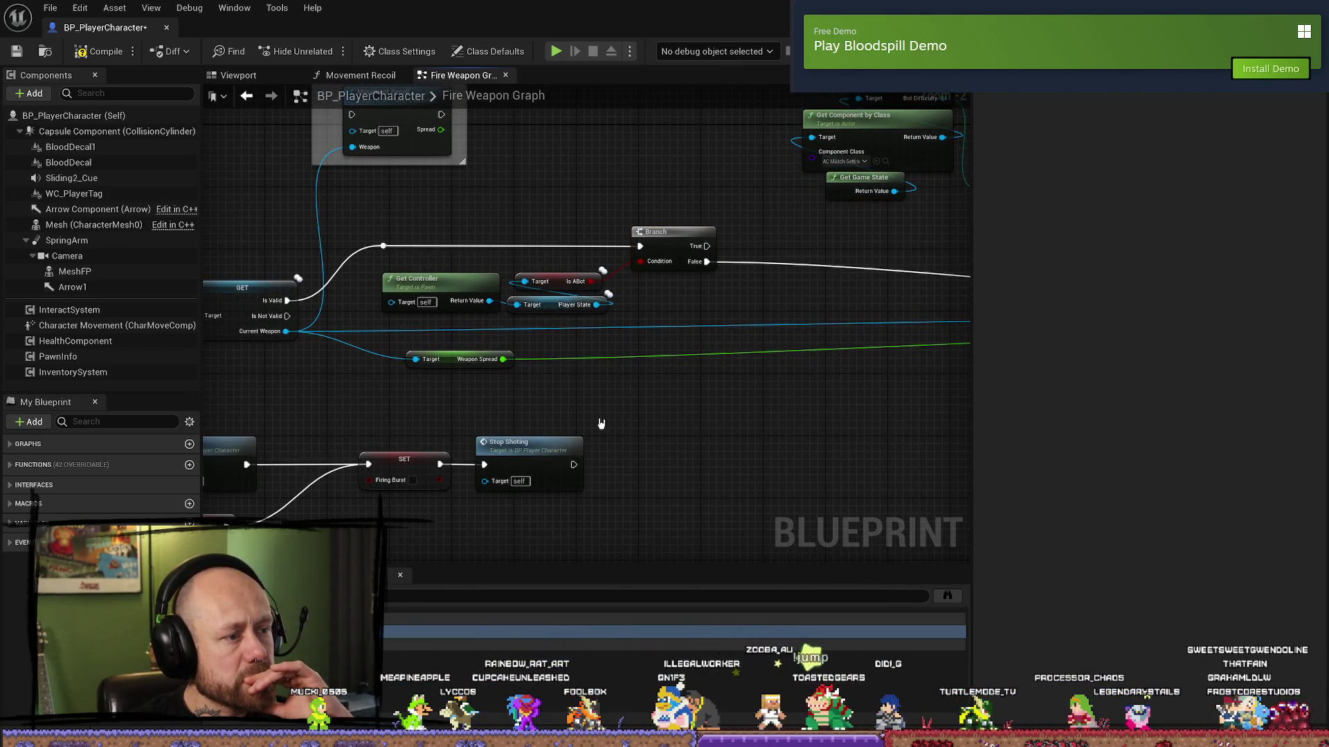
left_click(453, 361)
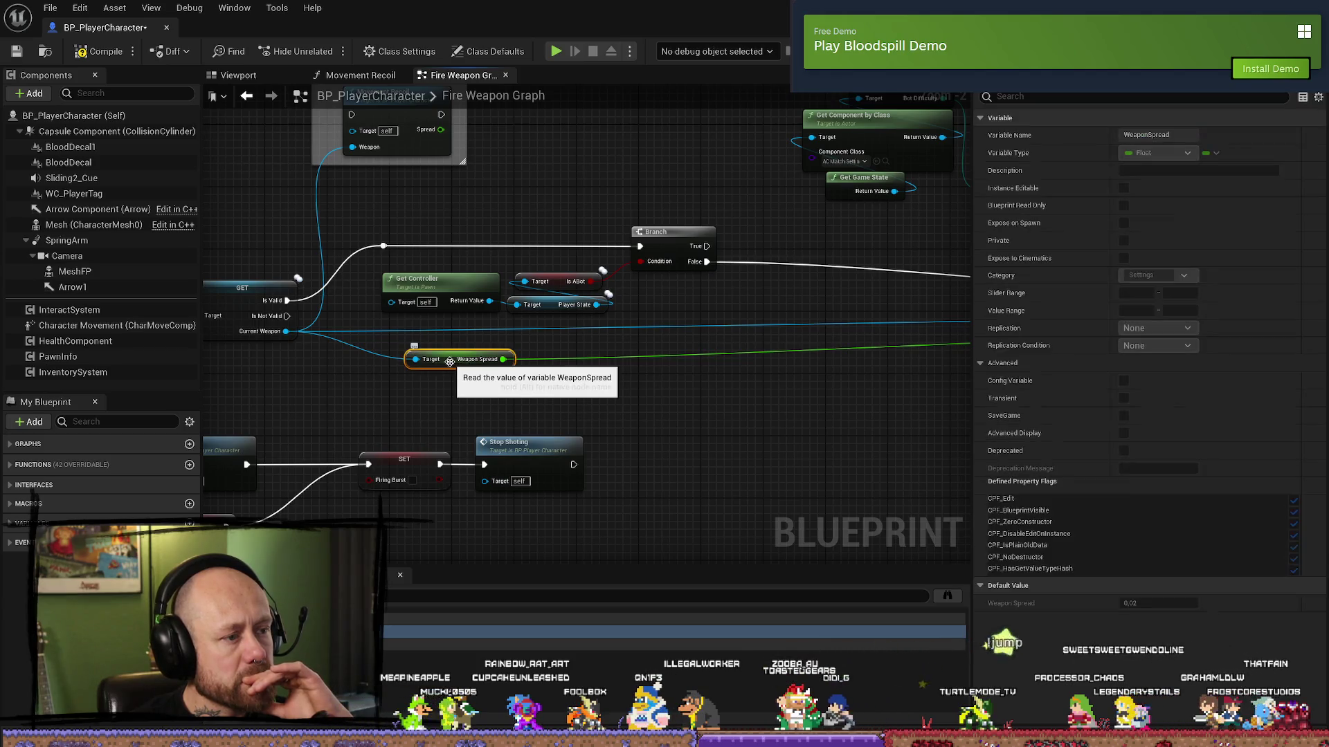
left_click_drag(312, 359, 472, 383)
key("ctrl+space")
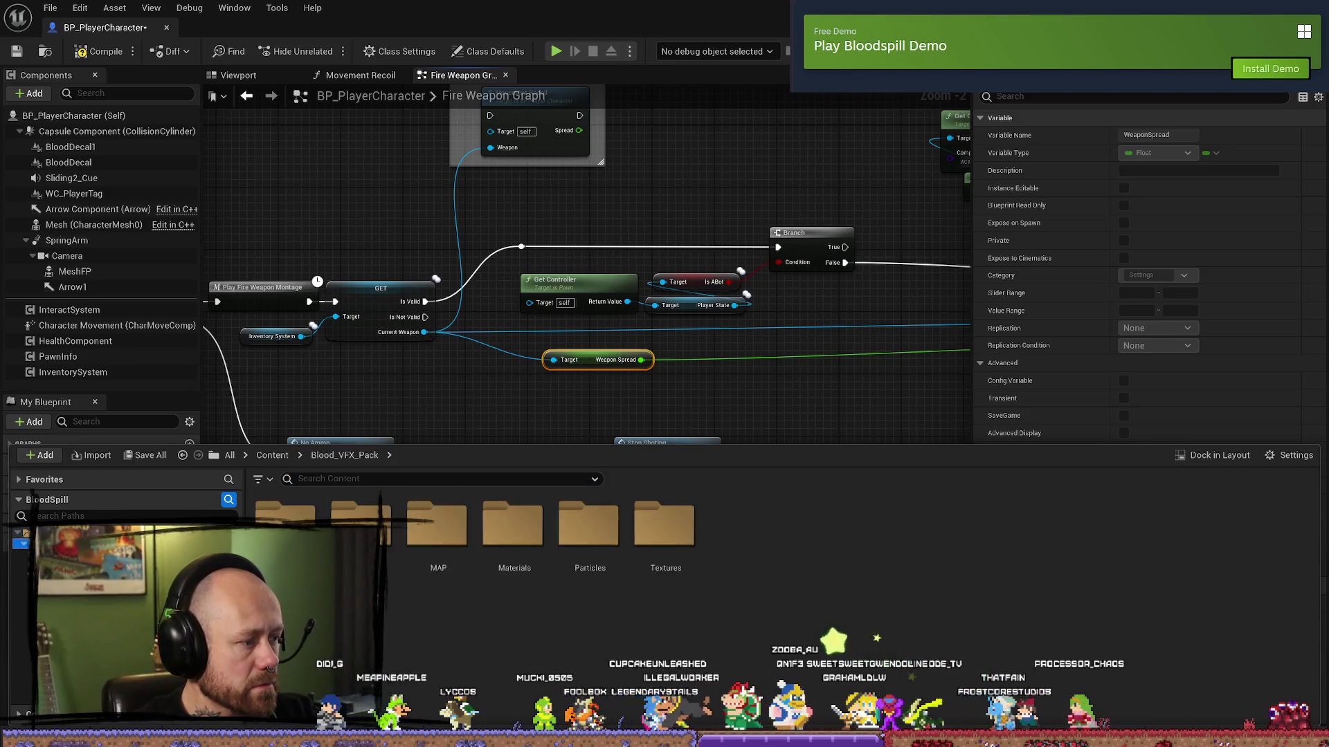
- Open BP_Crossbow and search its Details for spread, confirming Weapon and Arming Spread are 0.0
type("cros")
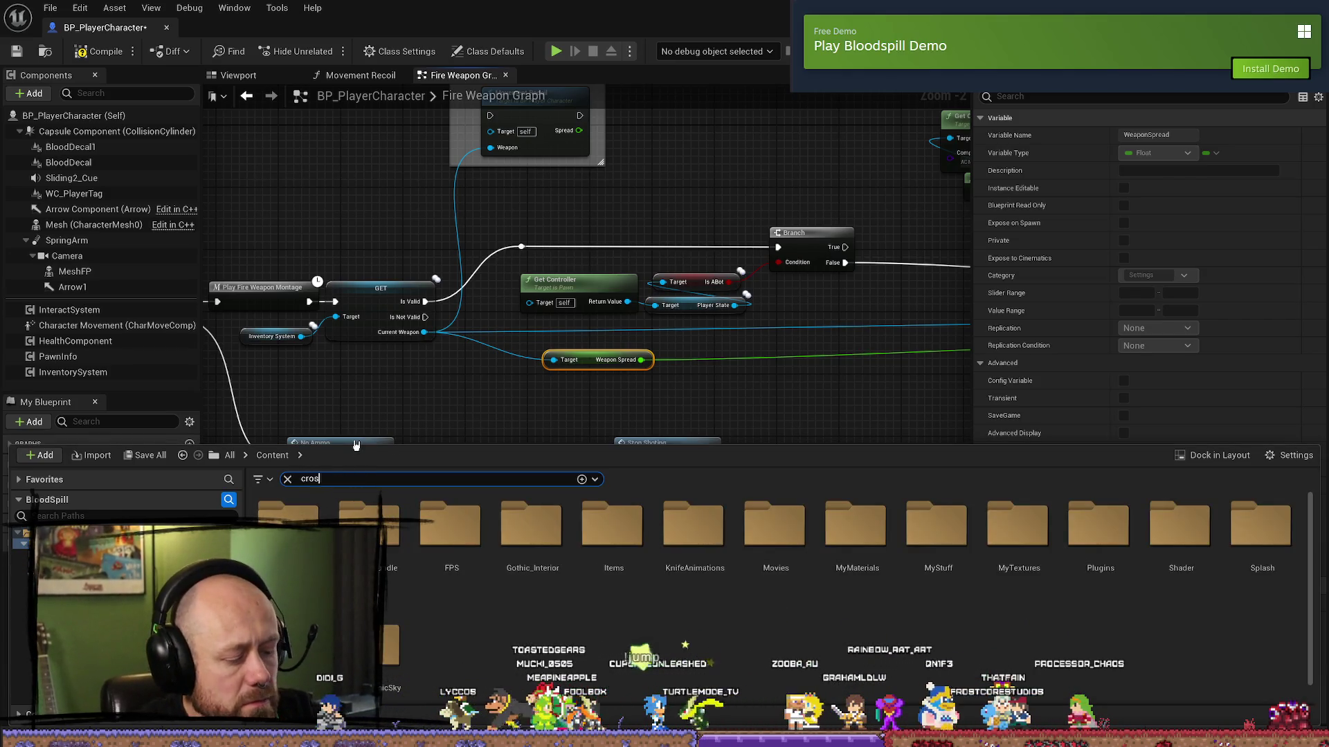
key("BackSpace")
key("BackSpace")
key("BackSpace")
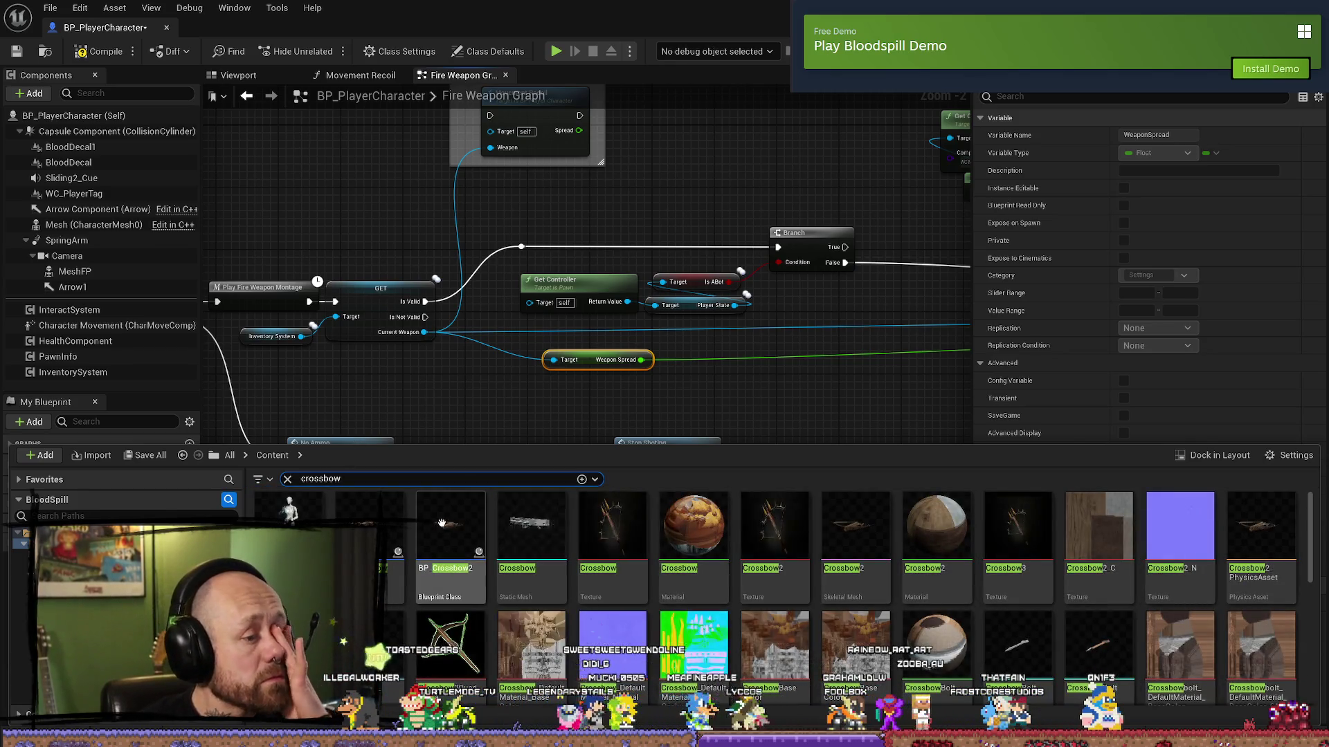
double_click(450, 526)
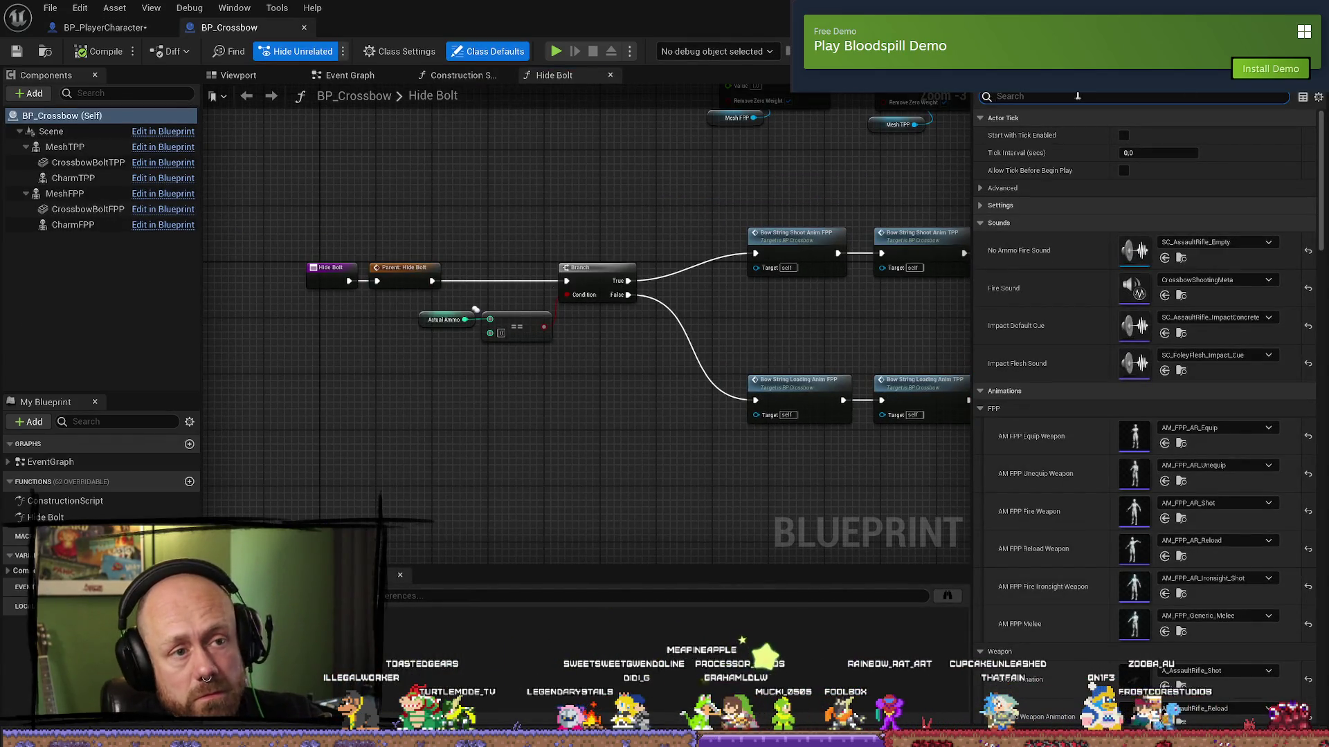
type("sperw")
key("BackSpace")
key("BackSpace")
key("BackSpace")
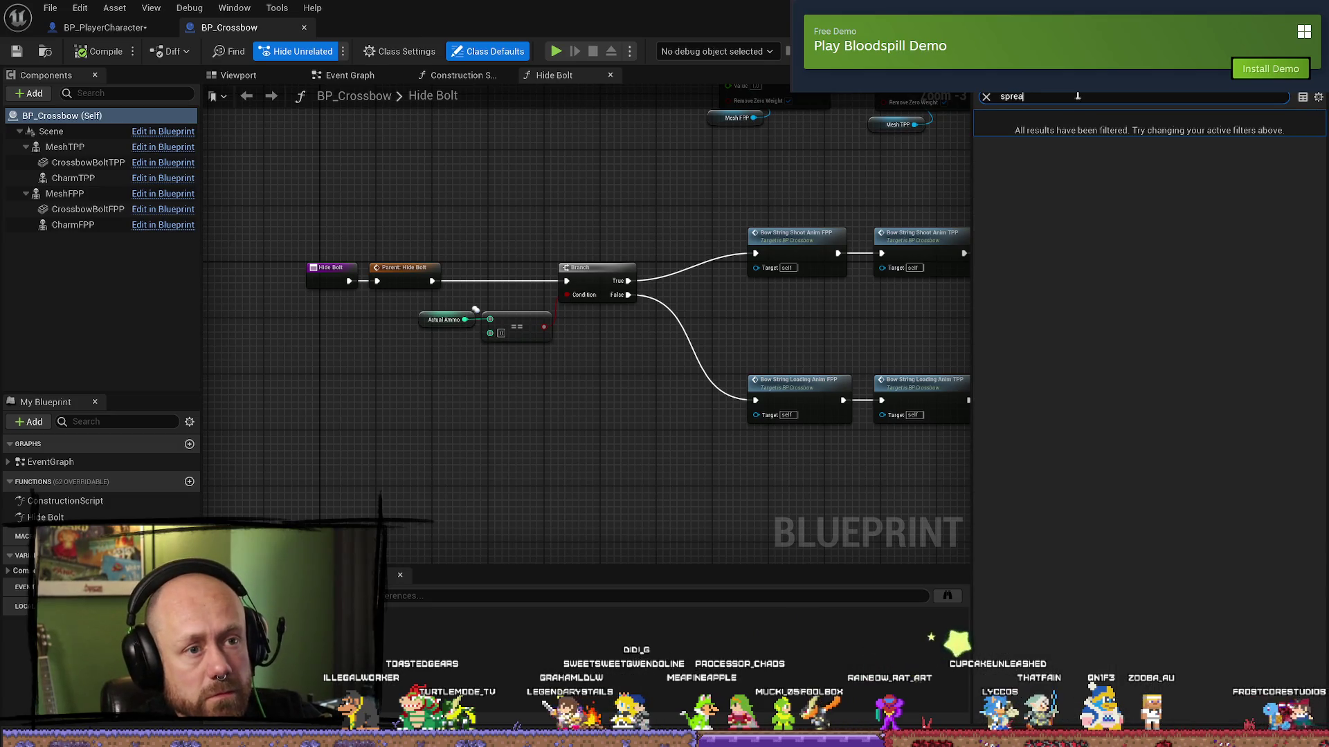
type("d")
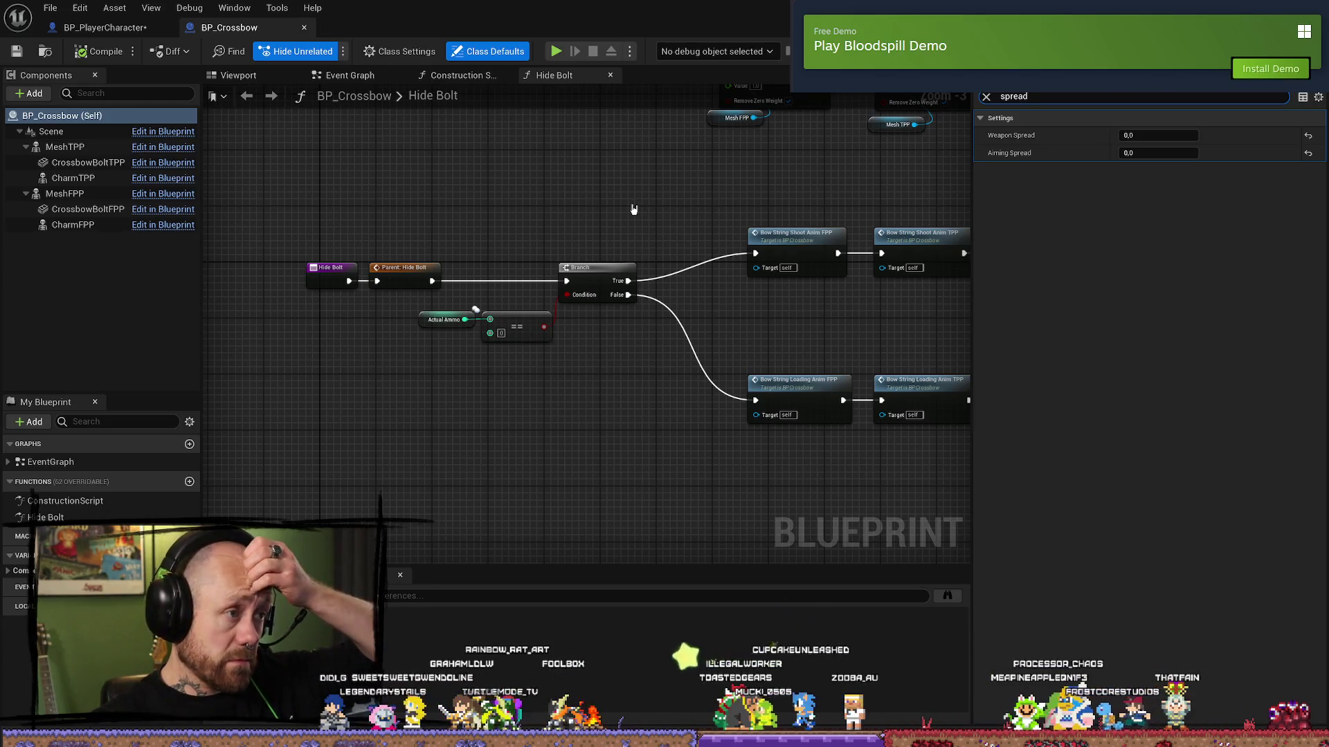
- Return to BP_PlayerCharacter's Fire Weapon Graph, framing the Branch and Select nodes
left_click(104, 27)
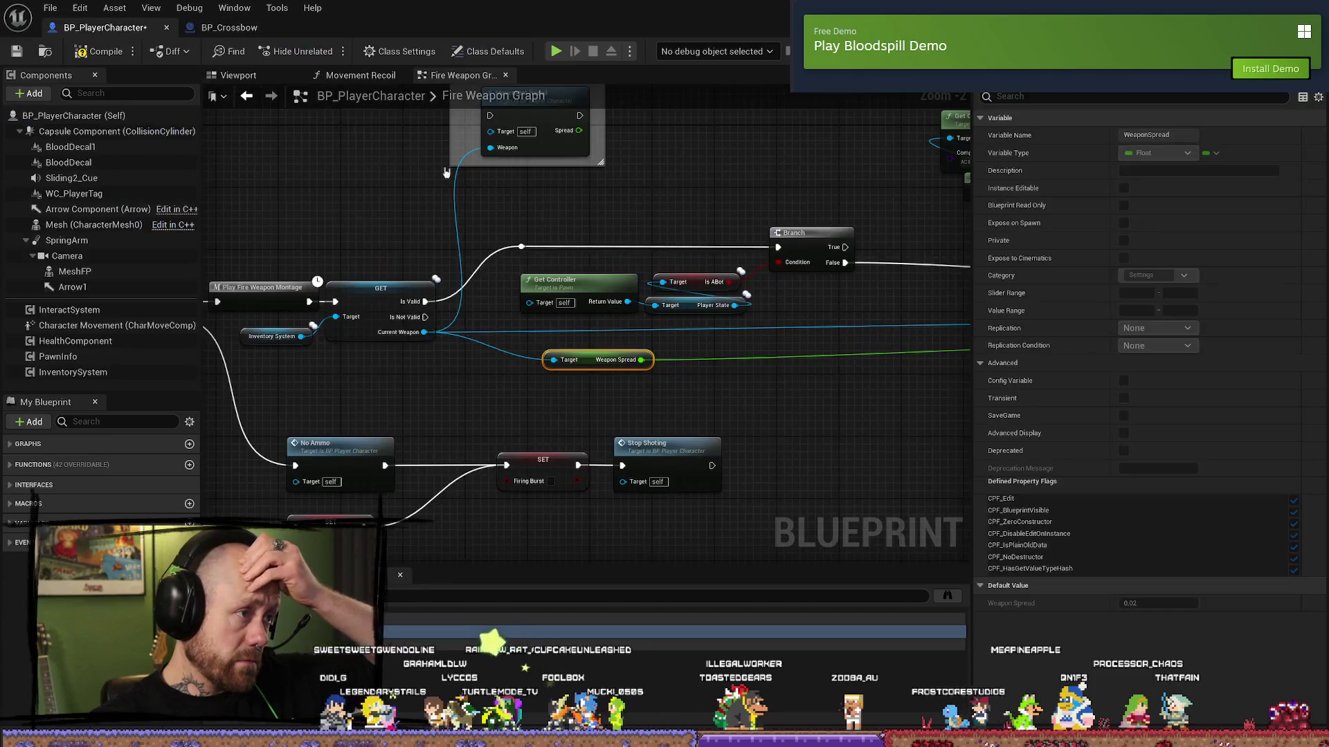
left_click_drag(680, 329, 408, 299)
mouse_move(551, 325)
left_mouse_down()
mouse_move(620, 305)
mouse_move(622, 332)
mouse_move(478, 282)
mouse_move(288, 272)
mouse_move(443, 243)
mouse_move(625, 359)
mouse_move(478, 310)
left_mouse_up()
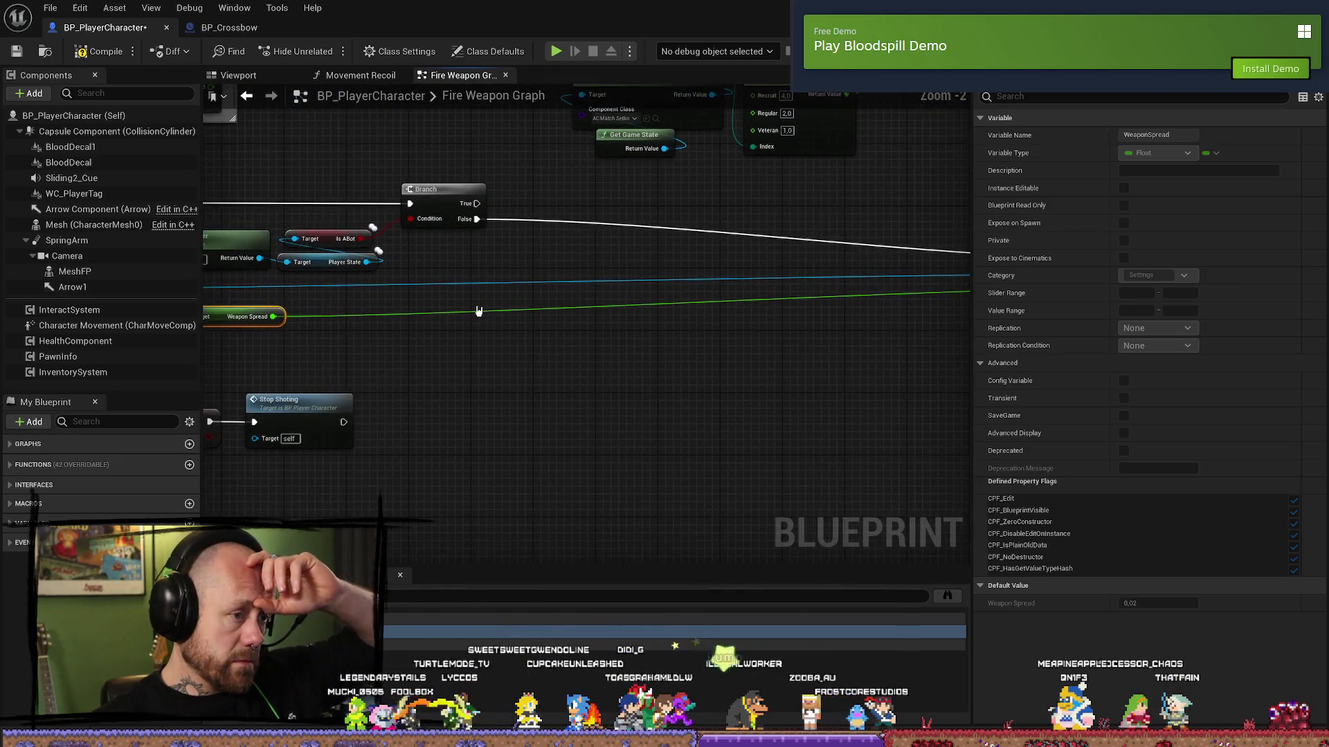
- Add a reroute point on the Weapon Spread wire
double_click(481, 313)
left_click_drag(712, 386, 586, 350)
mouse_move(364, 283)
left_mouse_down()
mouse_move(640, 376)
mouse_move(678, 285)
mouse_move(688, 294)
mouse_move(403, 347)
left_mouse_up()
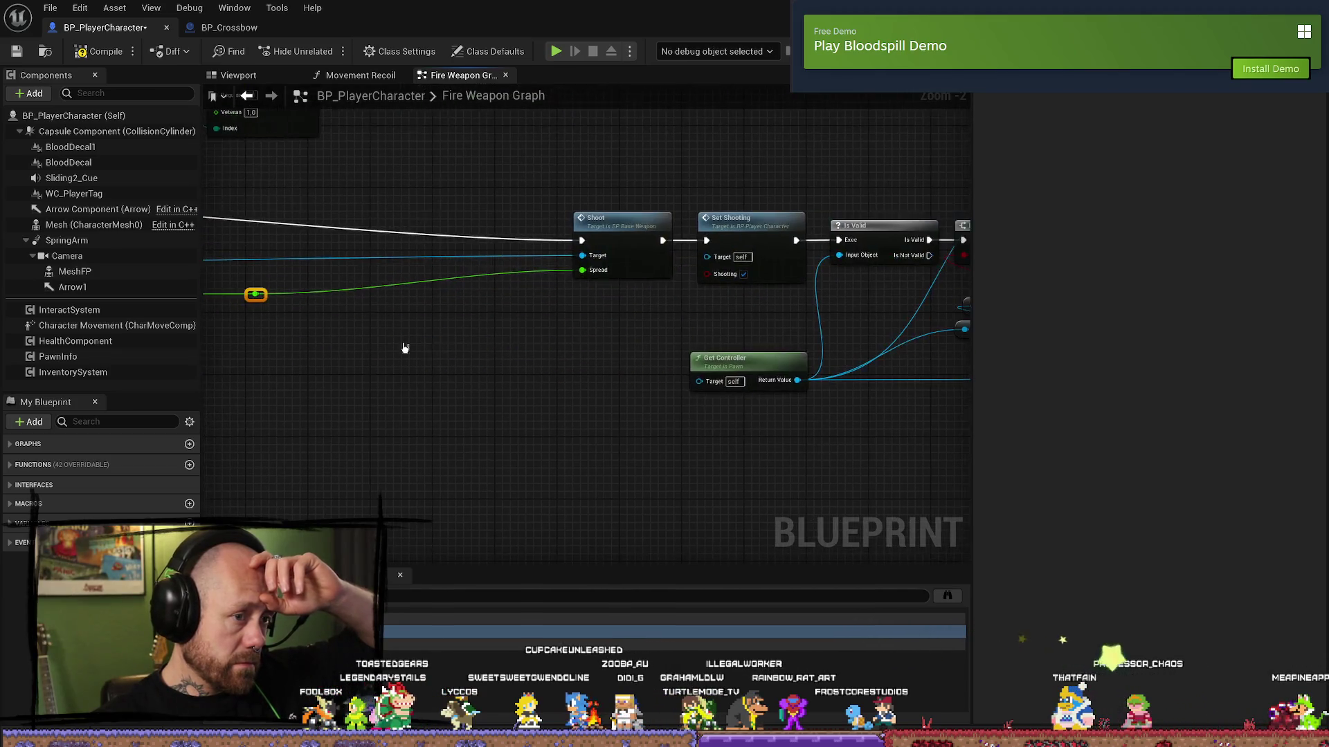
left_click_drag(507, 351, 893, 362)
mouse_move(593, 359)
left_mouse_down()
mouse_move(712, 362)
mouse_move(332, 353)
left_mouse_up()
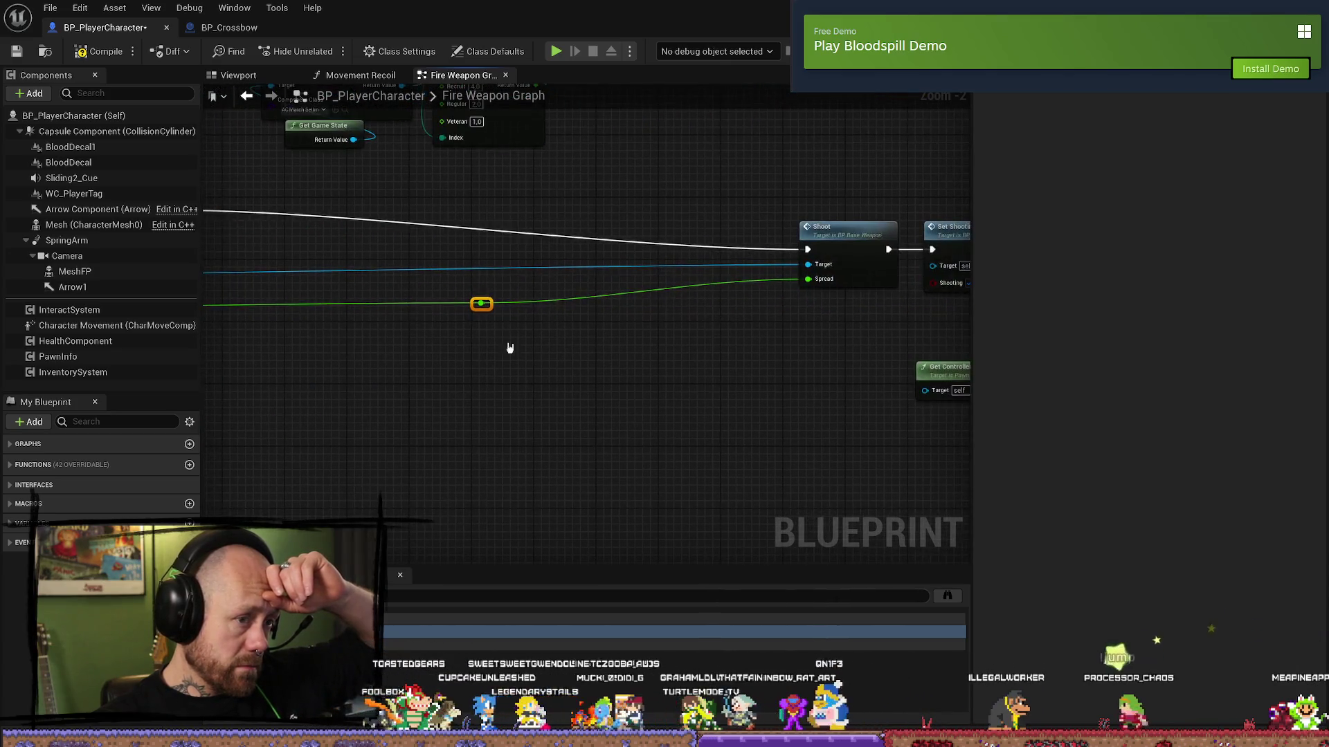
- Move the Shoot node and its reroute point further left
left_click_drag(862, 191, 457, 360)
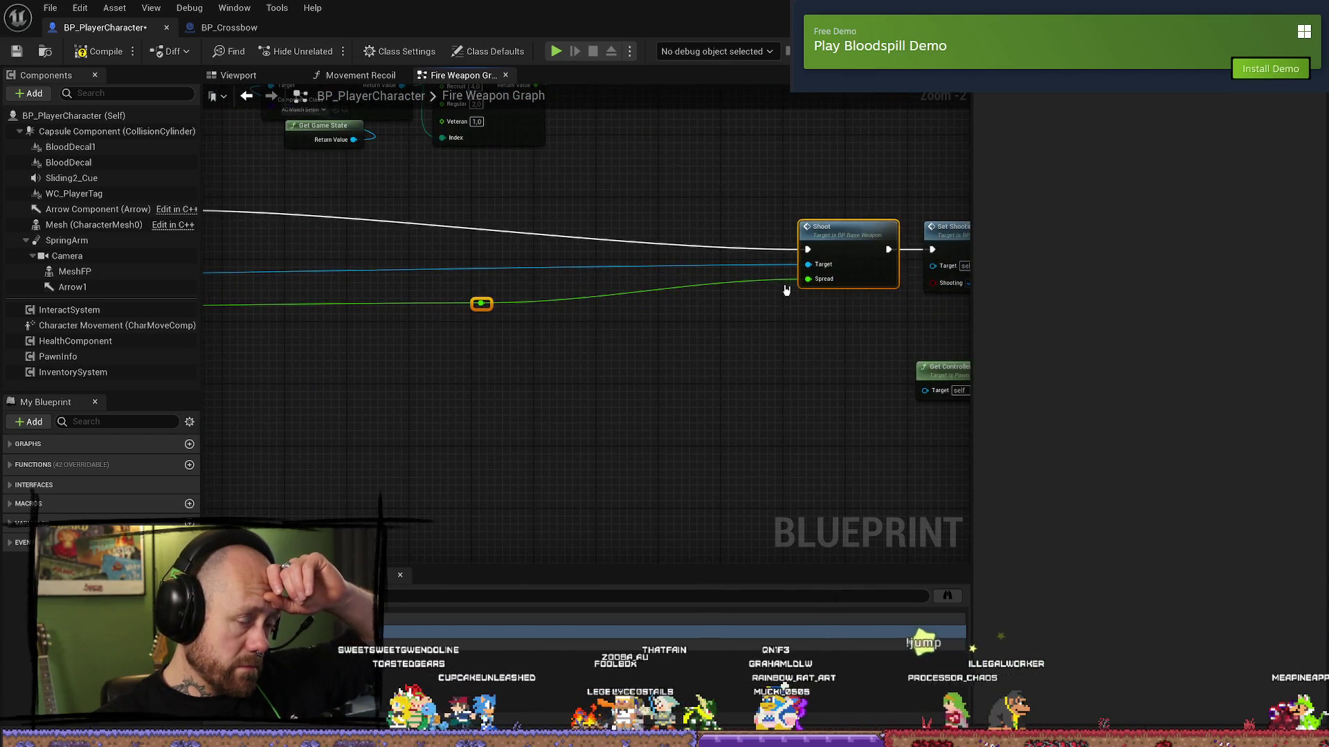
left_click_drag(862, 235, 444, 237)
left_click_drag(288, 322, 648, 323)
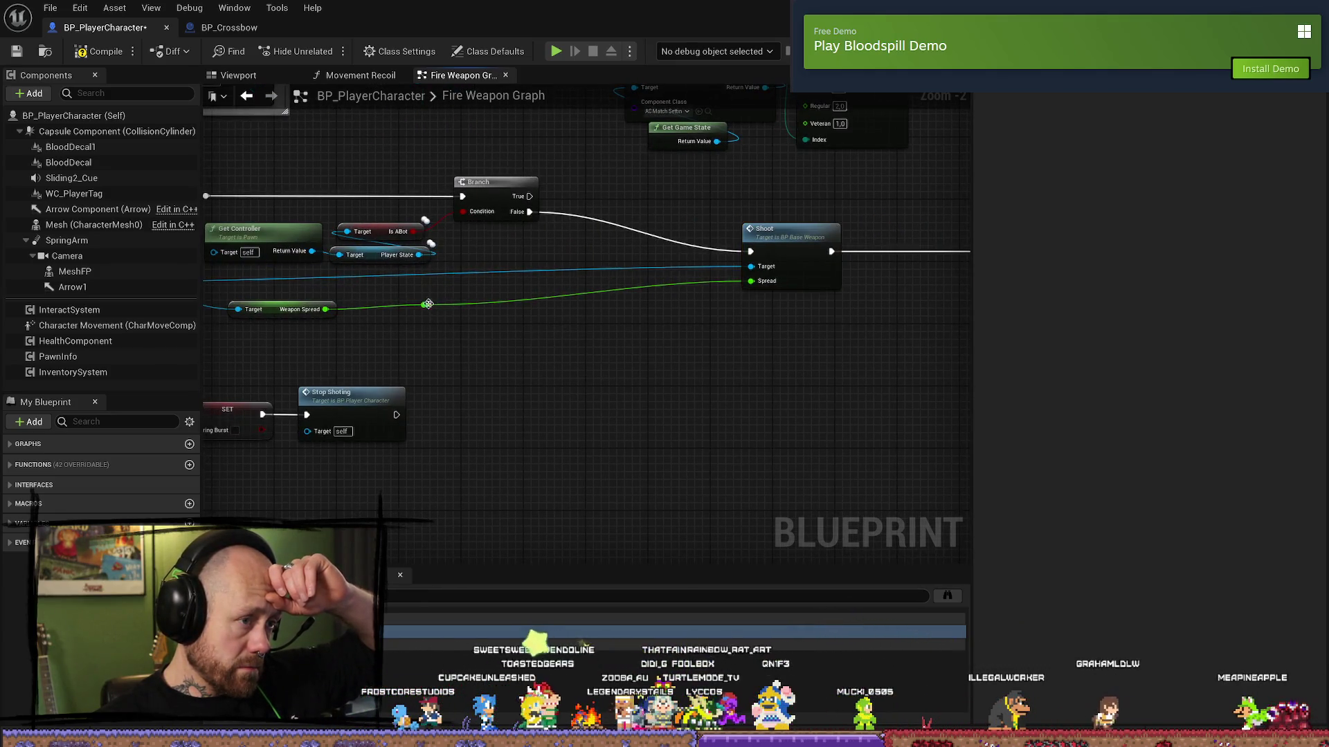
left_click_drag(431, 308, 437, 319)
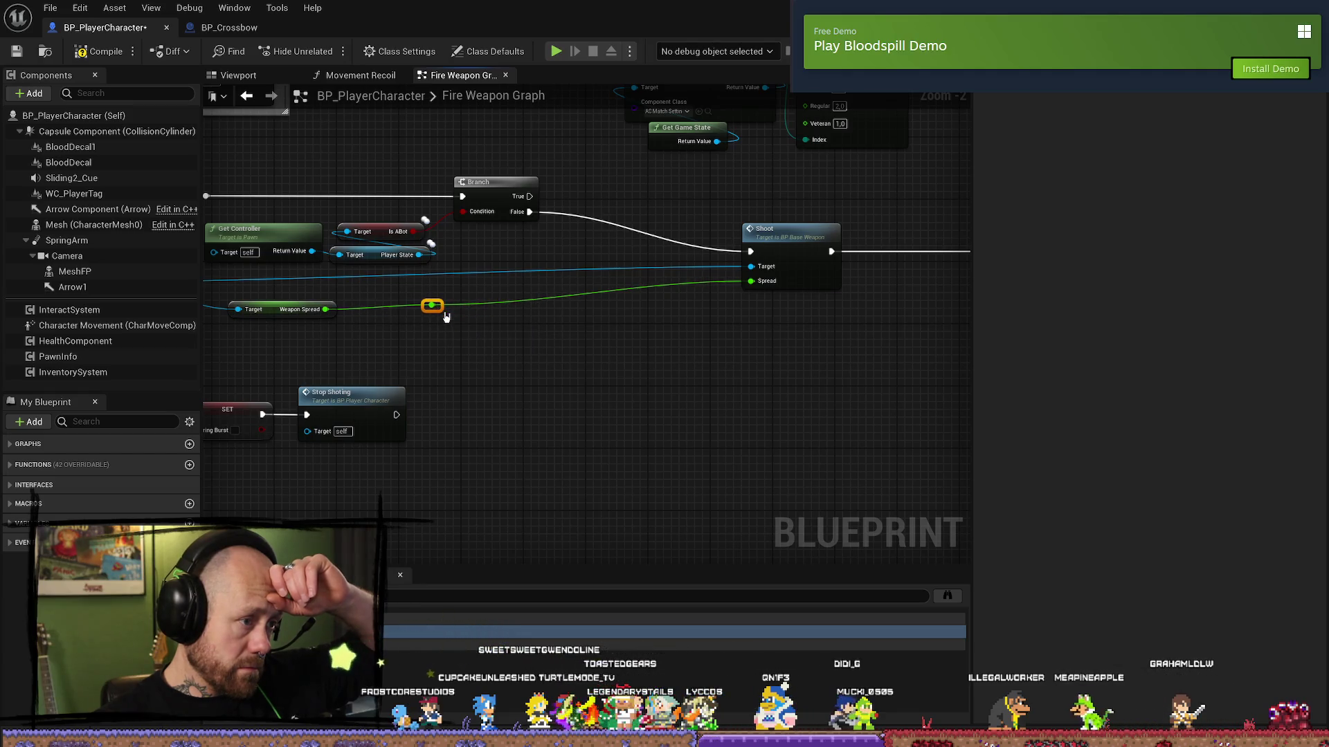
left_click_drag(794, 226, 654, 227)
mouse_move(546, 326)
left_mouse_down()
mouse_move(685, 328)
mouse_move(688, 349)
left_mouse_up()
- Move the AI difficulty Select node group up out of the way
left_click_drag(565, 289, 679, 433)
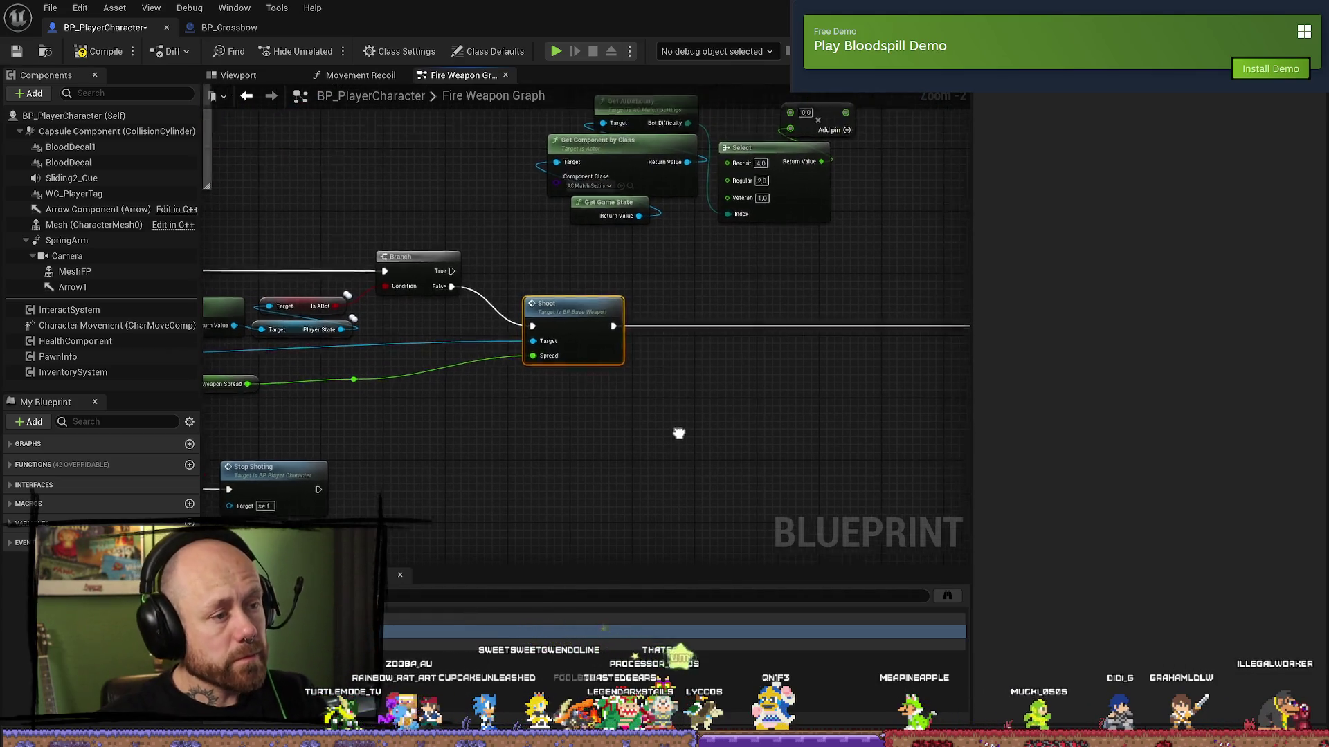
left_click_drag(744, 402, 628, 530)
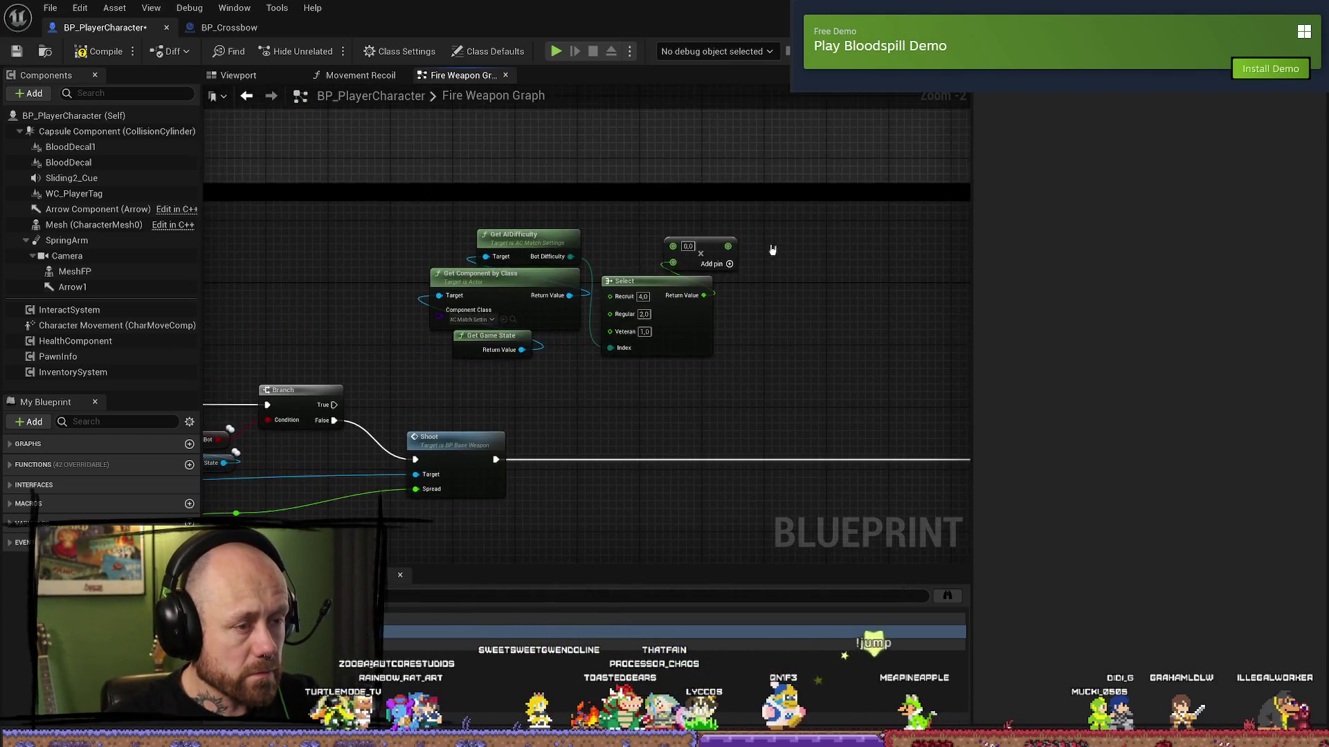
left_click_drag(773, 213, 400, 345)
left_click_drag(514, 235, 723, 88)
left_click(575, 346)
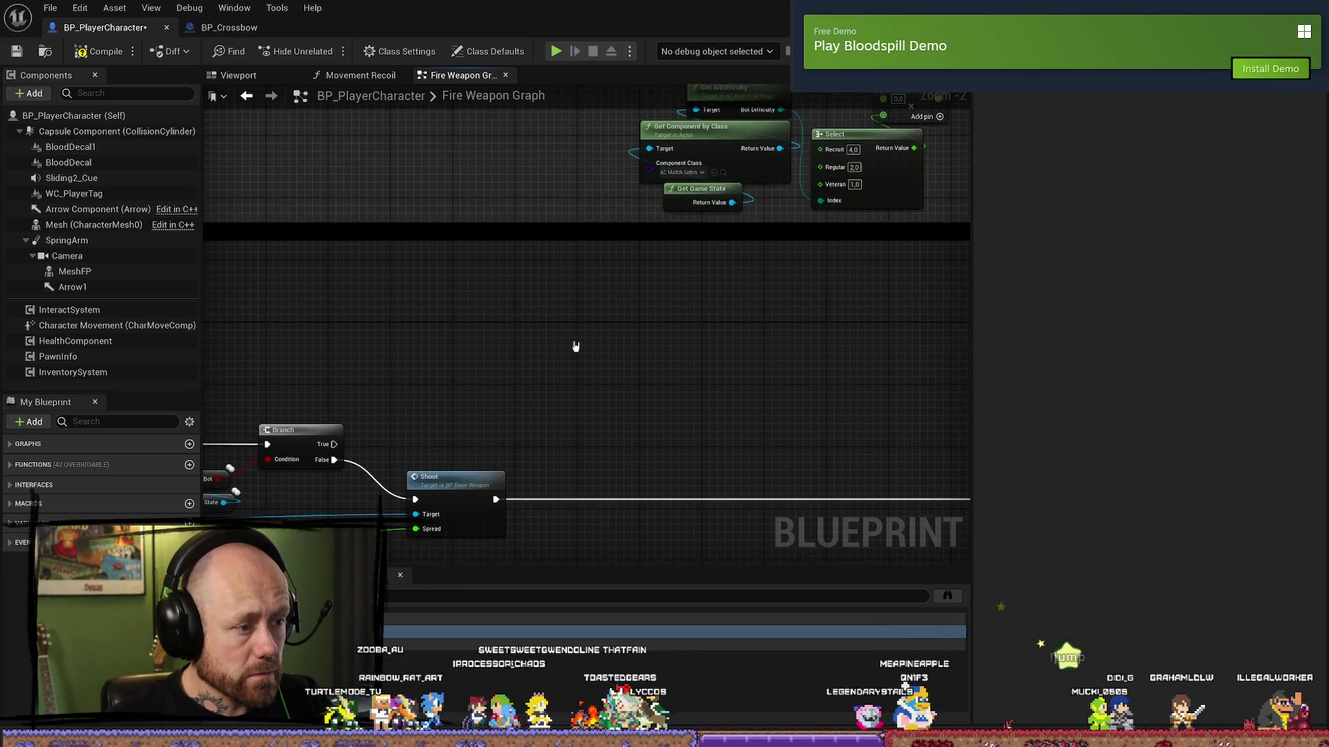
- Paste a copy of the Shoot node and wire the Branch True output into it
key("ctrl+v")
left_click_drag(579, 357, 587, 303)
mouse_move(387, 367)
left_mouse_down()
mouse_move(603, 324)
mouse_move(634, 296)
mouse_move(609, 267)
mouse_move(713, 259)
mouse_move(779, 297)
left_mouse_up()
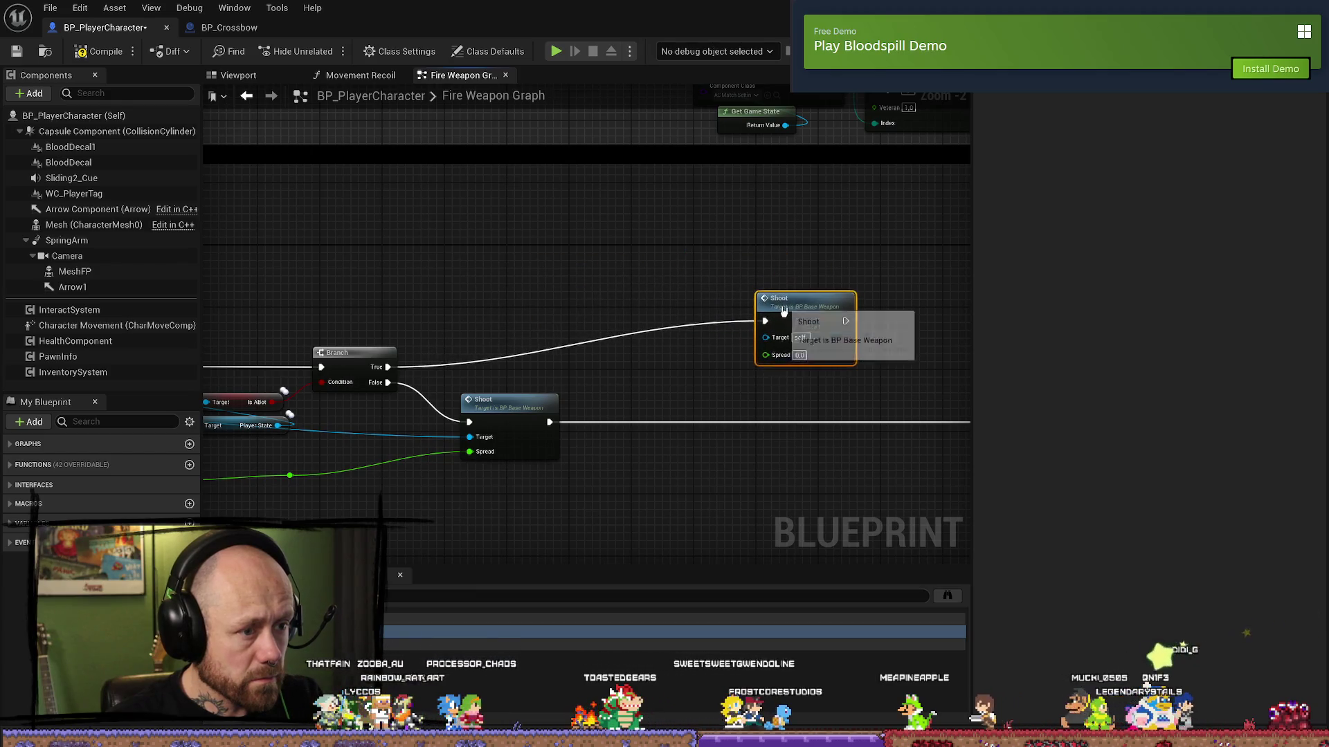
- Lower the original Shoot node slightly and frame the copied Shoot node's surroundings
left_click_drag(564, 289, 571, 313)
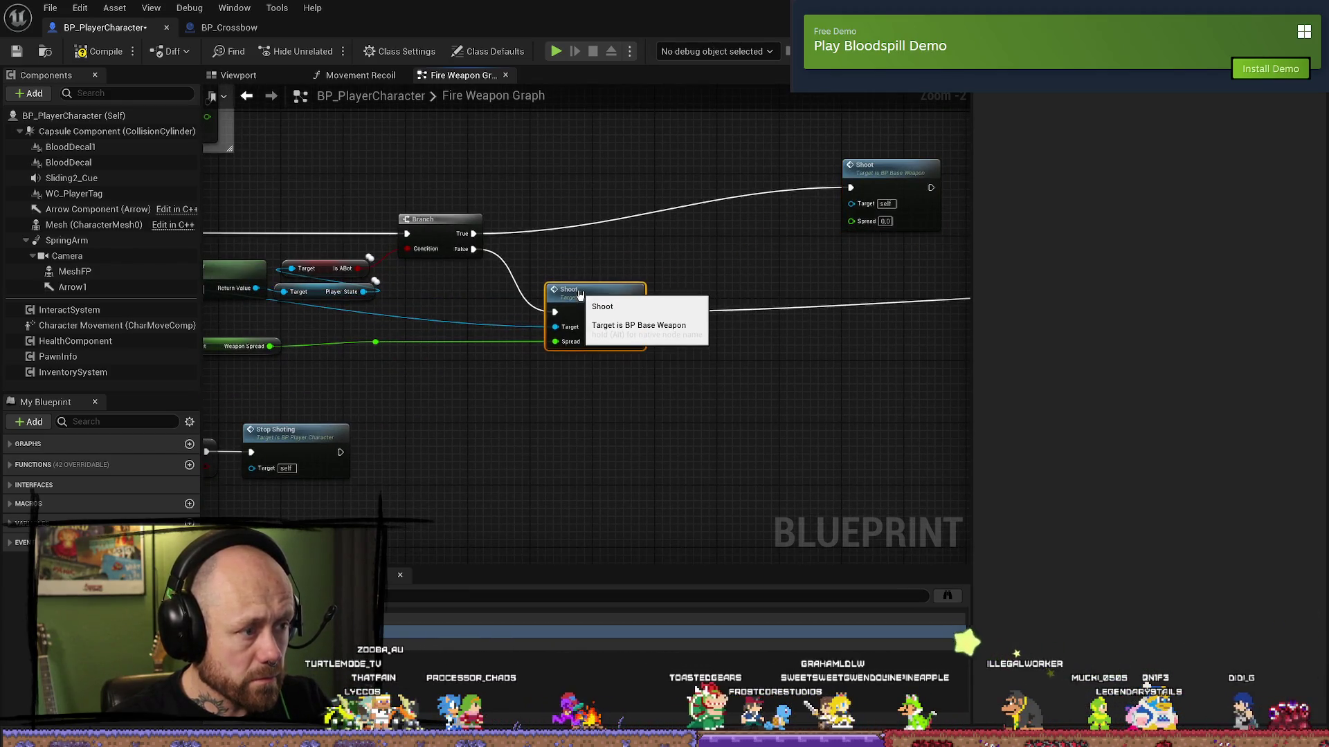
left_click_drag(363, 303, 640, 304)
mouse_move(948, 194)
left_mouse_down()
mouse_move(851, 201)
mouse_move(646, 267)
left_mouse_up()
left_click_drag(181, 256, 672, 284)
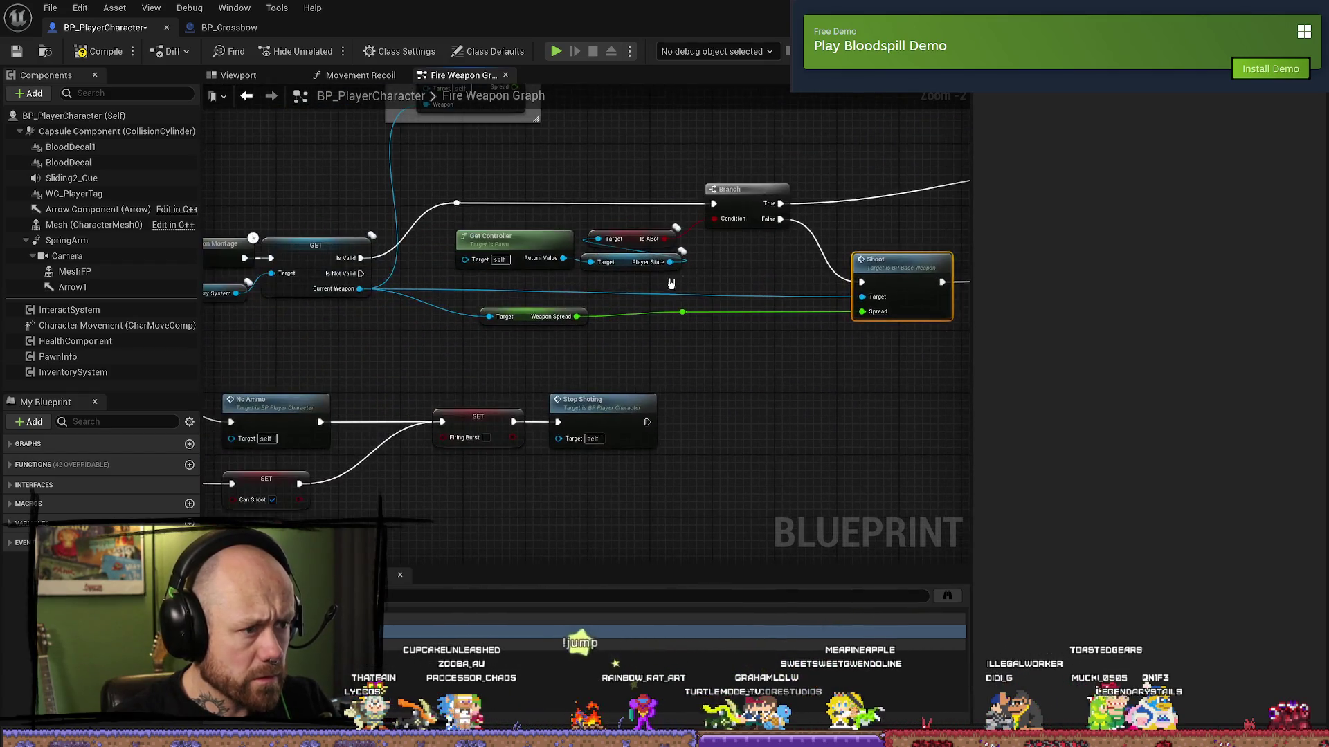
mouse_move(805, 234)
left_mouse_down()
mouse_move(578, 242)
mouse_move(790, 217)
left_mouse_up()
- Feed Current Weapon into the copied Shoot's Target via a reroute, placed beside Branch True
mouse_move(357, 260)
left_mouse_down()
mouse_move(1011, 217)
mouse_move(912, 136)
left_mouse_up()
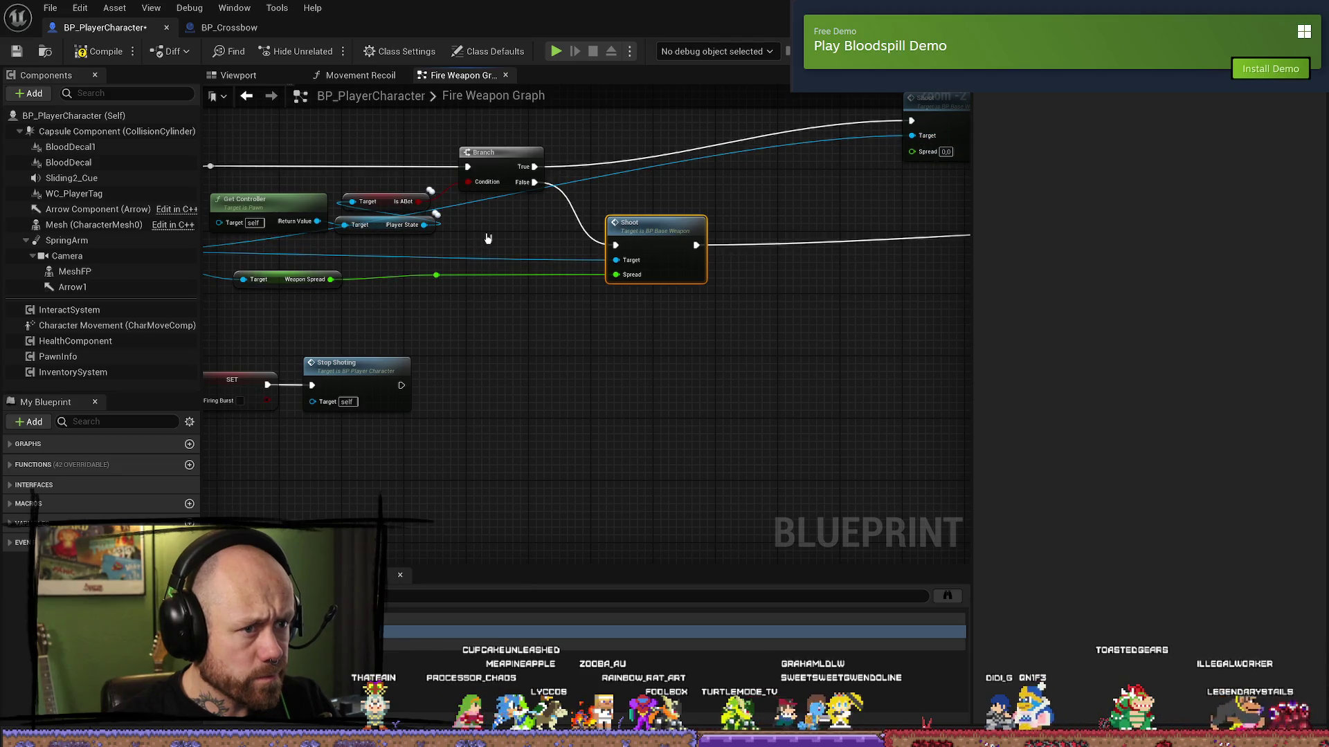
double_click(481, 204)
mouse_move(481, 204)
left_mouse_down()
mouse_move(503, 269)
mouse_move(482, 268)
mouse_move(550, 230)
mouse_move(630, 227)
mouse_move(436, 121)
mouse_move(398, 165)
mouse_move(609, 147)
left_mouse_up()
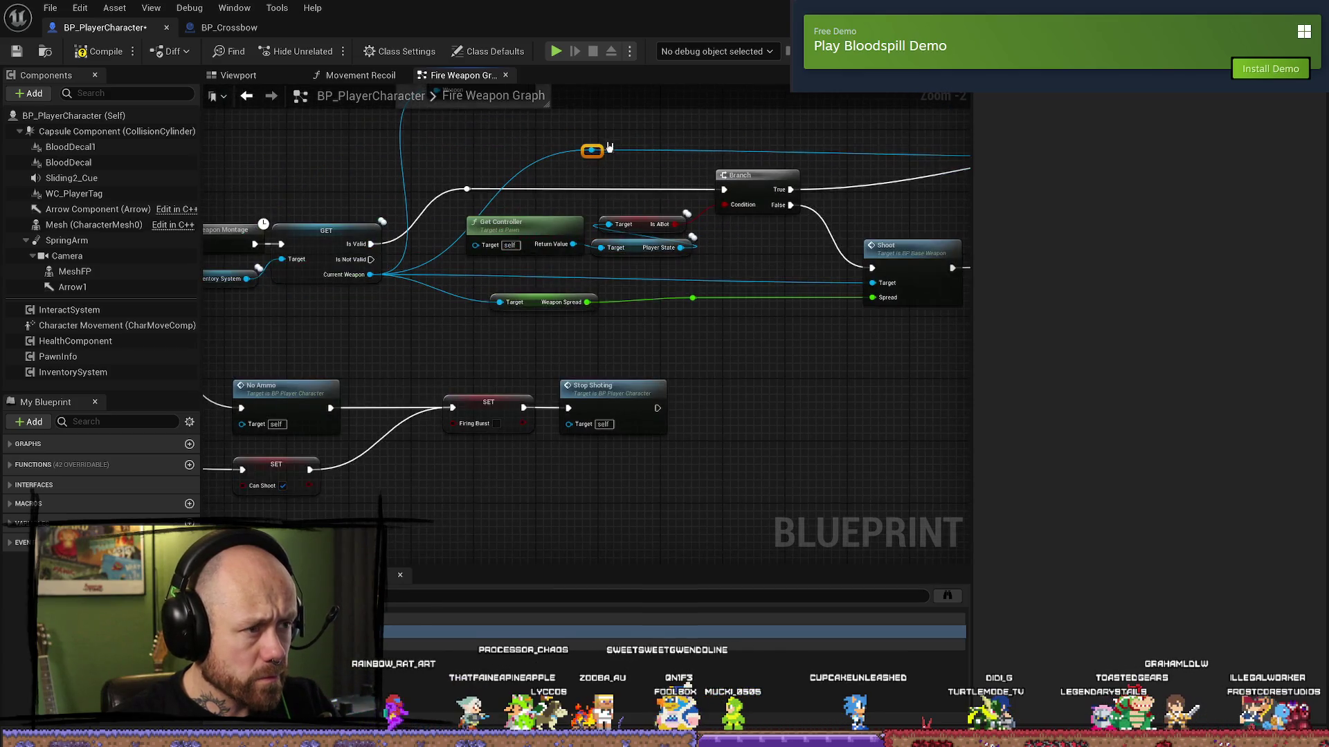
left_click_drag(505, 173, 473, 189)
mouse_move(698, 177)
left_mouse_down()
mouse_move(556, 212)
mouse_move(316, 198)
left_mouse_up()
mouse_move(832, 143)
left_mouse_down()
mouse_move(607, 183)
mouse_move(706, 169)
left_mouse_up()
scroll(344, 290, "down", 4)
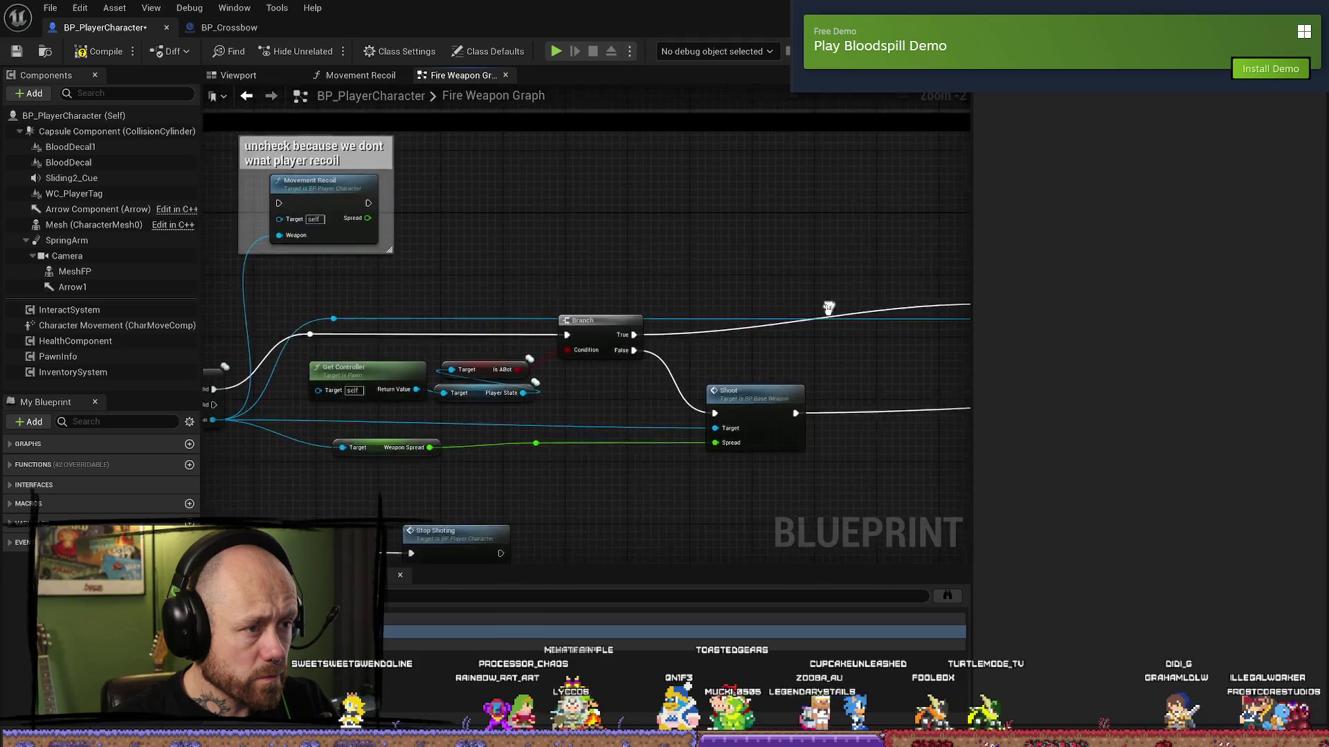
scroll(593, 341, "up", 6)
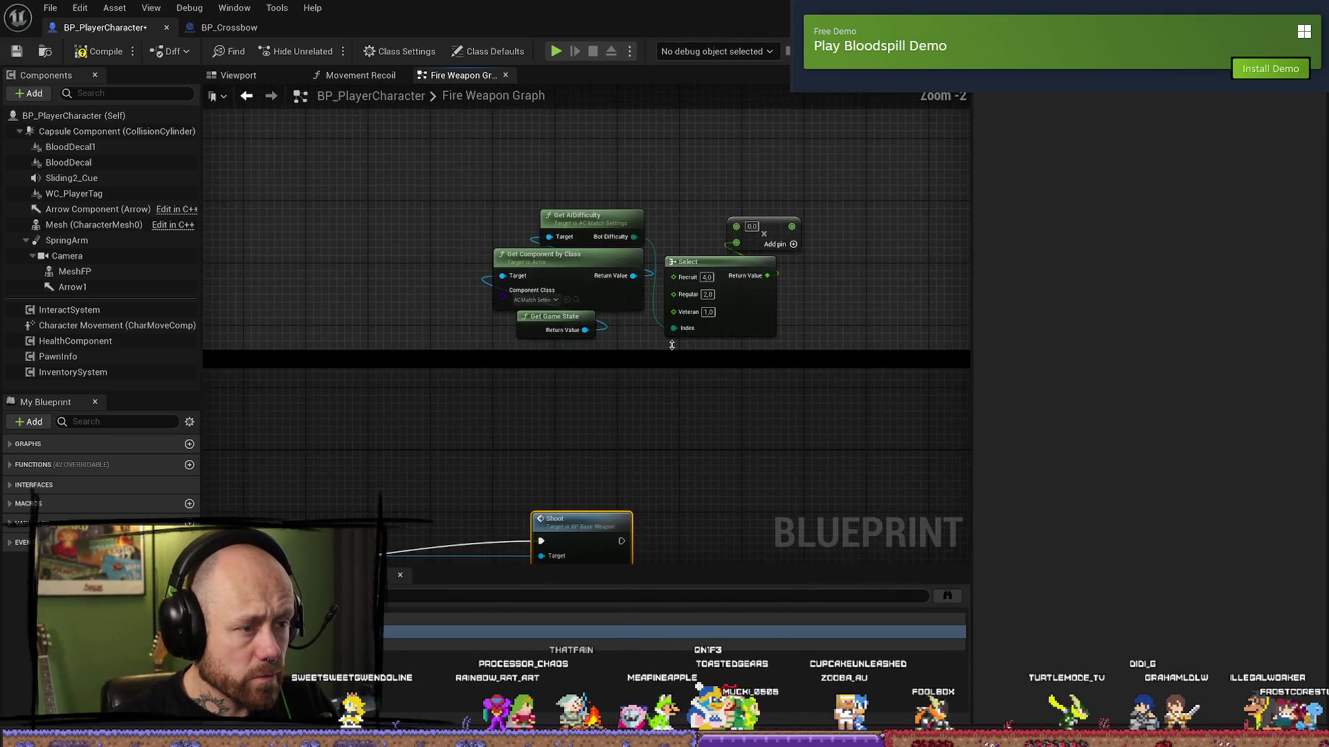
left_click(362, 76)
- Inspect the AimingSpread variable and AI spread comment group in the Movement Recoil graph
scroll(602, 329, "up", 4)
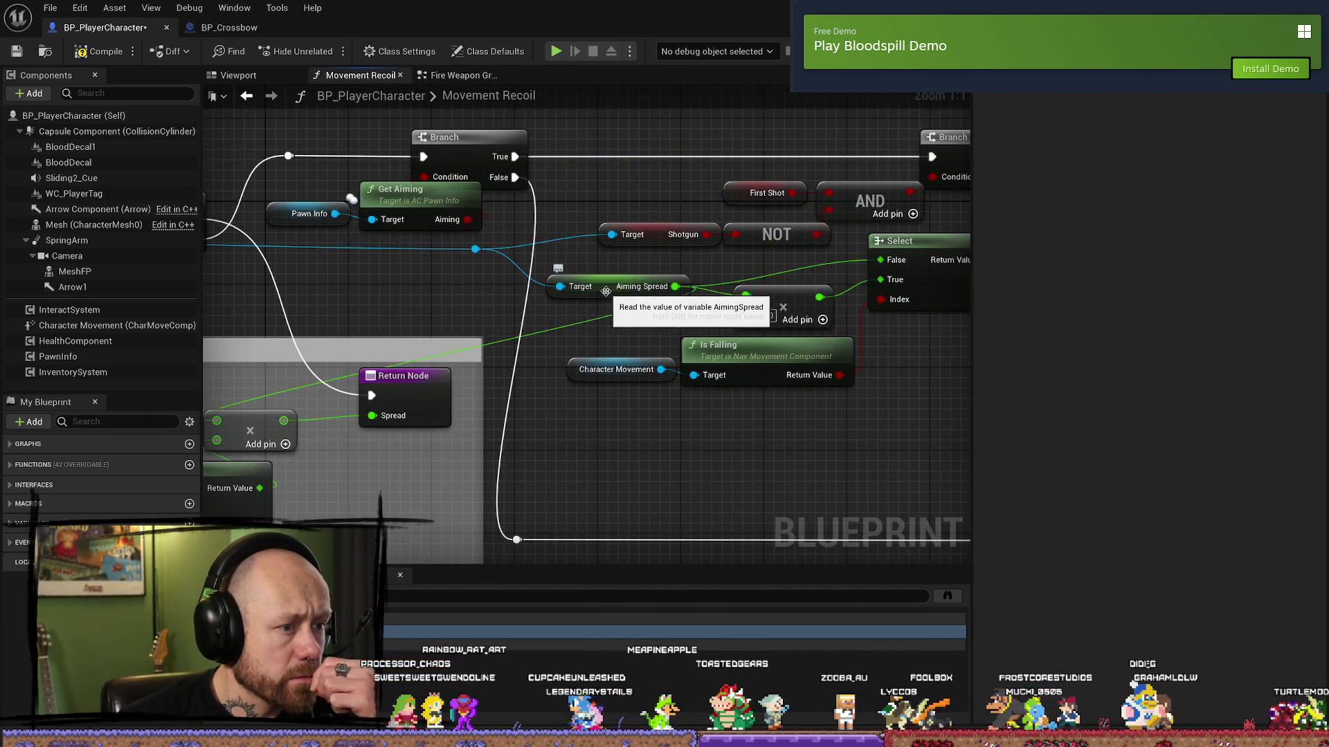
mouse_move(388, 291)
left_mouse_down()
mouse_move(901, 297)
mouse_move(736, 232)
left_mouse_up()
left_click(666, 243)
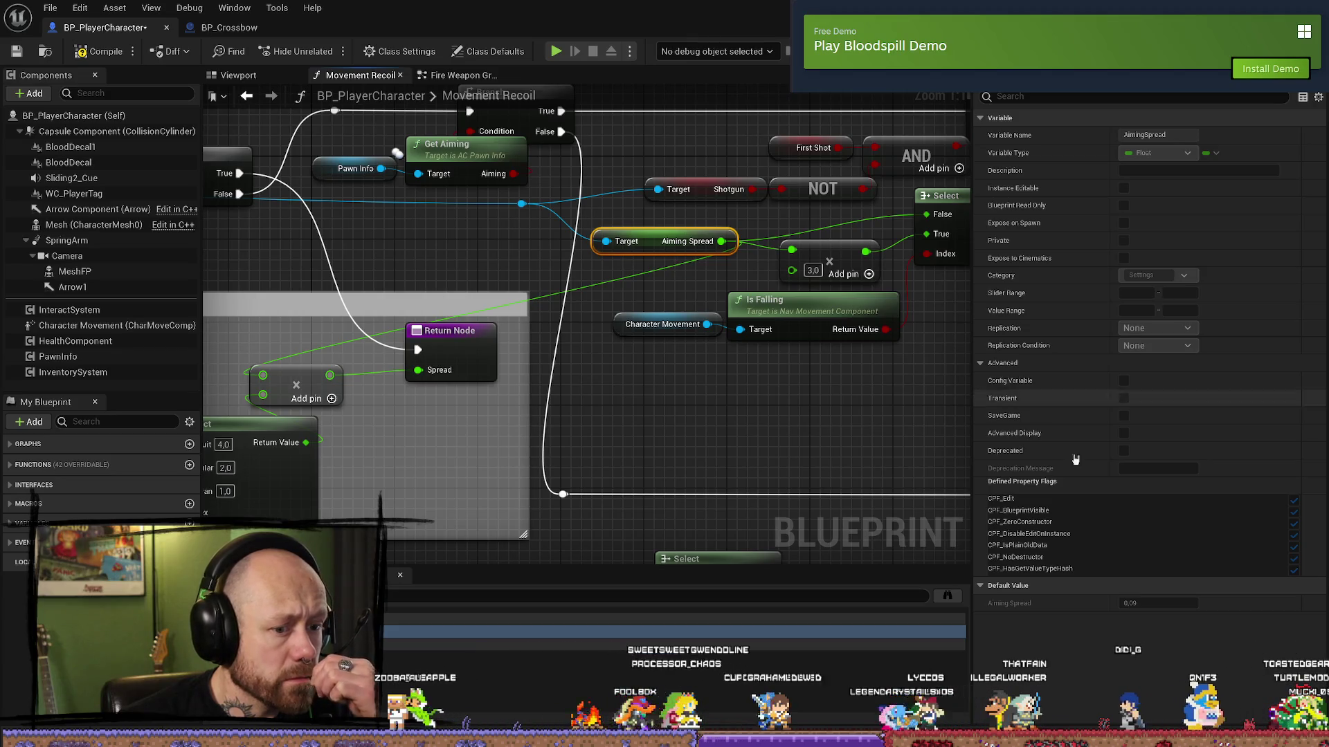
mouse_move(421, 439)
left_mouse_down()
mouse_move(856, 427)
mouse_move(634, 429)
mouse_move(587, 396)
left_mouse_up()
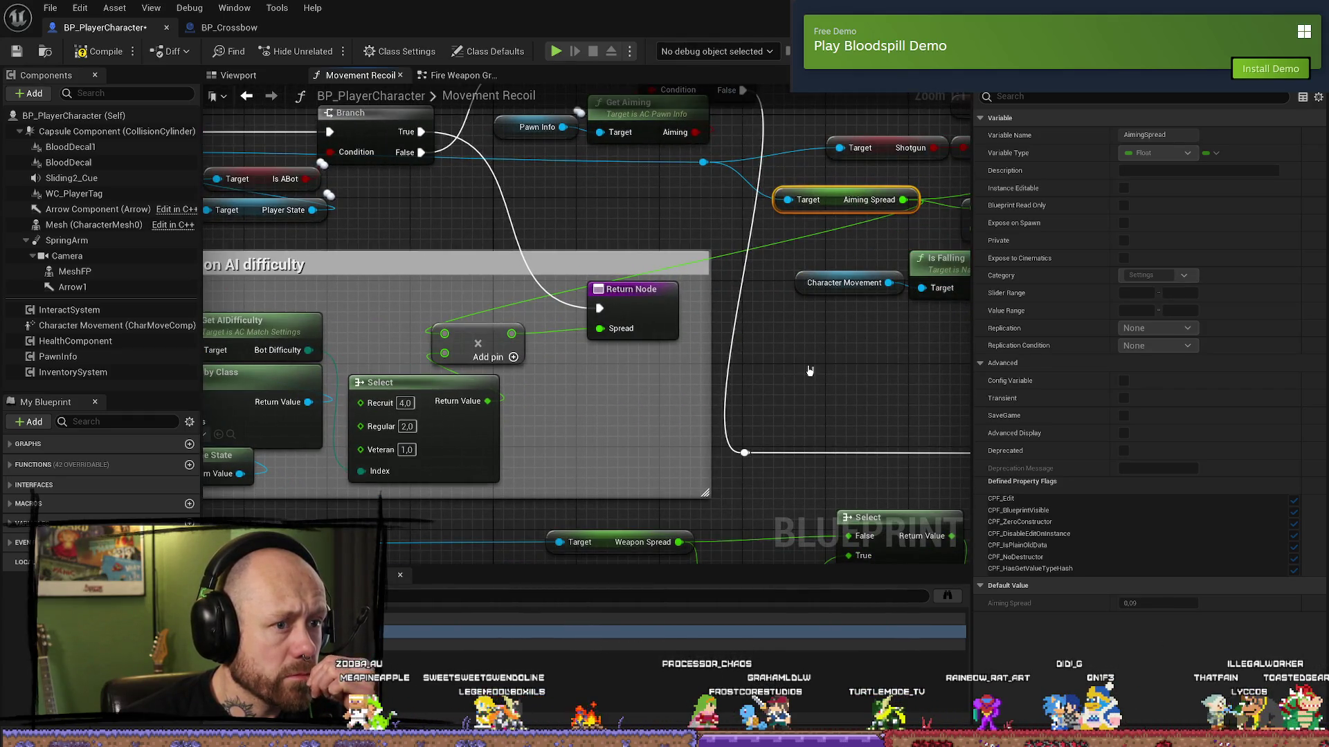
left_click_drag(527, 216, 700, 214)
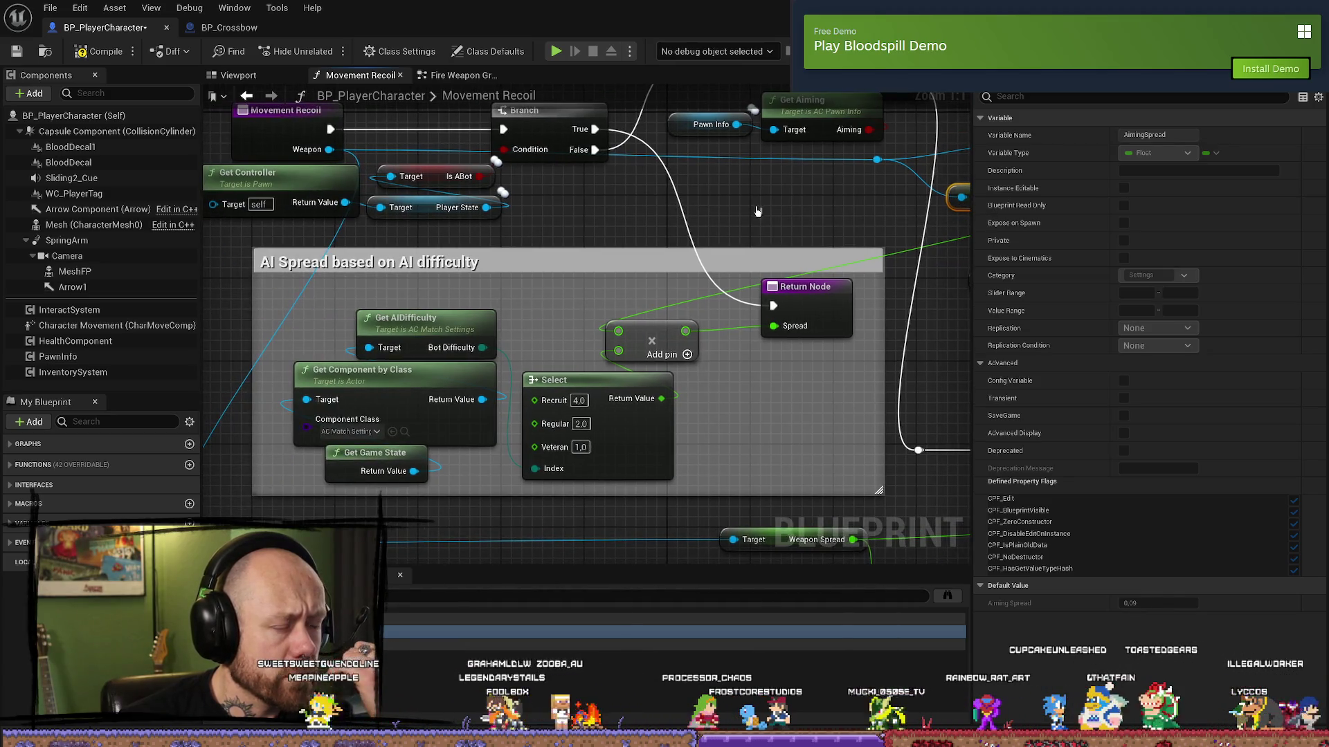
- Glance at BP_Crossbow's visibility nodes, then select the Aiming Spread getter in BP_PlayerCharacter
left_click(228, 27)
mouse_move(851, 325)
left_mouse_down()
mouse_move(465, 320)
mouse_move(670, 356)
mouse_move(536, 360)
left_mouse_up()
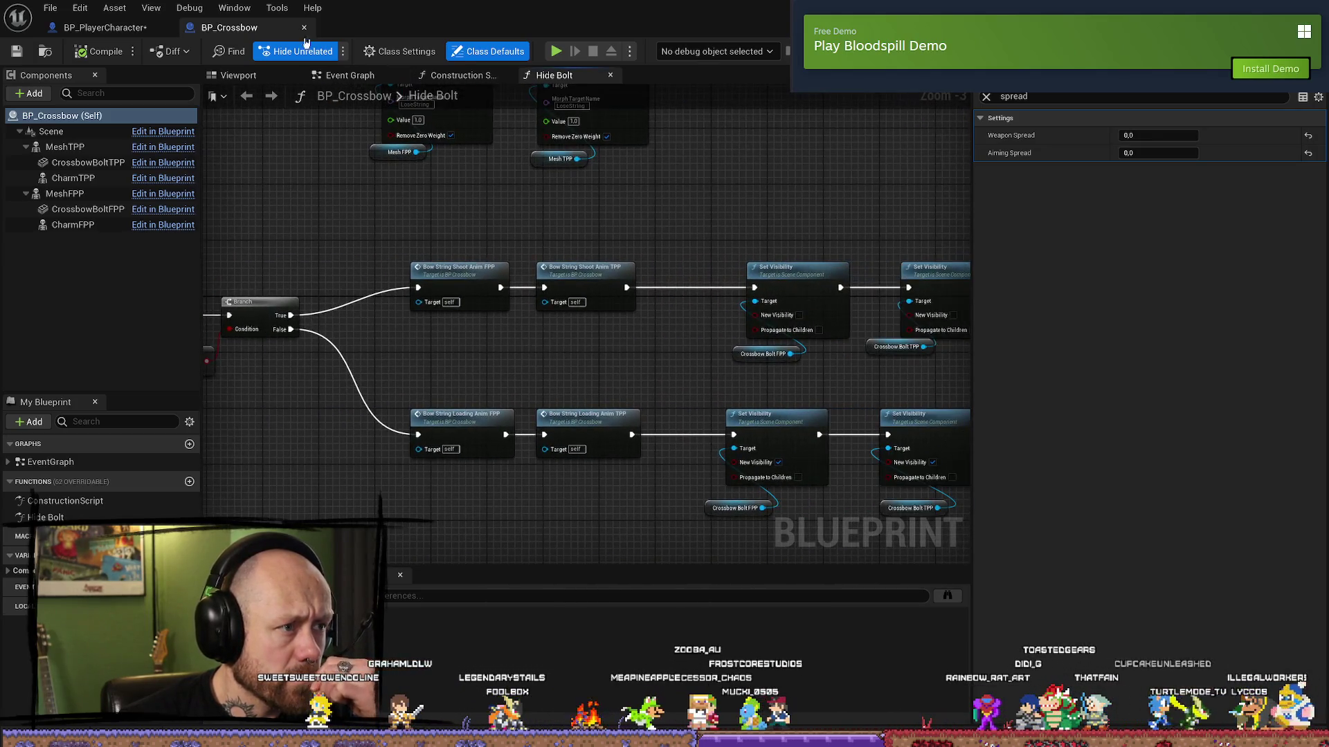
left_click(118, 29)
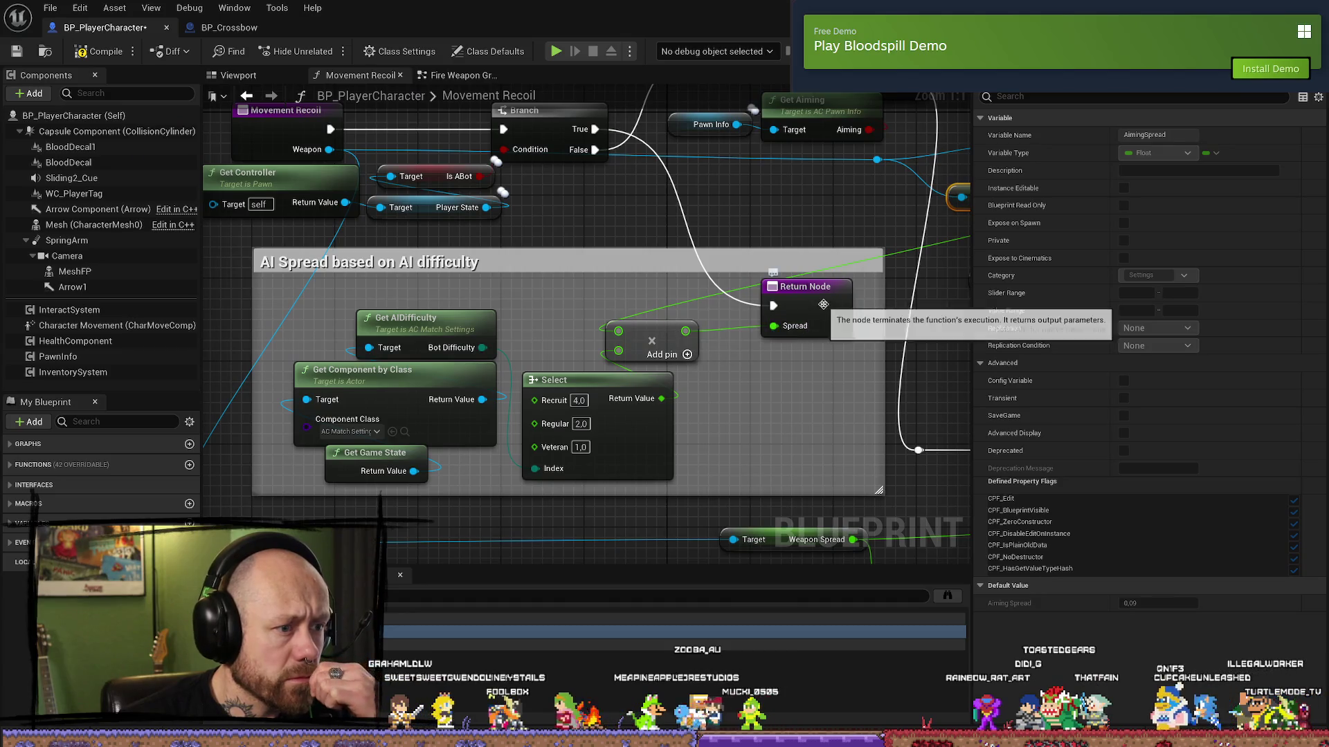
left_click_drag(808, 330, 614, 353)
left_click(806, 220)
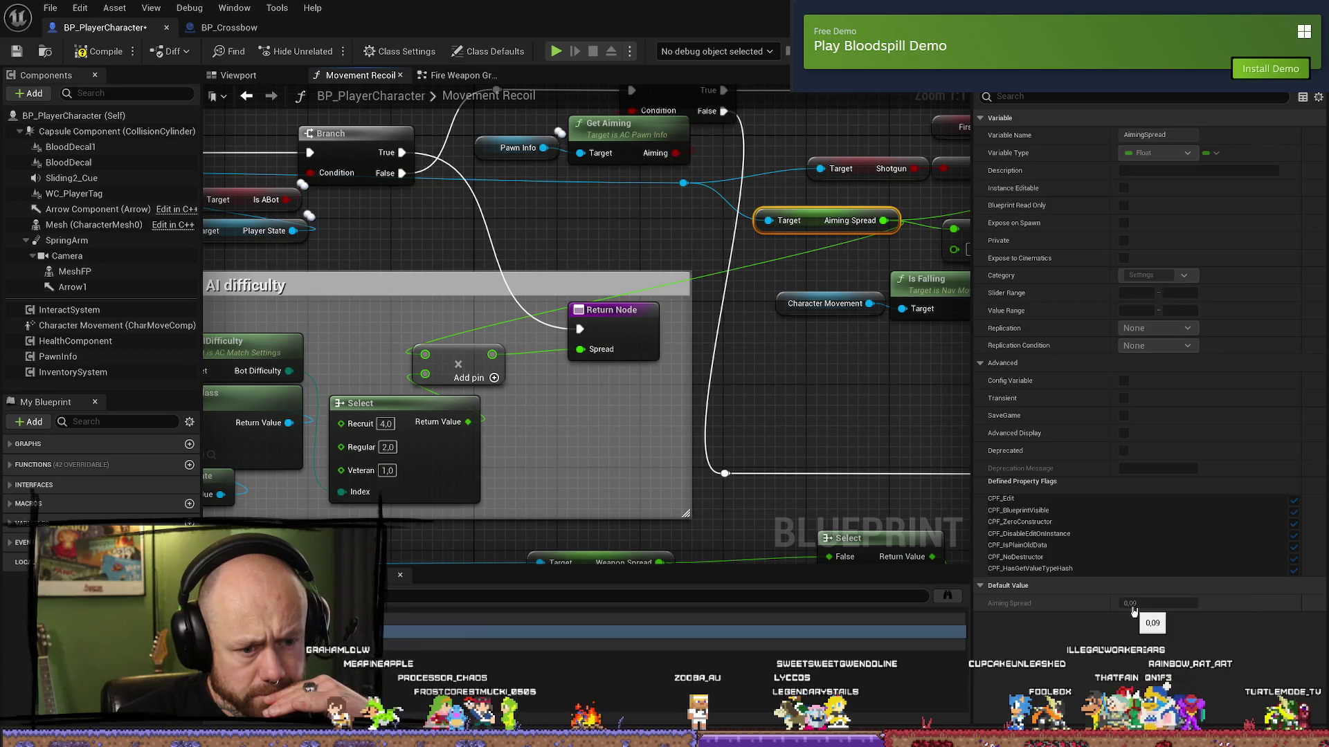
left_click(248, 31)
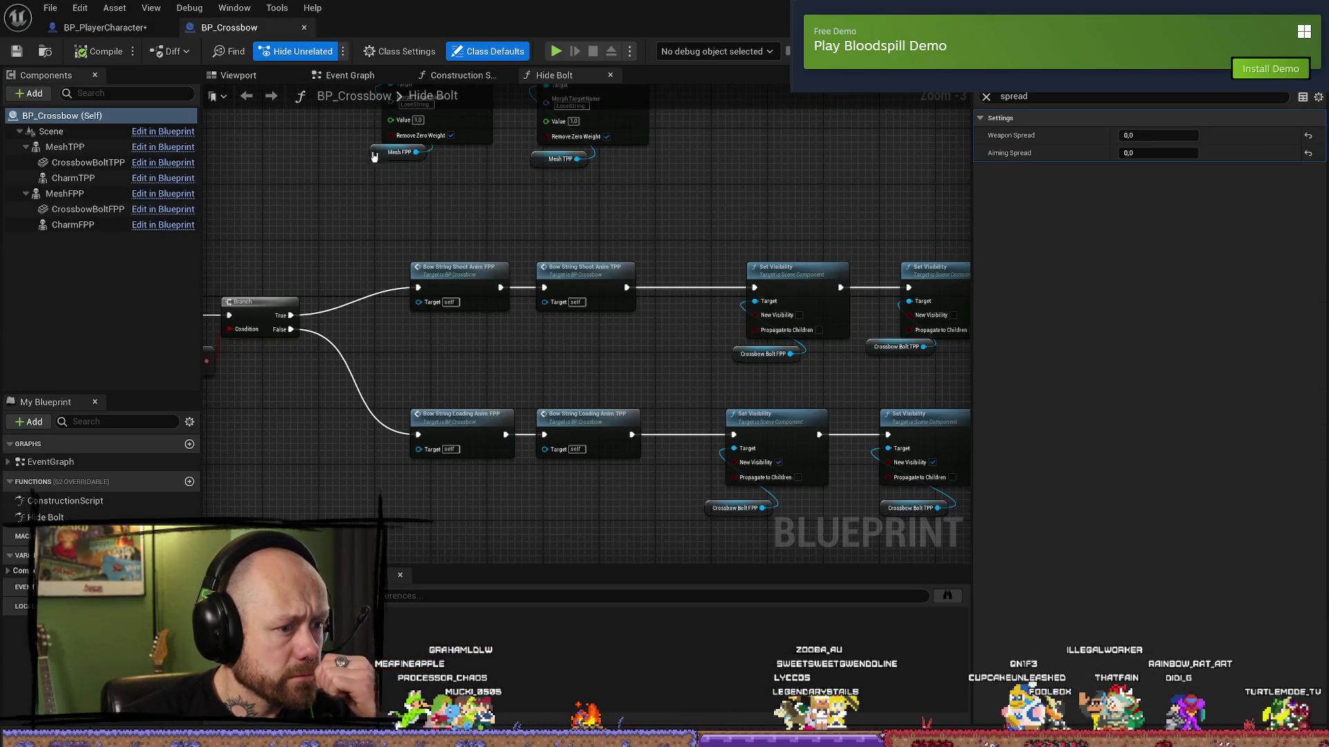
left_click(110, 28)
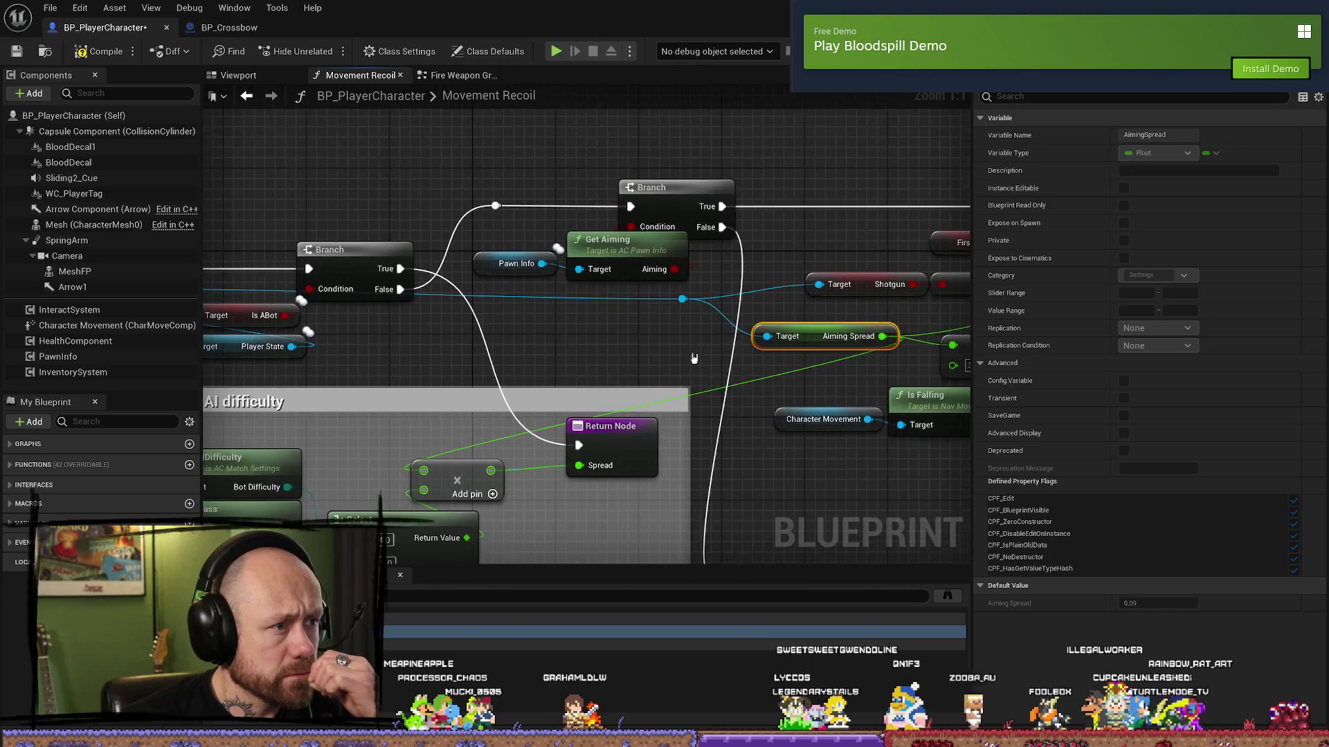
- Compare Movement Recoil's AI difficulty Select with the Fire Weapon Graph's Select nodes
left_click(458, 76)
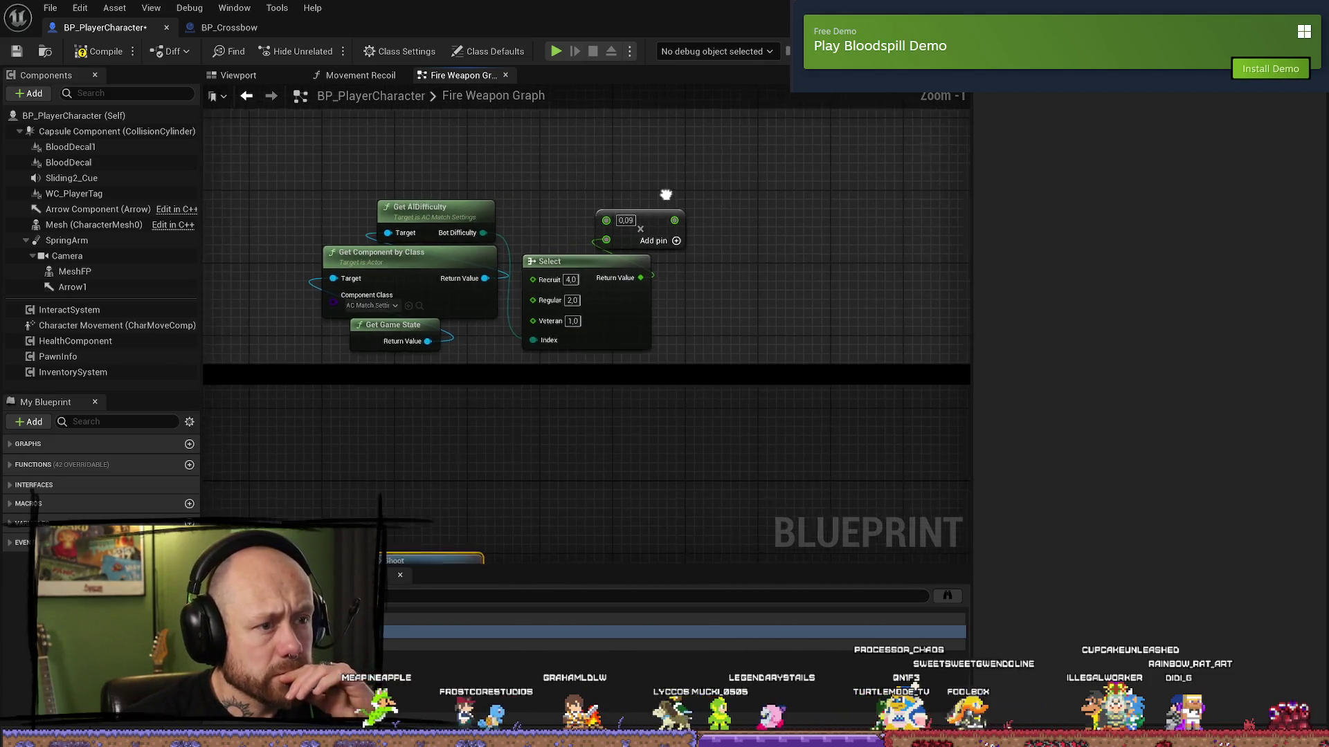
scroll(590, 270, "down", 1)
scroll(732, 335, "down", 1)
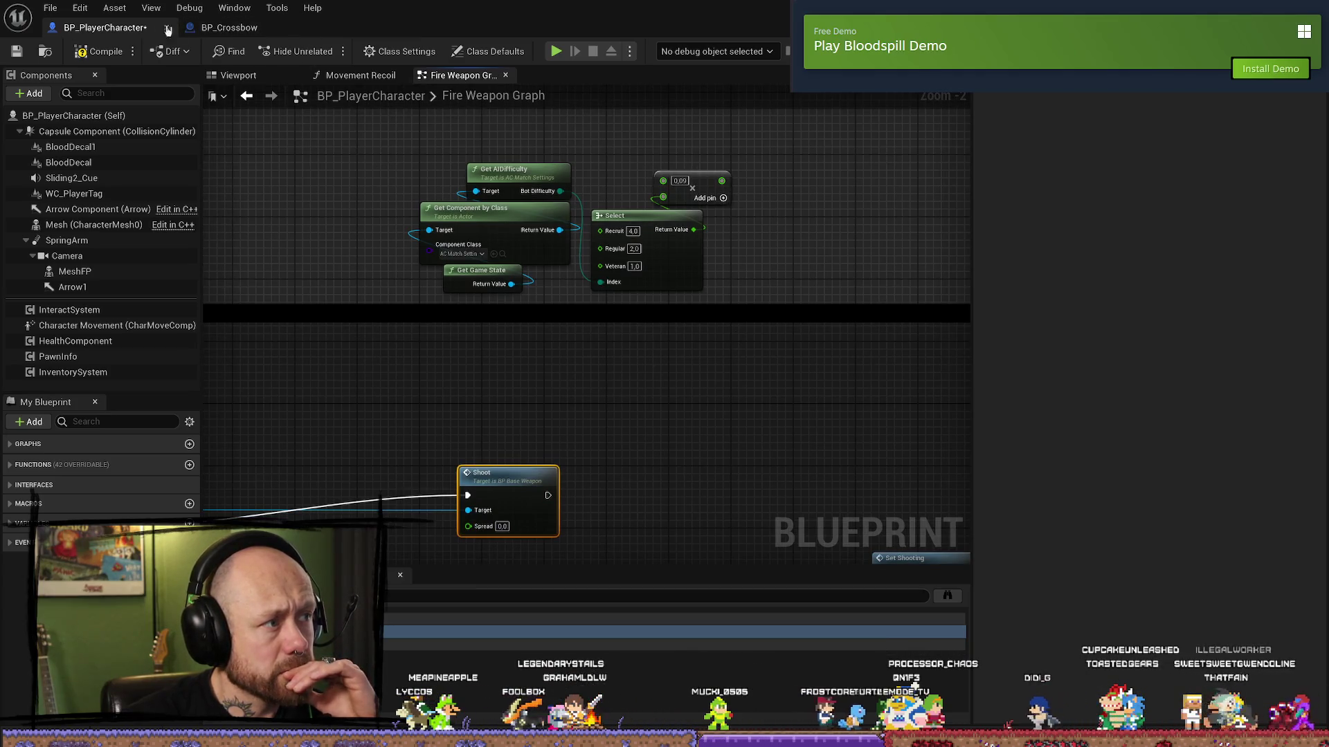
left_click(380, 76)
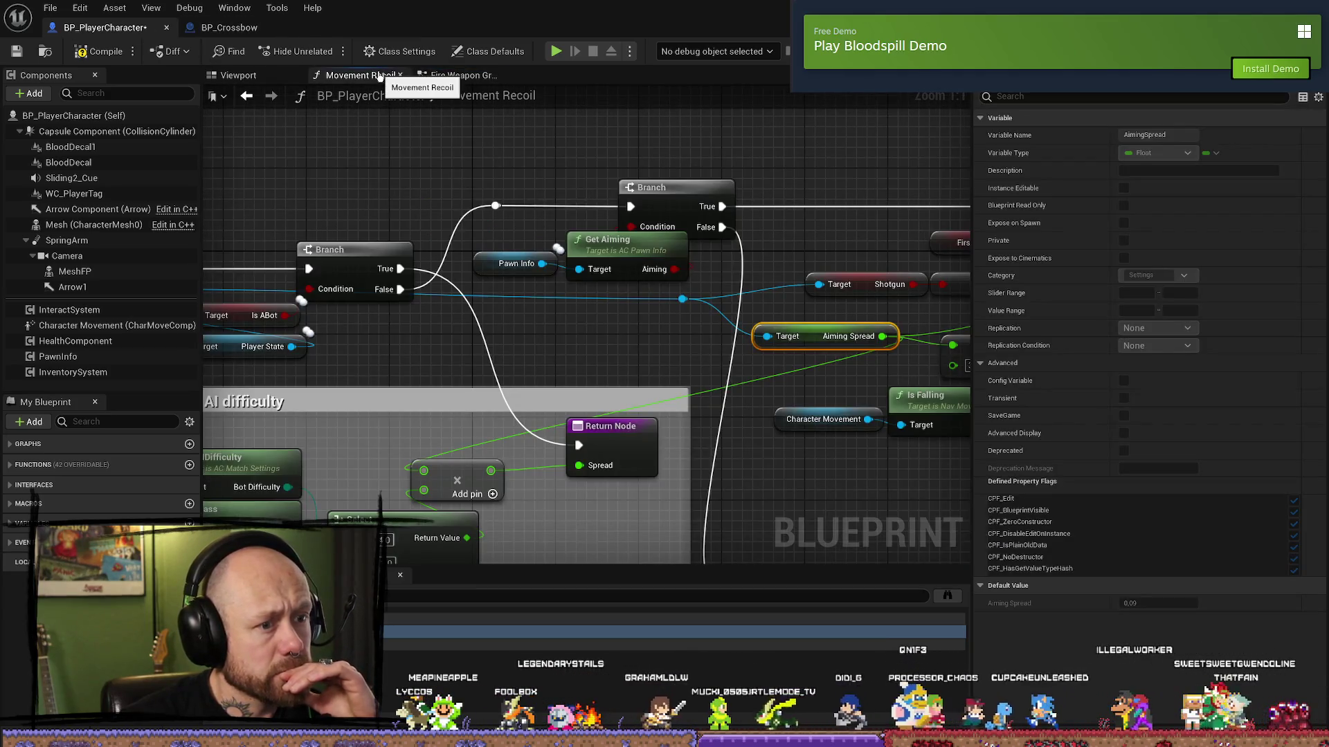
left_click_drag(510, 403, 455, 299)
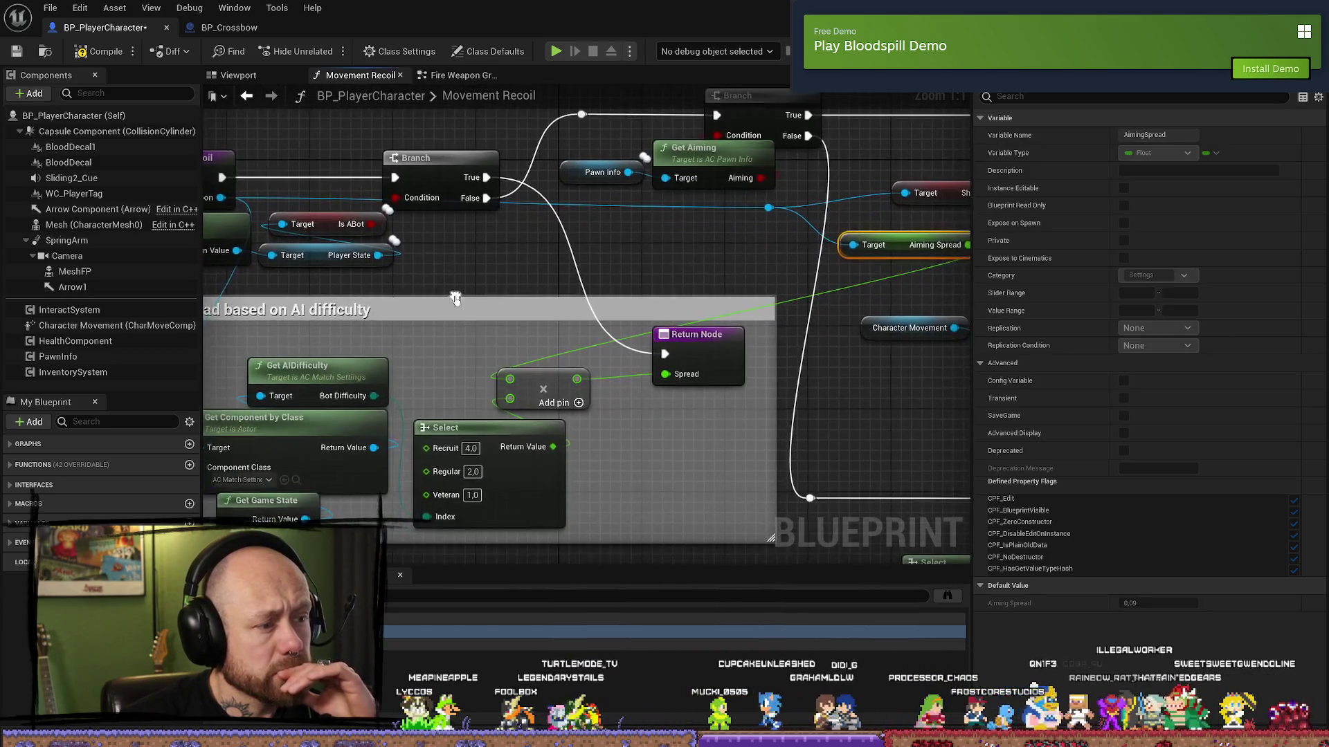
left_click(242, 28)
left_click(104, 27)
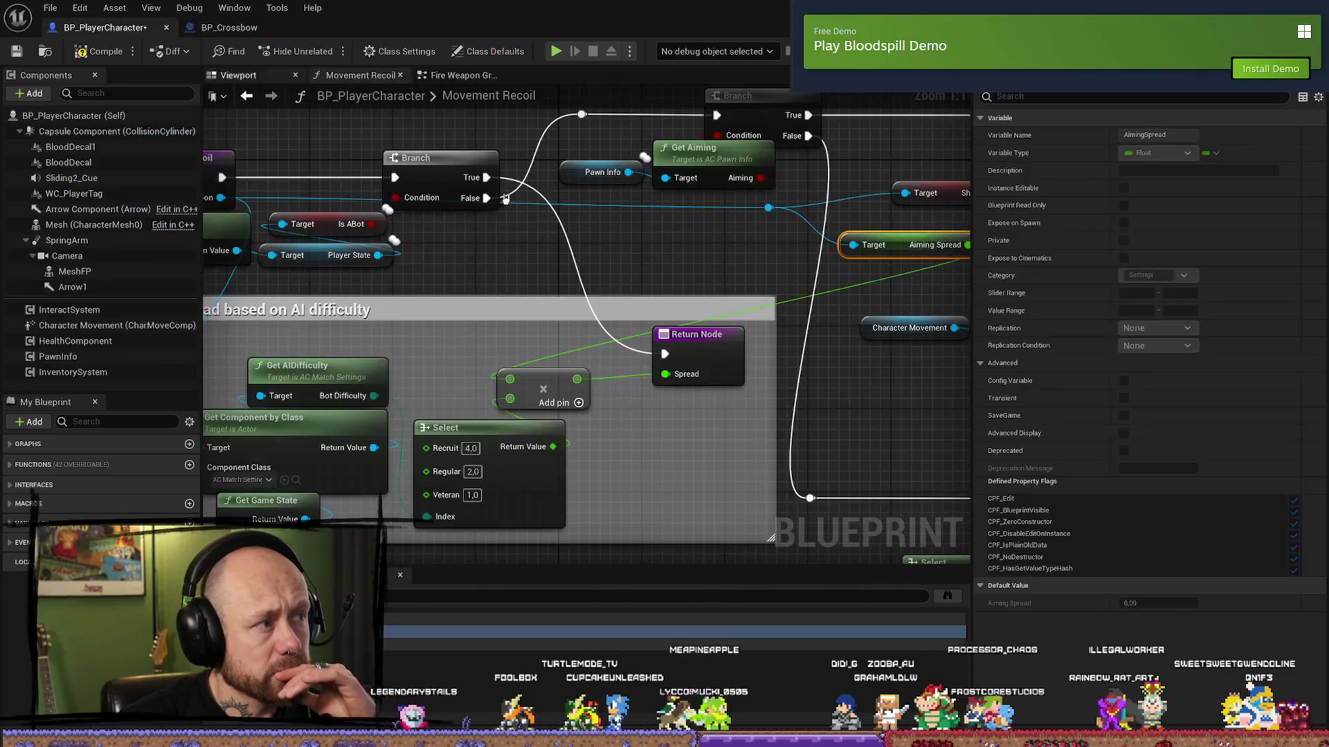
left_click(460, 75)
mouse_move(612, 296)
left_mouse_down()
mouse_move(788, 288)
mouse_move(732, 393)
left_mouse_up()
- Wire the 0.09 node's output into the bot Shoot's Spread pin and move the spread nodes down
left_click_drag(767, 330, 763, 297)
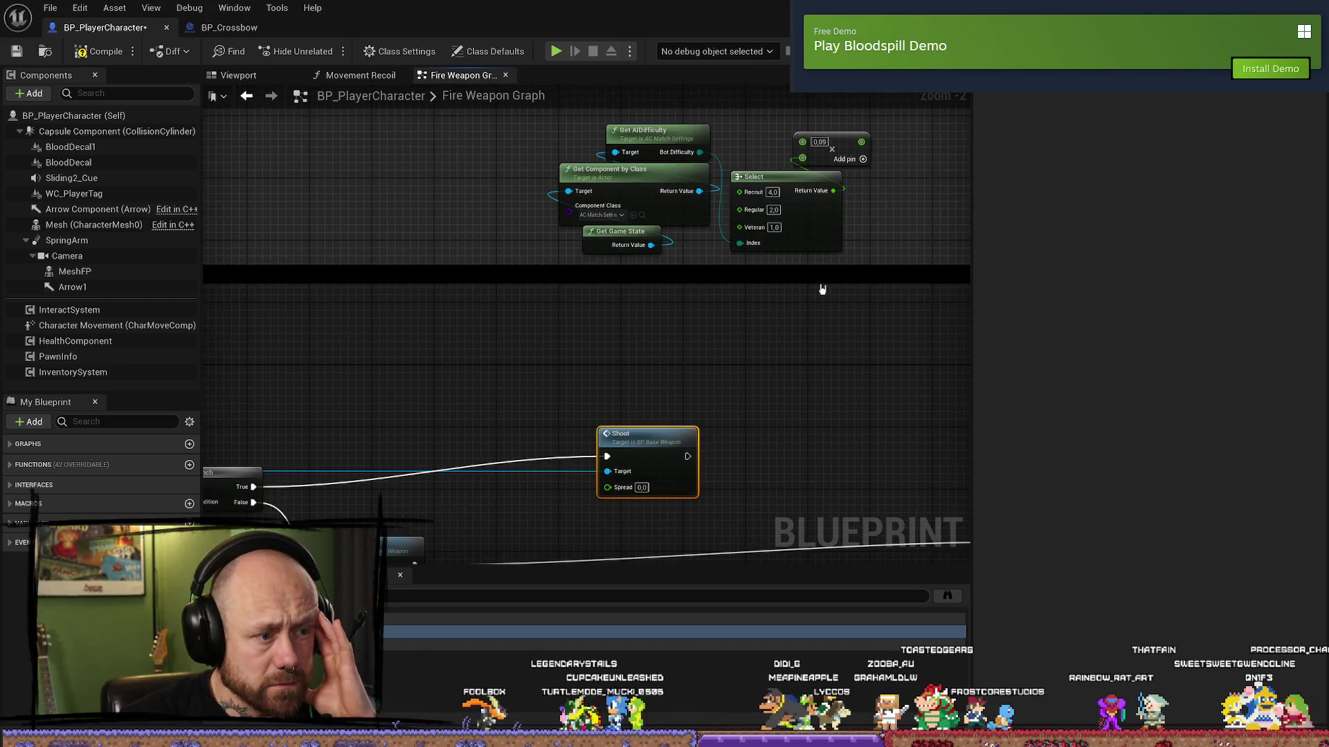
mouse_move(861, 142)
left_mouse_down()
mouse_move(622, 504)
mouse_move(607, 487)
left_mouse_up()
mouse_move(571, 477)
left_mouse_down()
mouse_move(820, 480)
mouse_move(748, 267)
mouse_move(765, 309)
left_mouse_up()
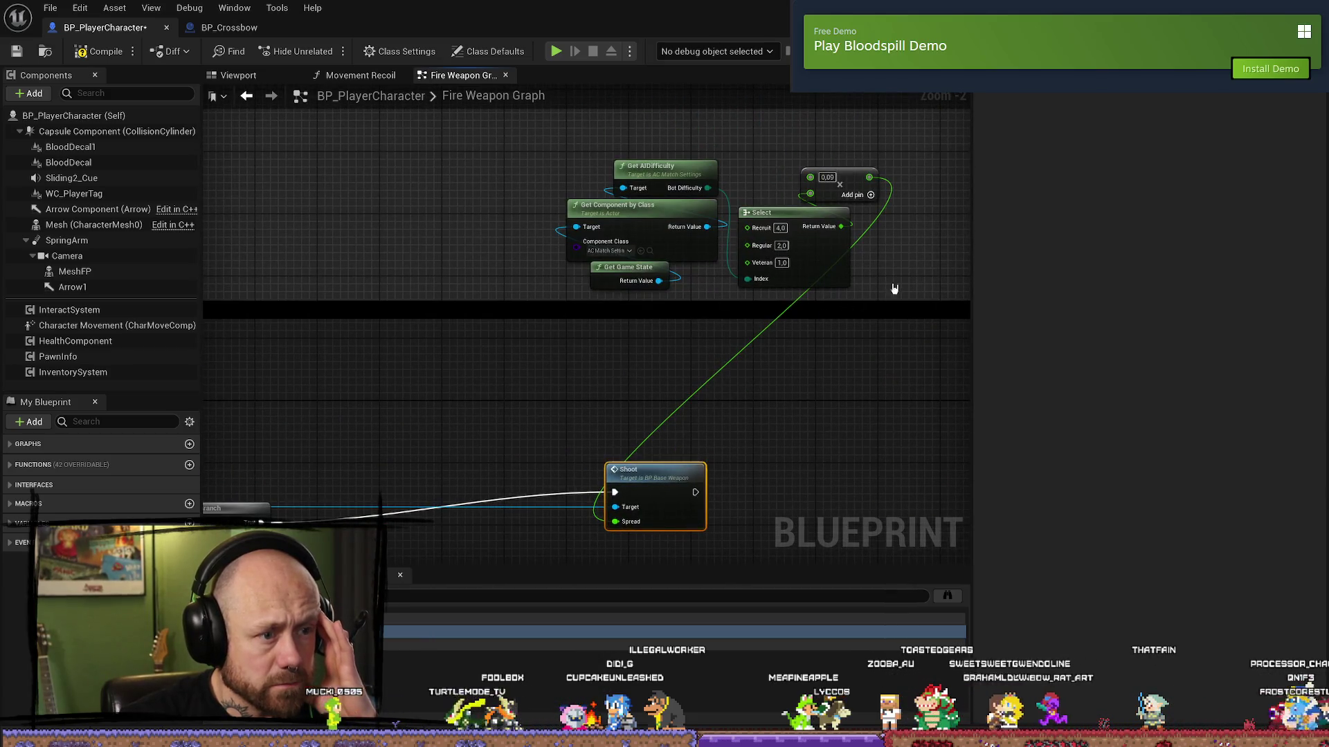
left_click_drag(894, 288, 560, 156)
mouse_move(808, 278)
left_mouse_down()
mouse_move(577, 388)
mouse_move(648, 179)
left_mouse_up()
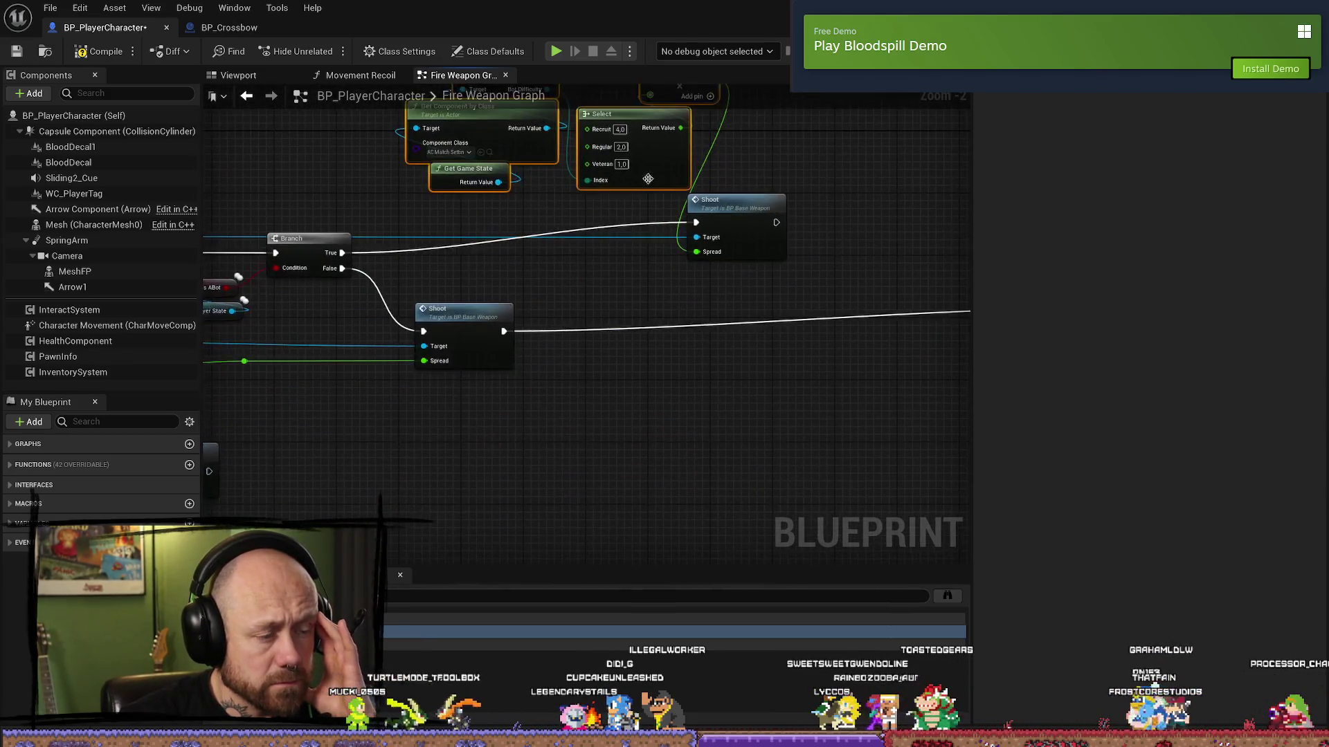
left_click_drag(739, 229, 725, 282)
- Connect the bot Shoot node to Set Shooting and arrange the difficulty spread nodes above the Branch
mouse_move(920, 265)
left_mouse_down()
mouse_move(445, 274)
mouse_move(753, 355)
left_mouse_up()
mouse_move(318, 340)
left_mouse_down()
mouse_move(725, 353)
mouse_move(664, 387)
left_mouse_up()
mouse_move(743, 301)
left_mouse_down()
mouse_move(500, 319)
mouse_move(569, 323)
mouse_move(519, 330)
mouse_move(594, 342)
mouse_move(544, 341)
mouse_move(529, 331)
mouse_move(638, 348)
left_mouse_up()
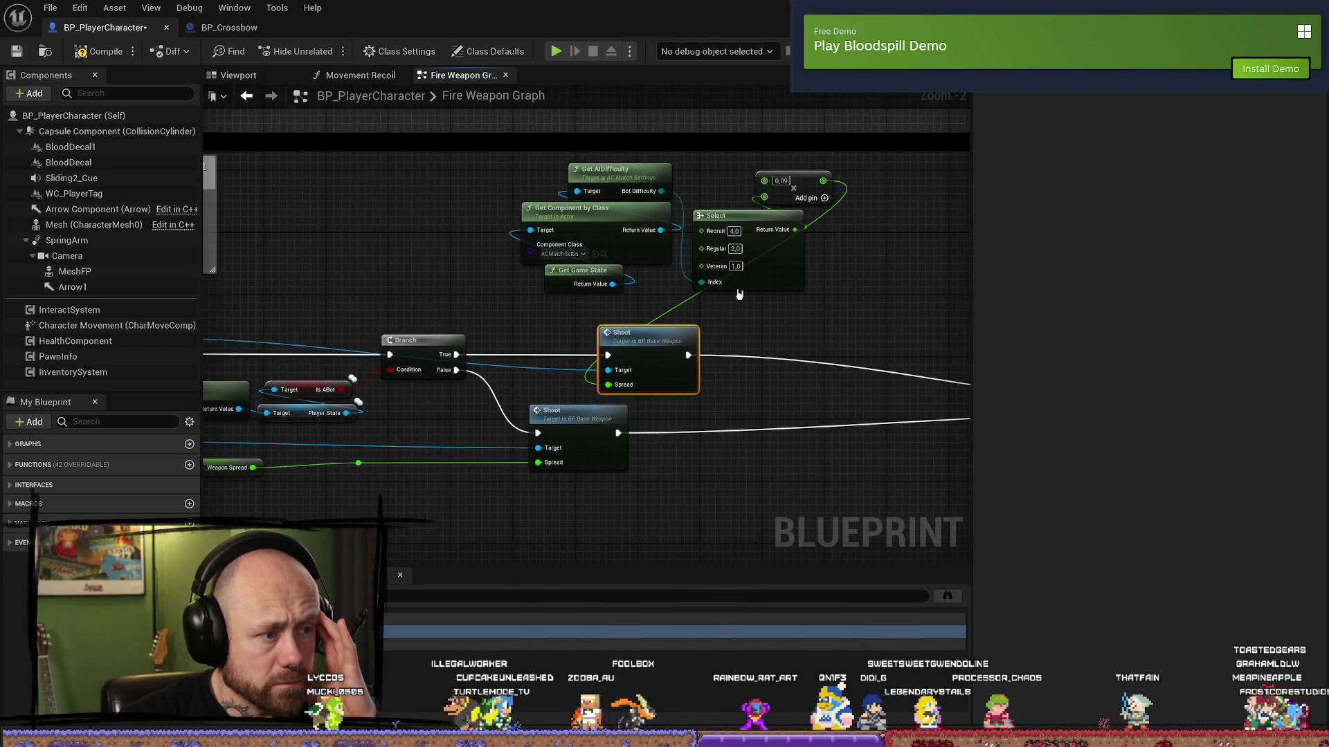
left_click_drag(845, 297, 501, 158)
mouse_move(610, 181)
left_mouse_down()
mouse_move(400, 181)
mouse_move(447, 181)
mouse_move(445, 270)
mouse_move(366, 296)
left_mouse_up()
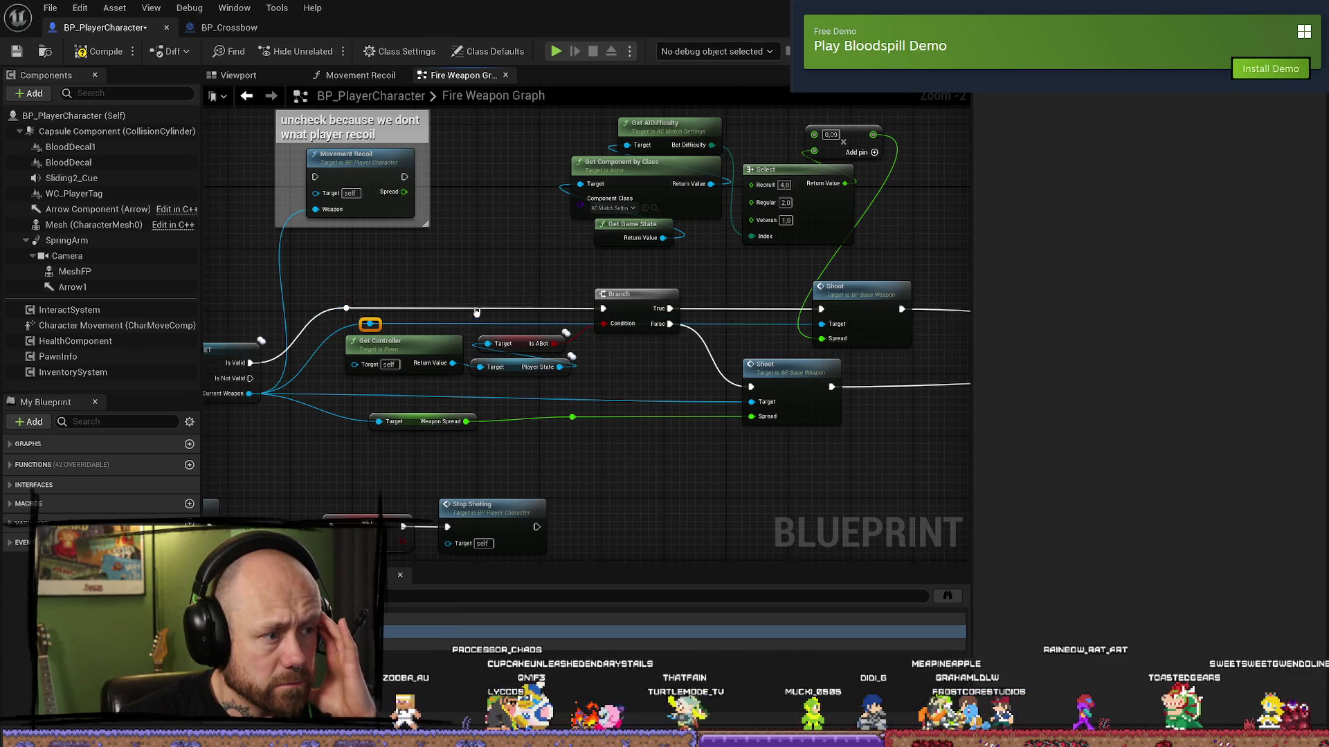
mouse_move(667, 271)
left_mouse_down()
mouse_move(470, 282)
mouse_move(565, 348)
mouse_move(444, 173)
mouse_move(770, 317)
left_mouse_up()
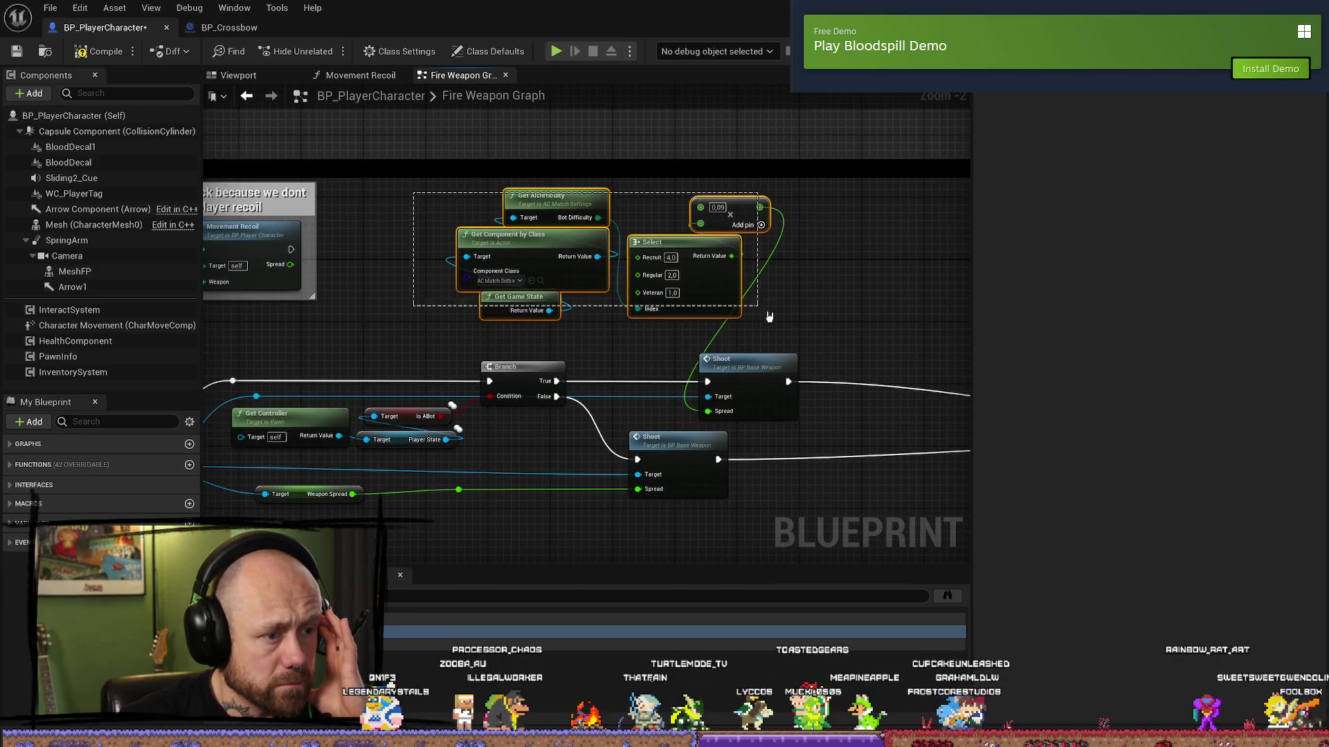
left_click_drag(800, 377, 791, 364)
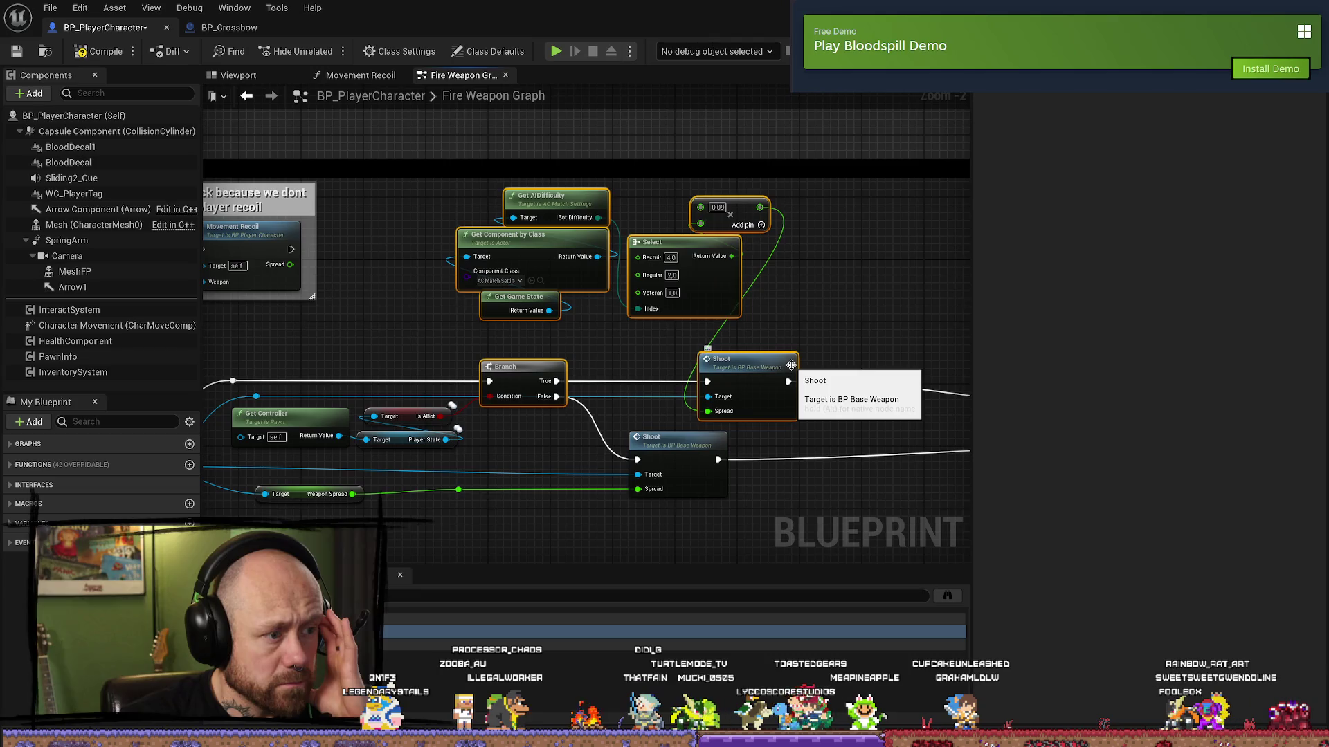
- Wrap the selected nodes in a comment titled 'seetting bot weapons spread depending on difficulty'
key("c")
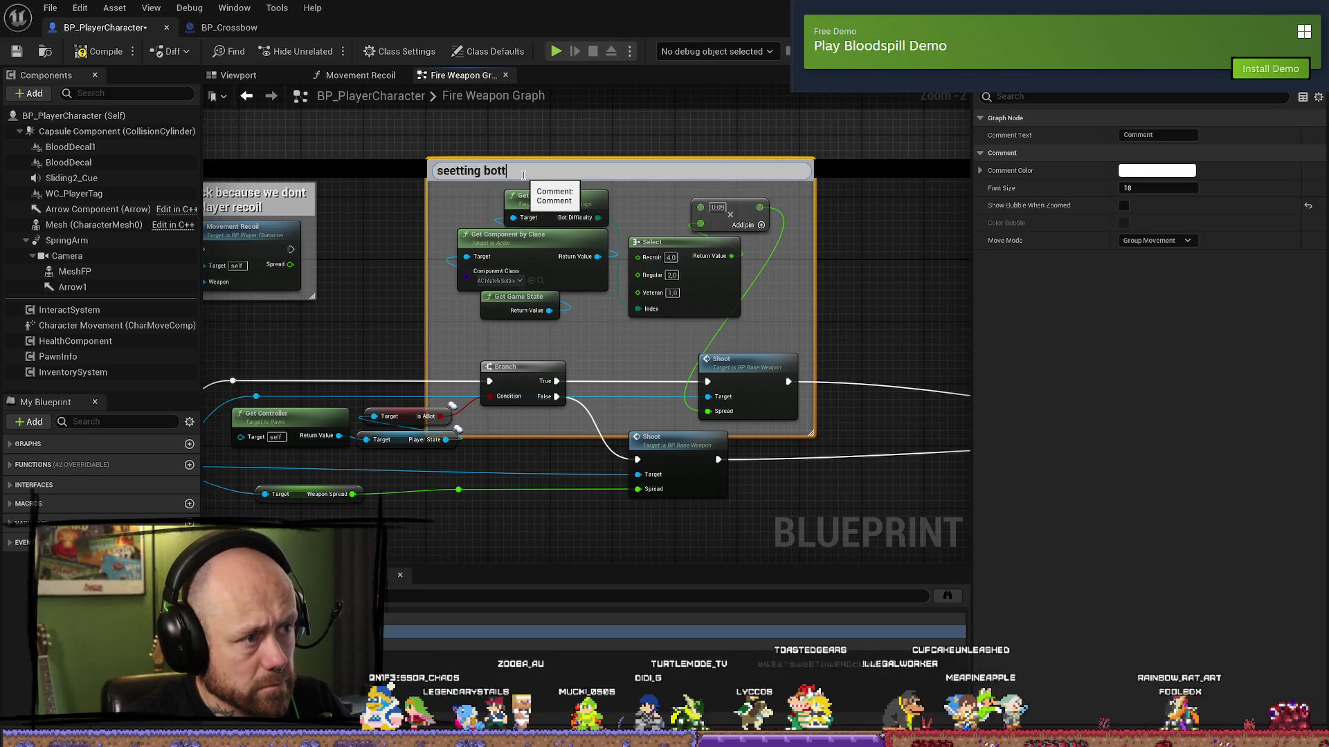
type("ns")
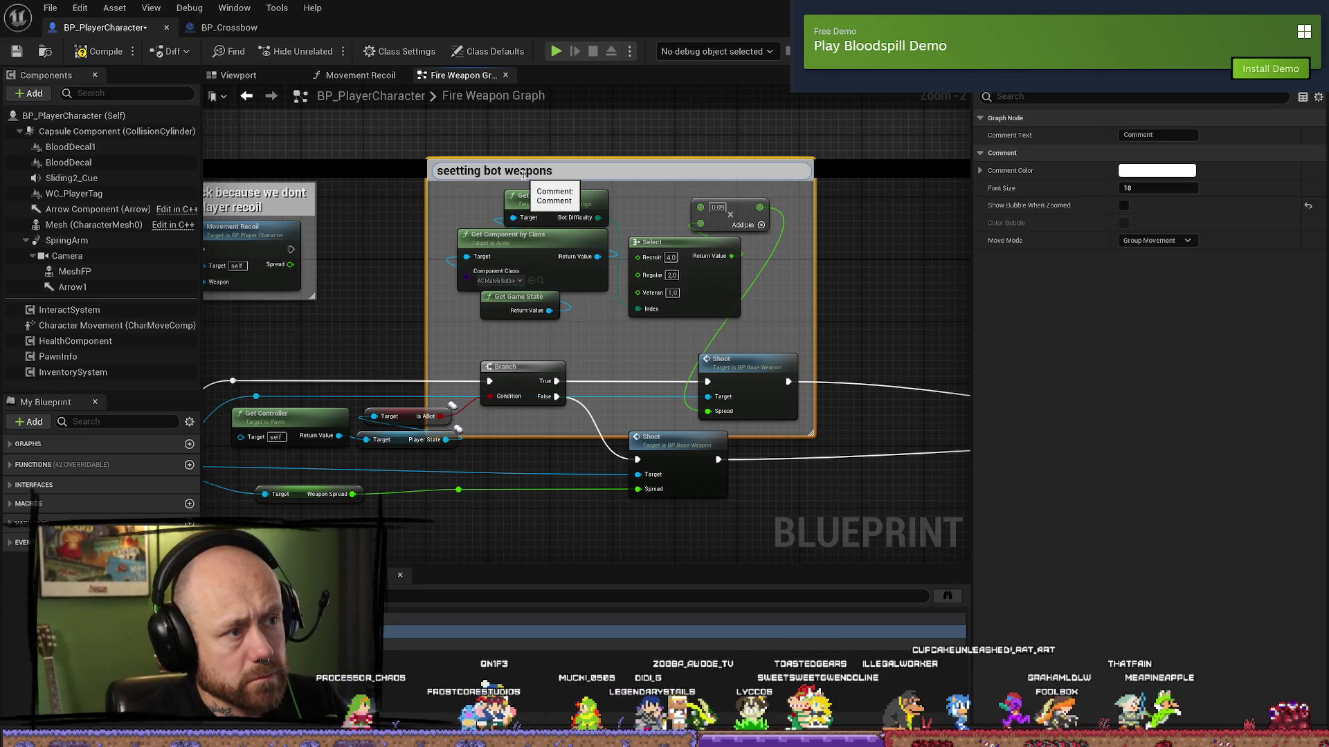
type(" spread depending on do")
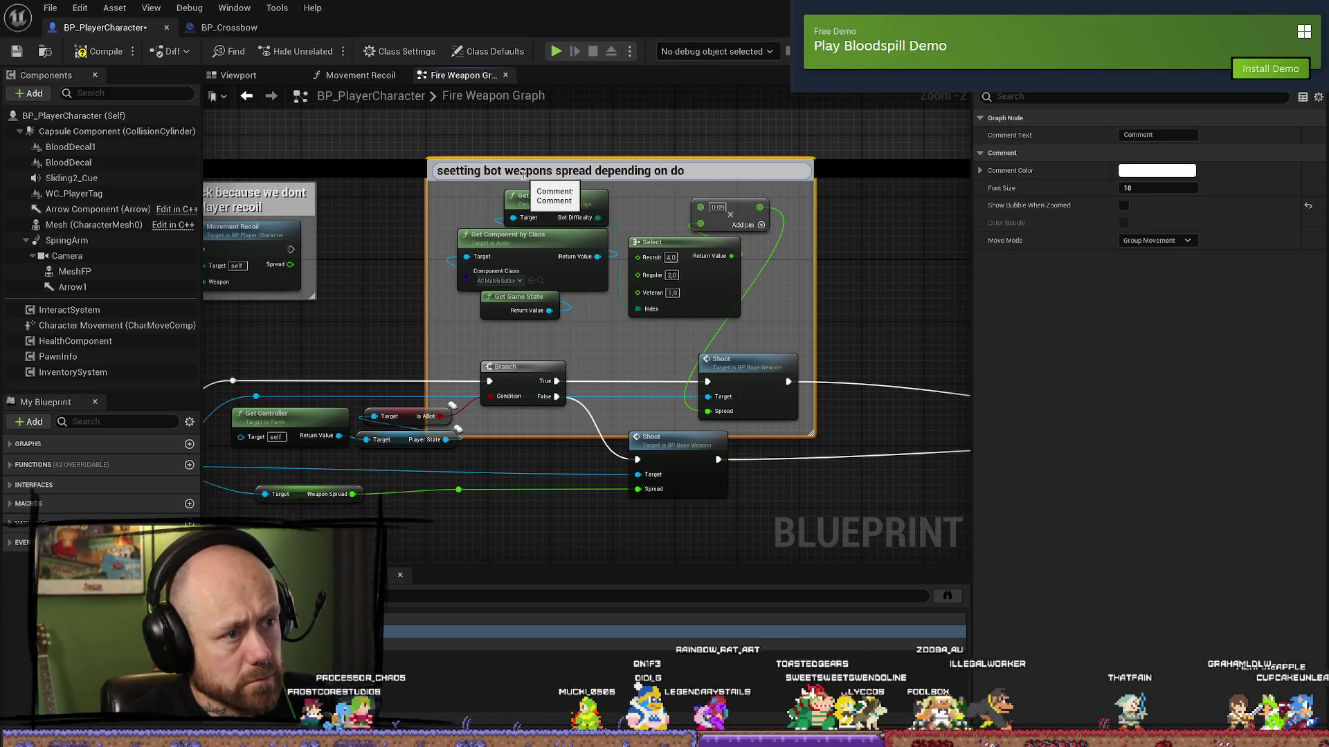
key("BackSpace")
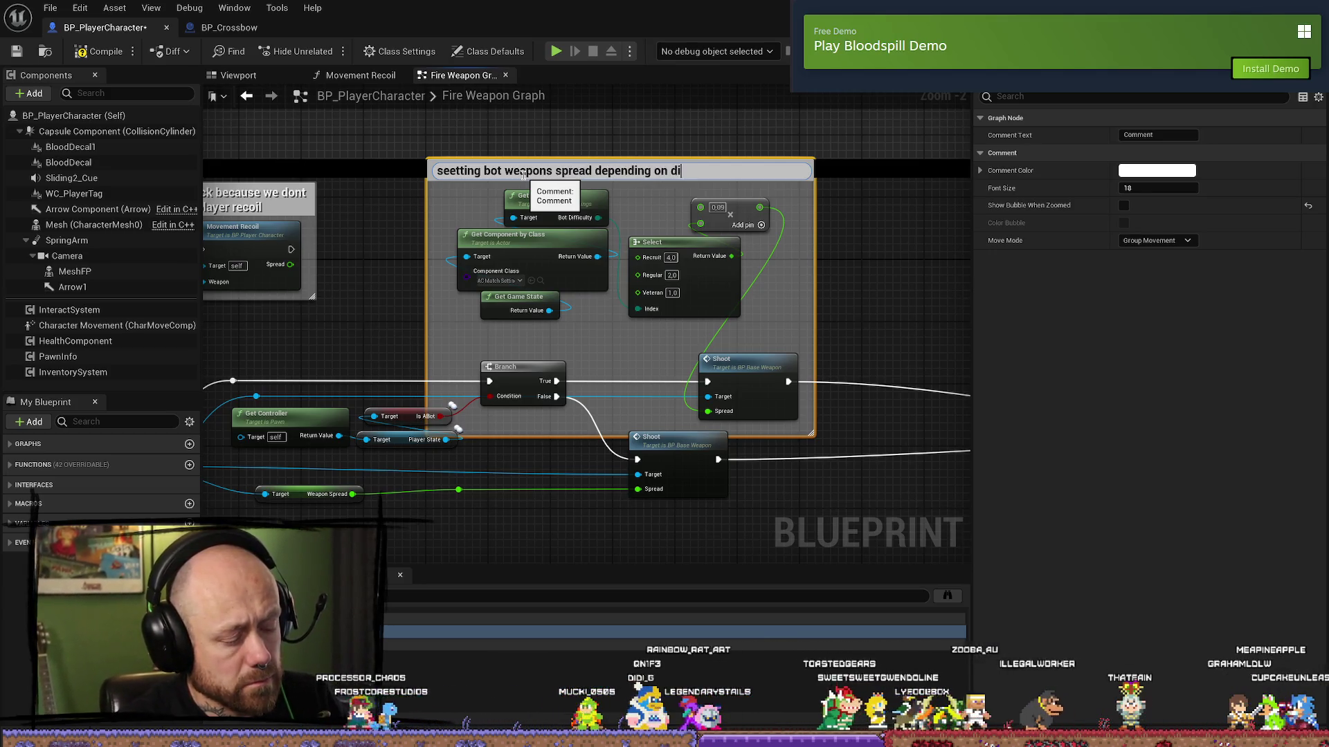
type("ifficulty")
key("Return")
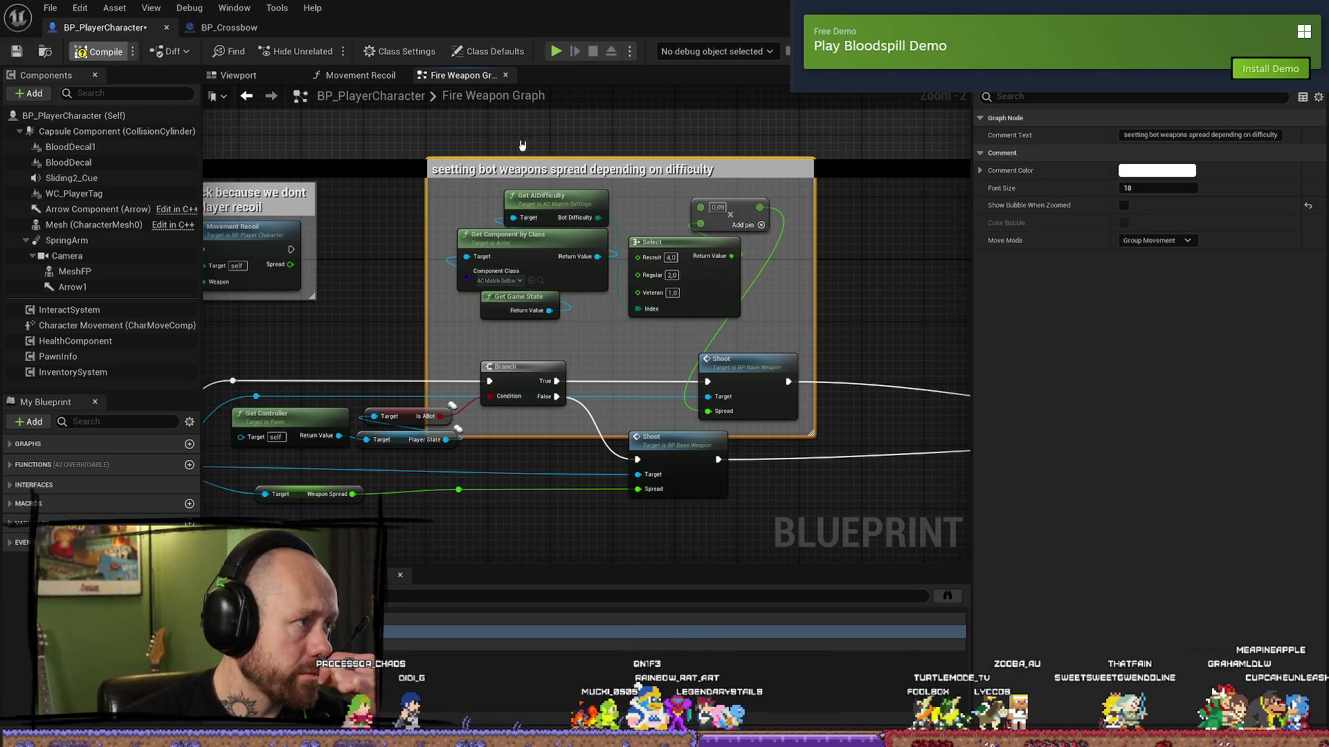
- Save all modified assets from the File menu
left_click(50, 8)
left_click(50, 7)
left_click(49, 7)
left_click(101, 87)
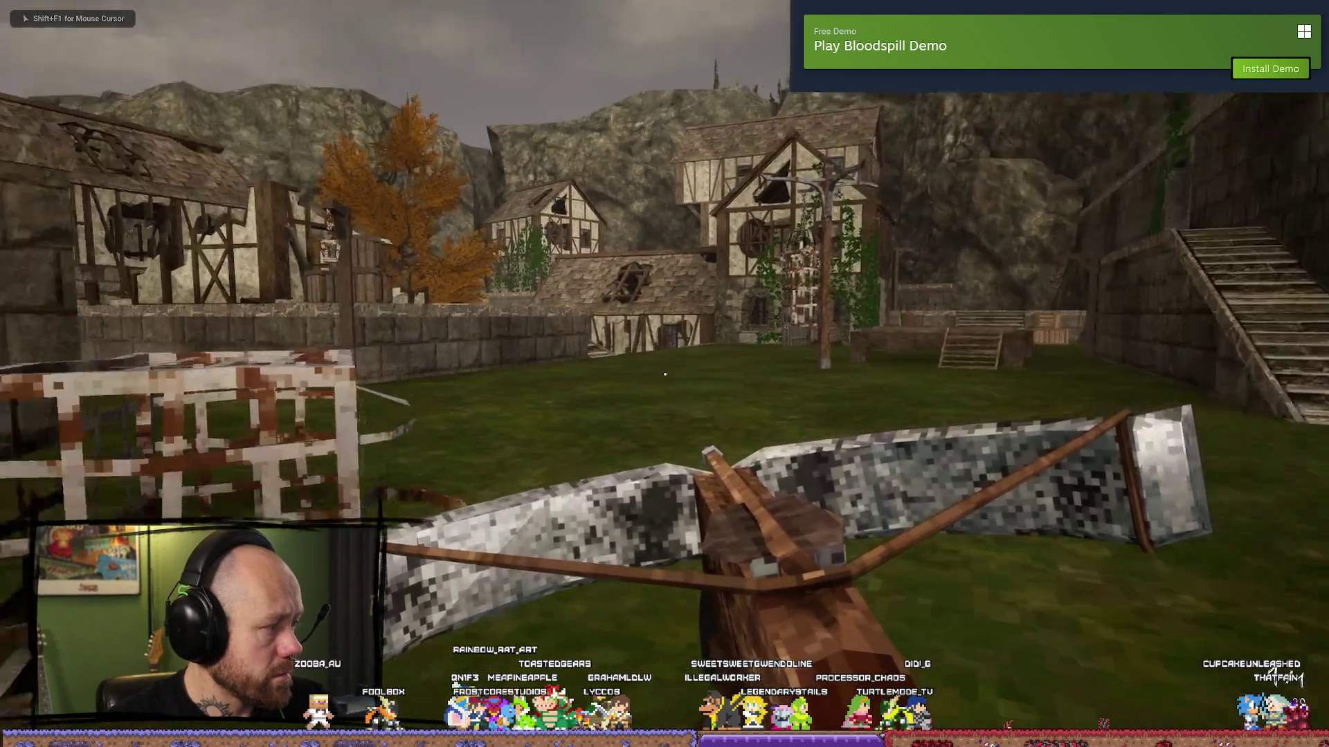
- Walk around the Ruined Village and shoot enemy bots with the crossbow
key("w")
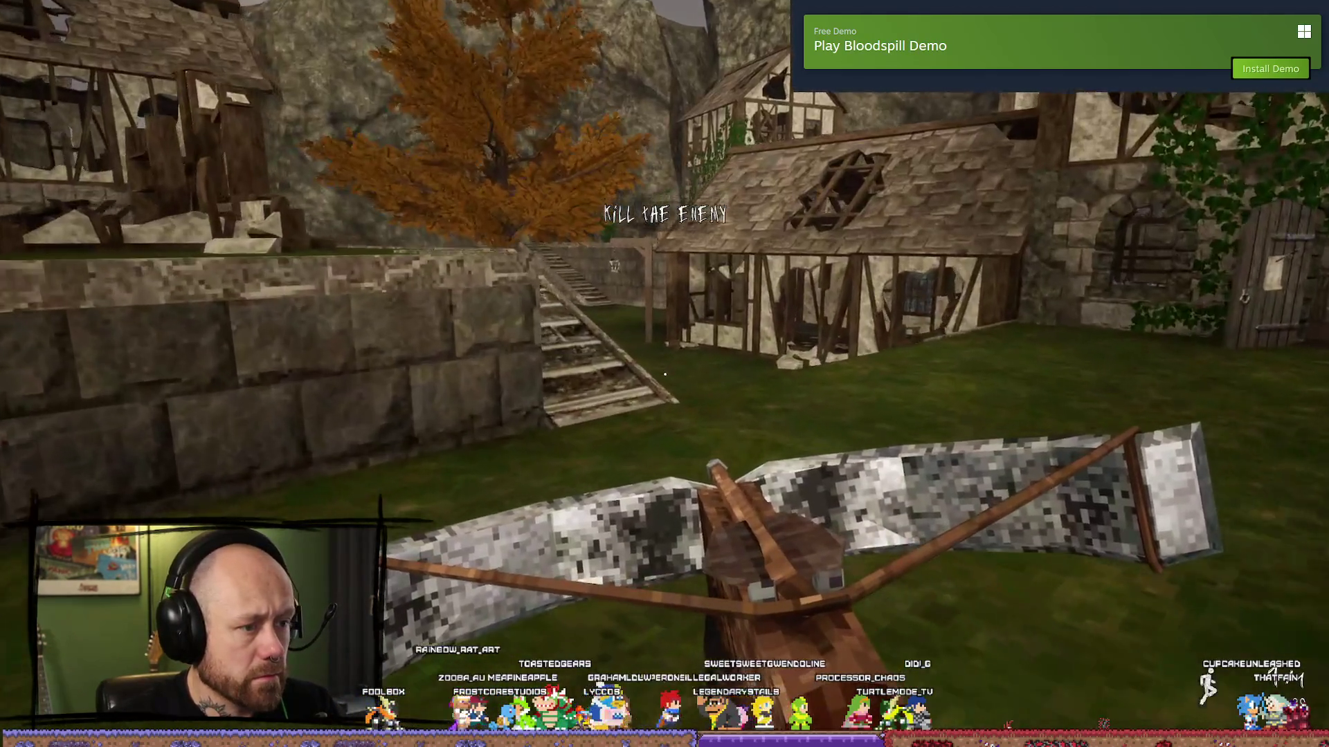
key("w")
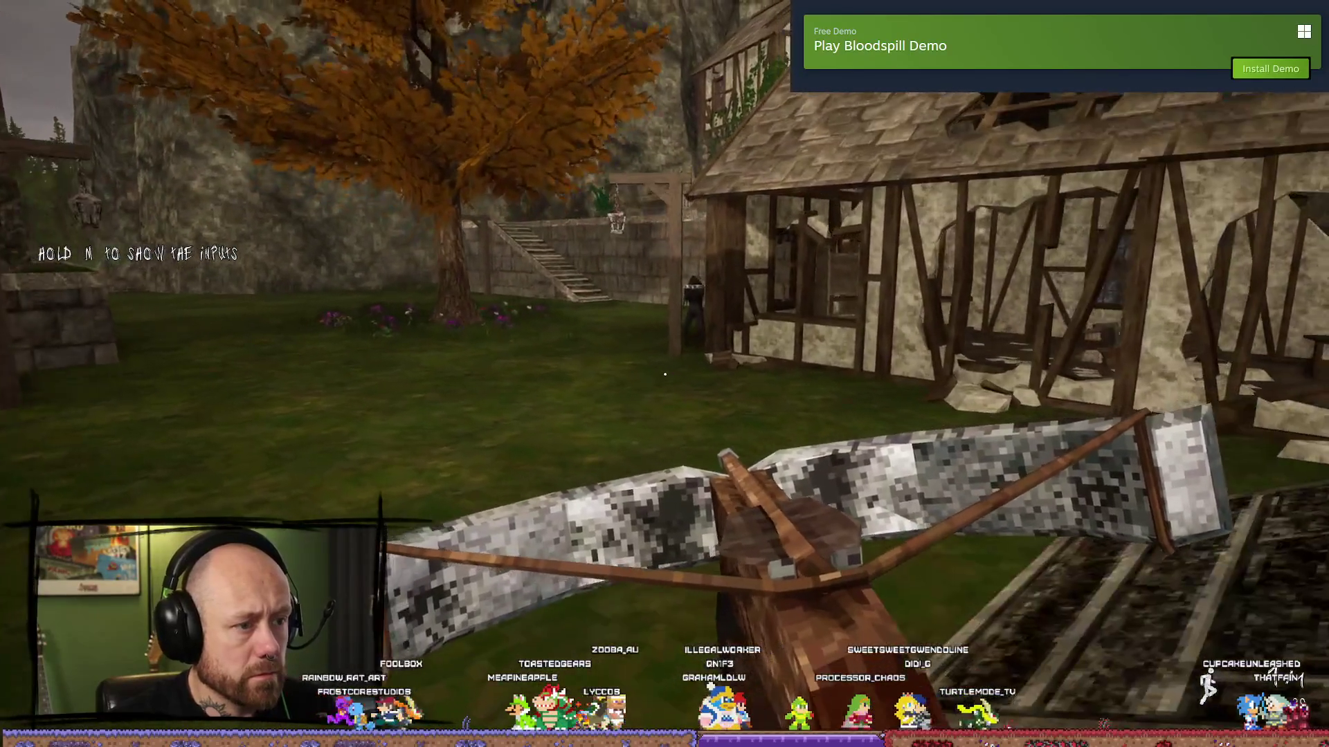
key("s")
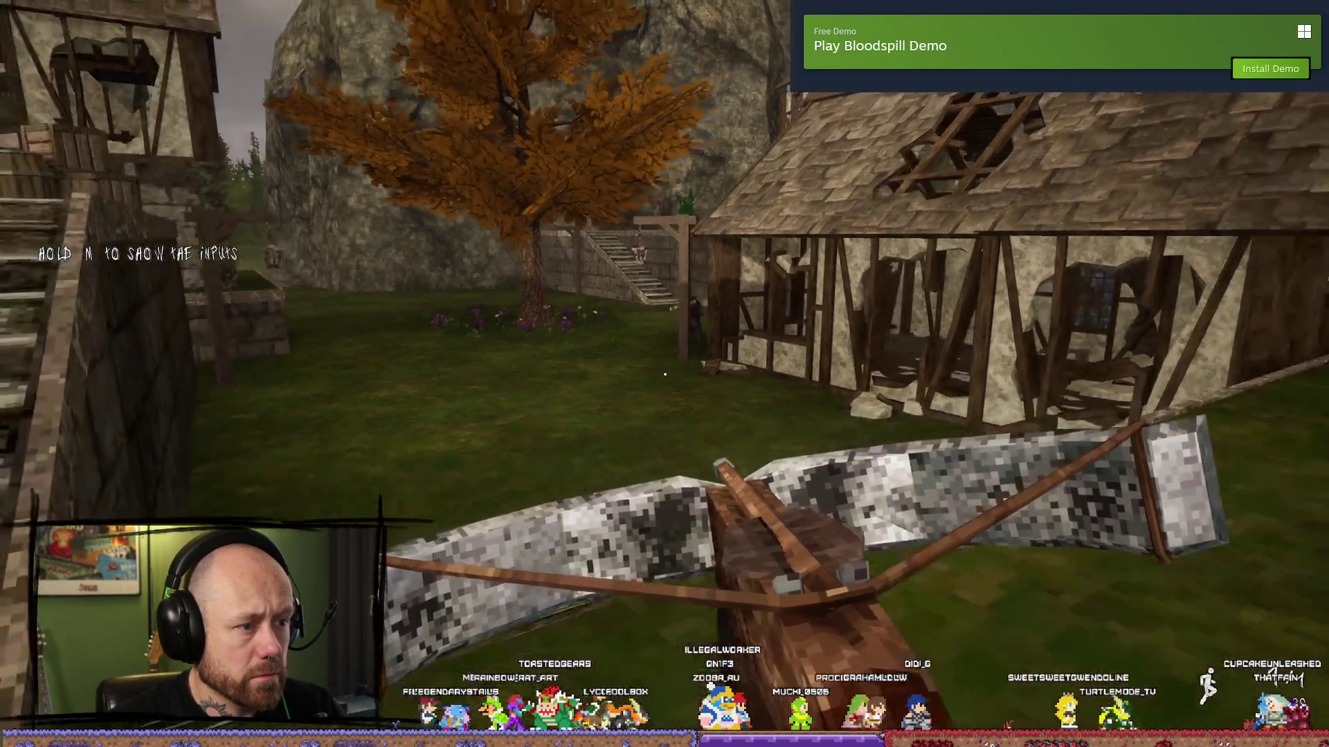
key("d")
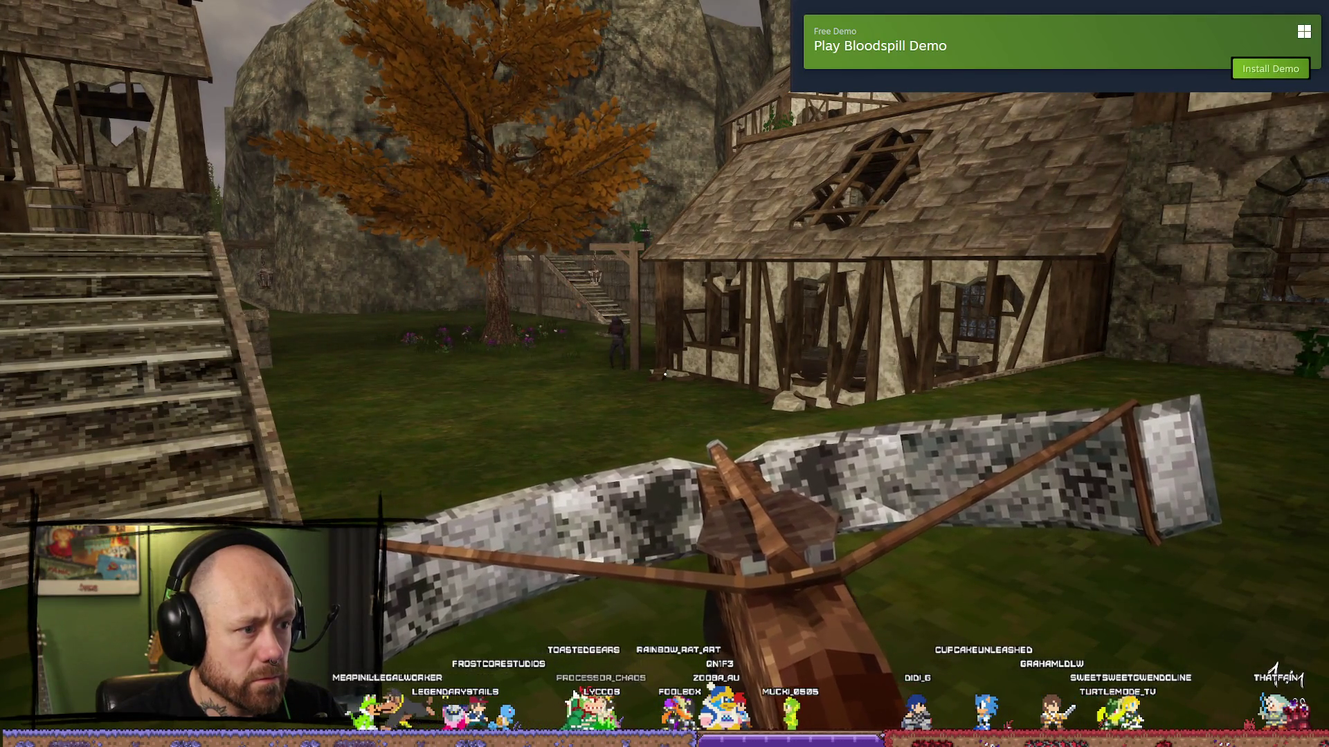
key("a")
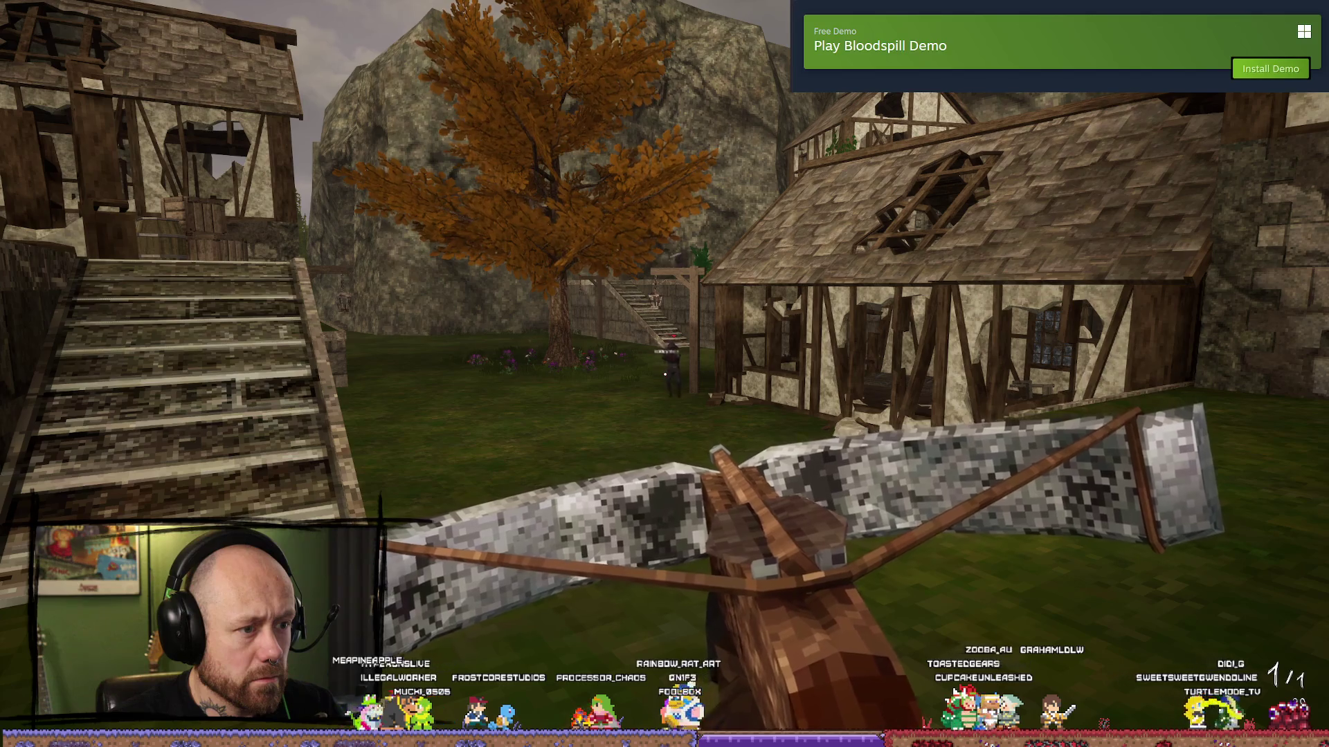
mouse_move(665, 373)
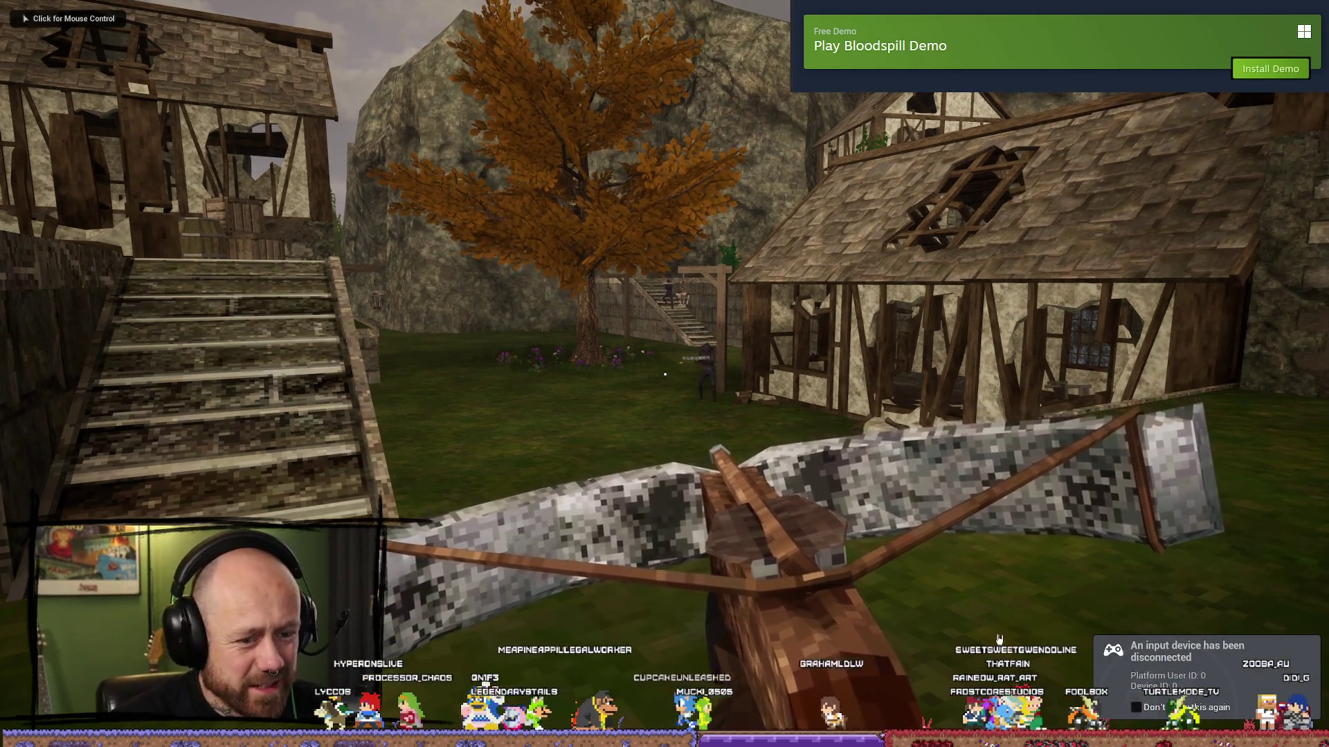
left_click(998, 638)
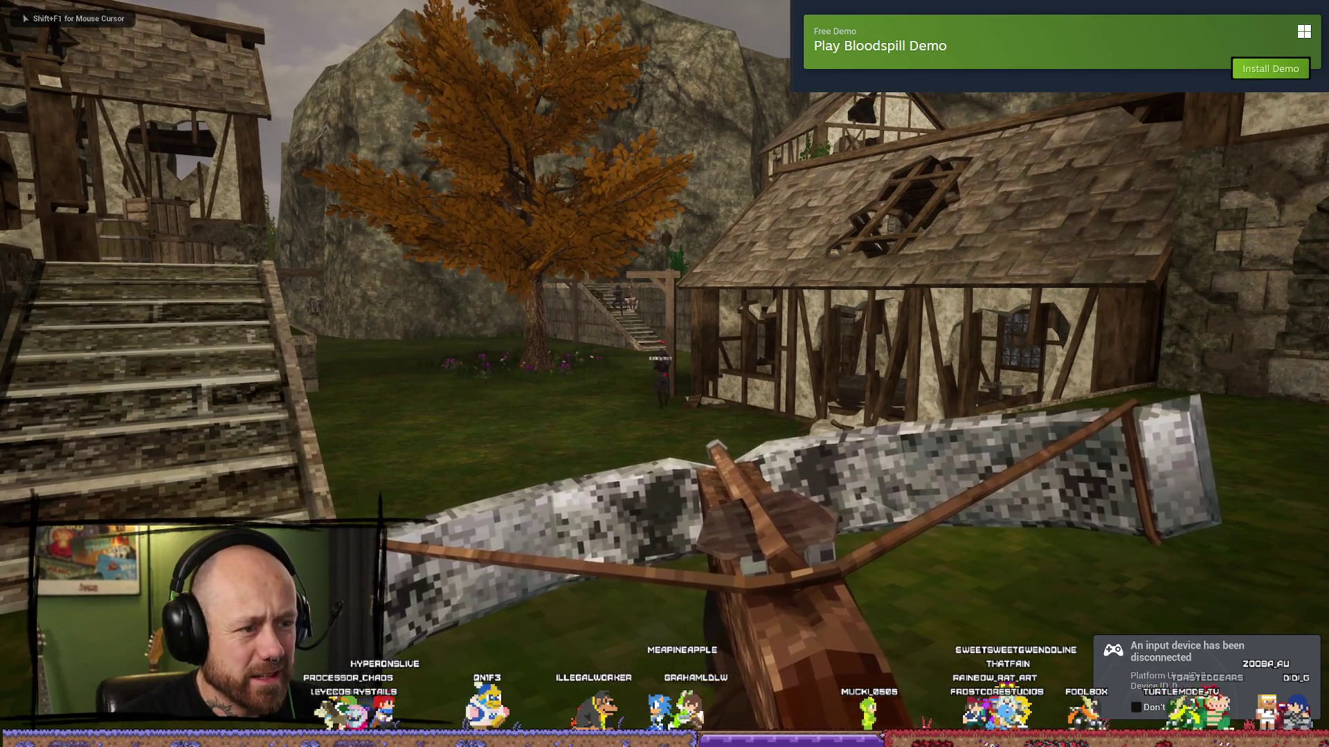
mouse_move(665, 374)
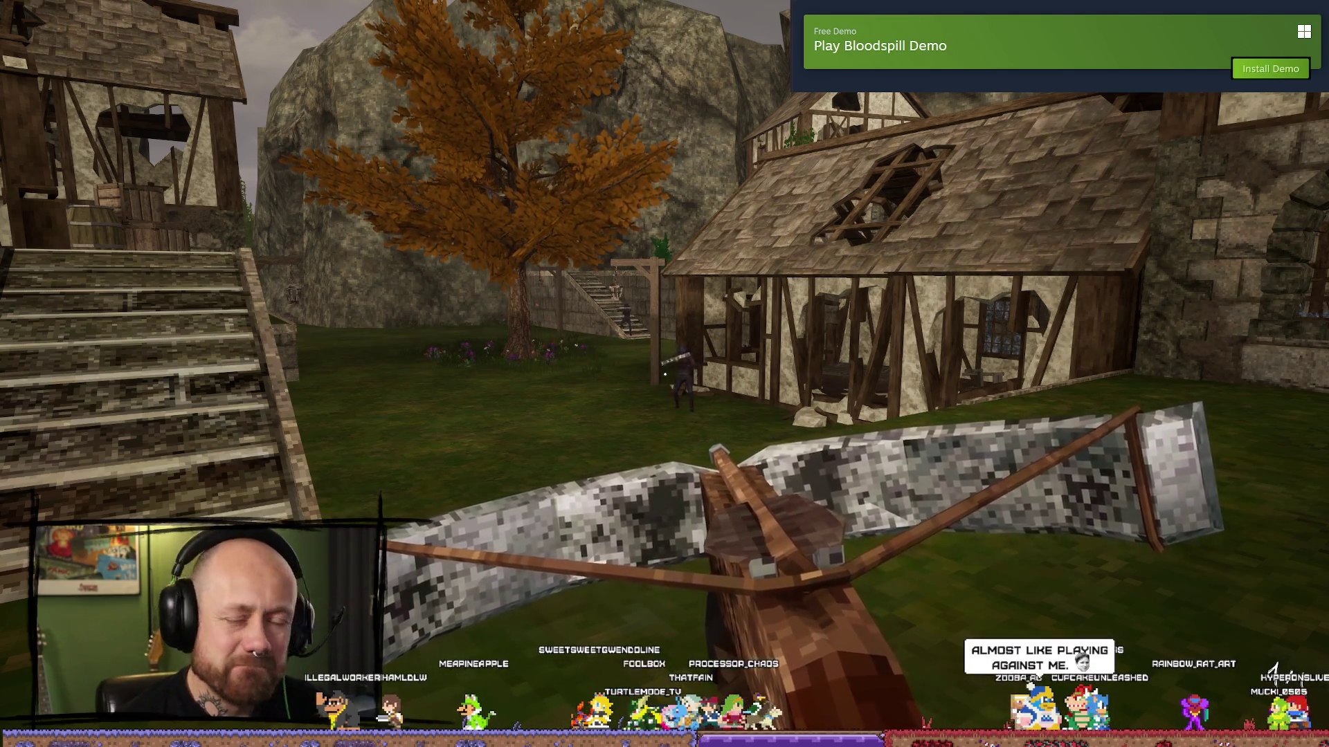
left_click(664, 374)
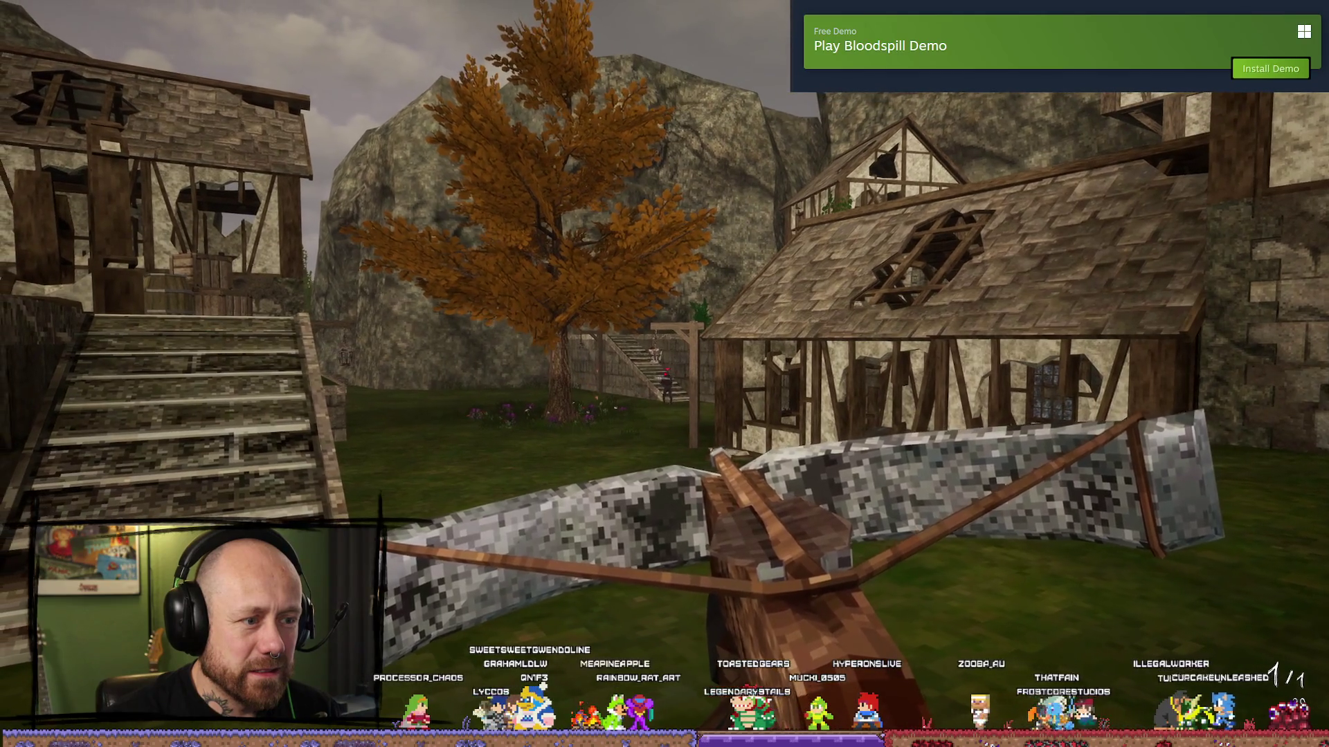
left_click(665, 373)
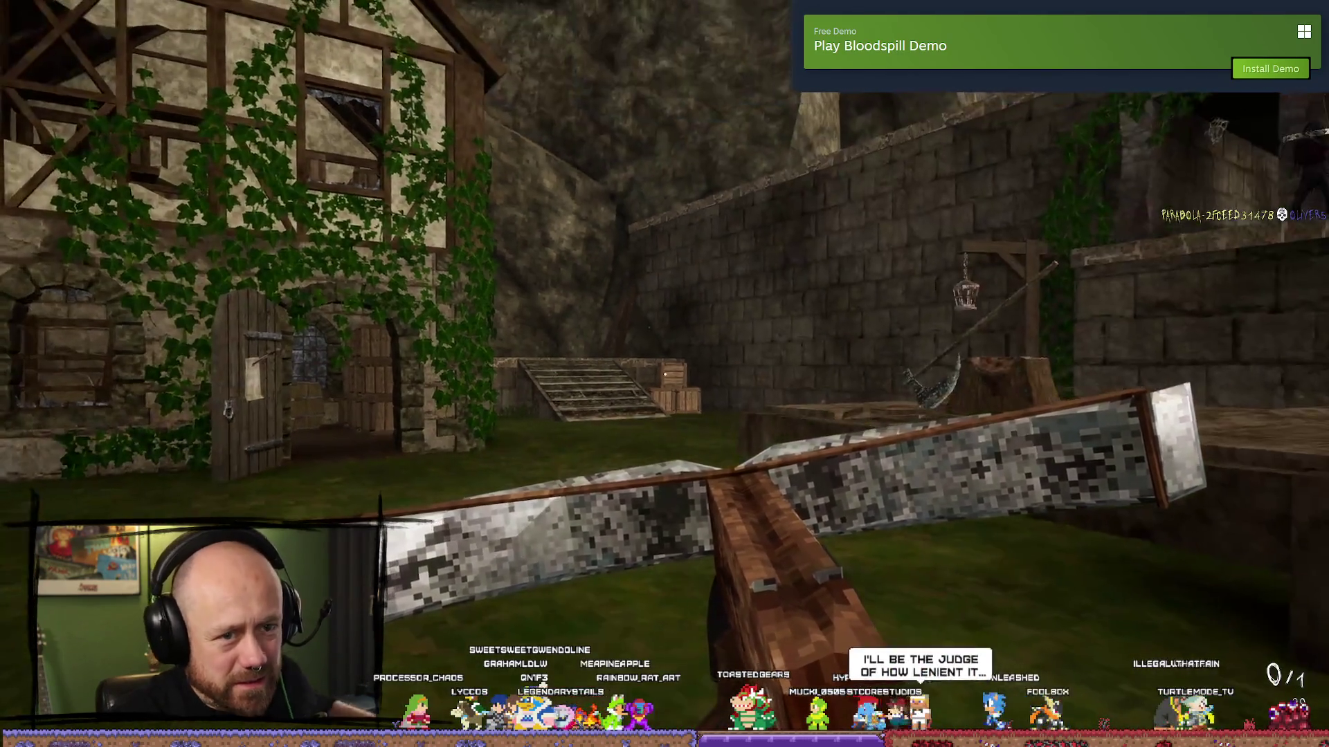
- Pause, quit the match and confirm leaving
key("Escape")
left_click(228, 370)
left_click(519, 482)
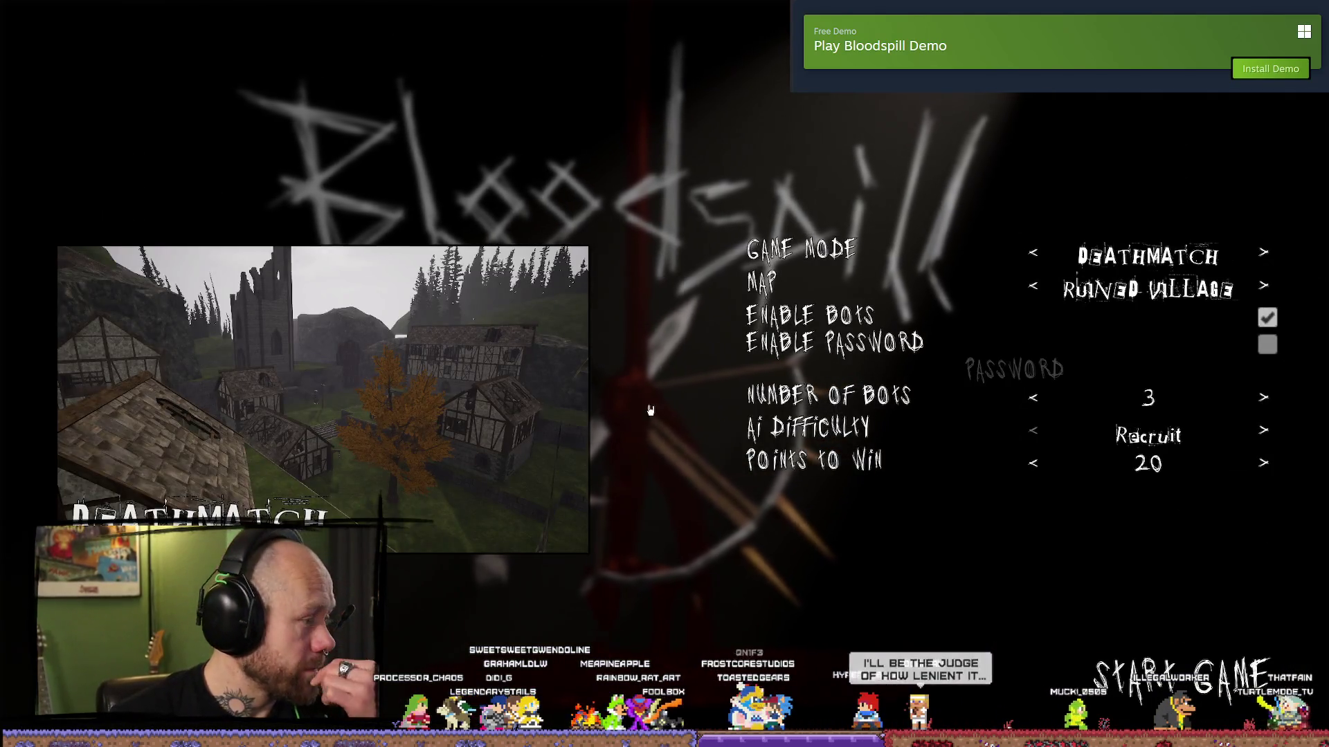
- Raise AI difficulty to Veteran, start the match and walk into the village courtyard
left_click(1263, 431)
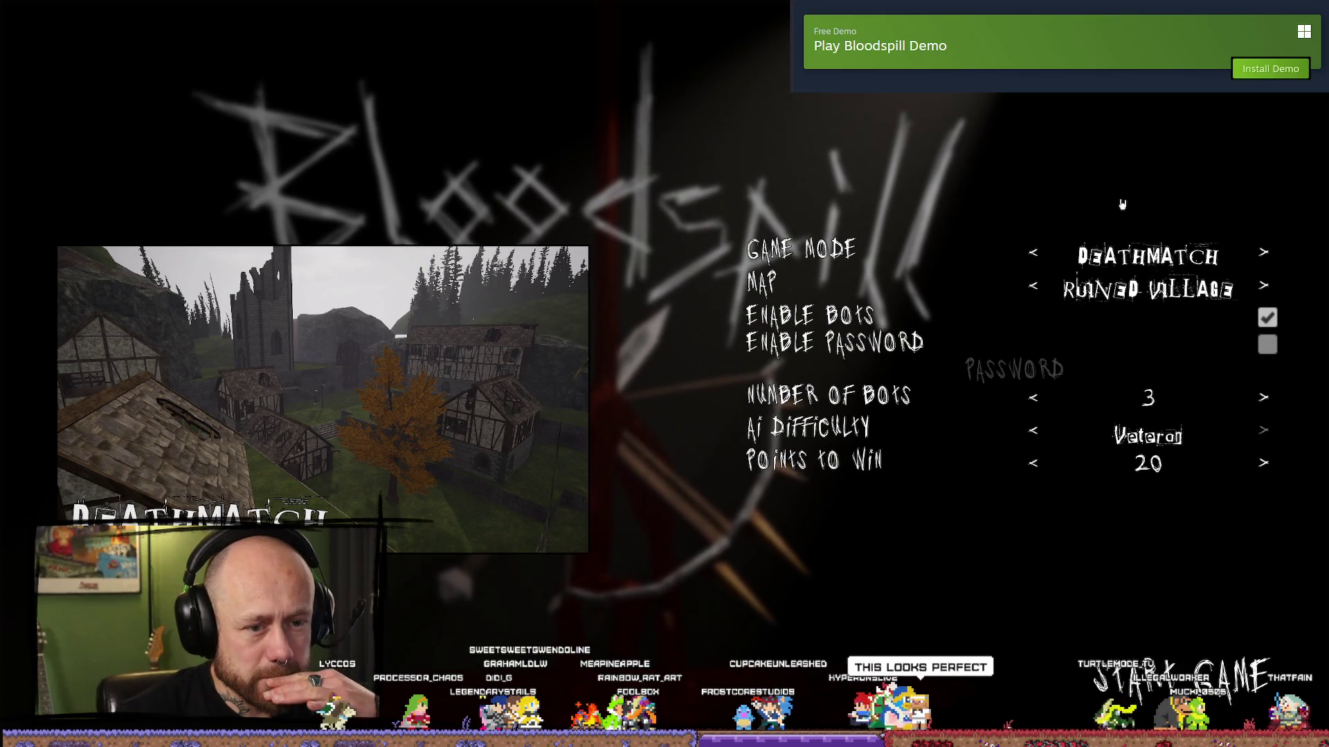
left_click(1179, 675)
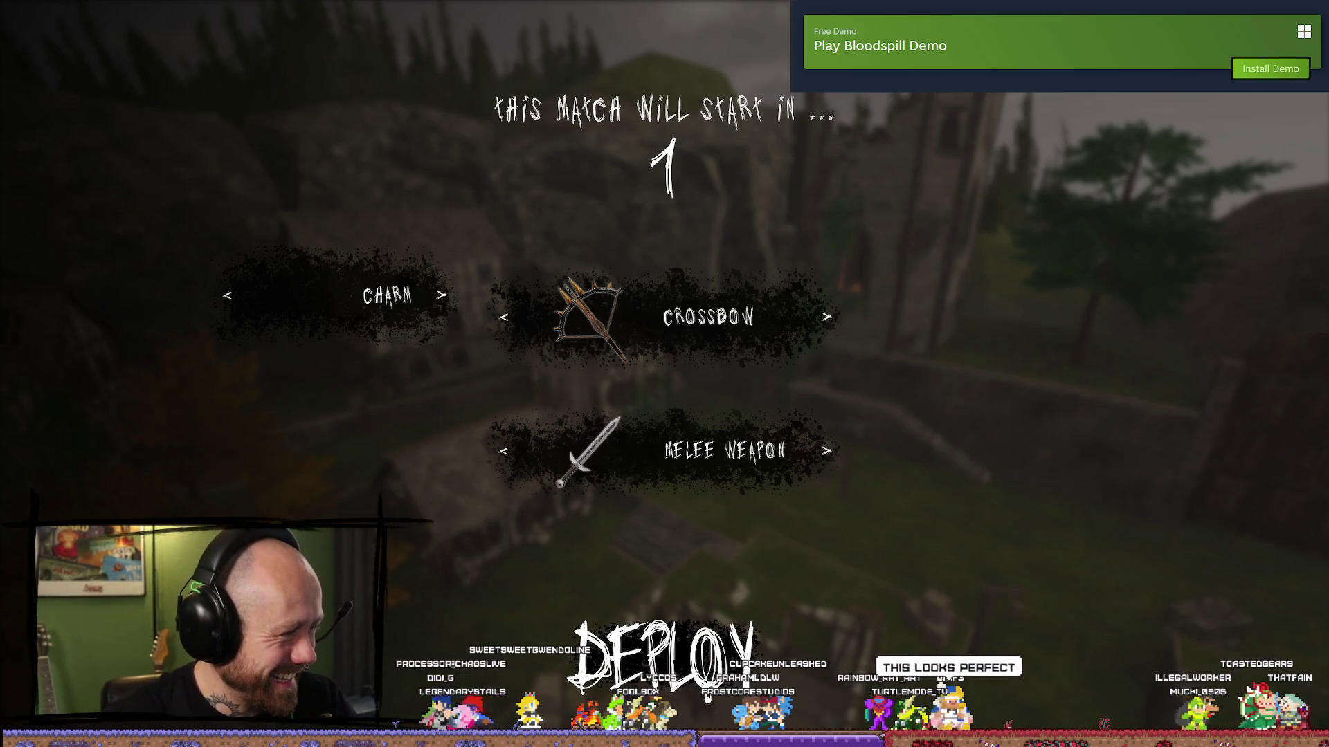
key("w")
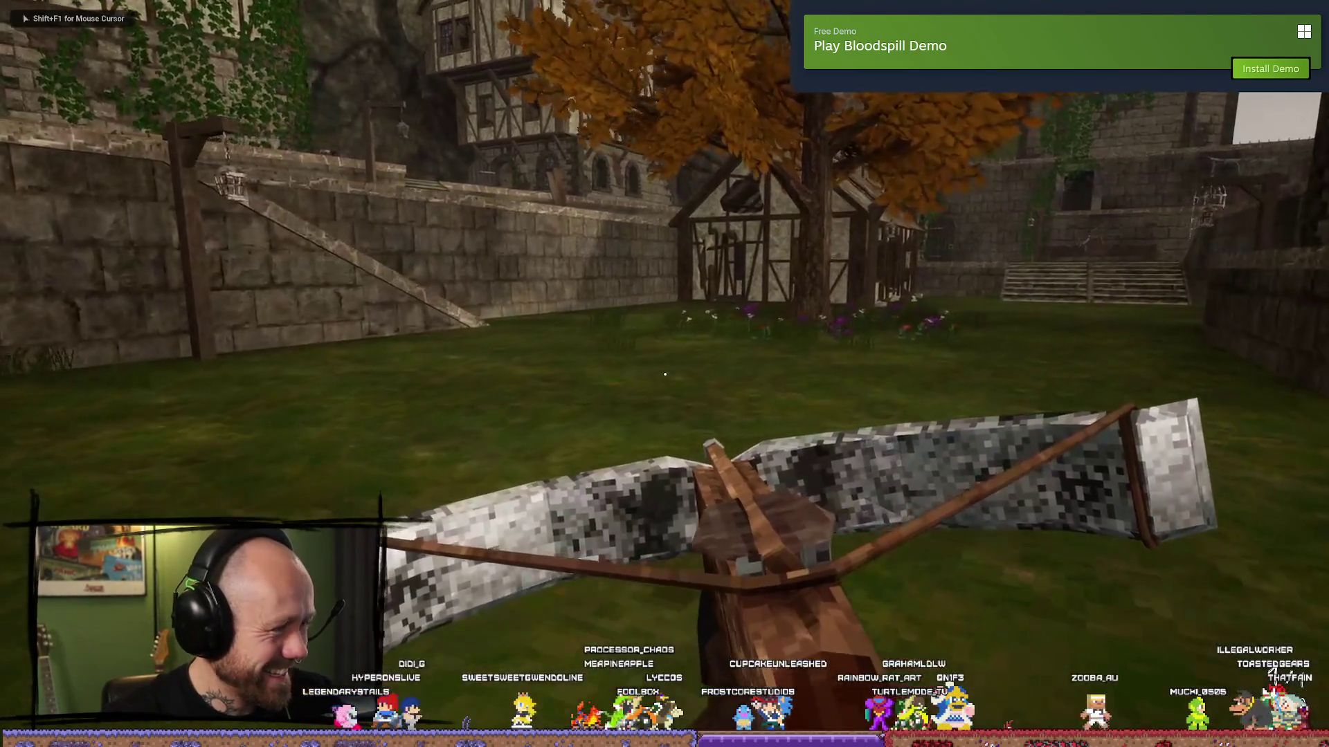
key("w")
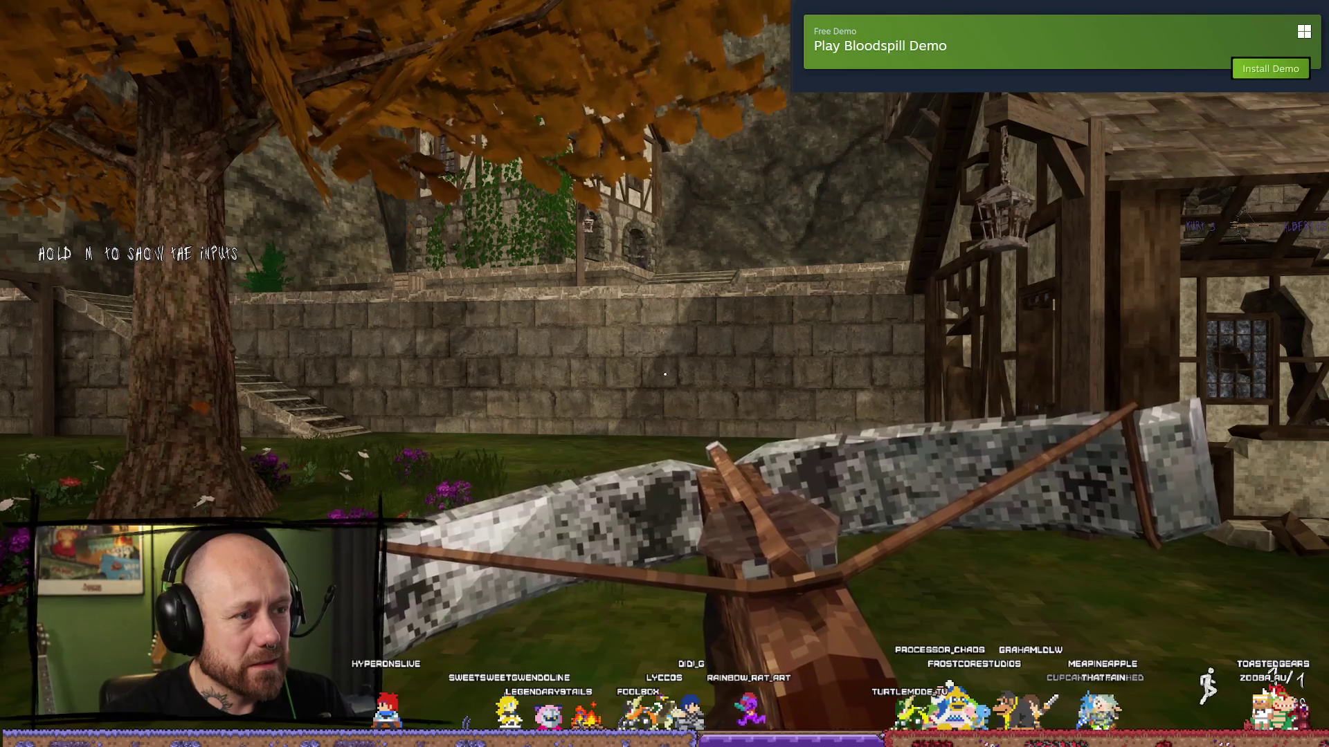
key("w")
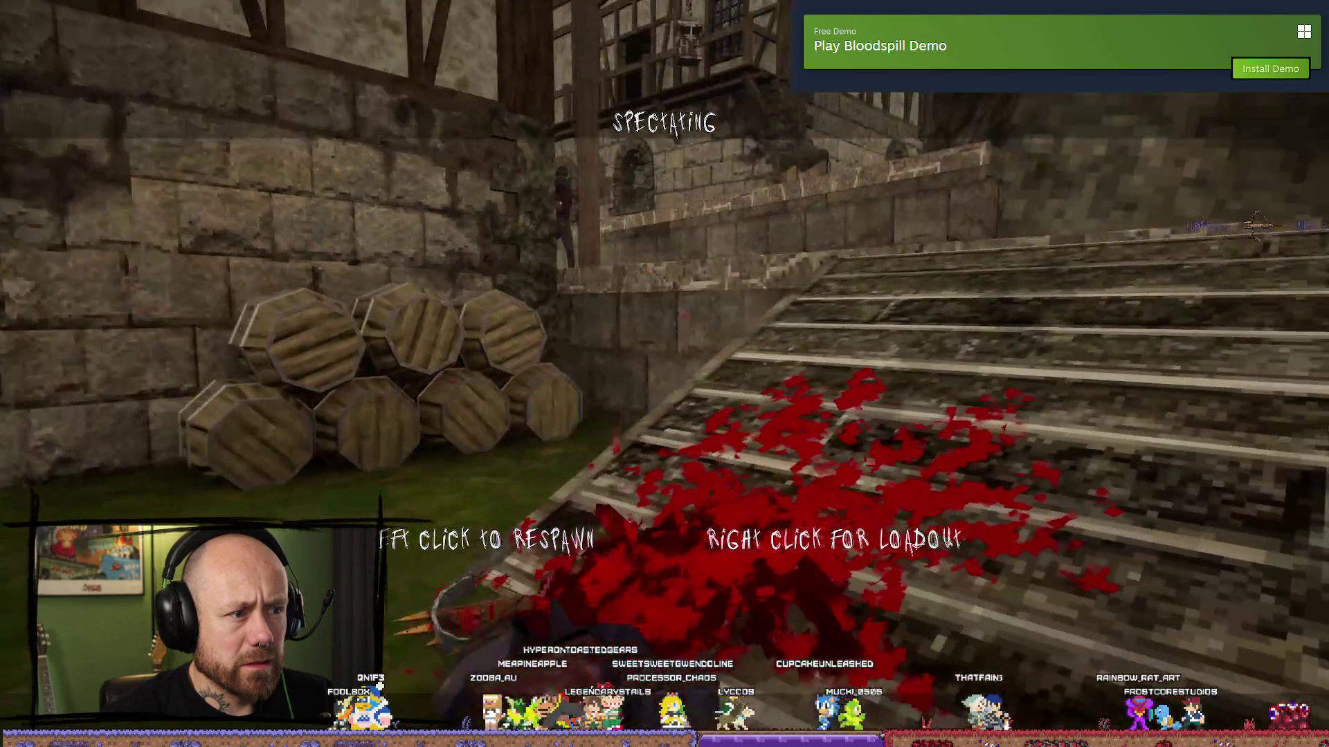
- Respawn, then quit the match and confirm to return to the main menu
left_click(1322, 584)
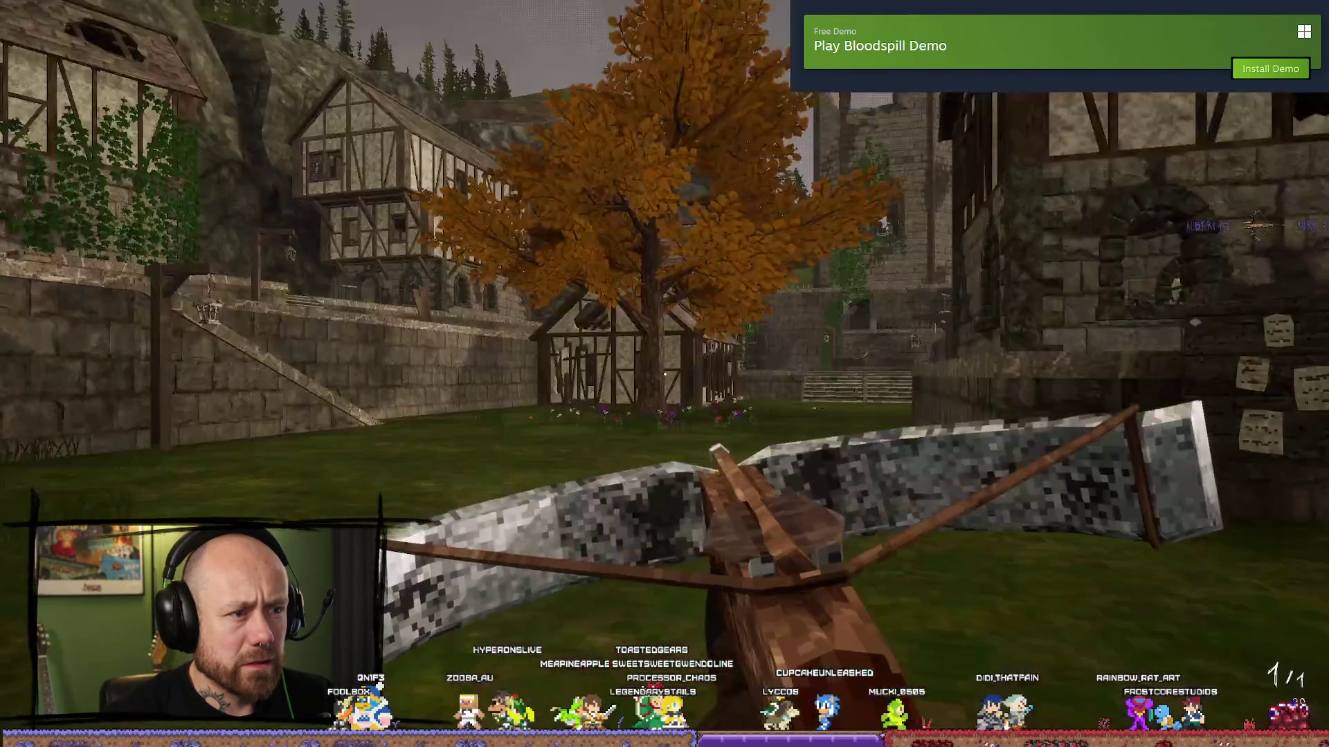
key("Escape")
left_click(225, 355)
left_click(578, 463)
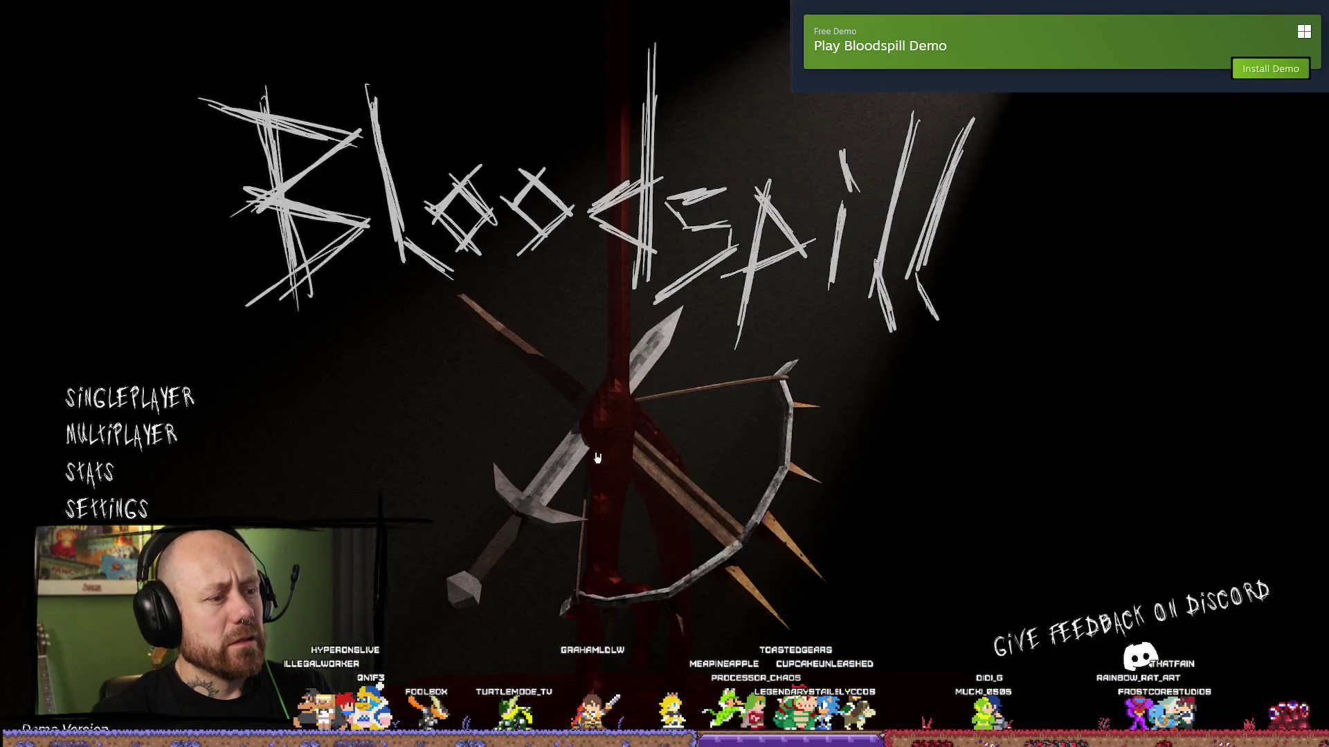
- Stop the play session, return to the Fire Weapon Graph and change the 0,09 offset to 0,01
key("Escape")
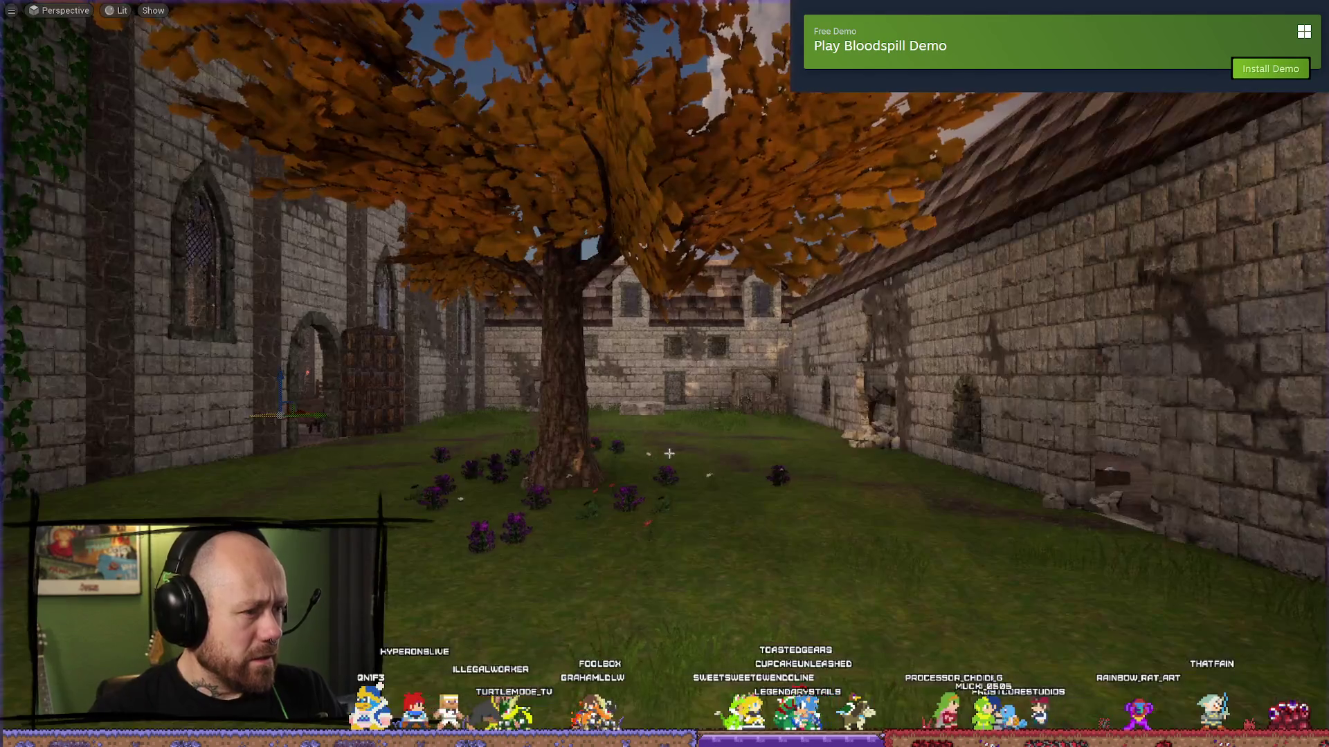
key("ctrl+space")
key("ctrl+space")
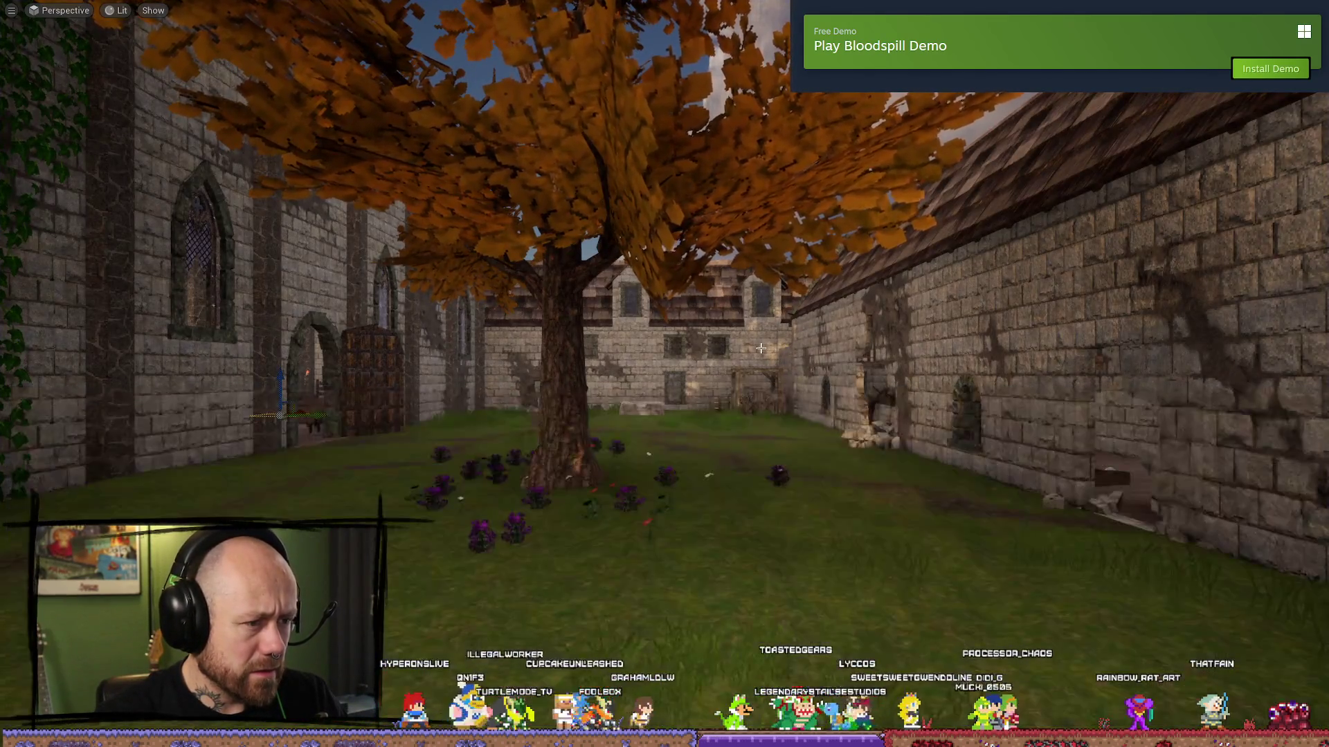
key("F11")
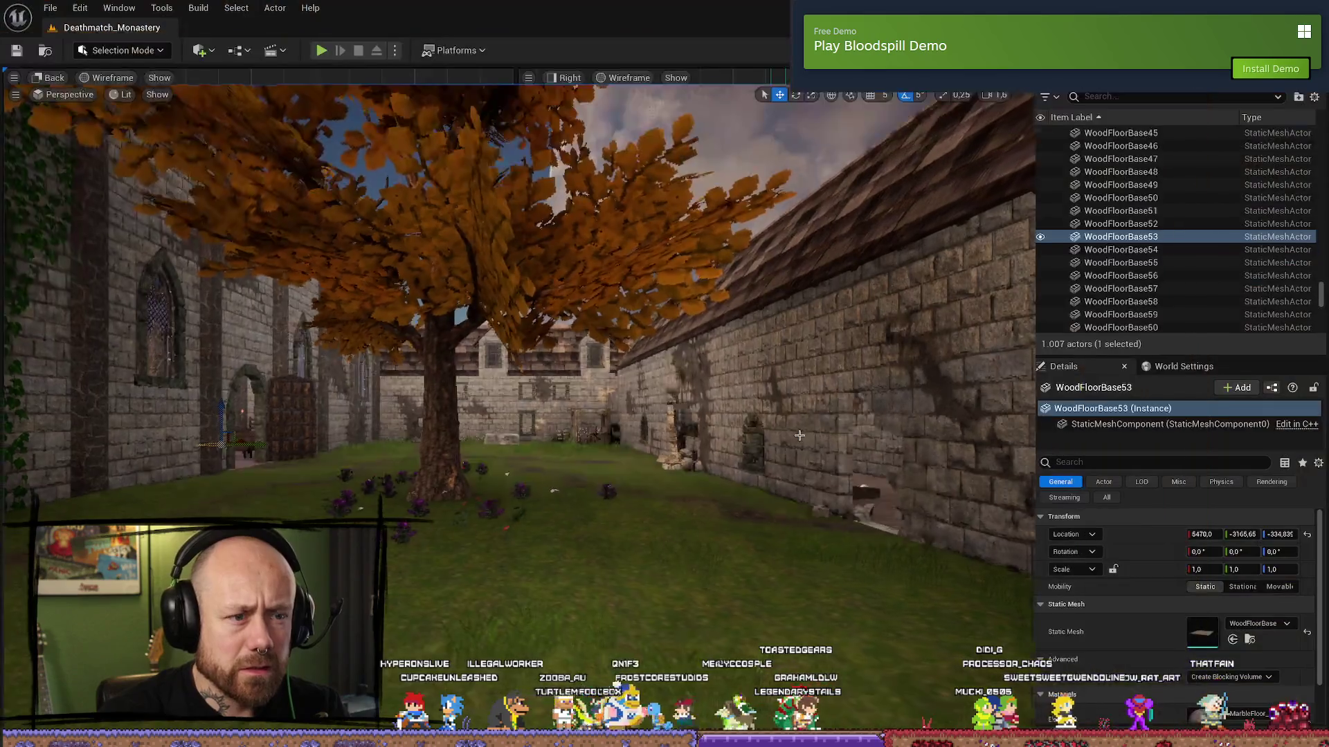
key("alt+Tab")
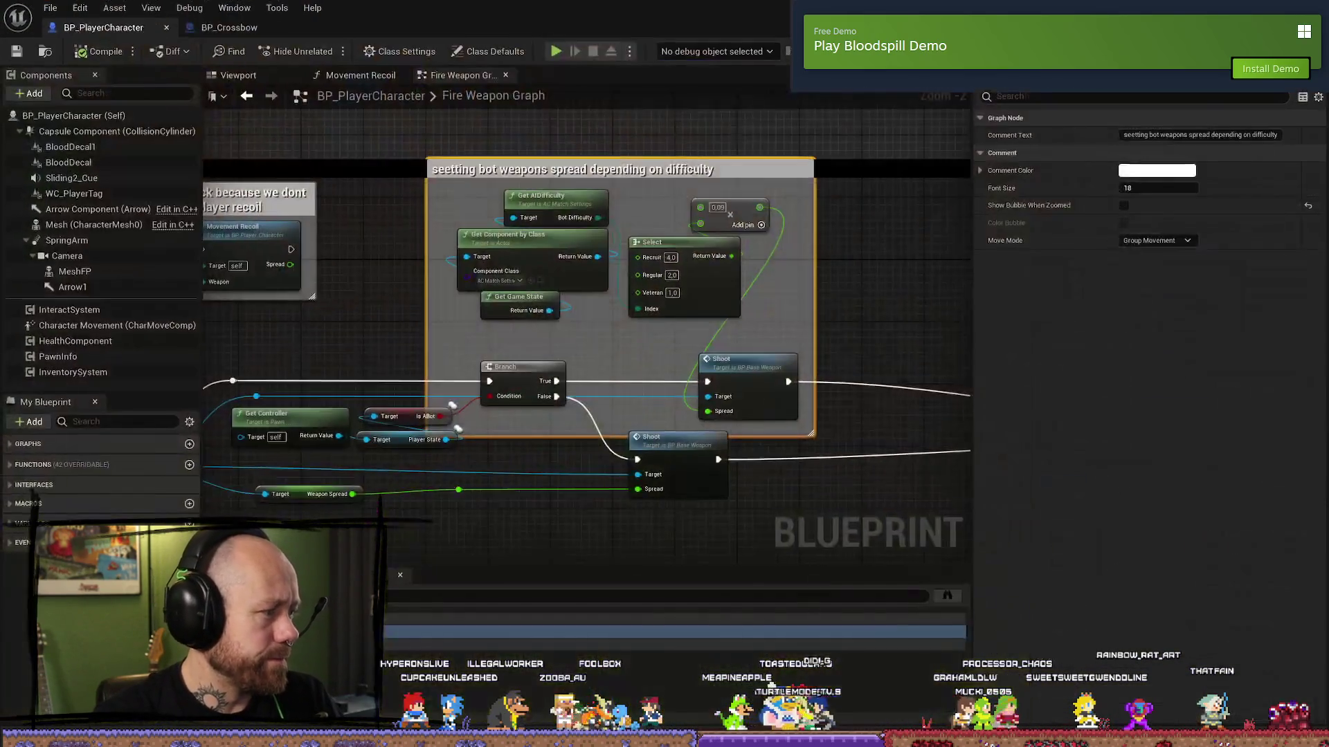
left_click_drag(639, 367, 736, 375)
left_click(841, 164)
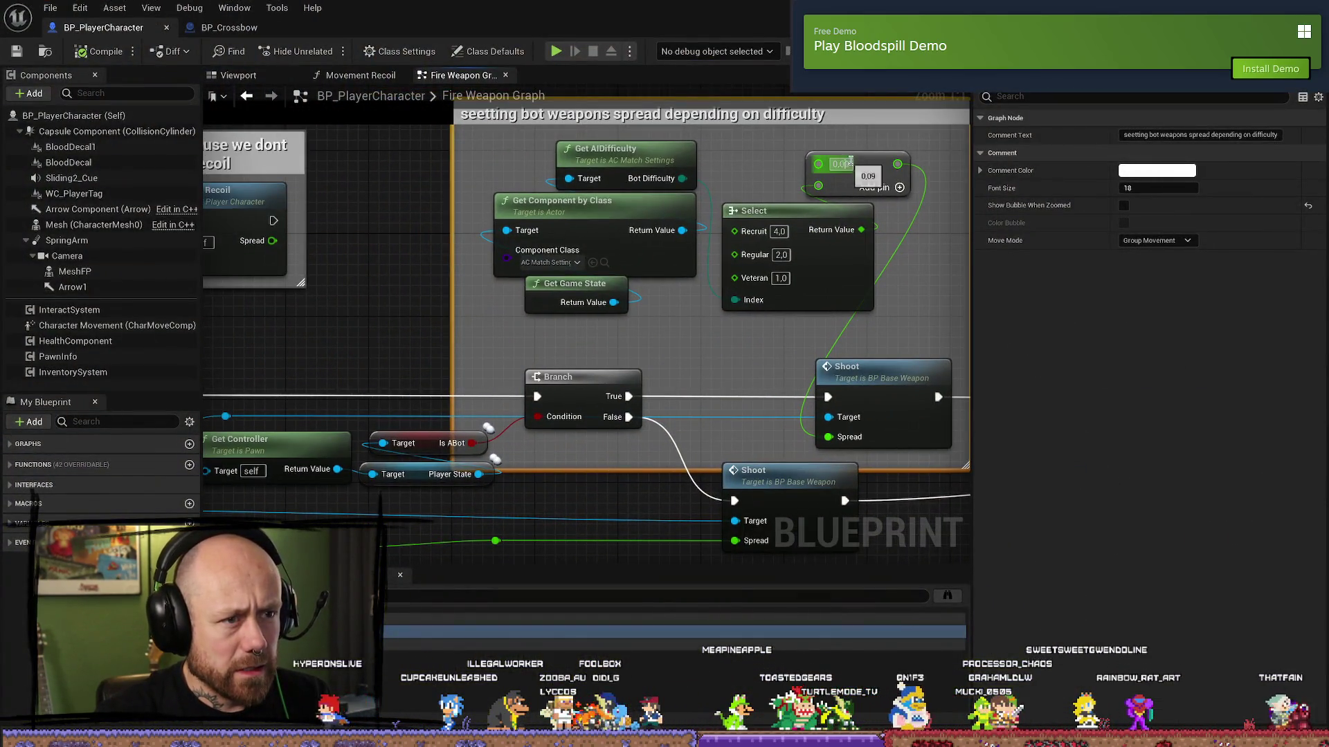
type("0,01")
key("Return")
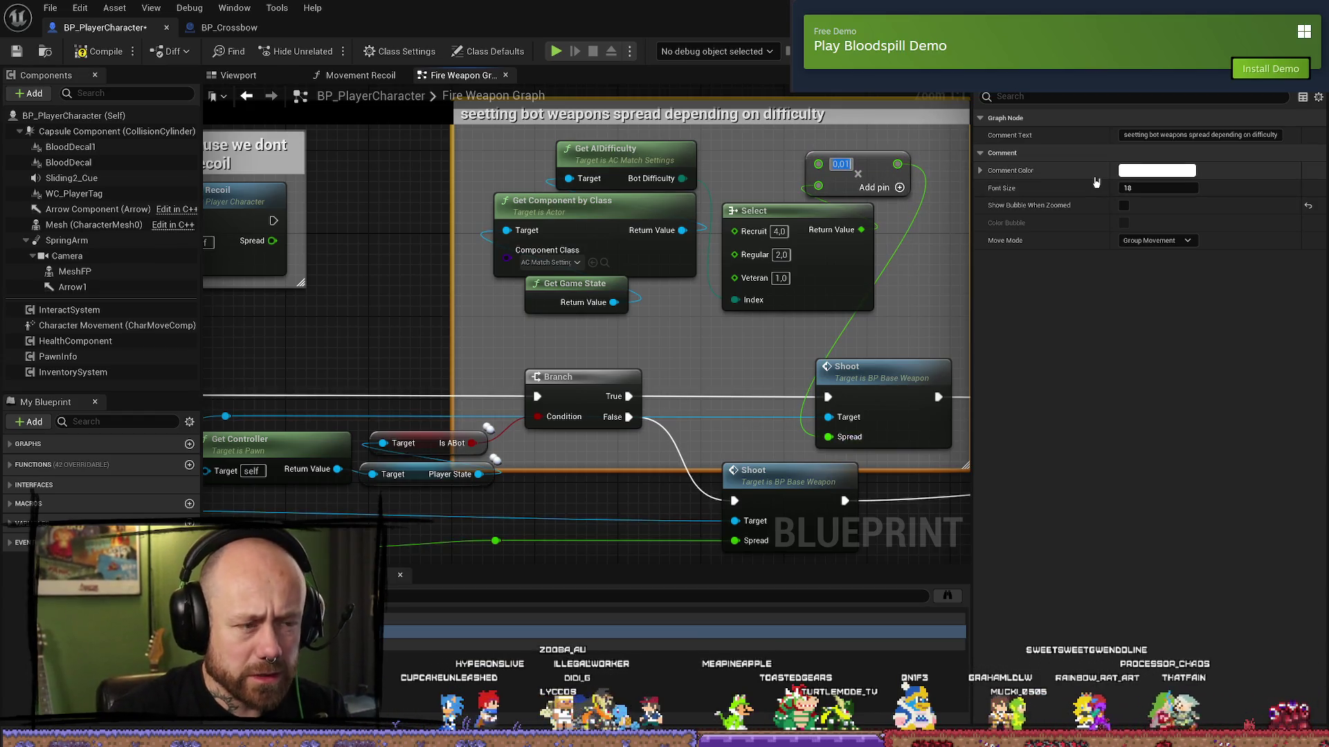
- Set the Select spreads to Veteran 0,0, Regular 0,5, Recruit 1,0 and compile
left_click_drag(945, 225, 862, 228)
left_click(698, 281)
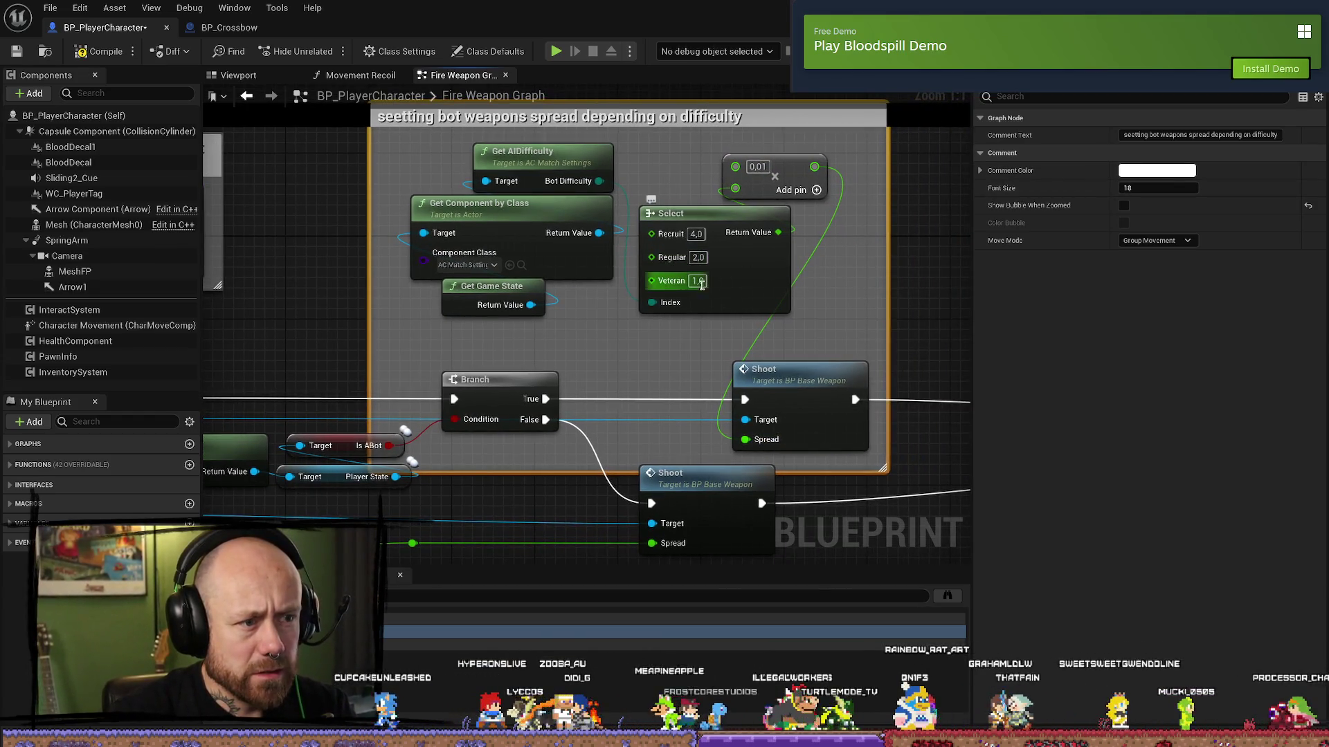
type("0,0")
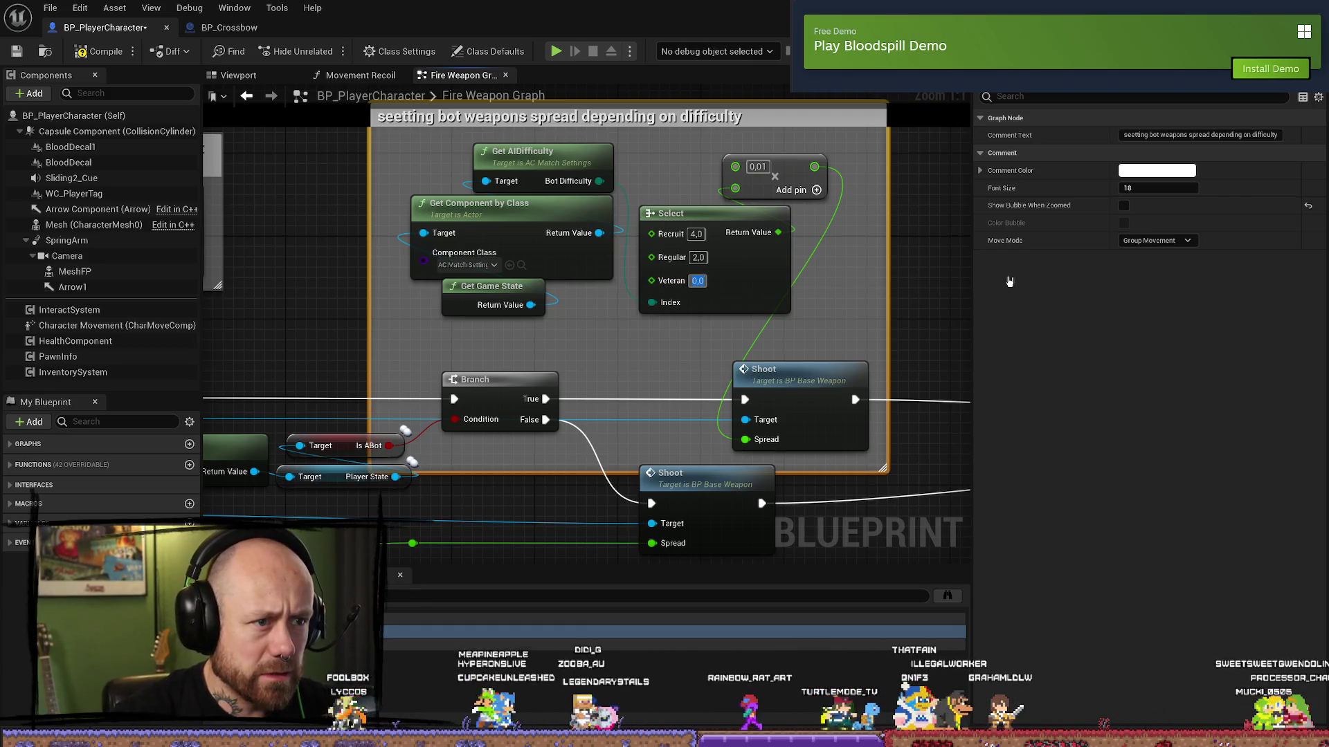
key("shift+Tab")
type("2")
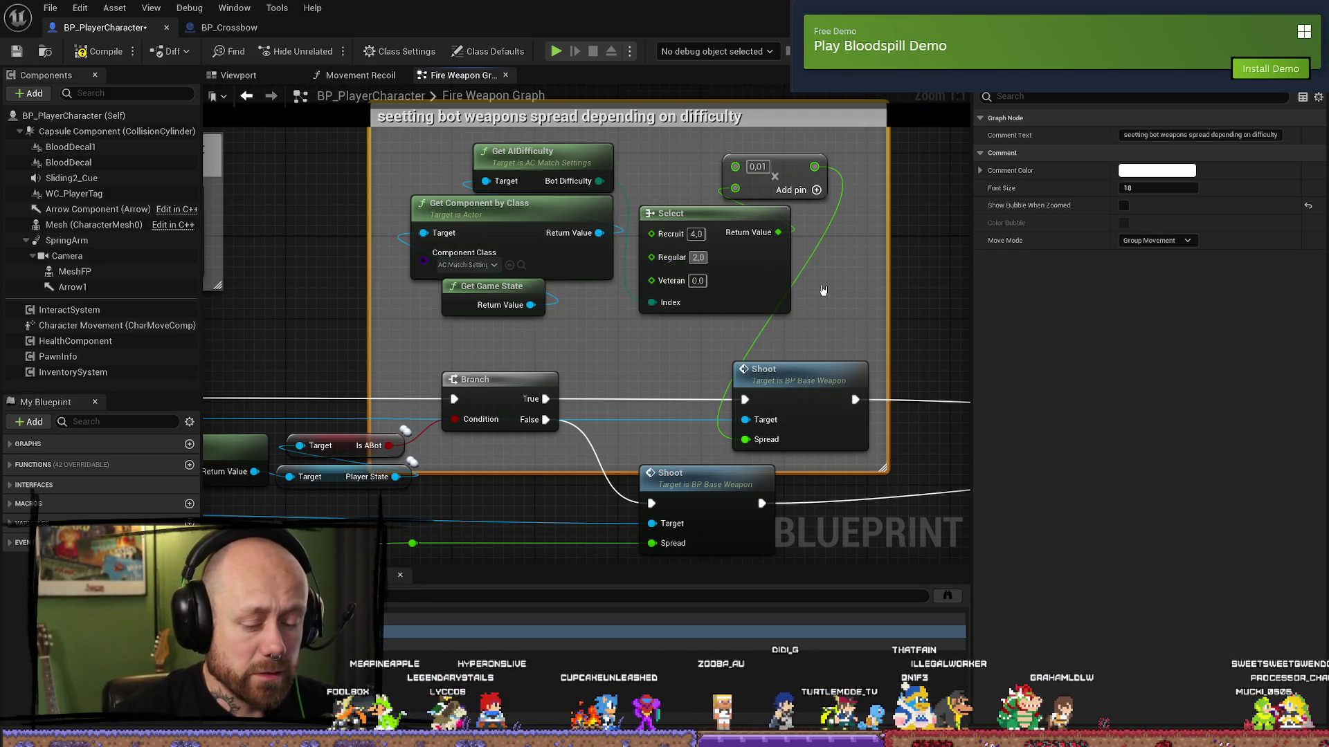
key("shift+Tab")
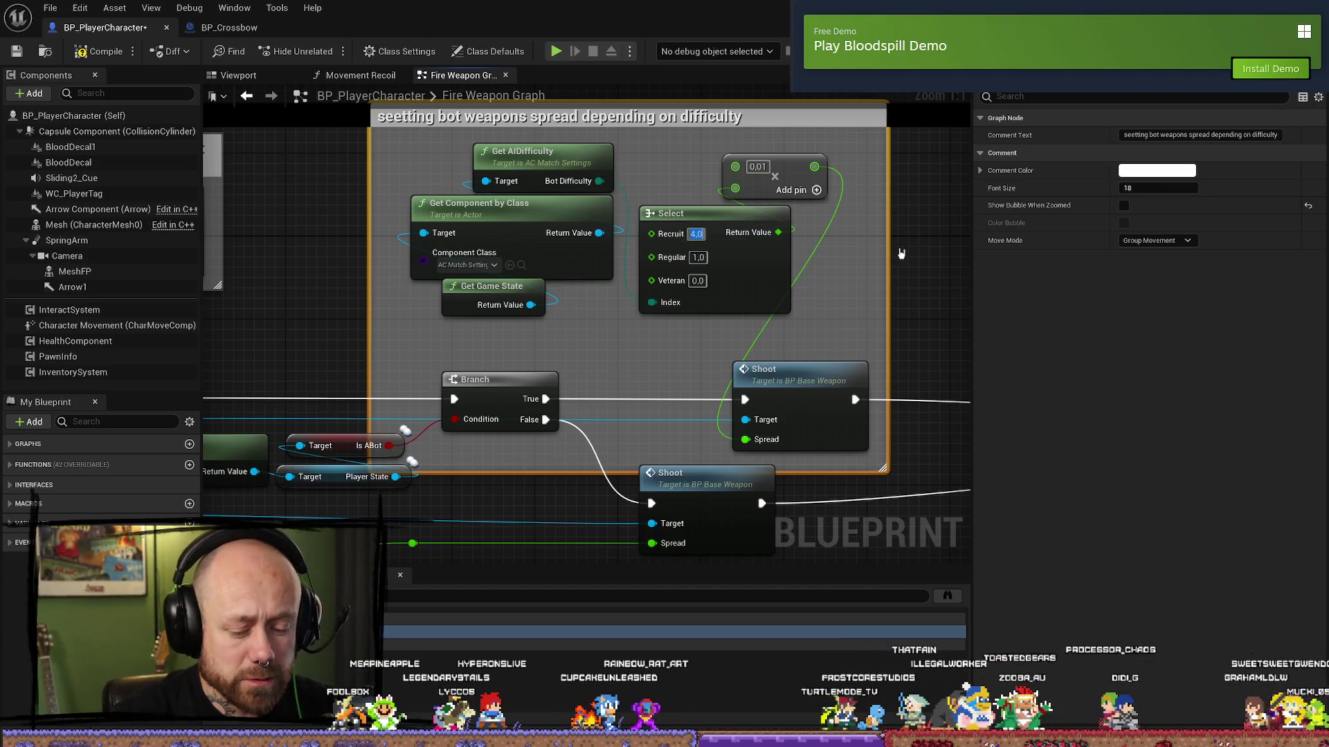
key("Tab")
key("BackSpace")
type("0,5")
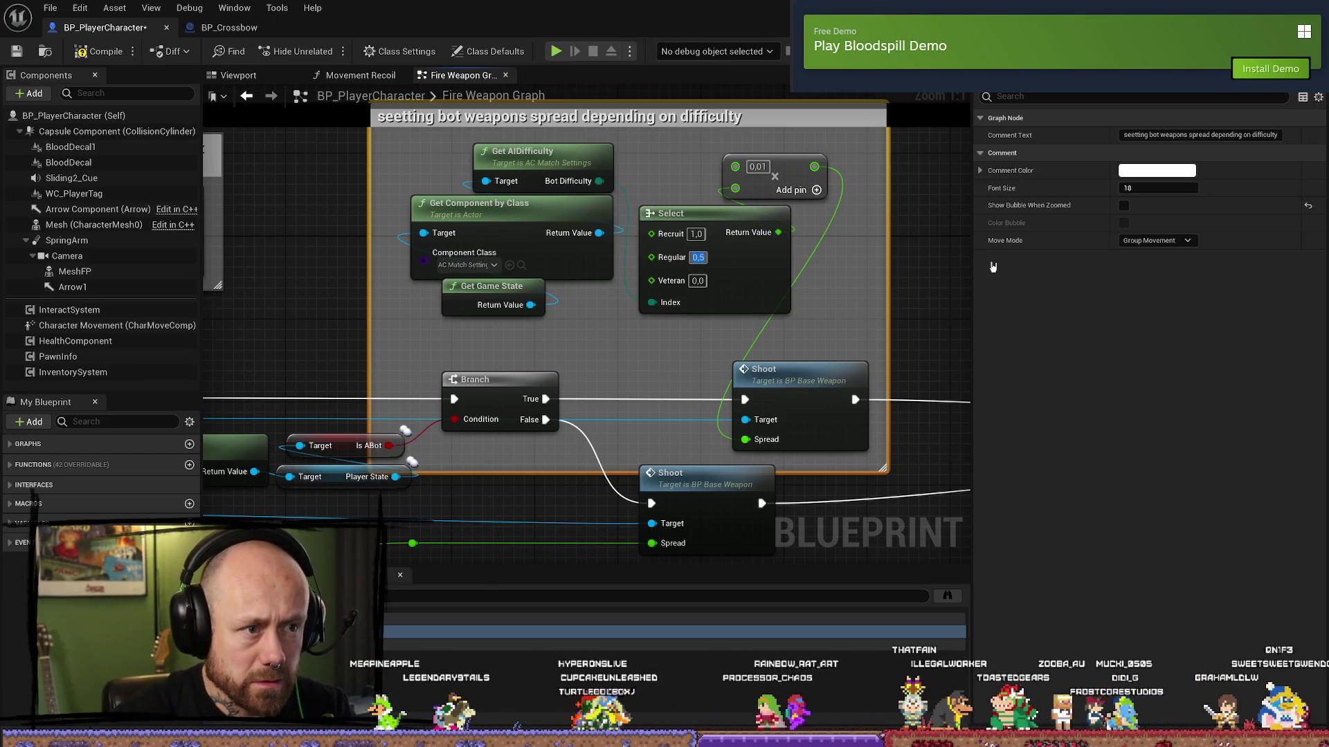
key("Return")
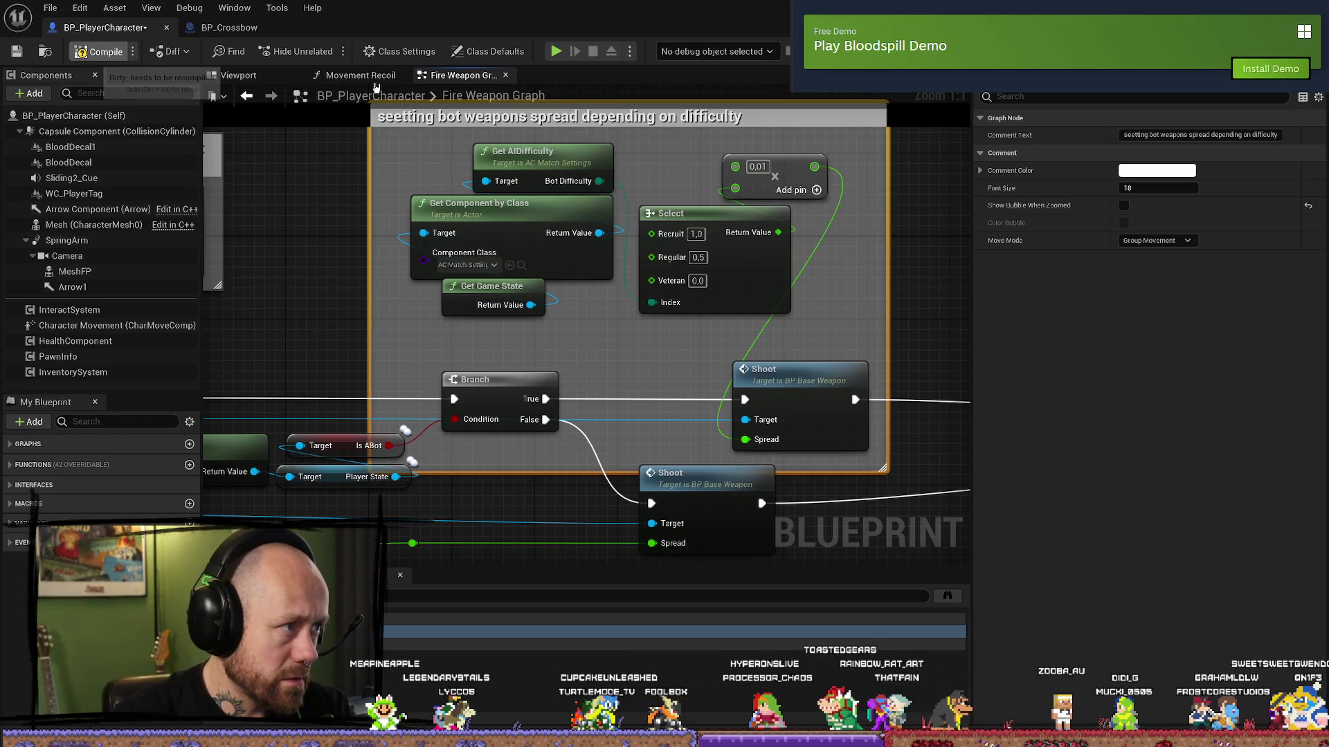
key("F7")
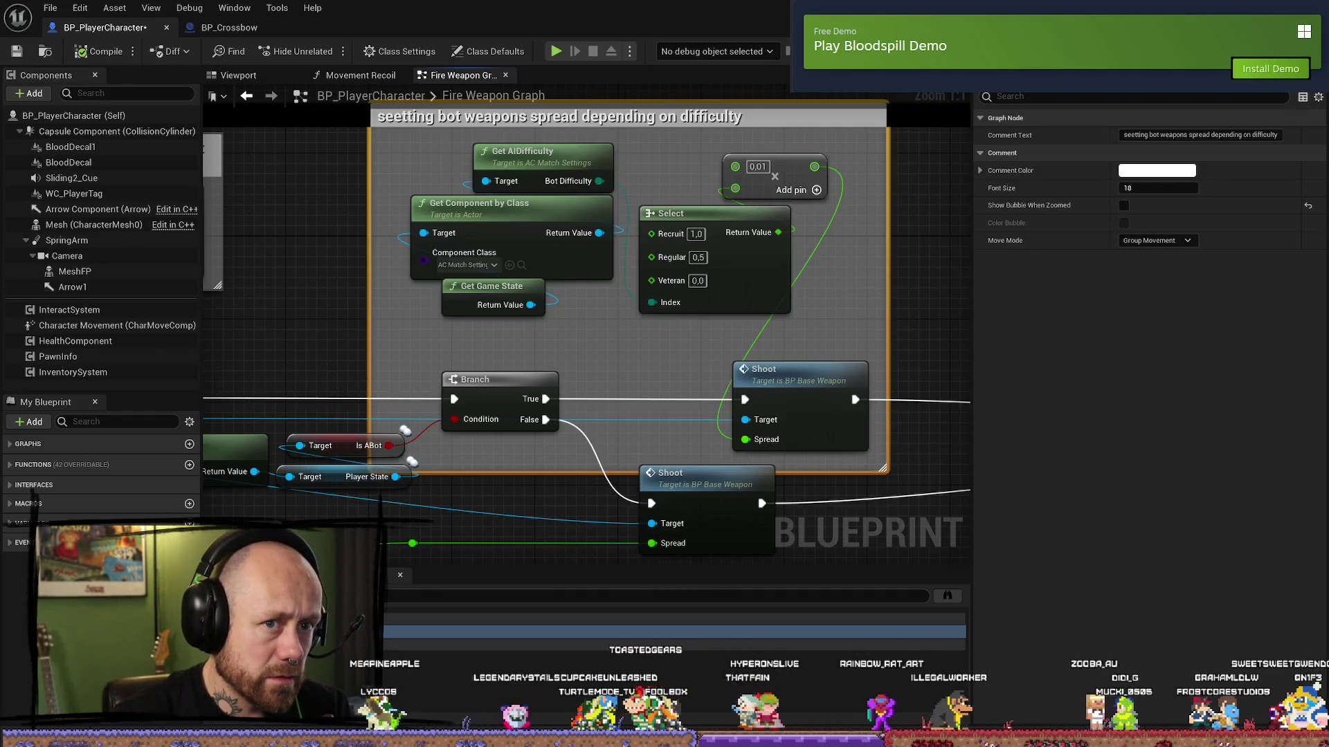
key("alt+p")
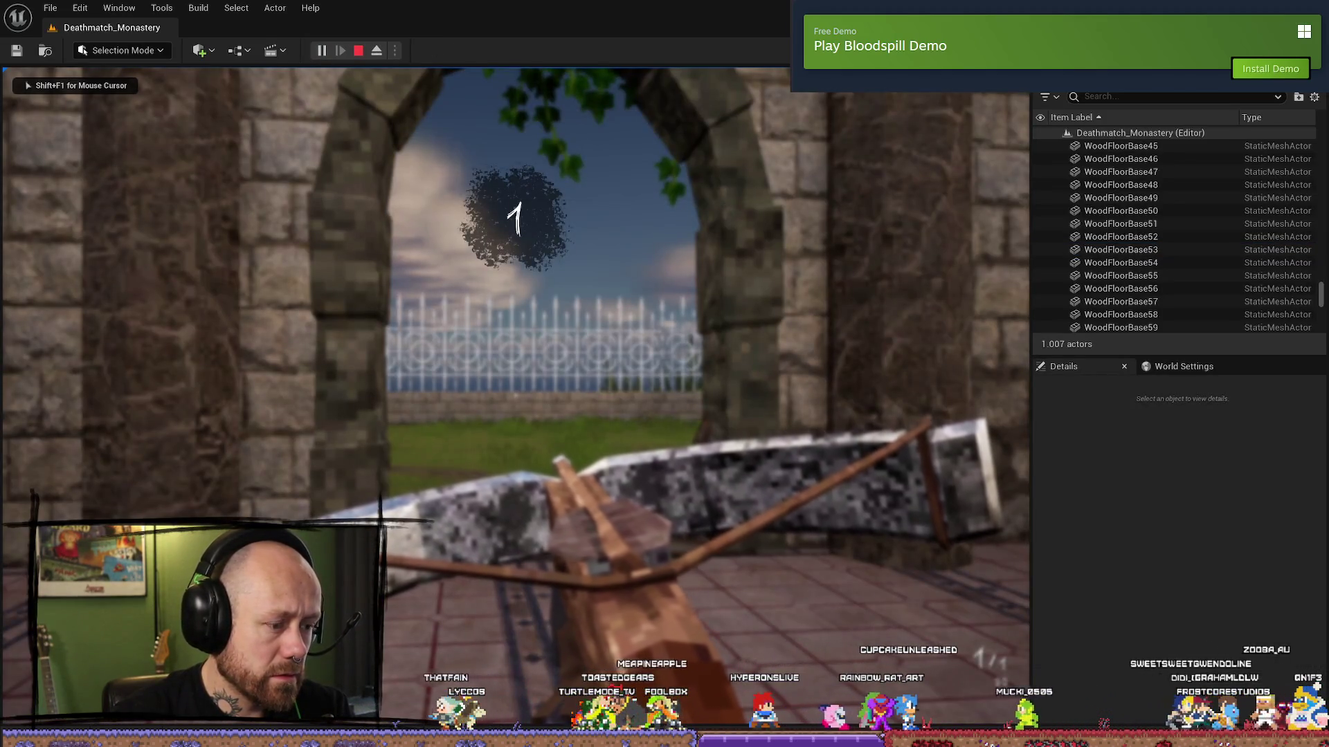
- Quit the current match and start a new Deathmatch on Ruined Village with 3 Recruit bots
key("Escape")
left_click(130, 377)
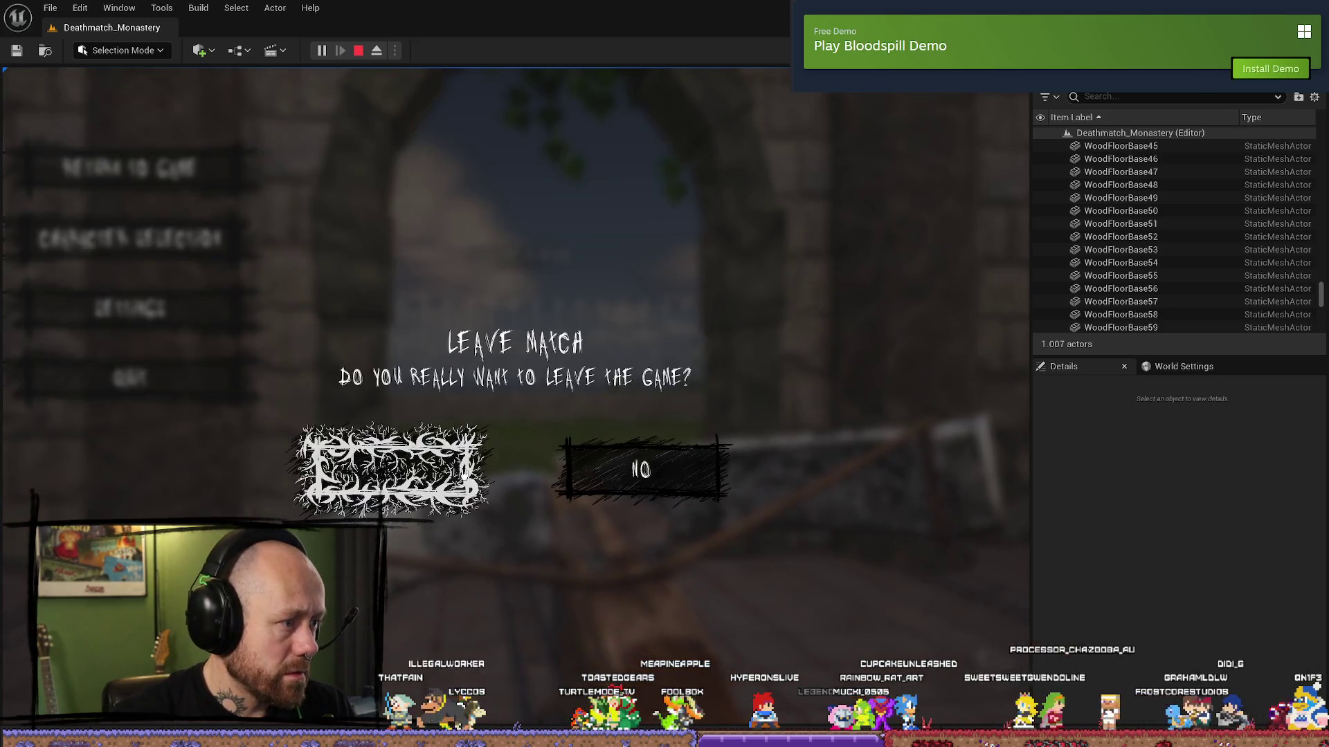
left_click(463, 475)
left_click(97, 505)
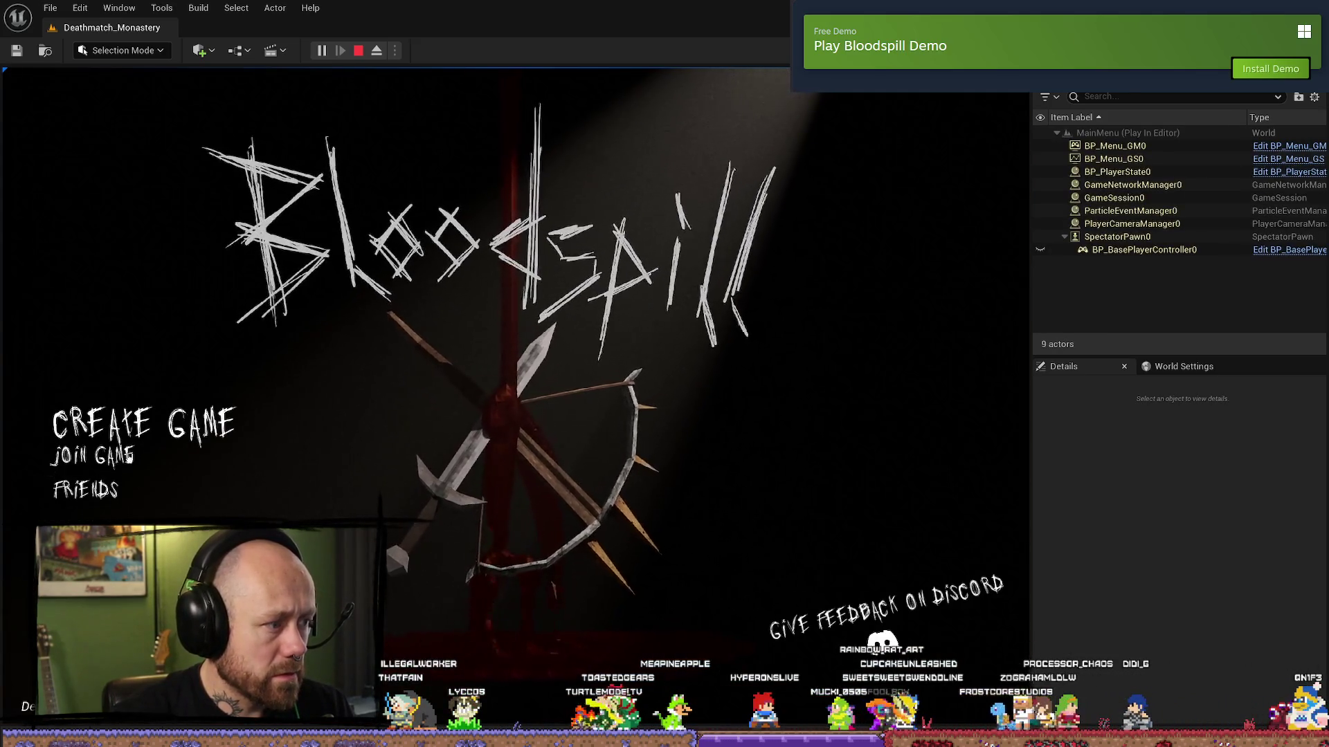
key("Escape")
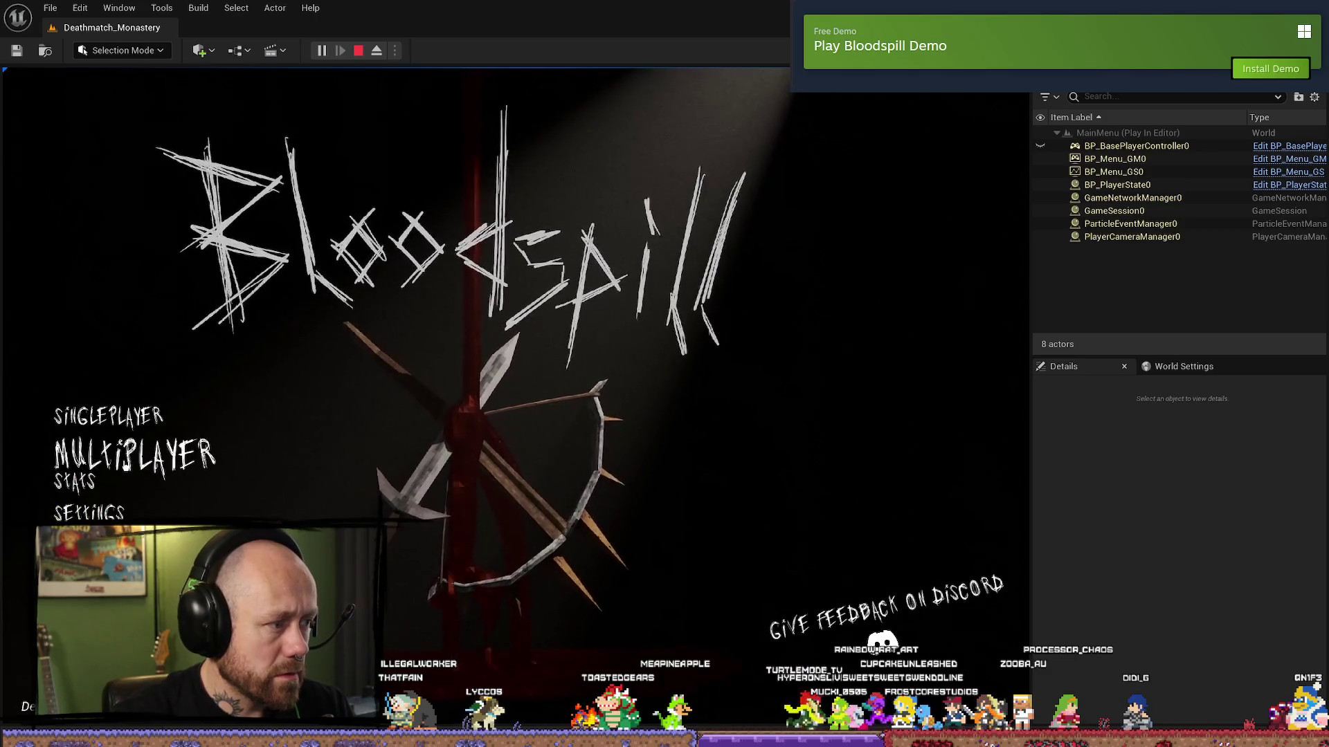
left_click(135, 456)
left_click(104, 417)
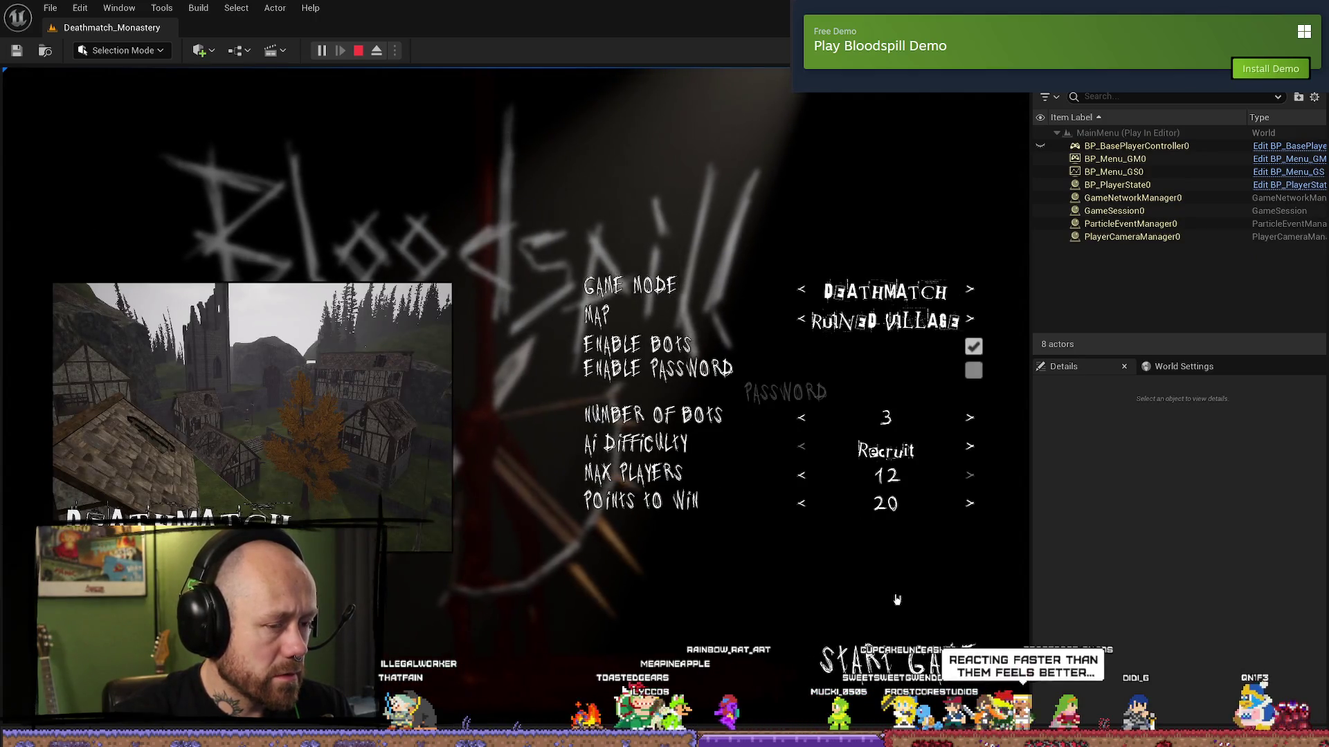
left_click(882, 660)
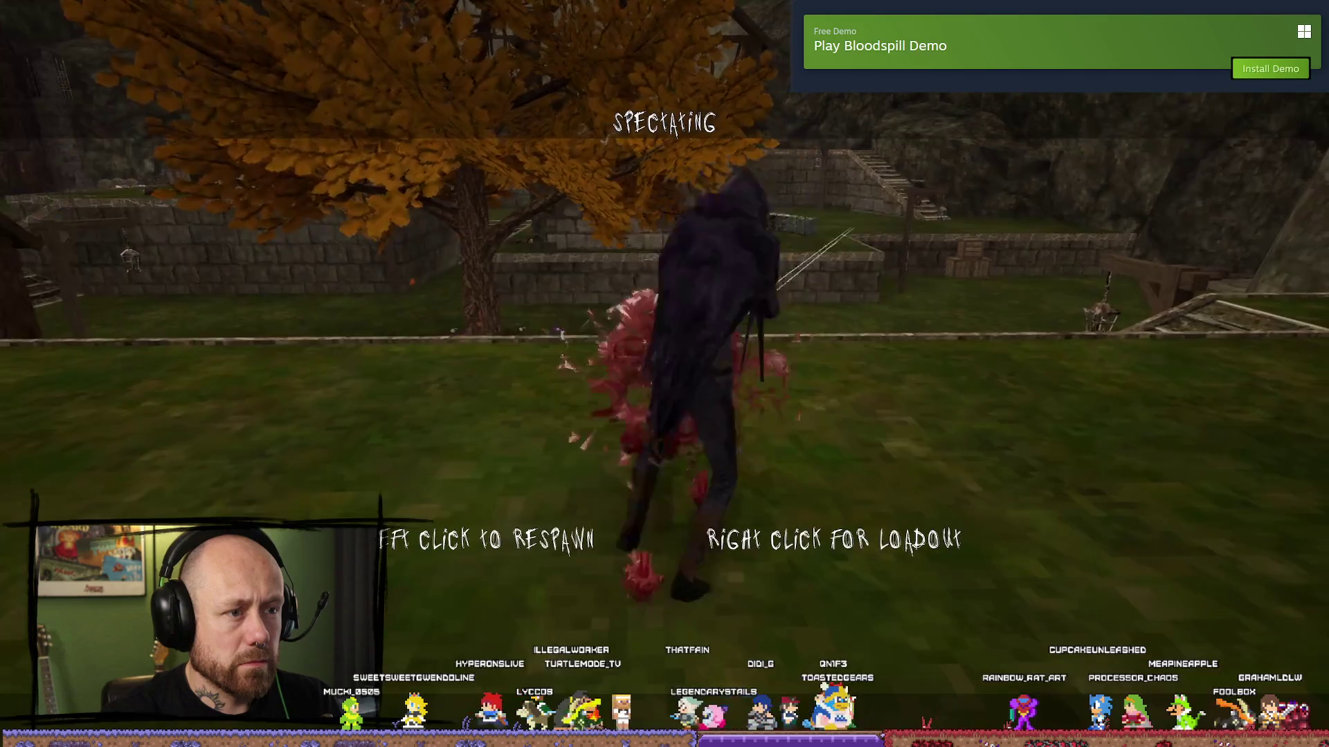
- Respawn and walk toward the gallows down the walled corridor
left_click(664, 374)
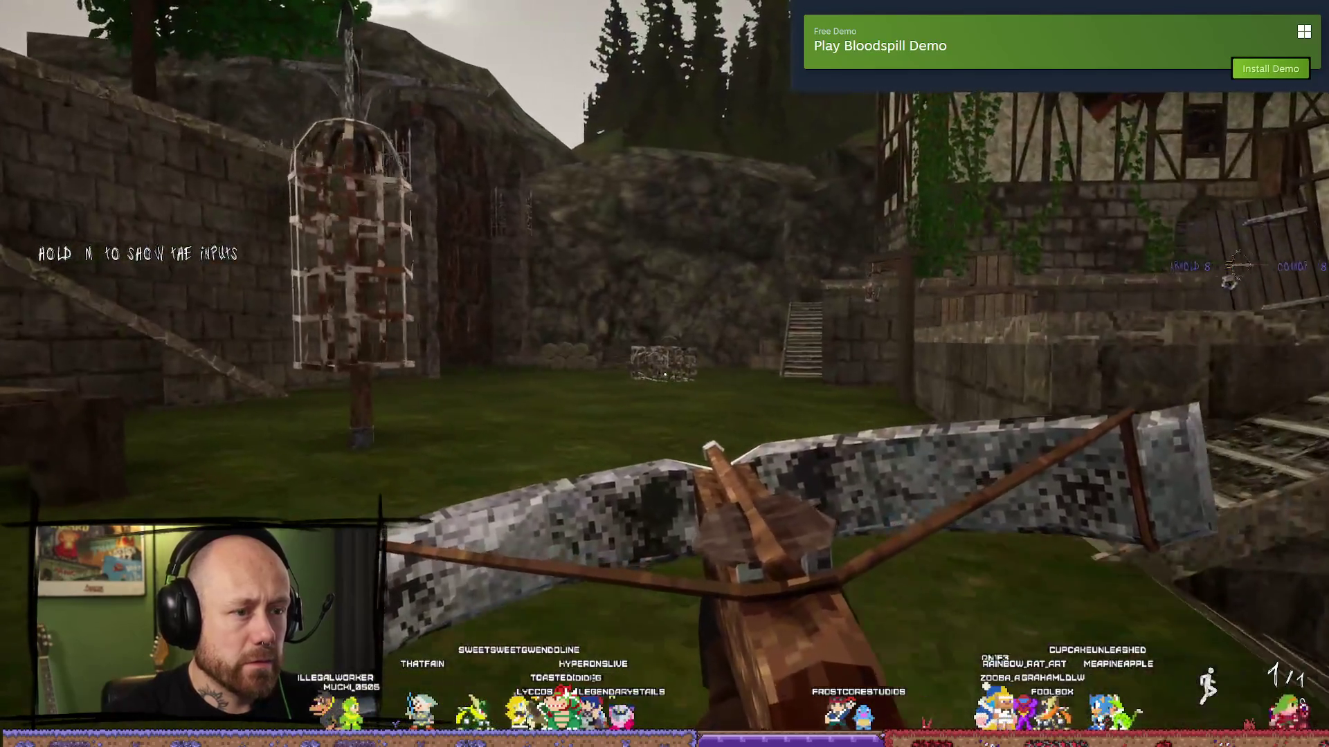
mouse_move(664, 374)
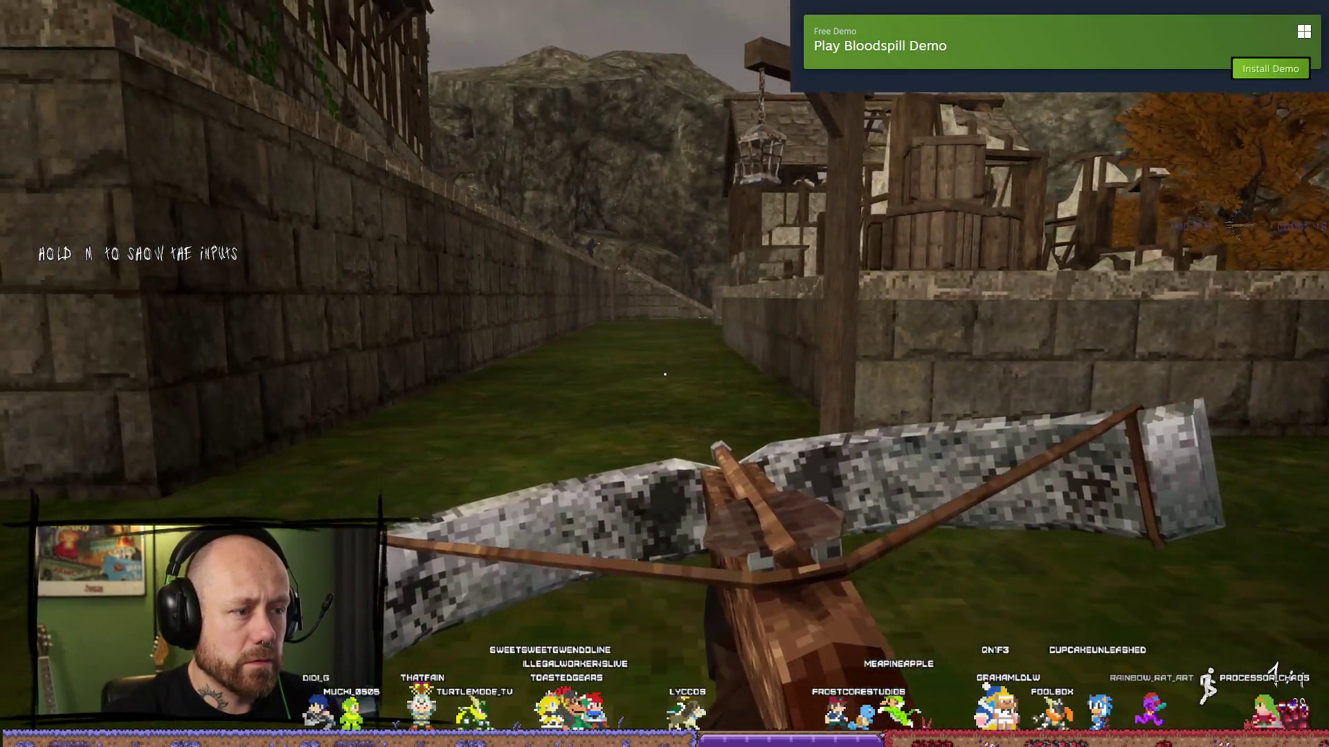
key("w")
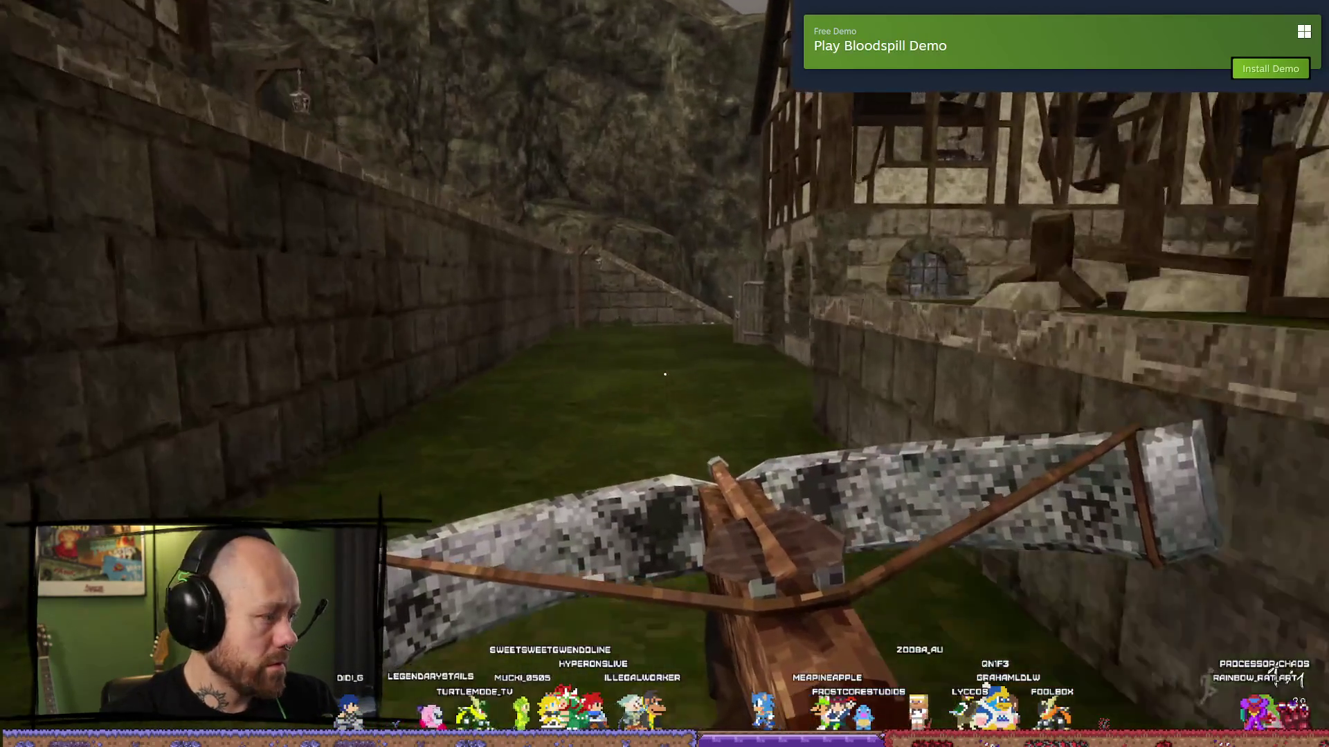
key("w")
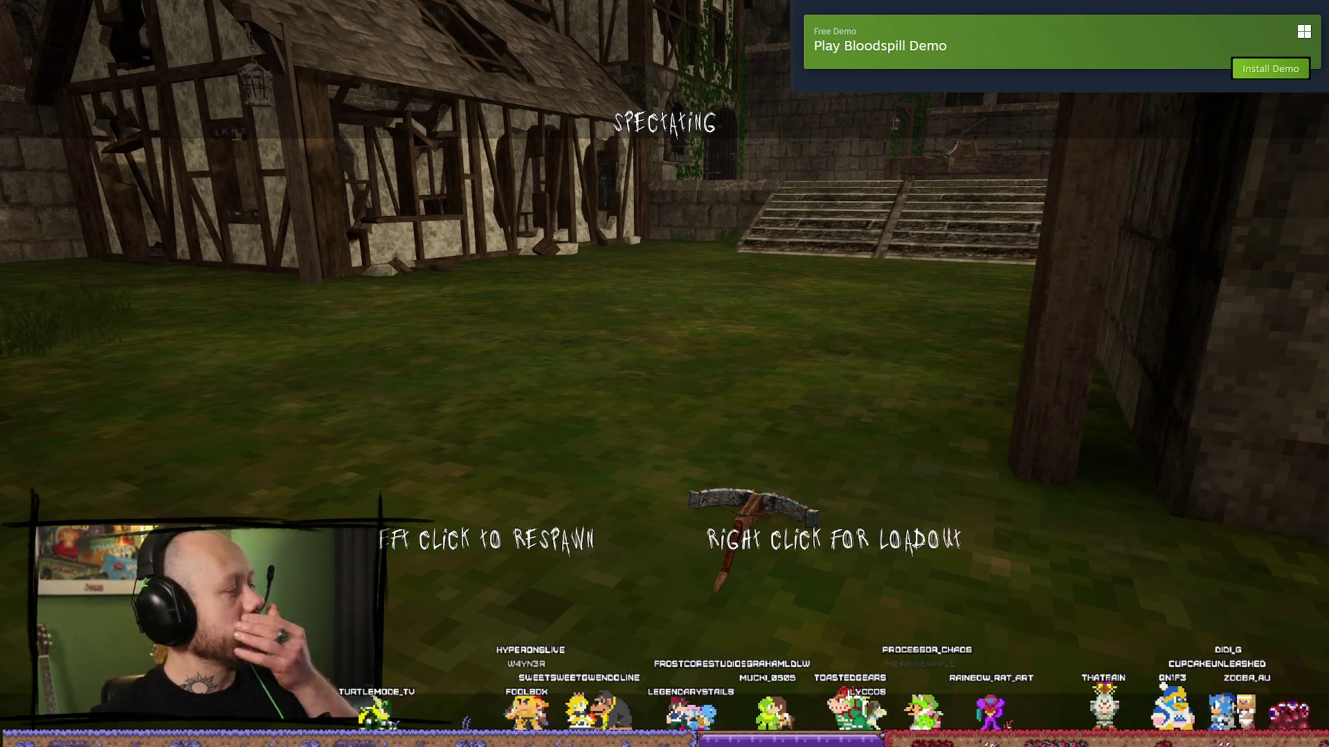
- Quit the match and stop the play-in-editor session
key("Escape")
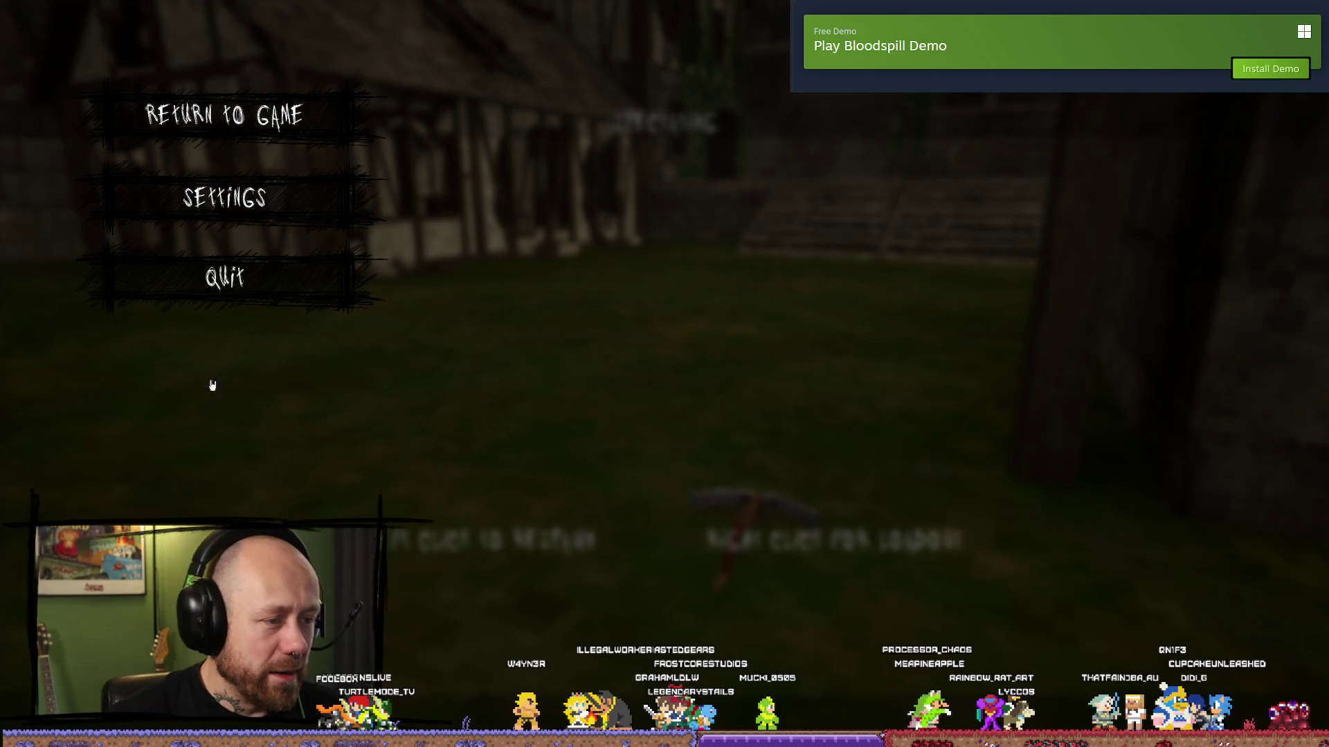
left_click(284, 308)
left_click(578, 448)
key("Escape")
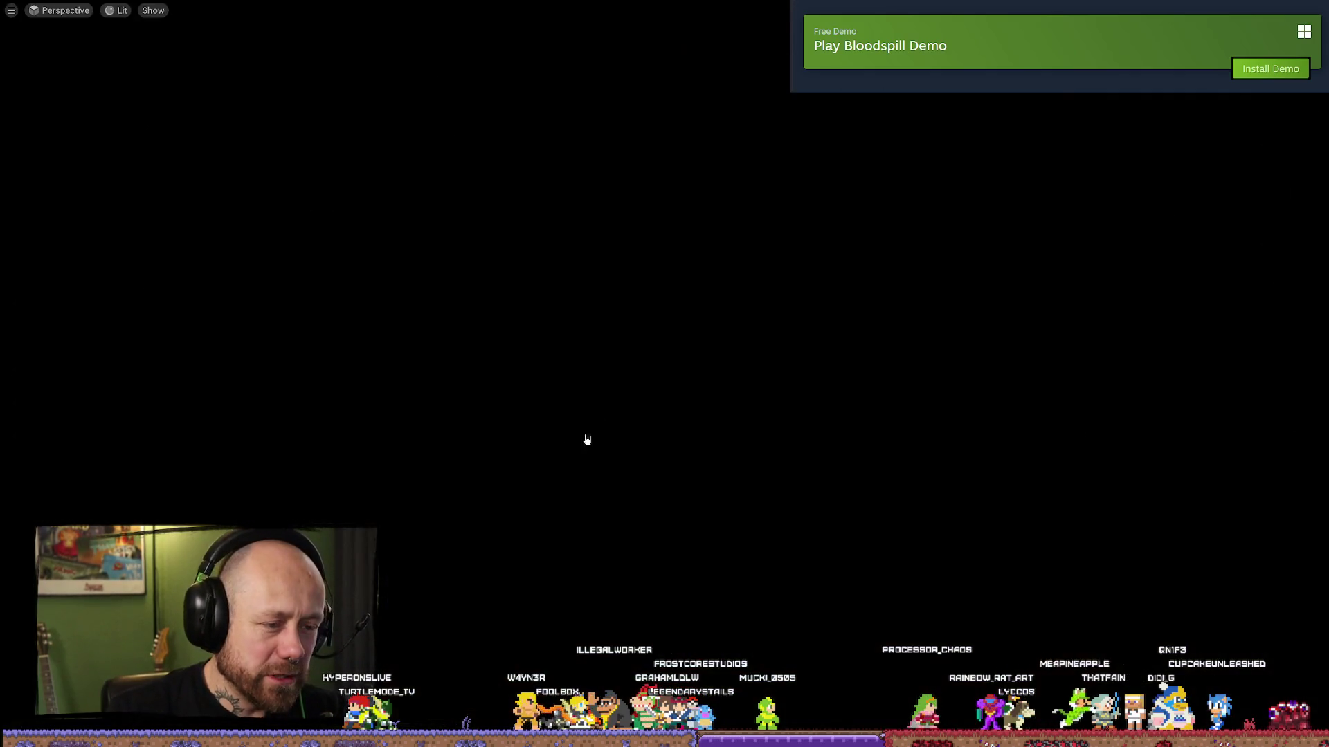
- Change the Fire Weapon Graph bot spread value from 0,01 to 0,05 and compile
key("ctrl+space")
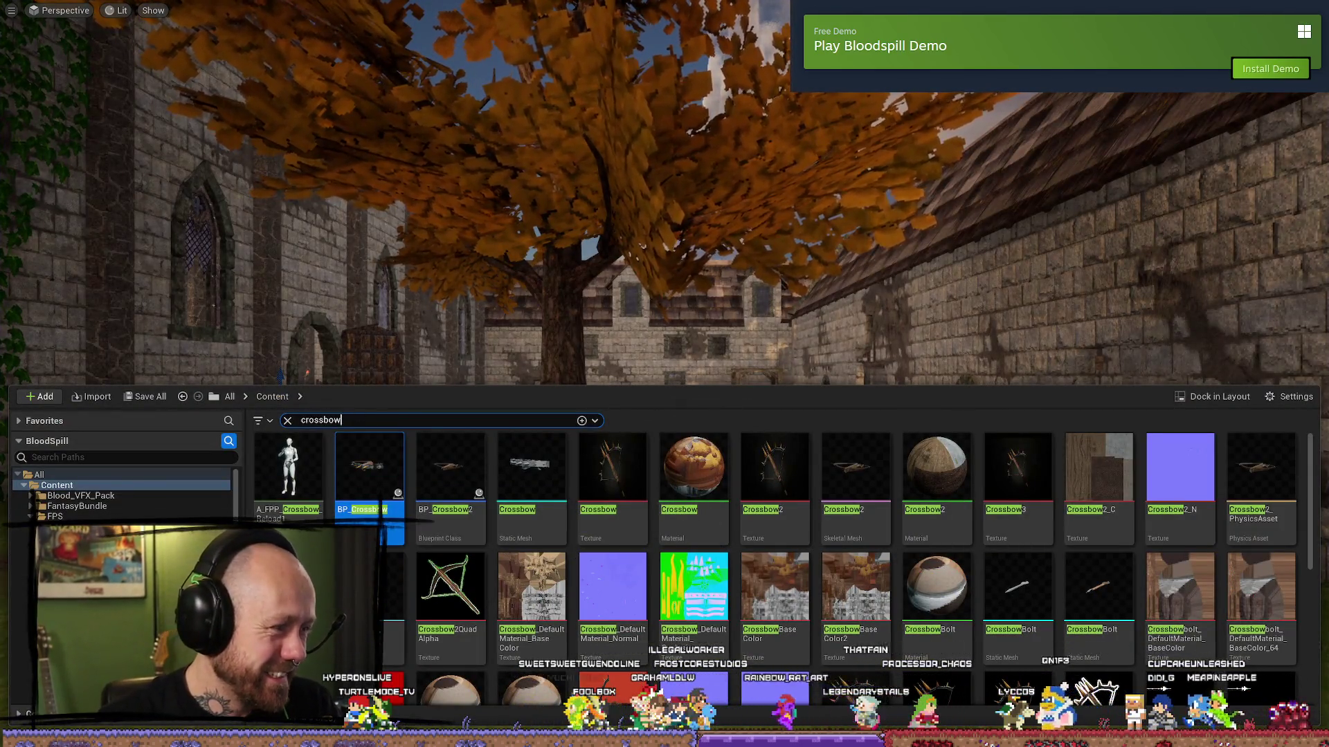
key("alt+Tab")
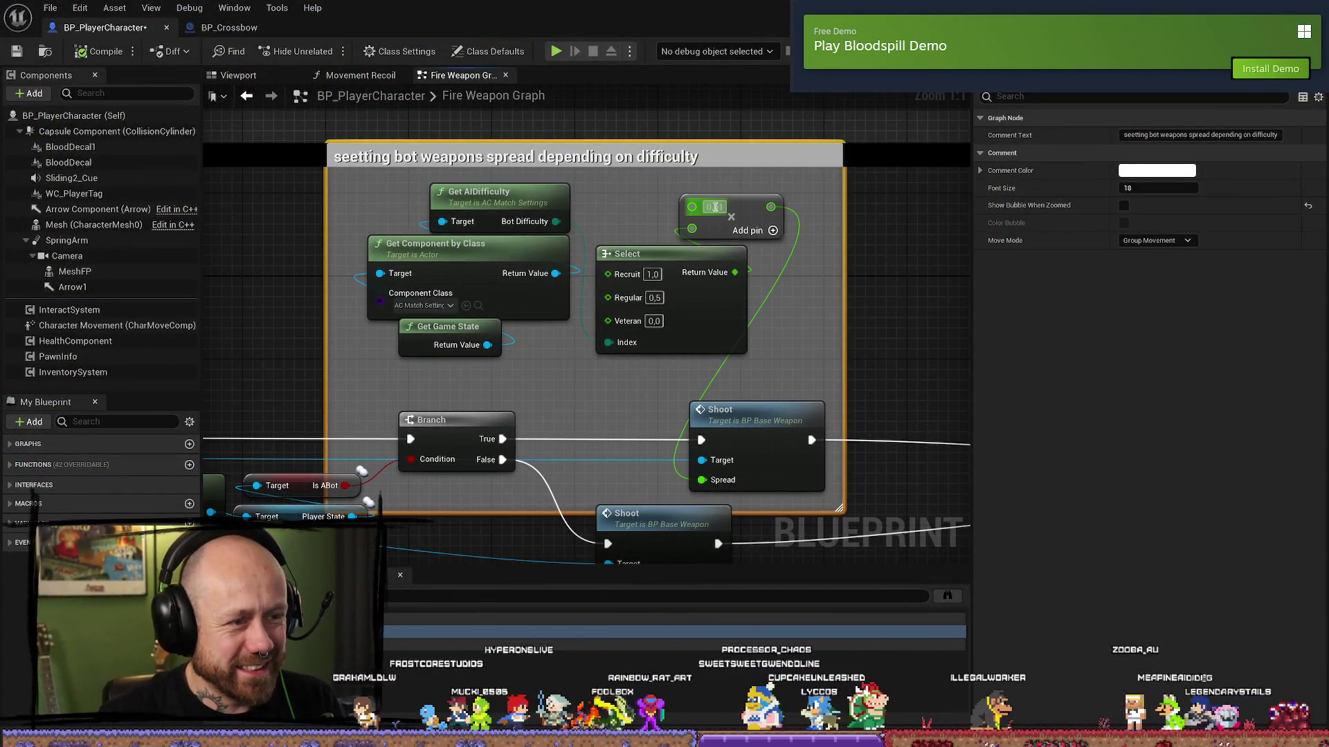
left_click(720, 206)
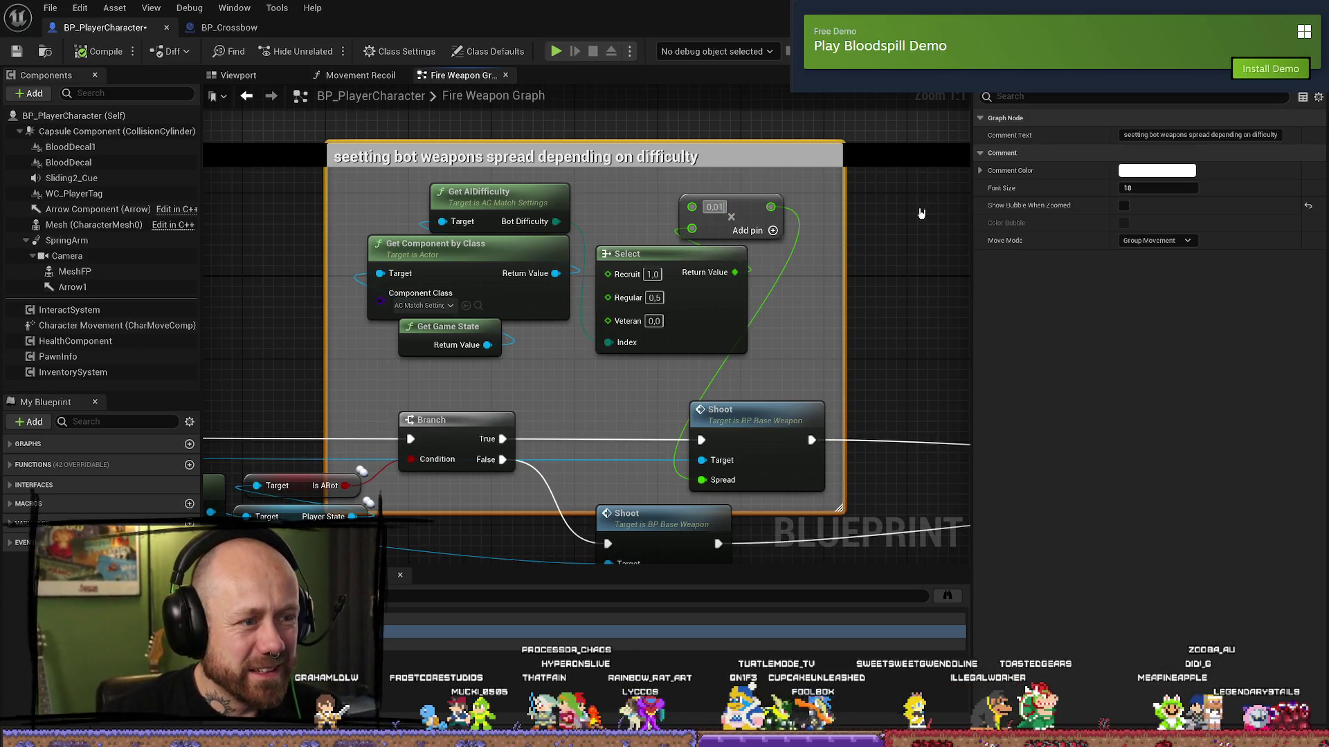
key("BackSpace")
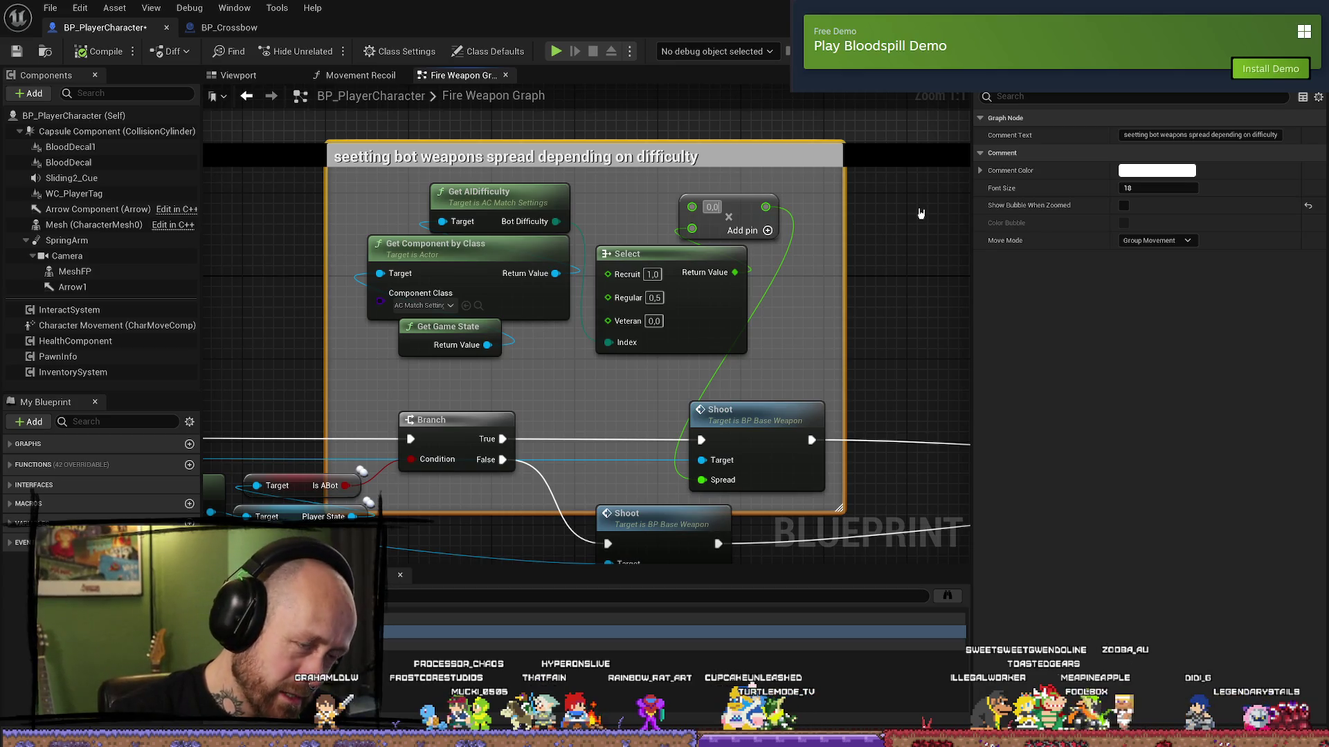
type("5")
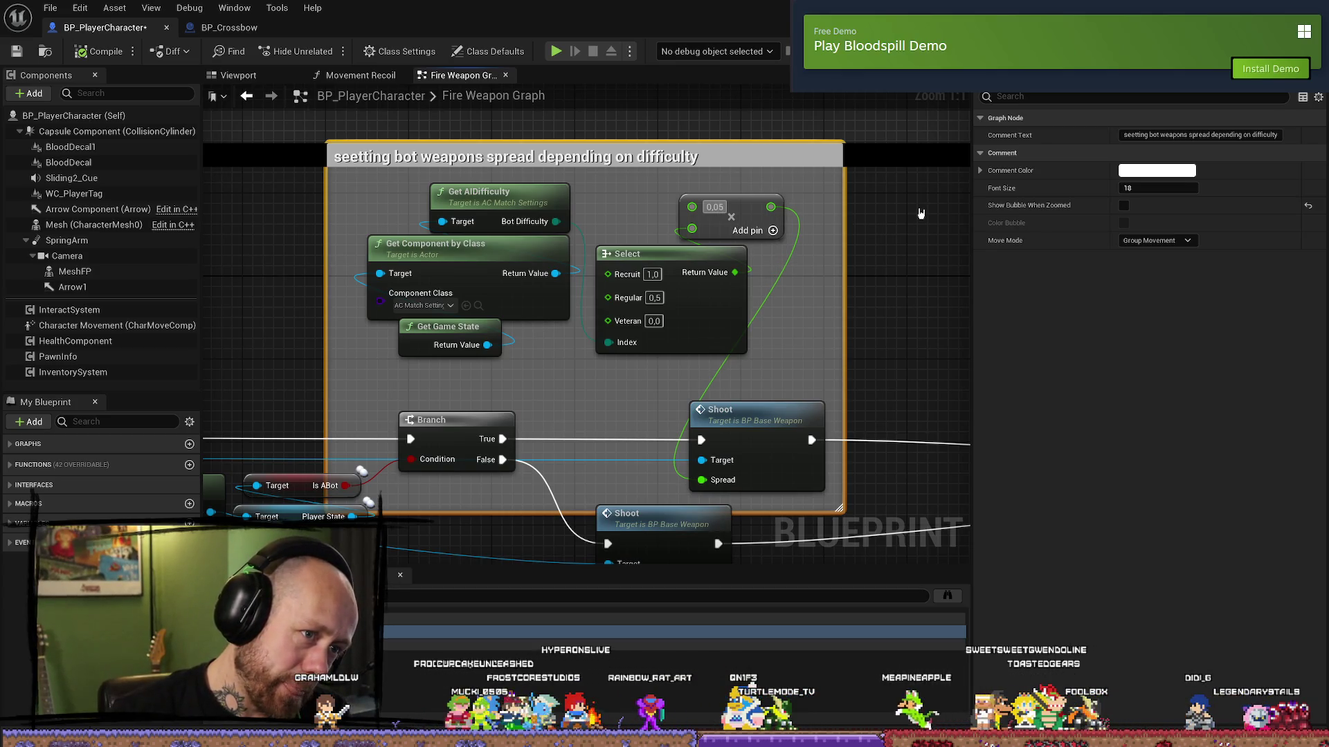
left_click(86, 59)
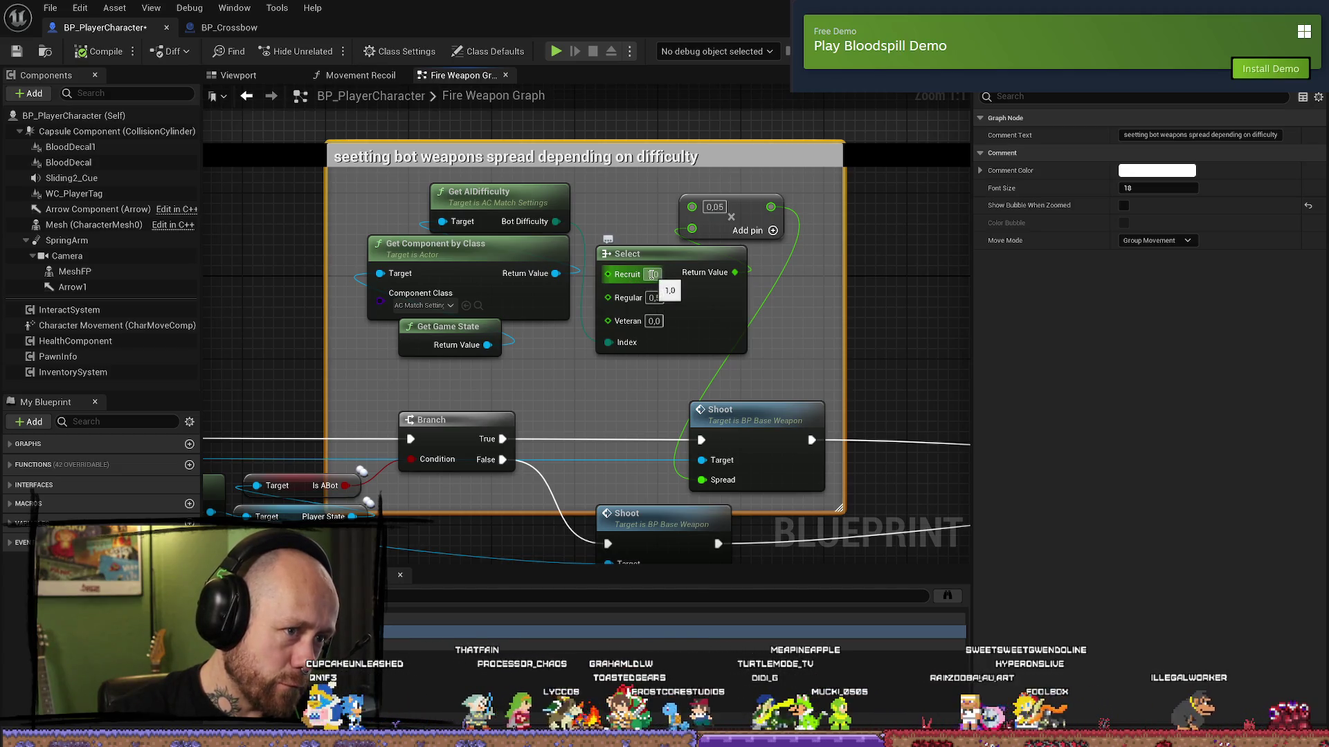
- Save the BP_PlayerCharacter blueprint and go back to the level viewport
left_click(651, 274)
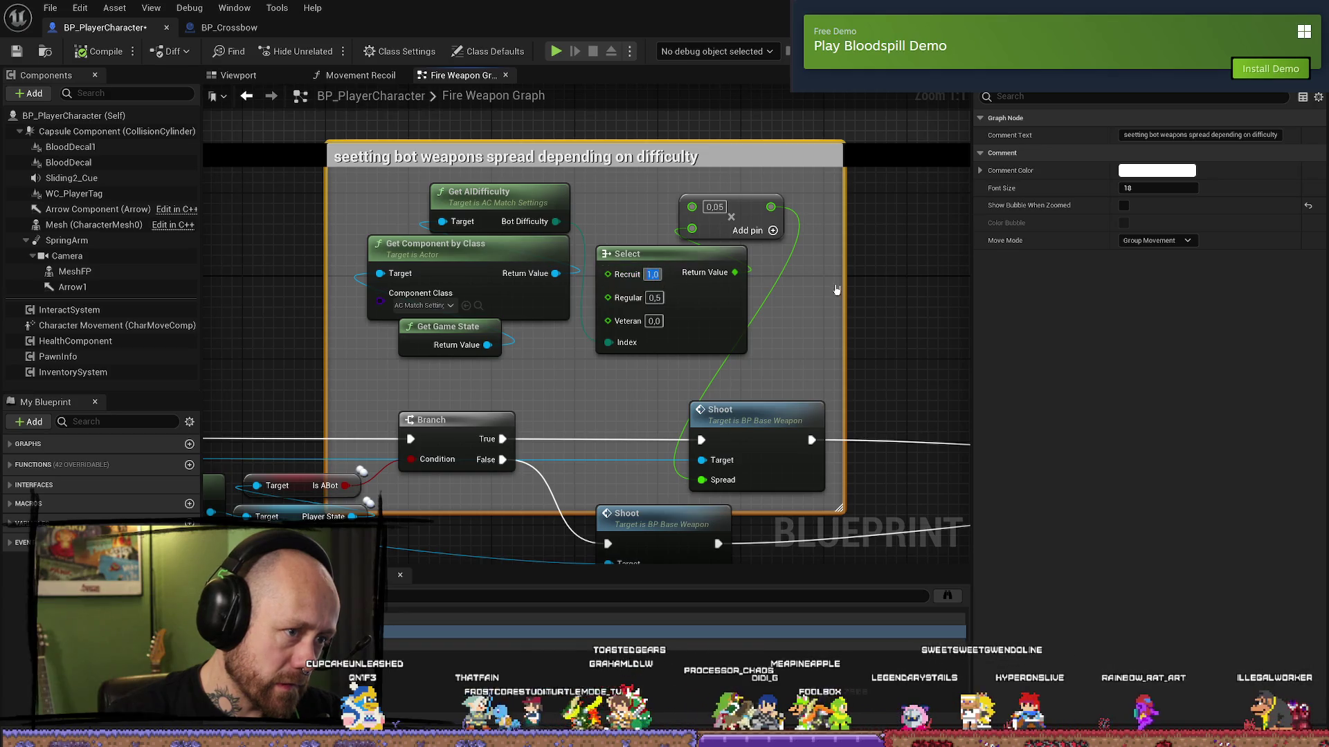
left_click(101, 52)
left_click(16, 51)
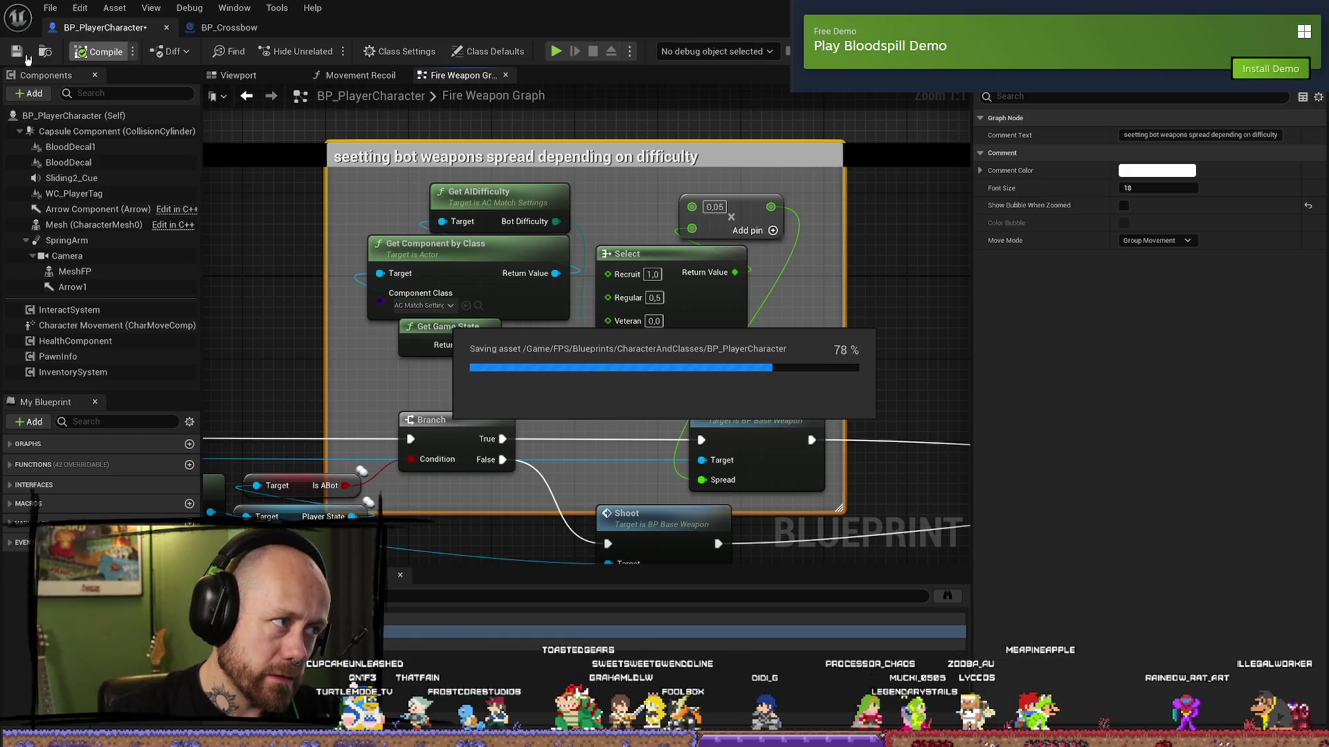
key("alt+Tab")
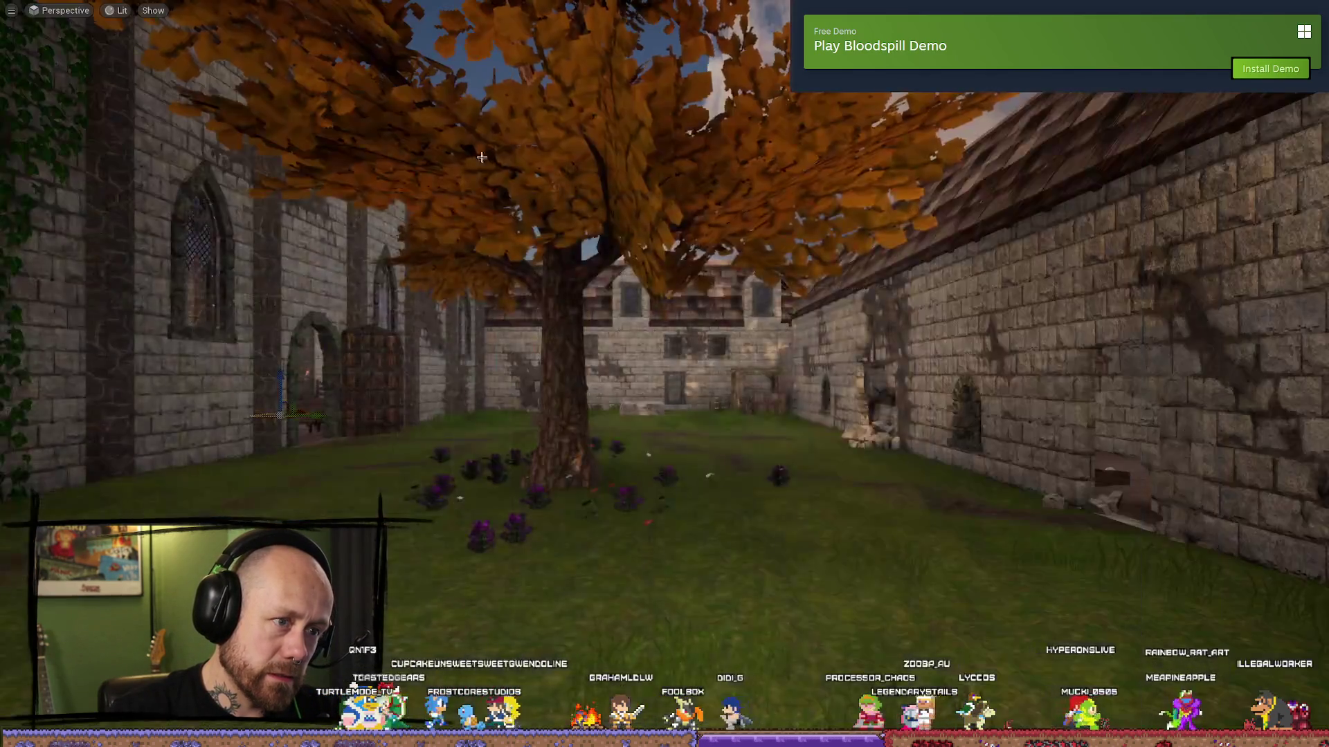
- Play briefly, quit the match, and open the Singleplayer setup for a Ruined Village Deathmatch
key("alt+p")
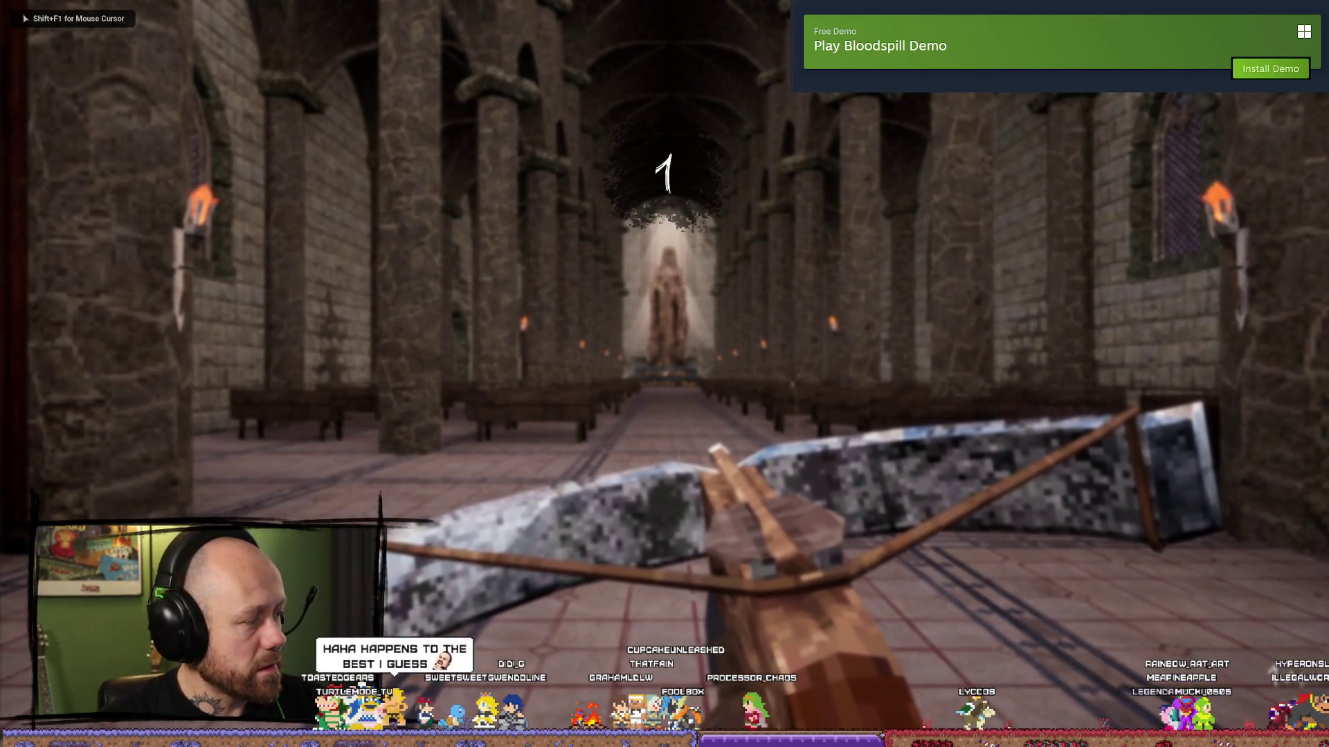
key("w")
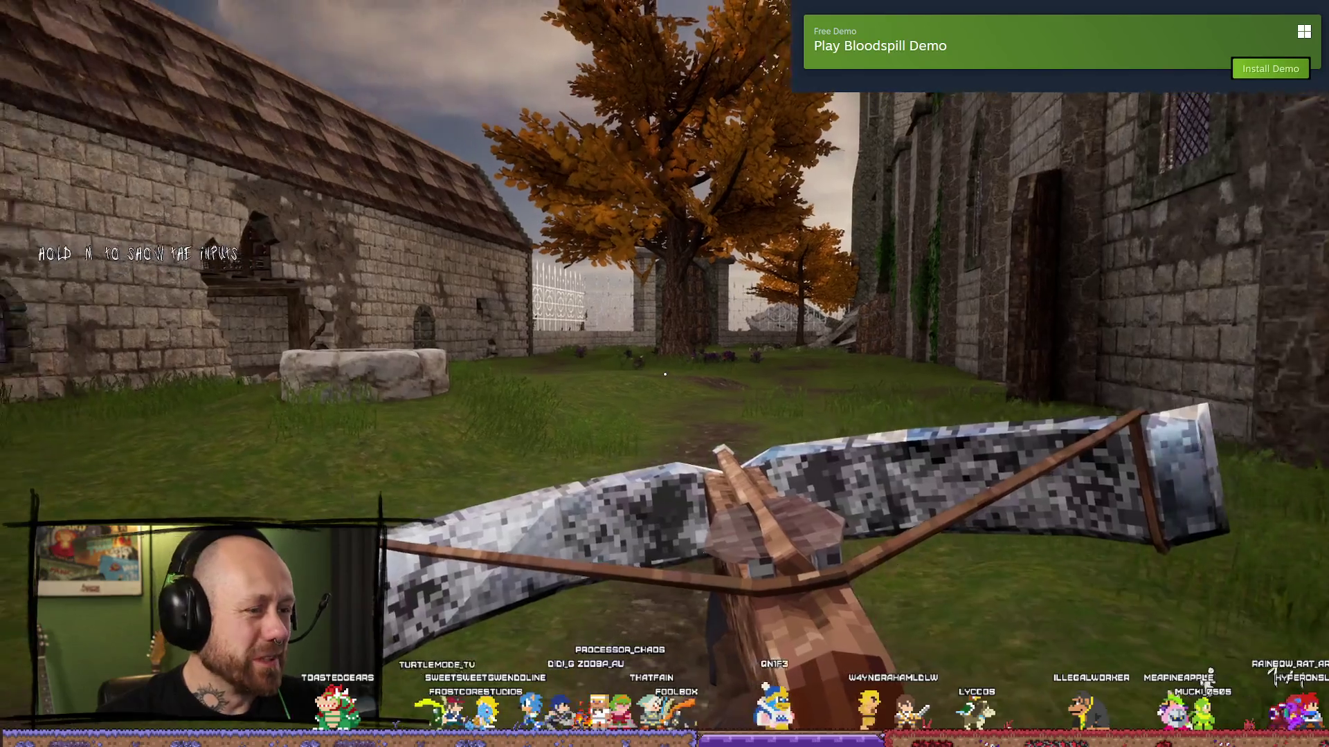
key("Escape")
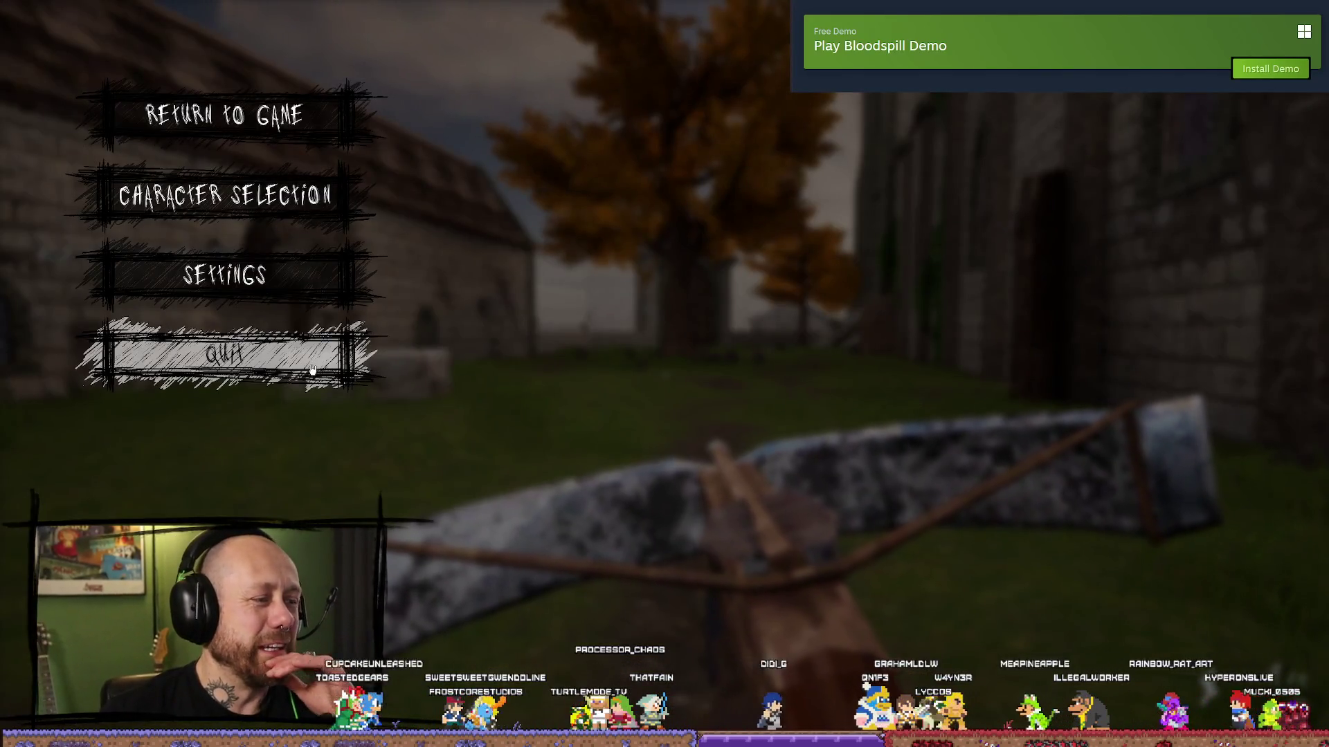
left_click(313, 361)
left_click(542, 442)
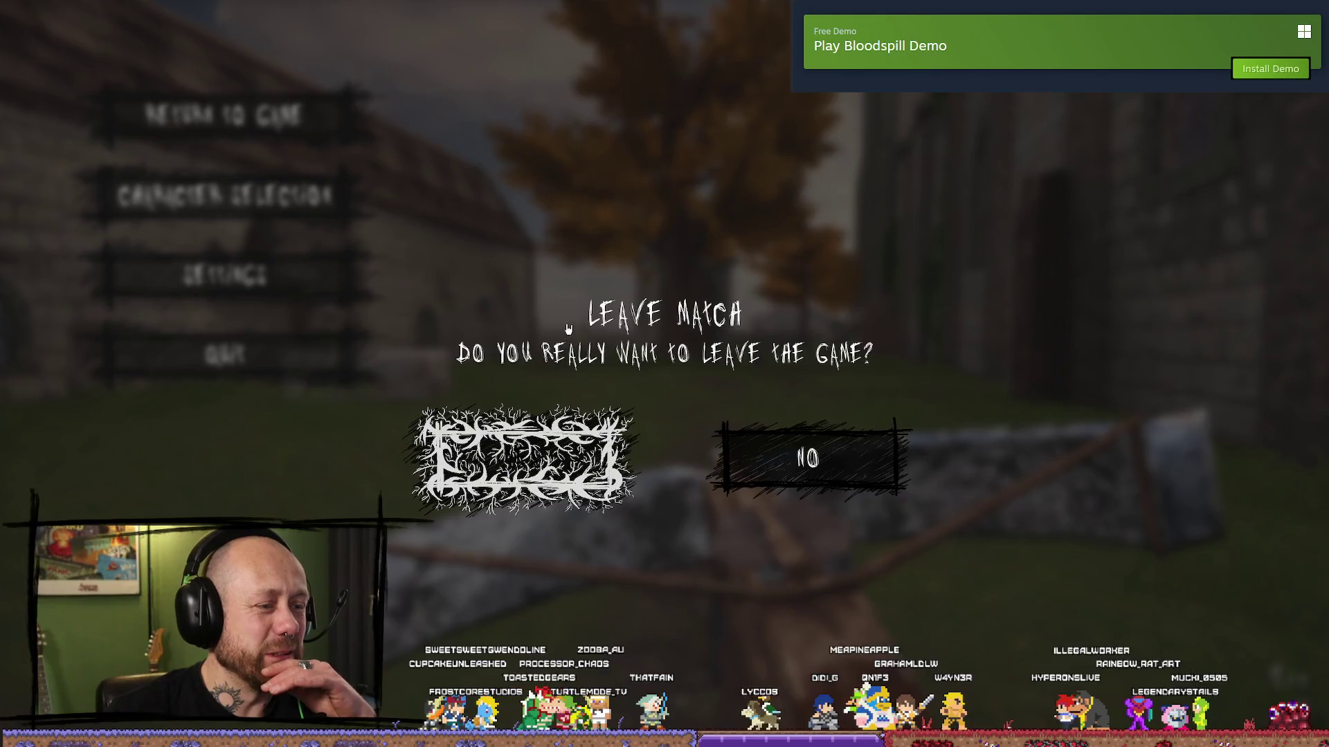
left_click(283, 391)
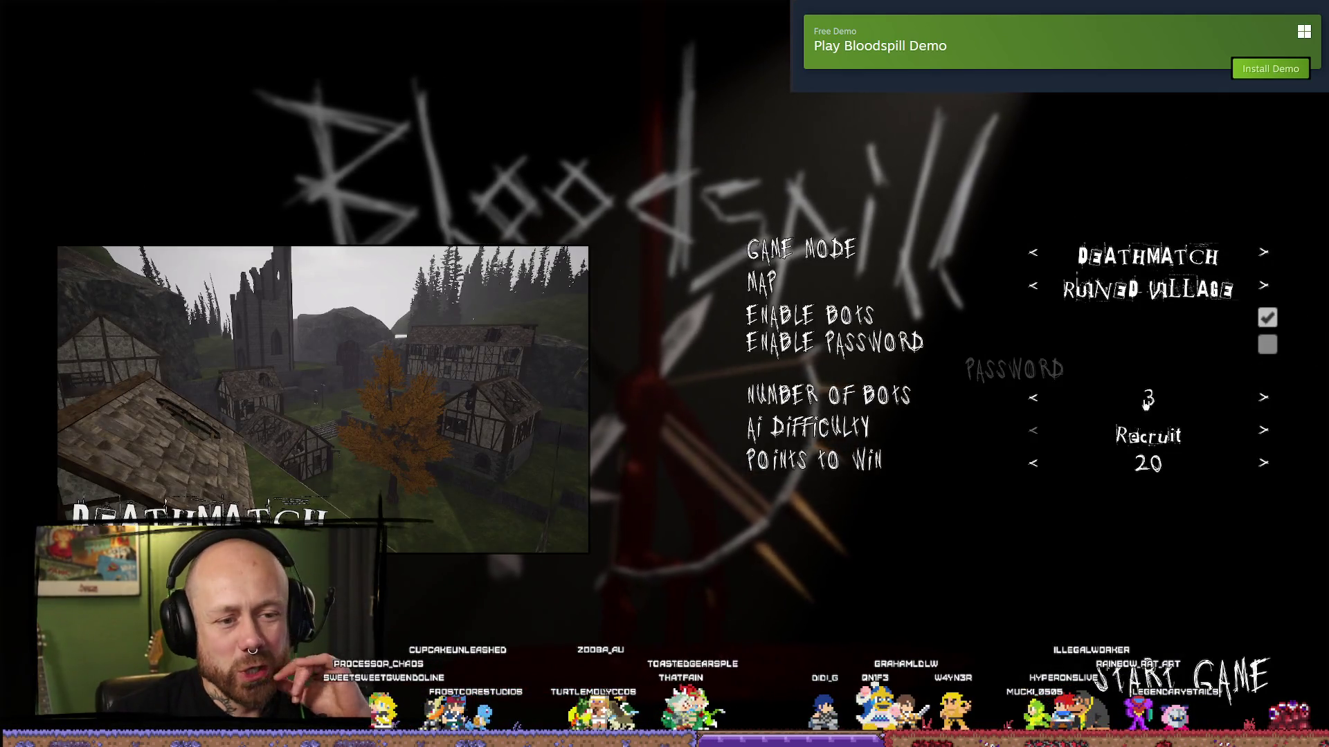
- Start the Ruined Village deathmatch against 3 Recruit bots and advance toward an enemy by the wall
left_click(1162, 682)
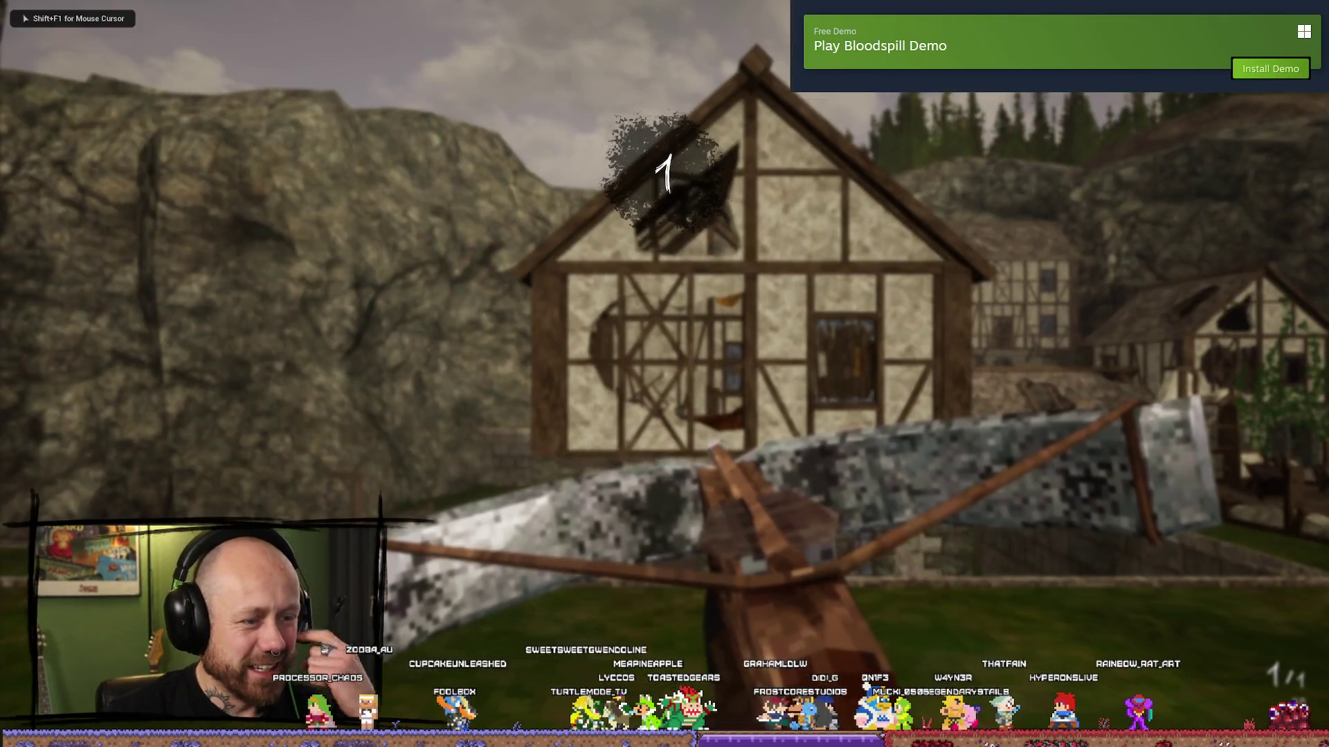
key("w")
key("w")
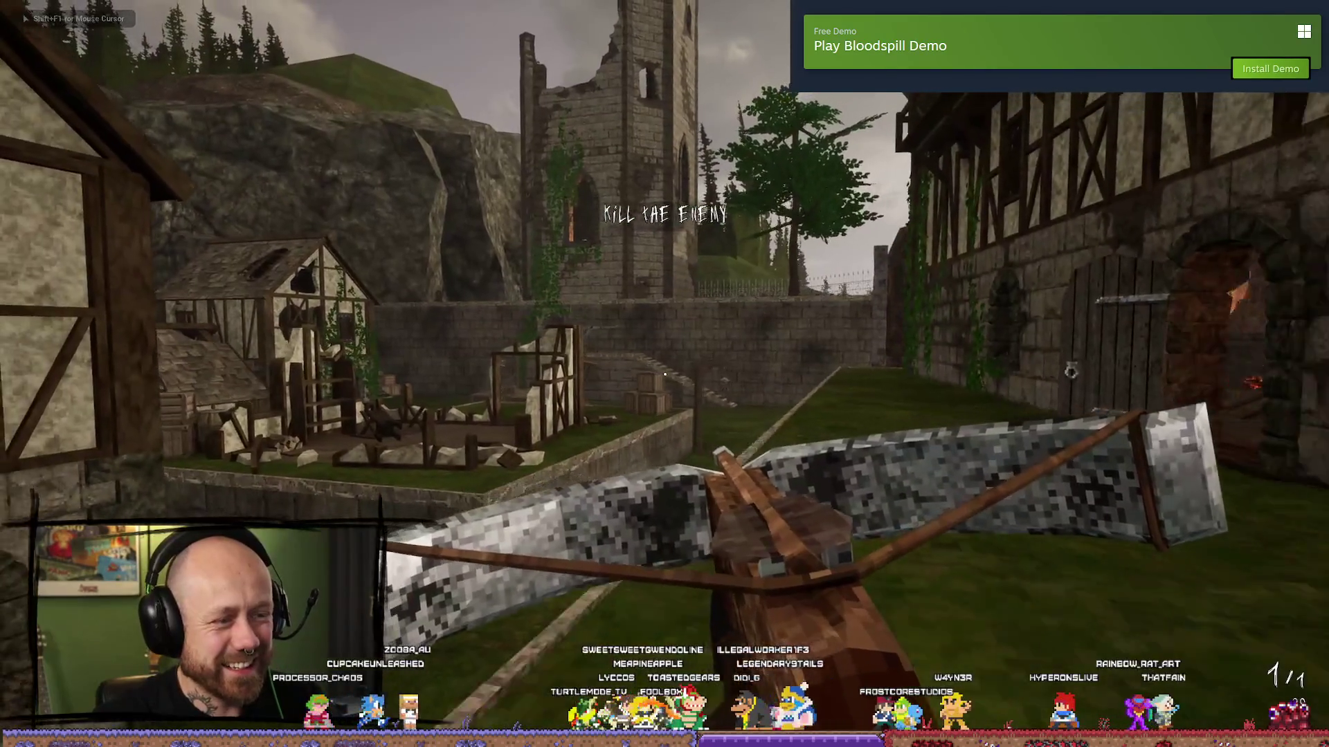
key("w")
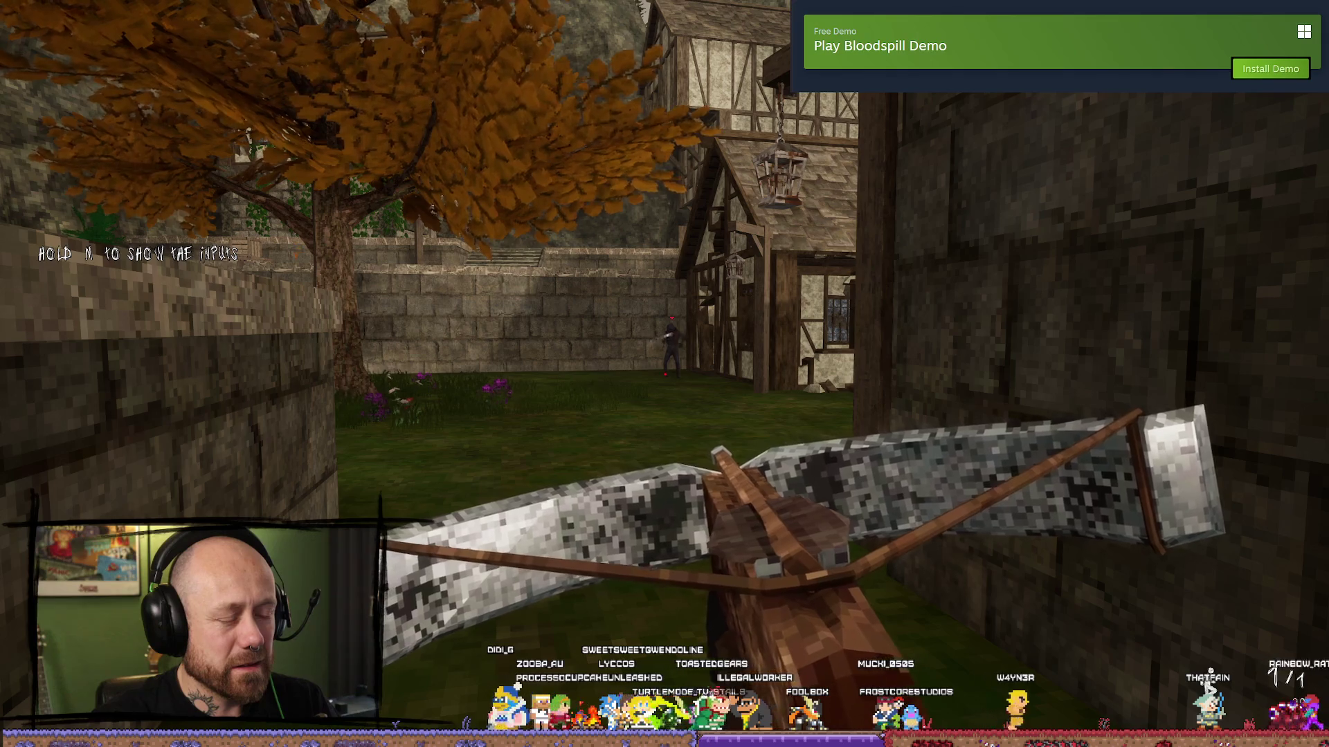
key("w")
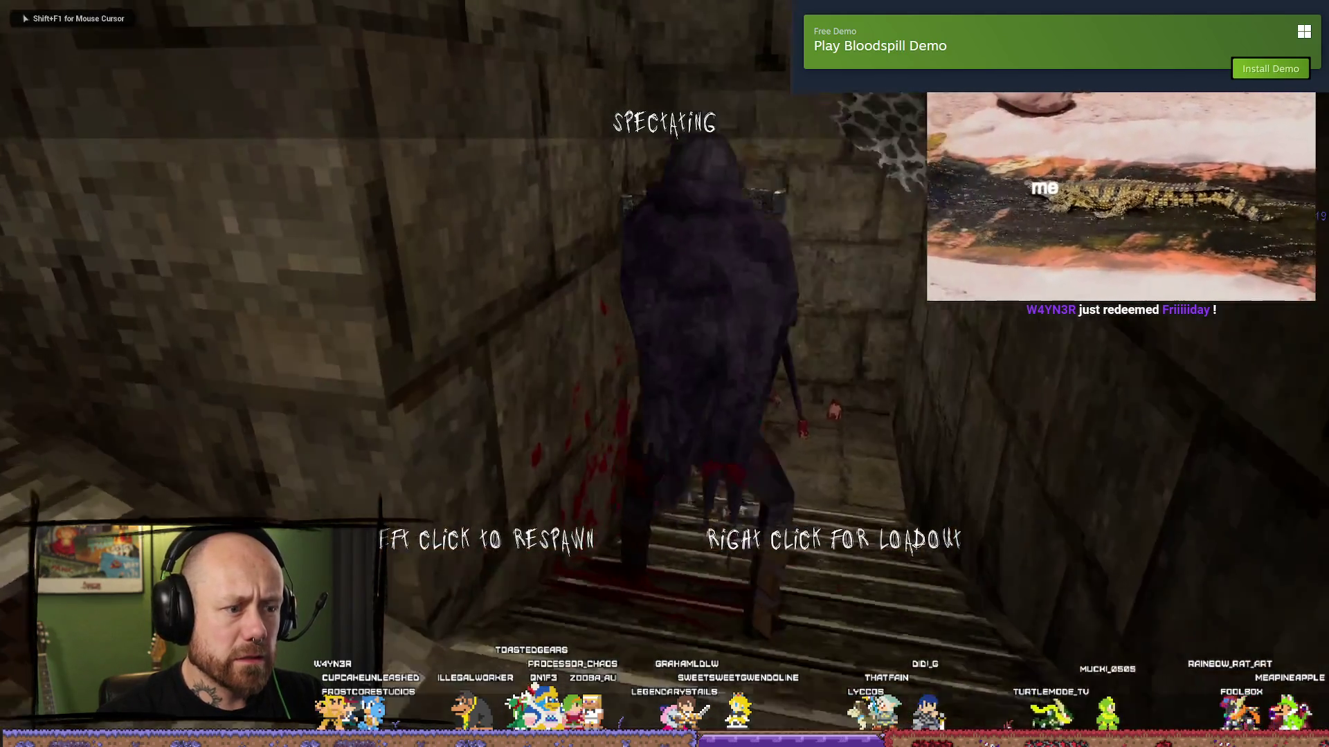
- Respawn several times after being killed, moving out of the timbered hall
left_click(664, 374)
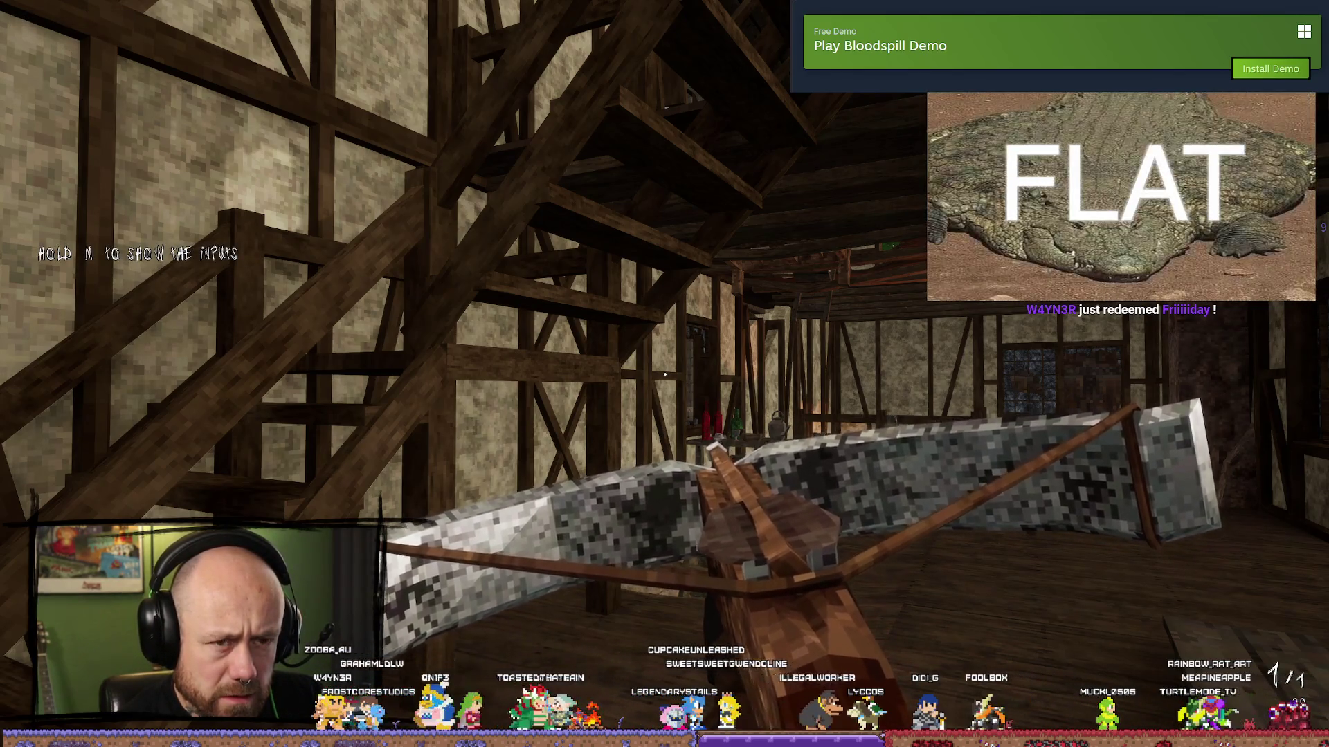
key("w")
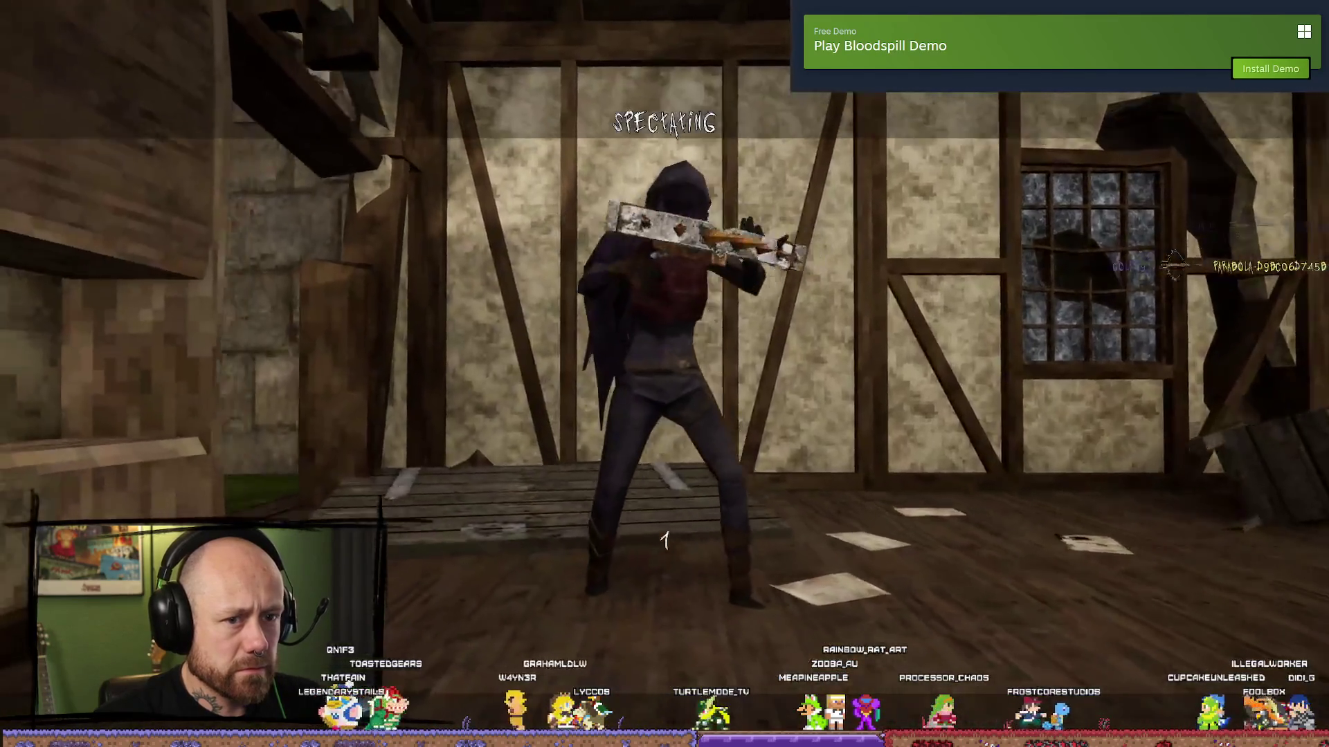
left_click(664, 374)
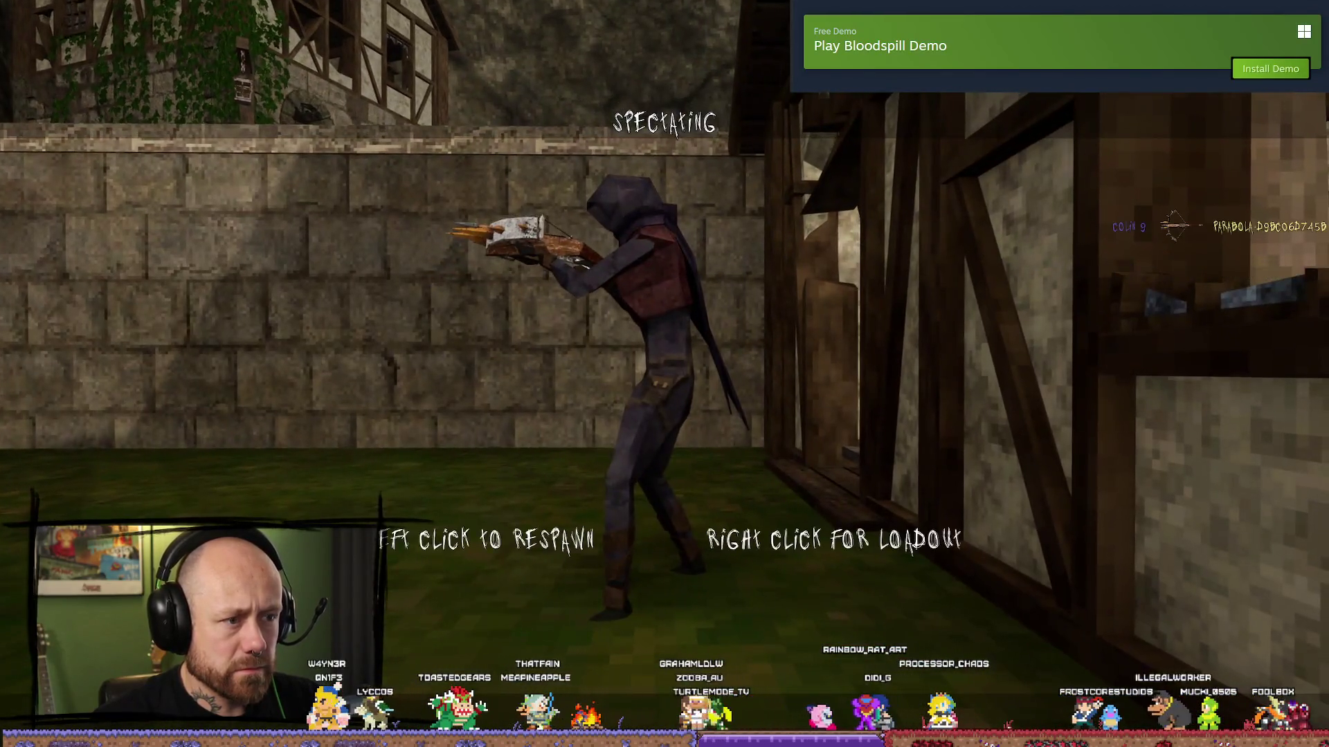
left_click(664, 374)
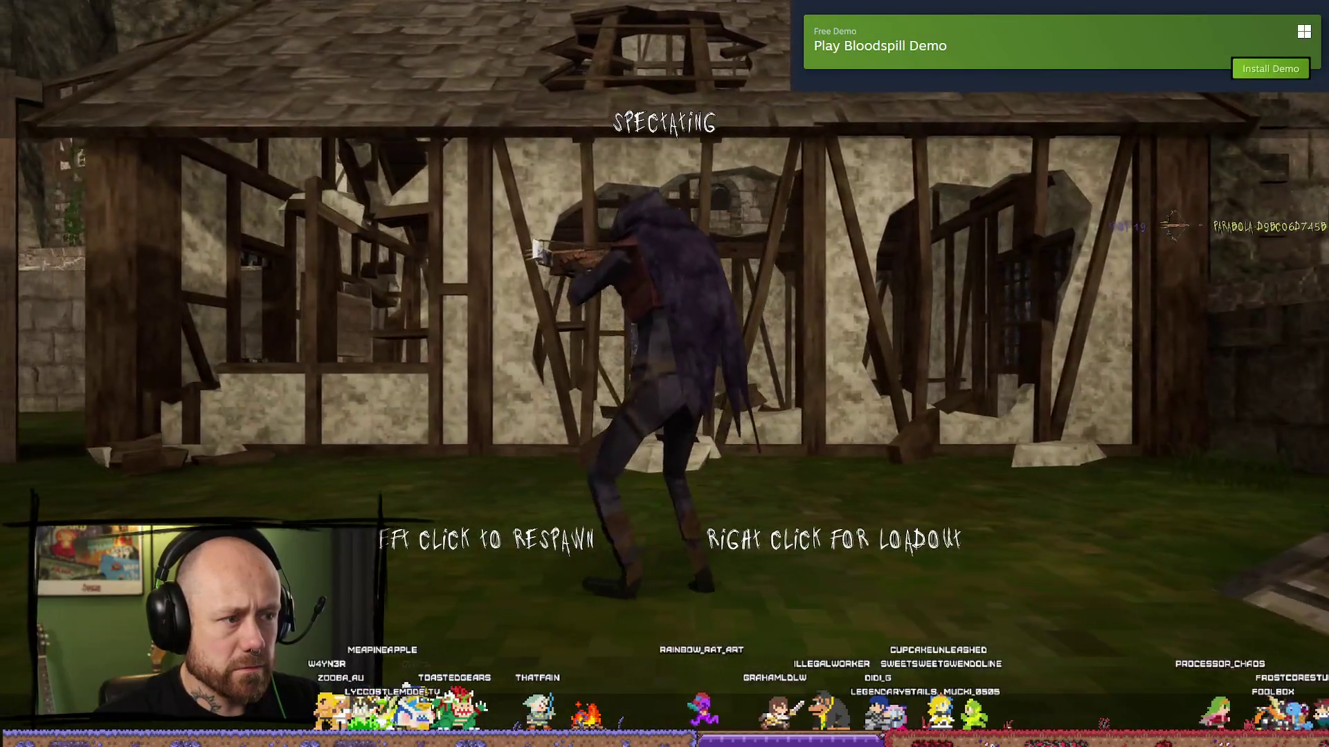
left_click(665, 373)
- Advance toward the stone wall and tree, then choose Quit from the pause menu
key("w")
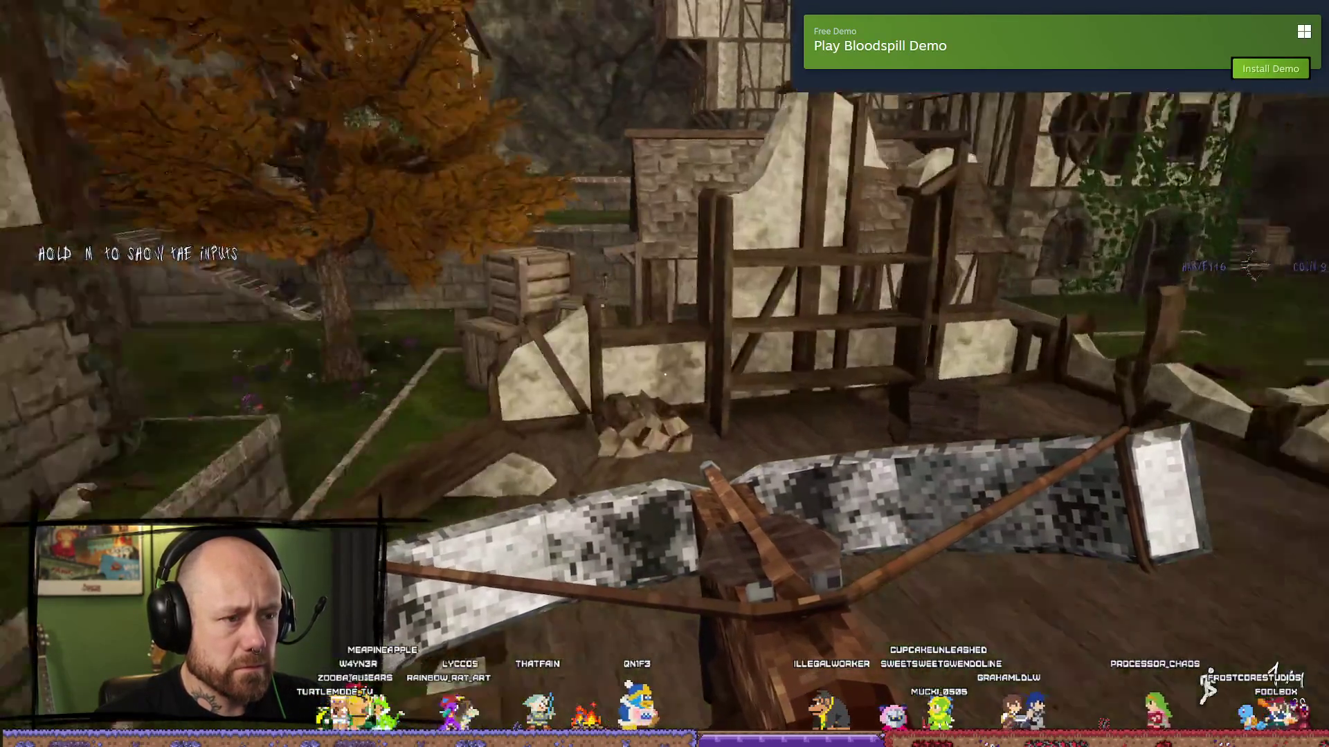
mouse_move(664, 374)
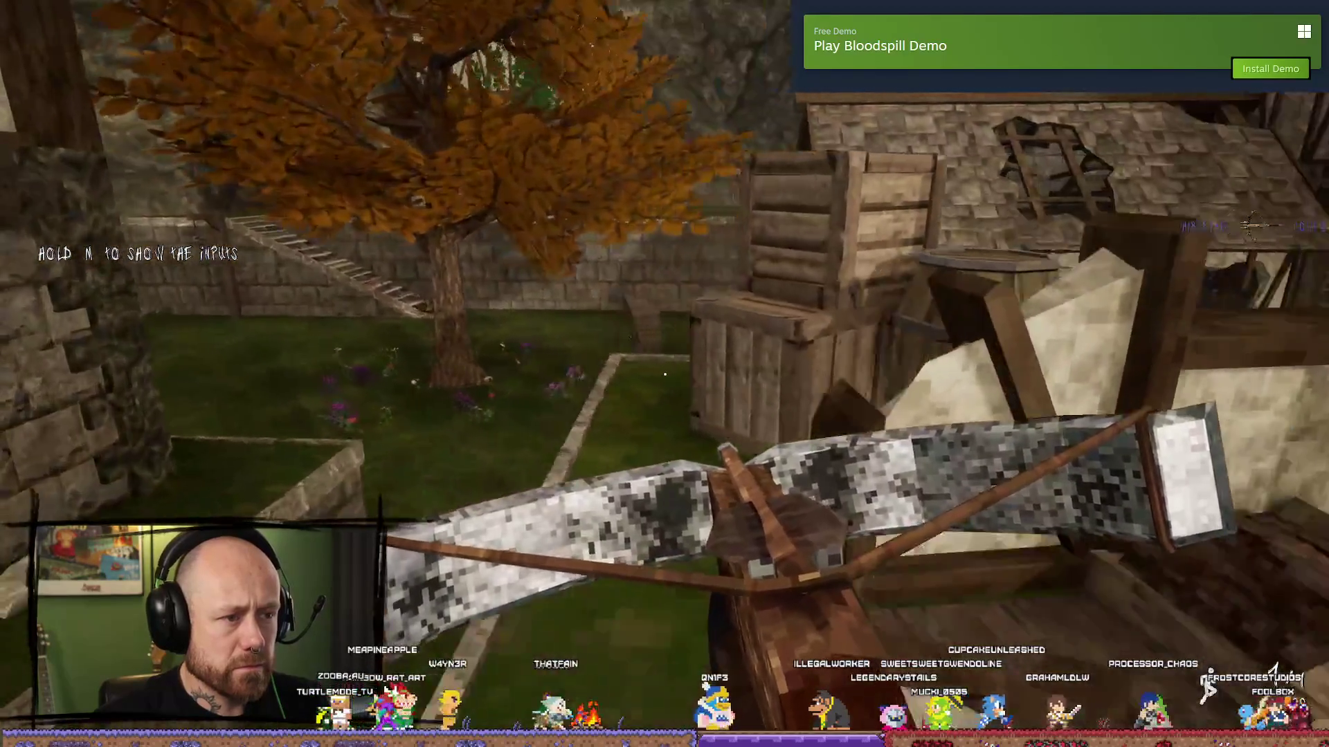
key("w")
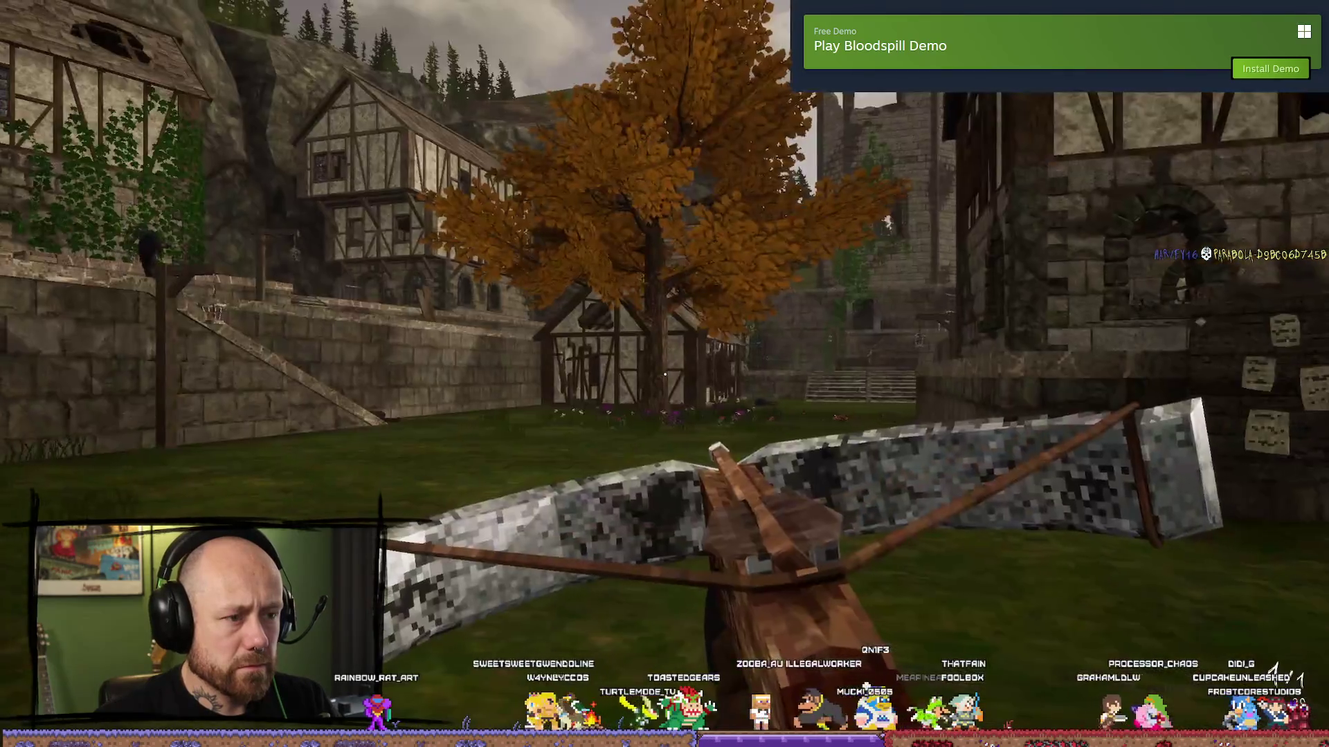
key("Escape")
left_click(263, 356)
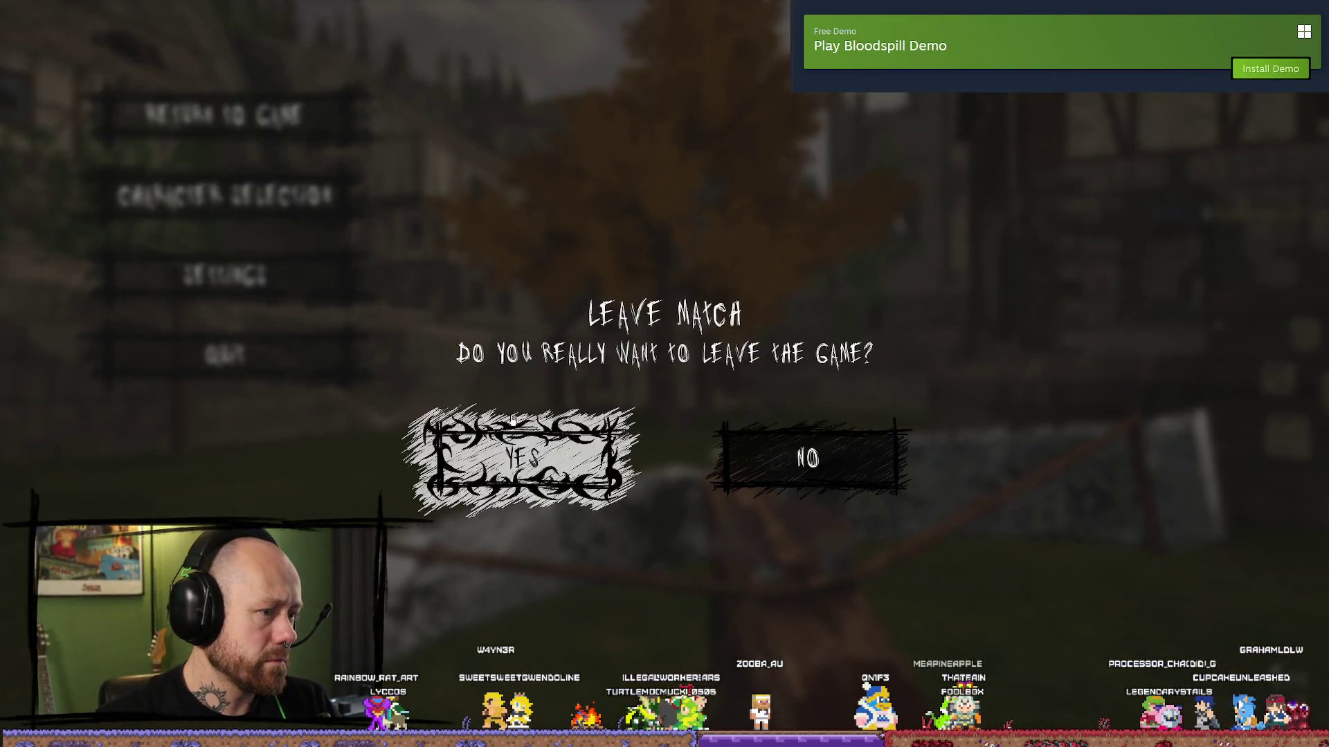
- Leave the match, stop the play session, close the message log and restore the full editor layout
left_click(443, 450)
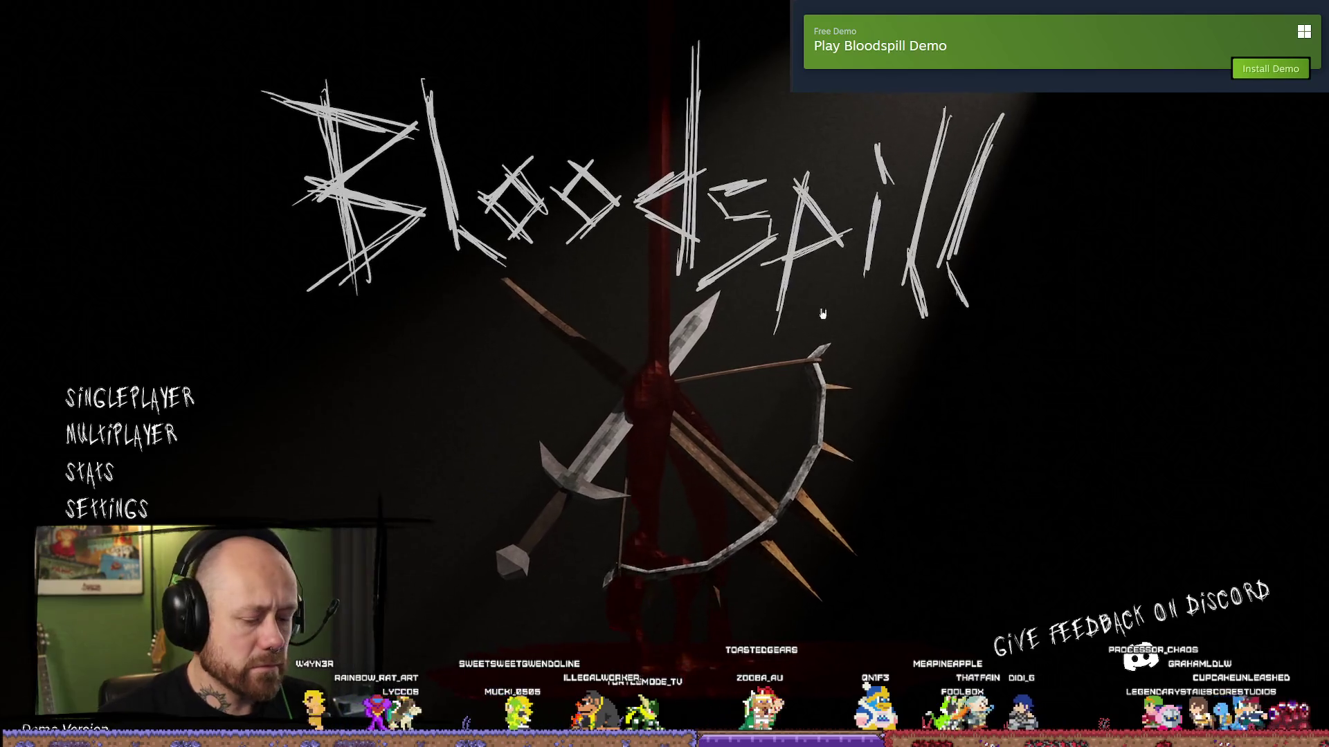
key("Escape")
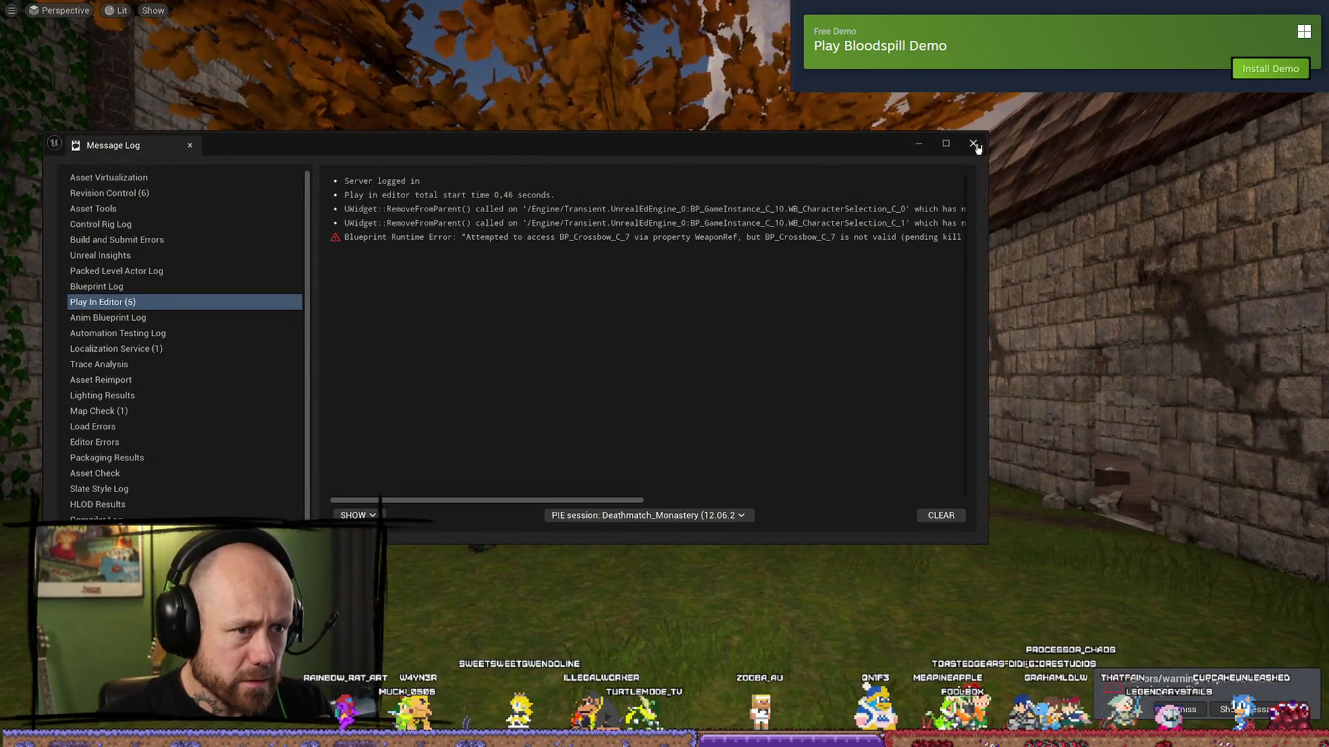
left_click(973, 145)
key("ctrl+space")
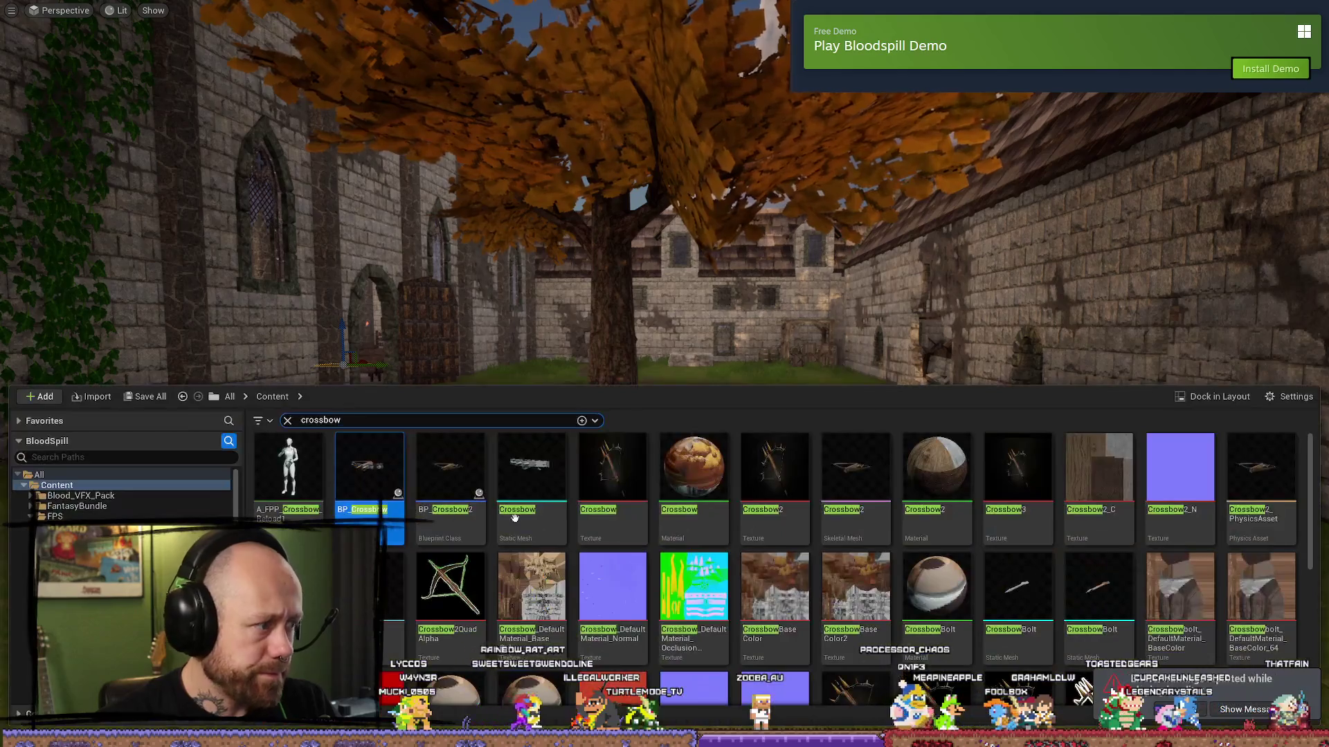
key("super+d")
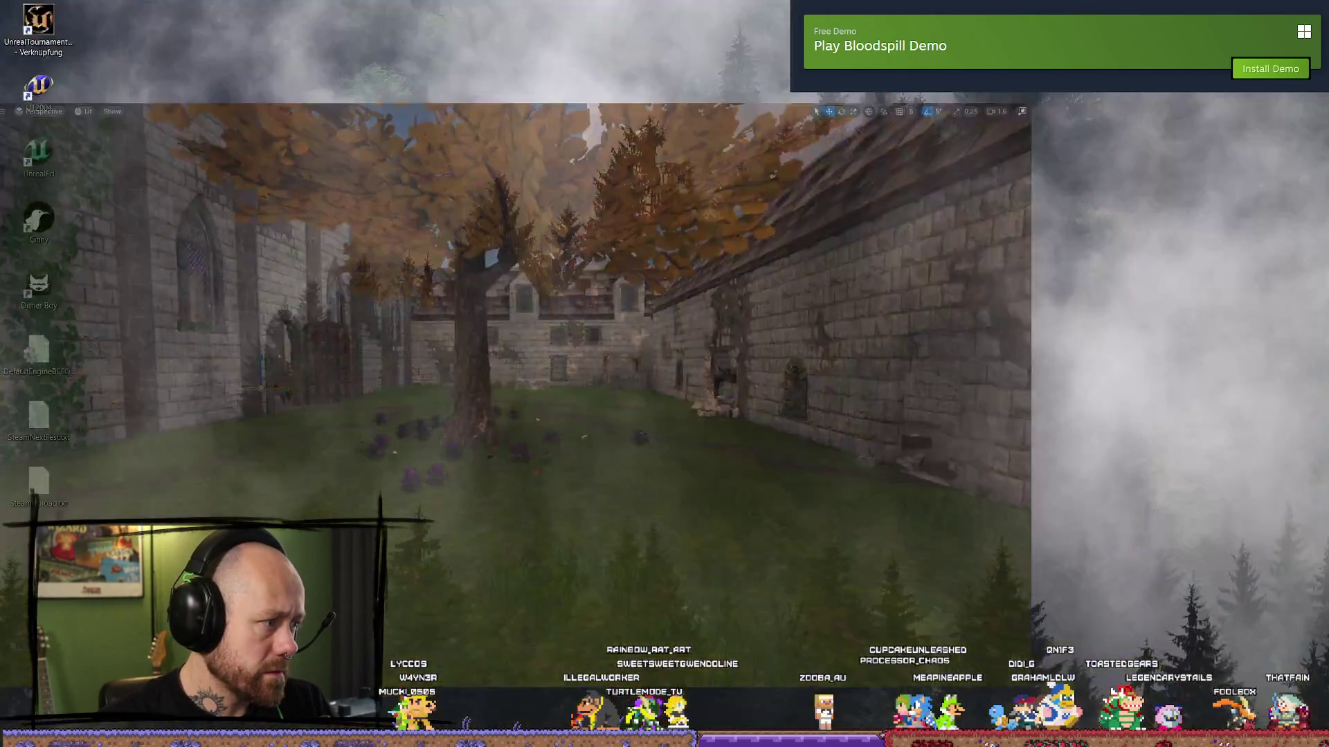
key("super+d")
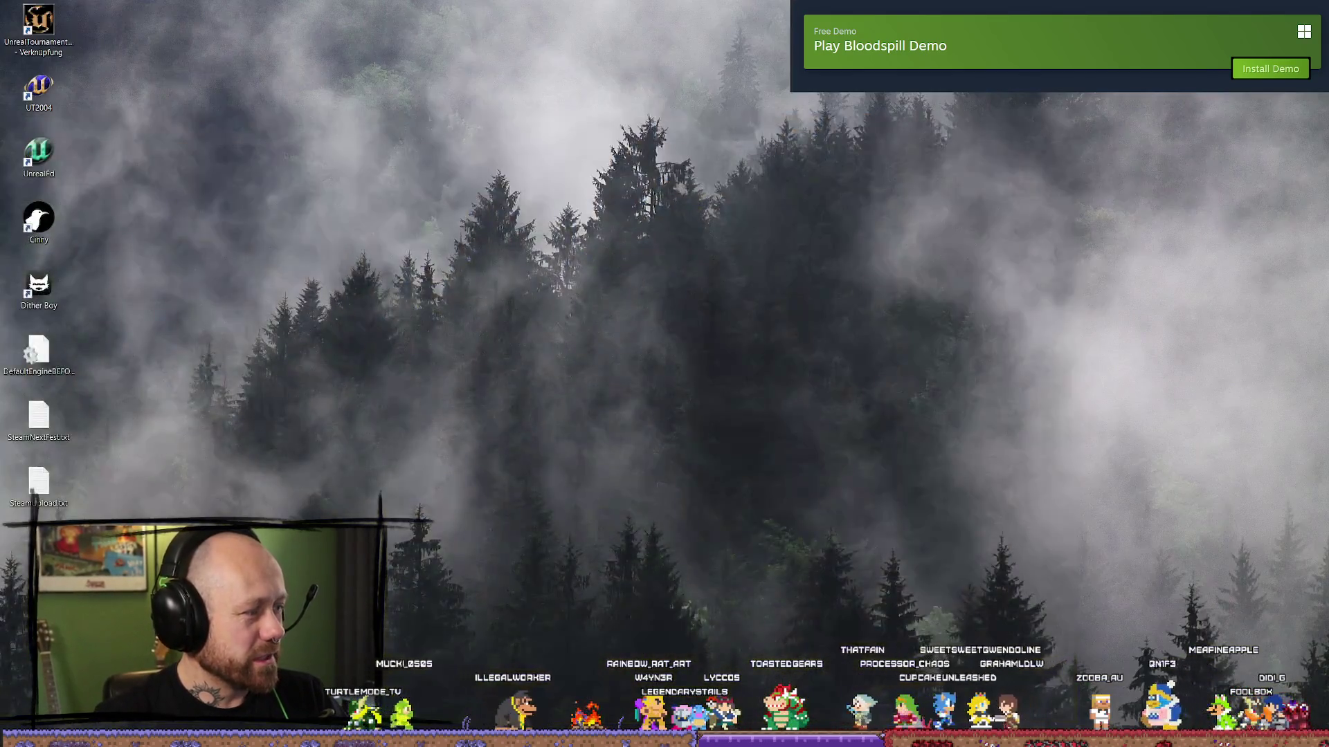
key("F11")
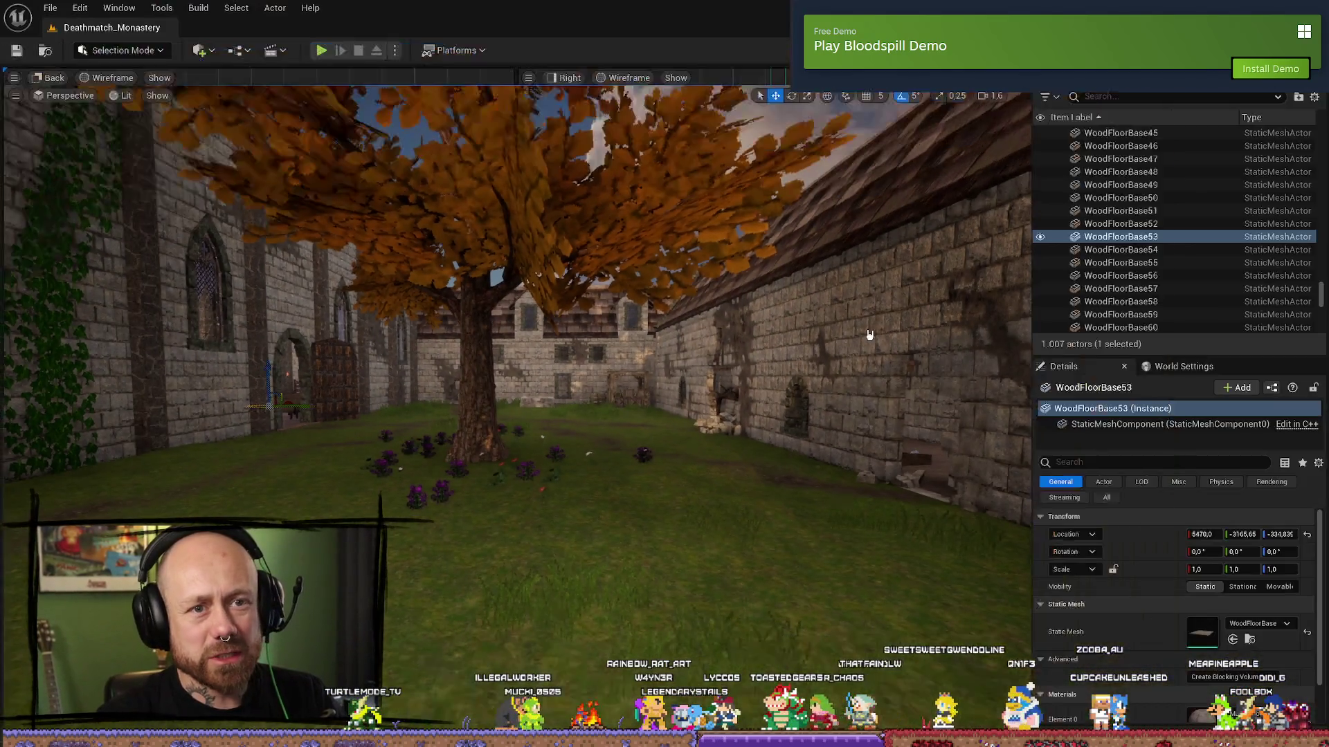
- Clear the crossbow search and navigate the Content Browser to the FPS folder
key("ctrl+space")
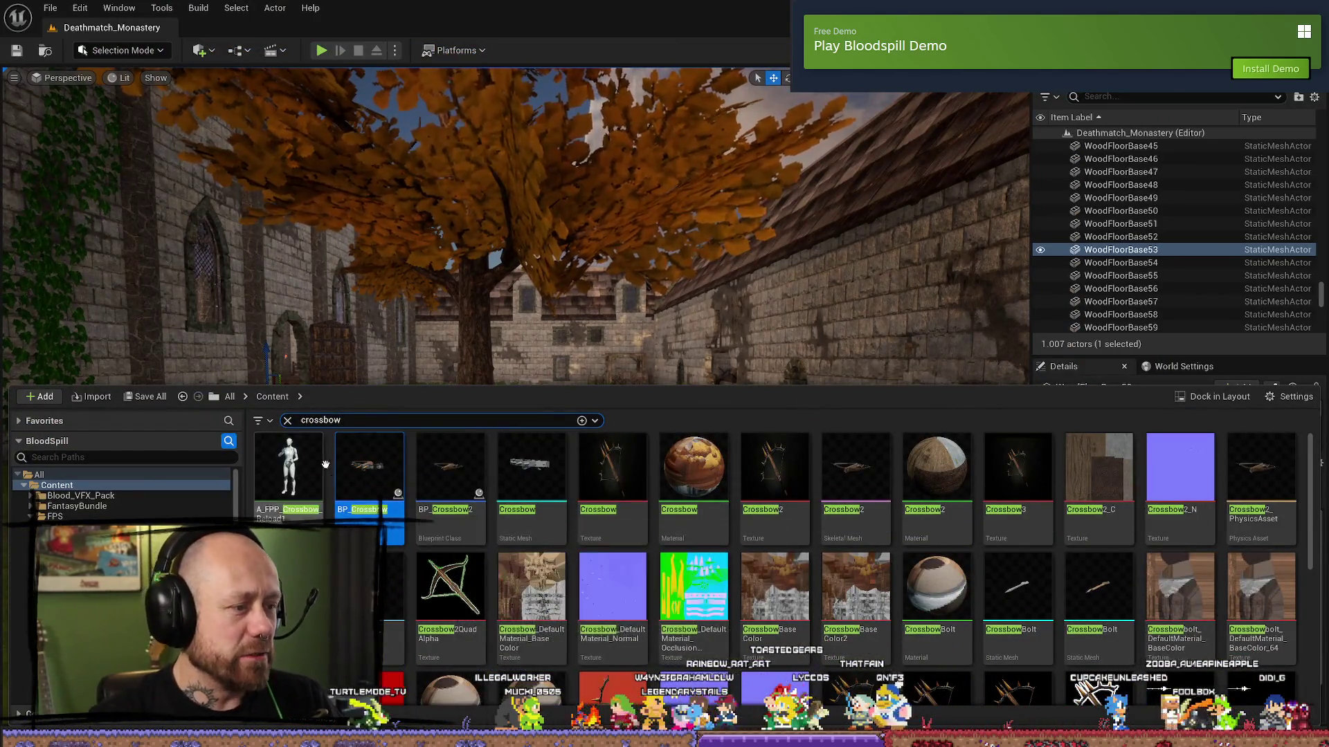
left_click(287, 420)
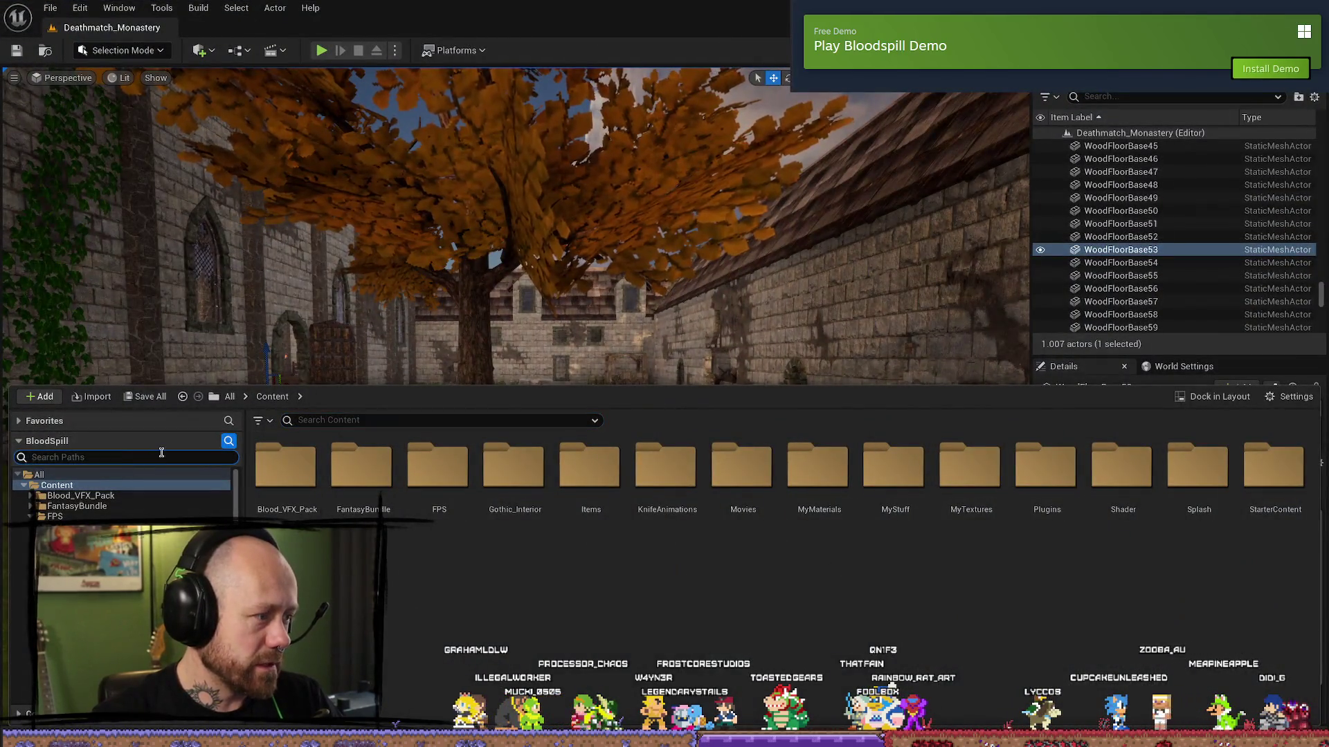
type("character")
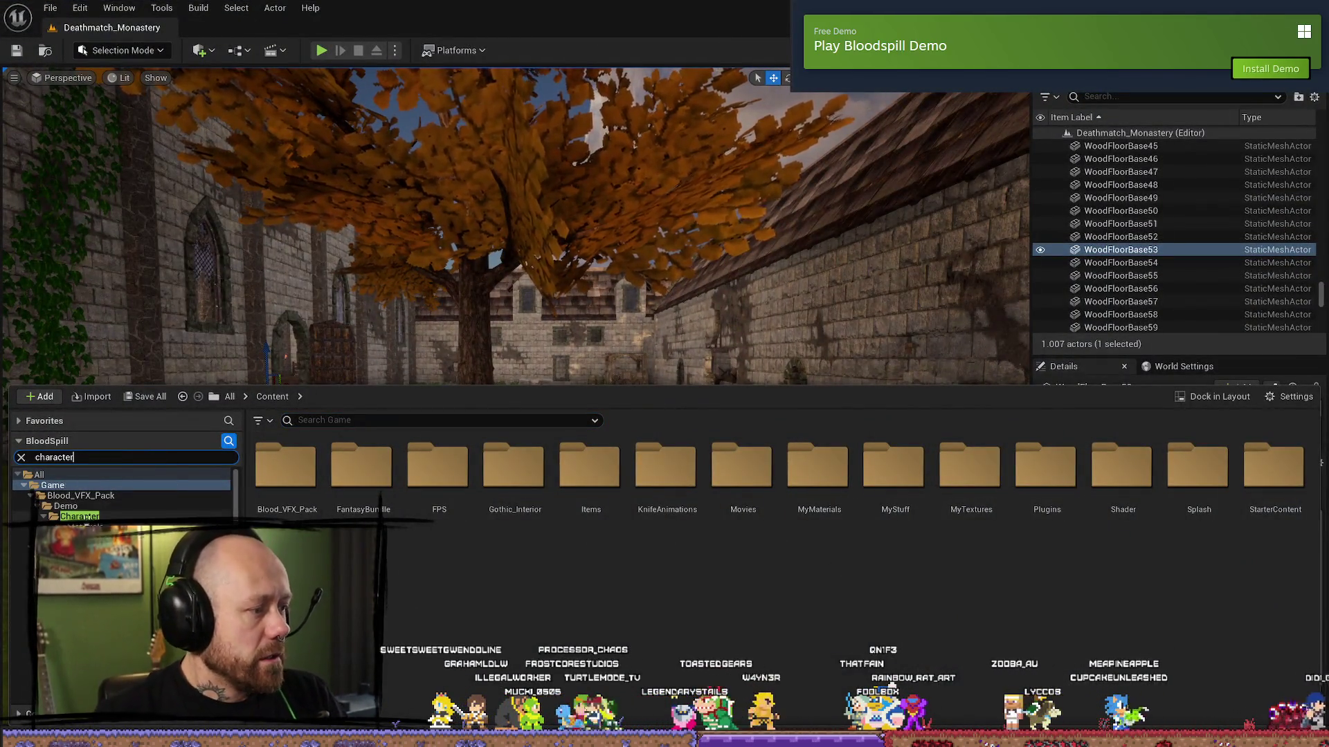
left_click(77, 516)
left_click(92, 485)
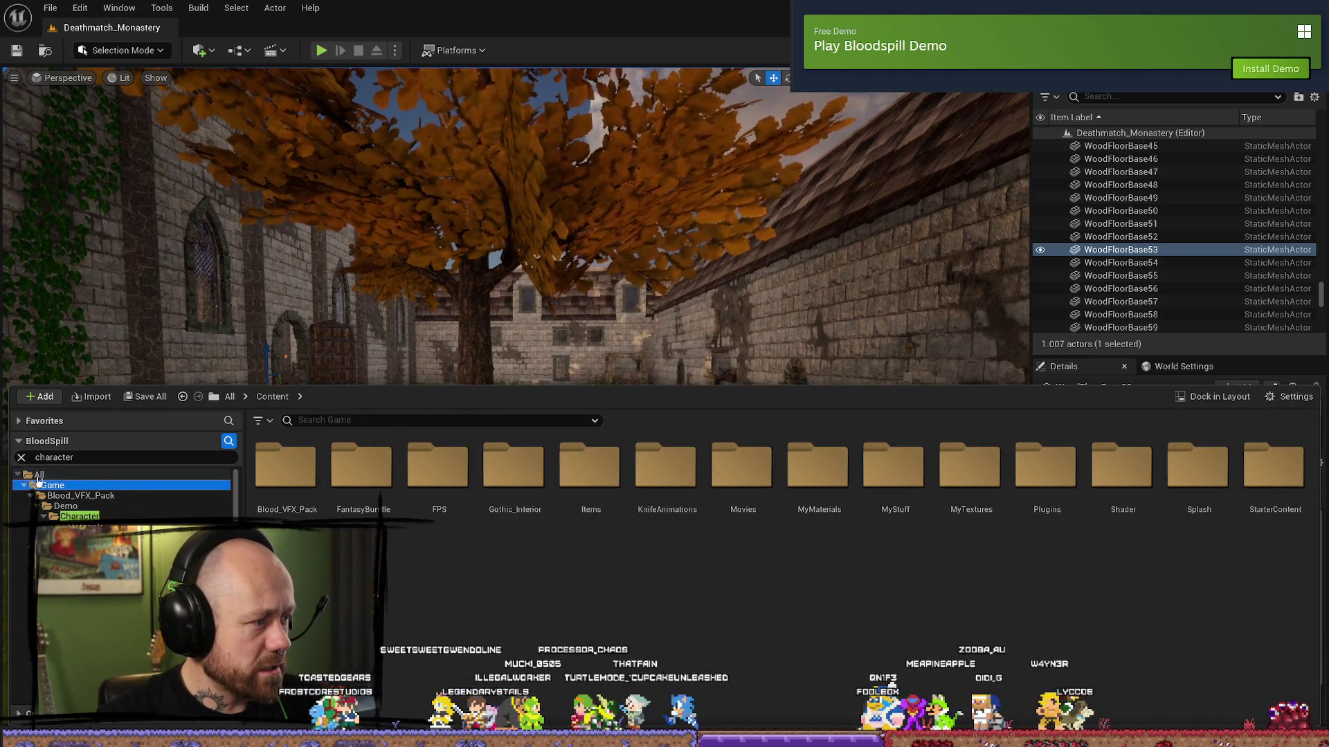
left_click(31, 475)
left_click(21, 457)
left_click(87, 474)
left_click(78, 517)
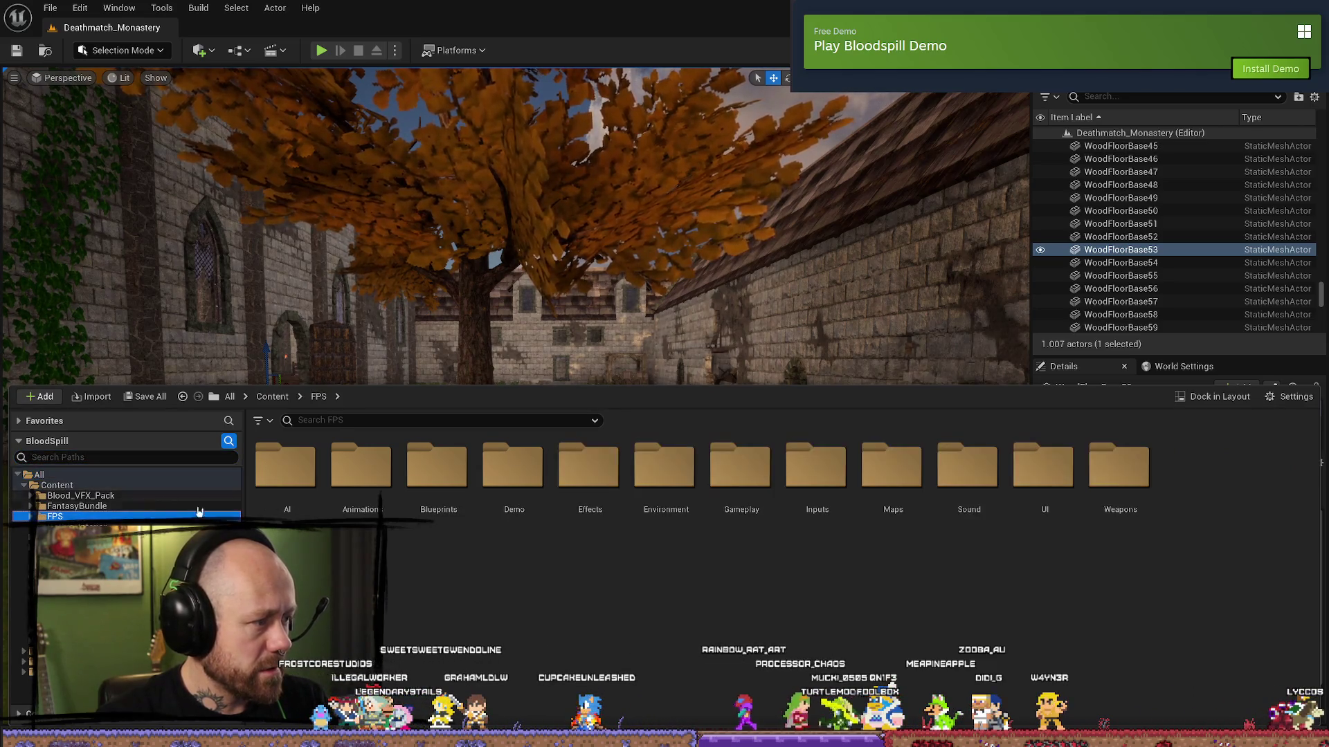
- Search 'character' in the FPS folder and open BP_PlayerCharacter's Fire Weapon Graph
left_click(471, 422)
type("ch")
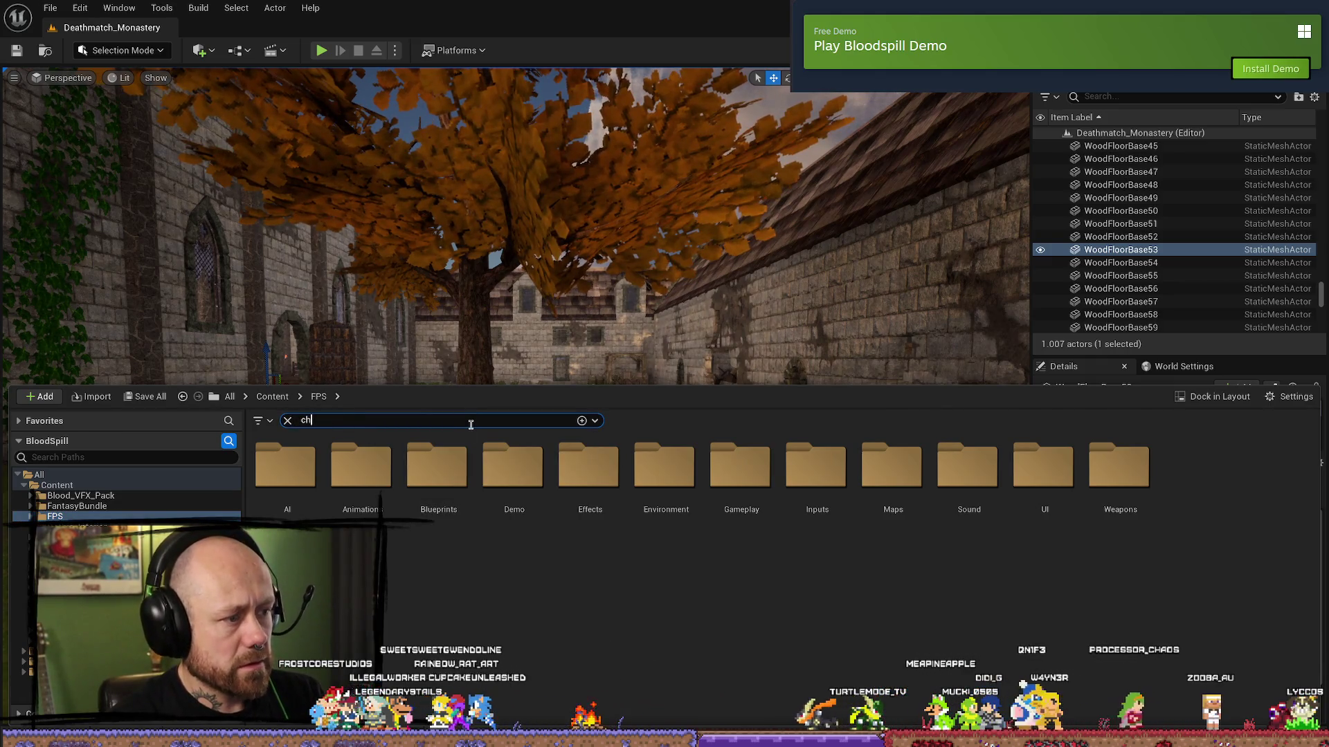
type("arter")
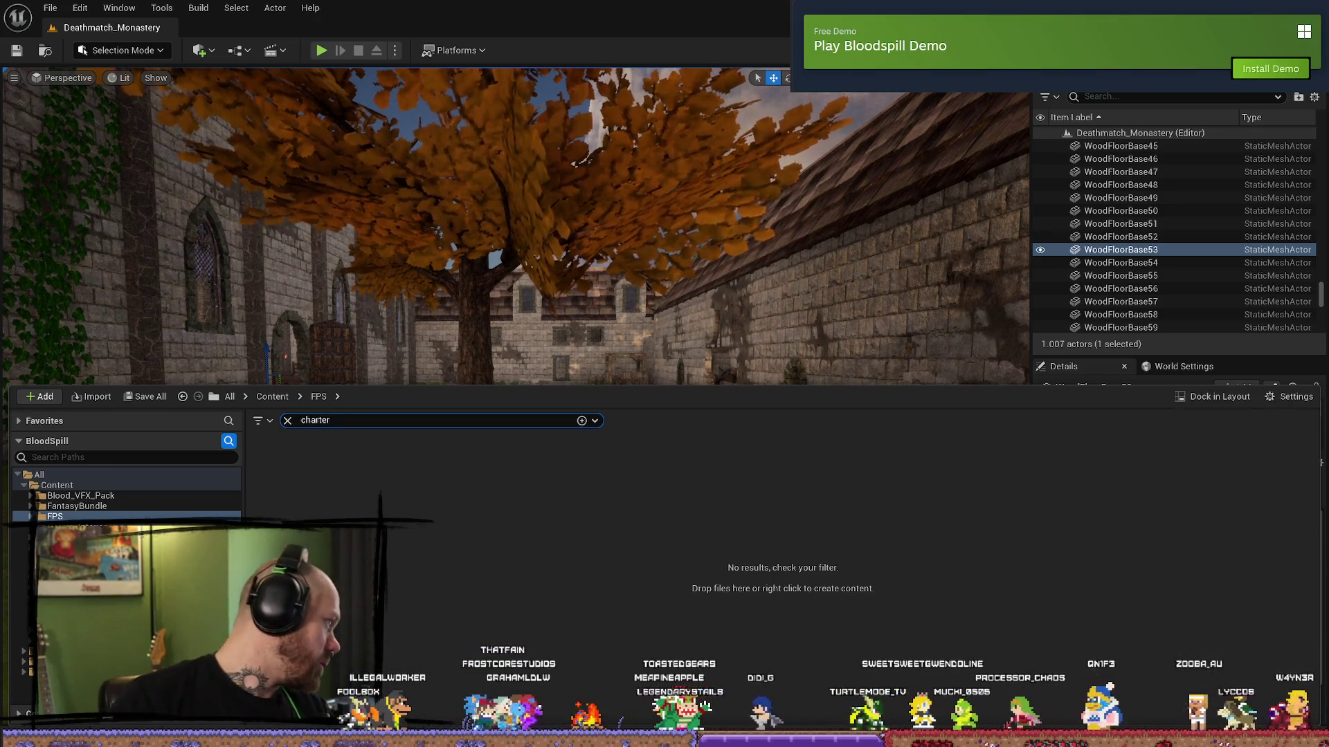
left_click_drag(496, 498, 495, 498)
key("ctrl+space")
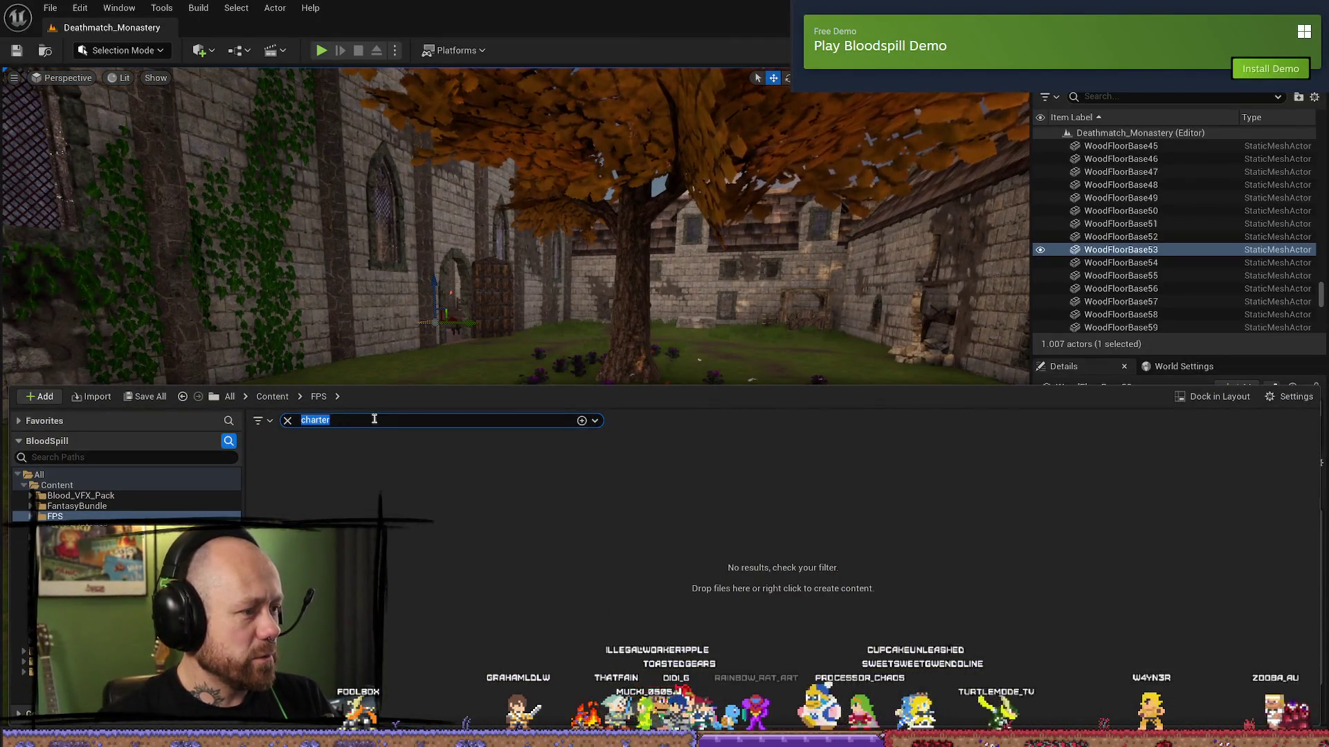
key("BackSpace")
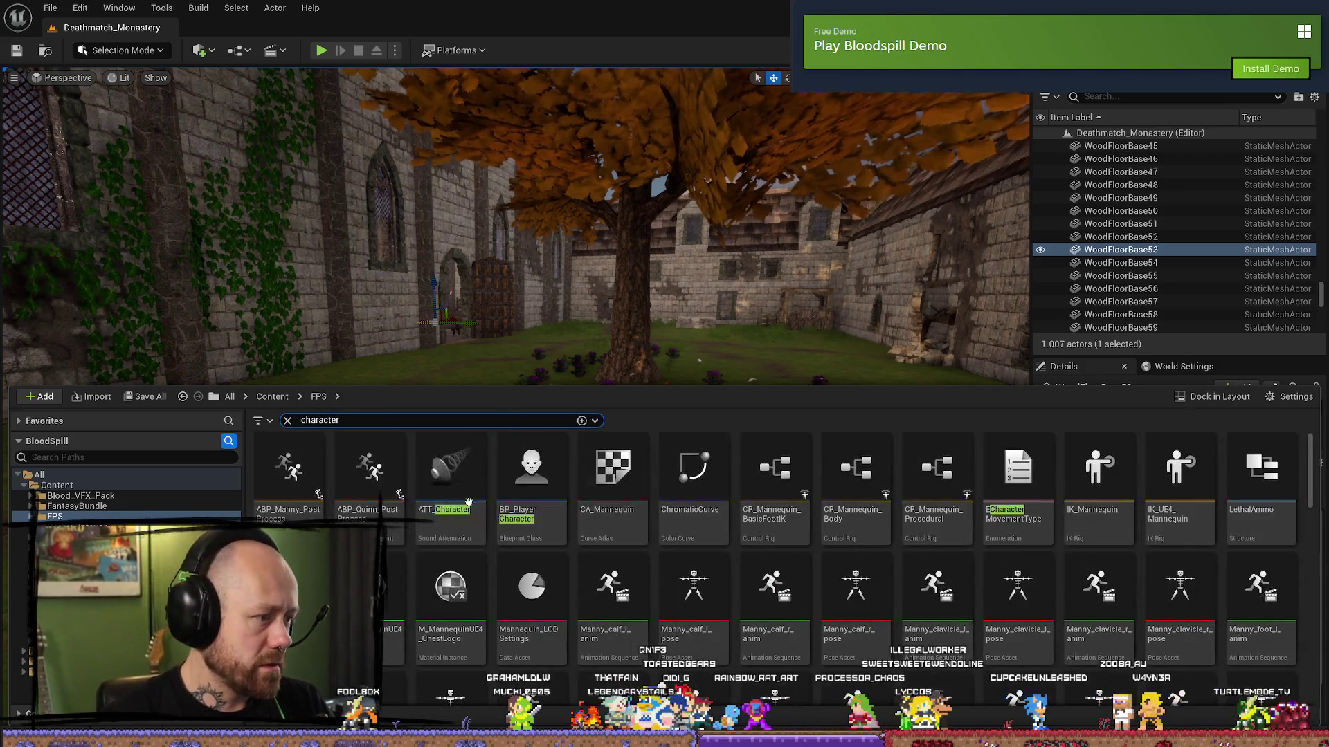
double_click(557, 474)
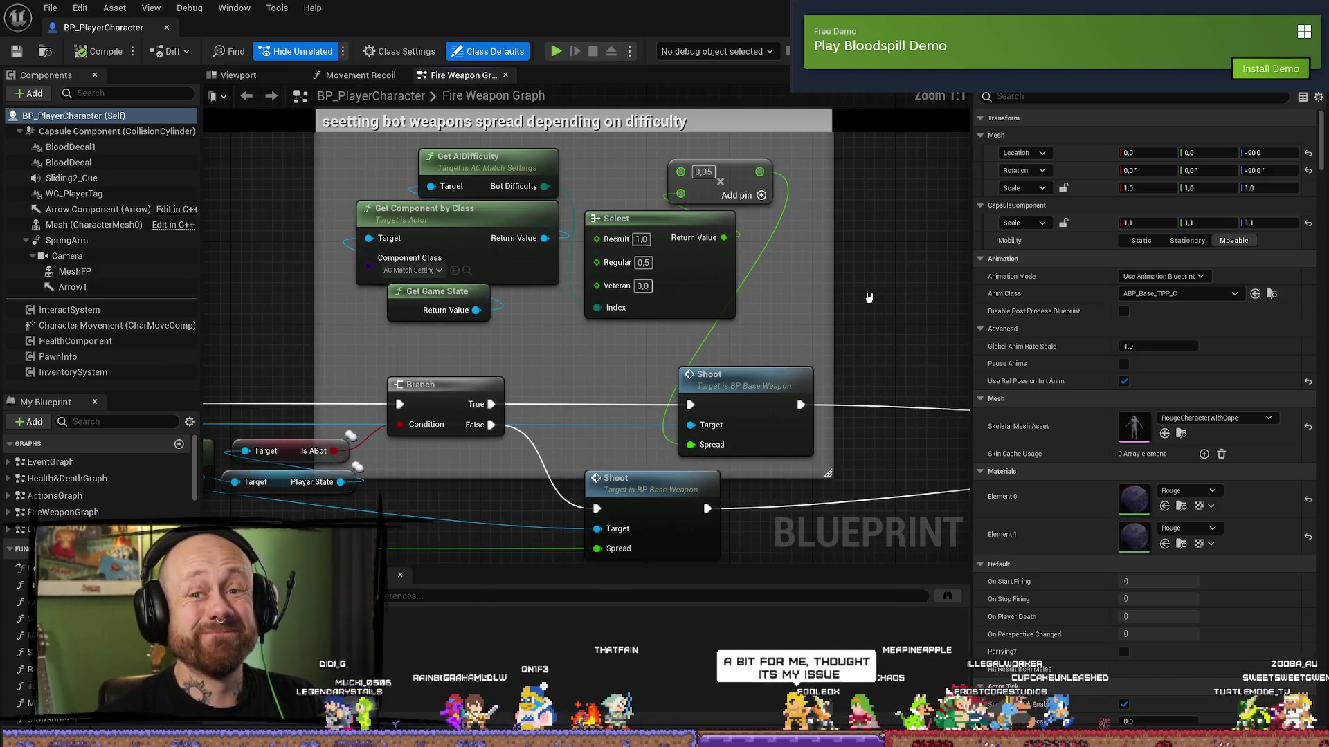
- Edit the Recruit spread value on the Select node and save the Blueprint via File > Save
left_click(636, 240)
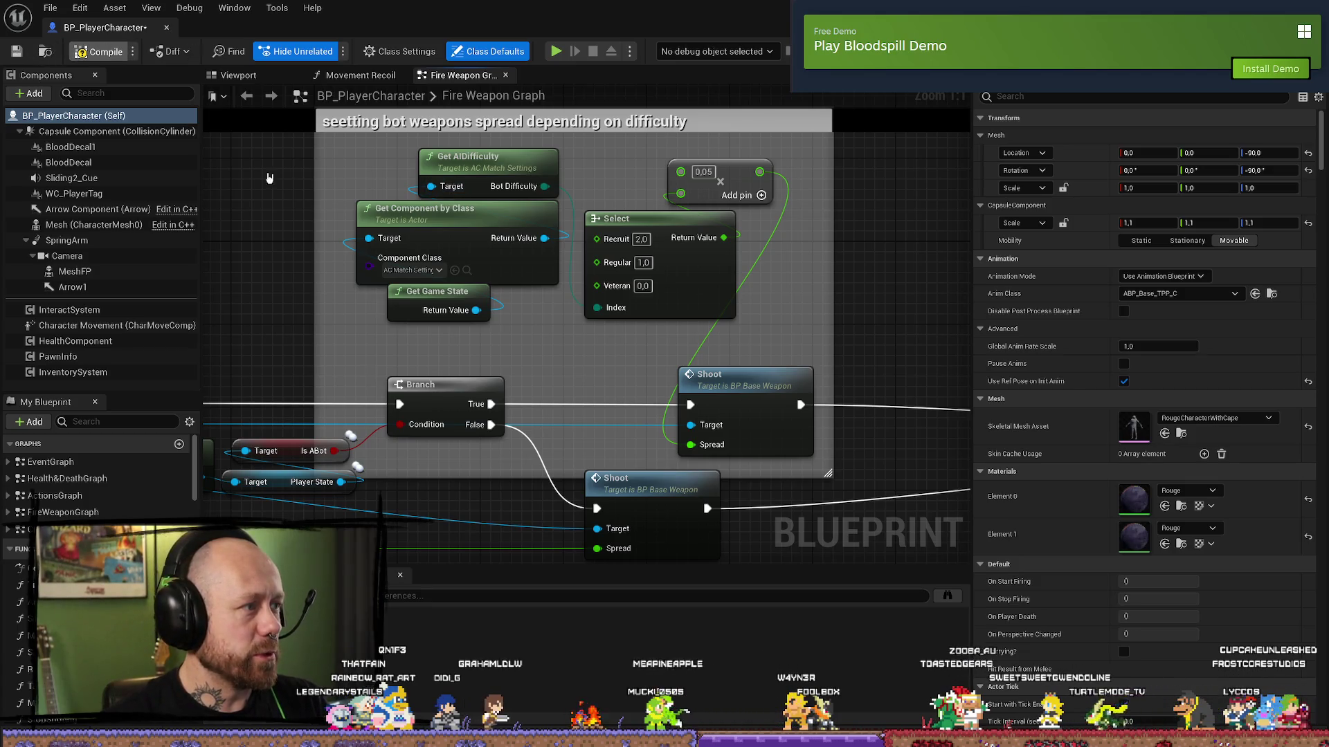
left_click(51, 7)
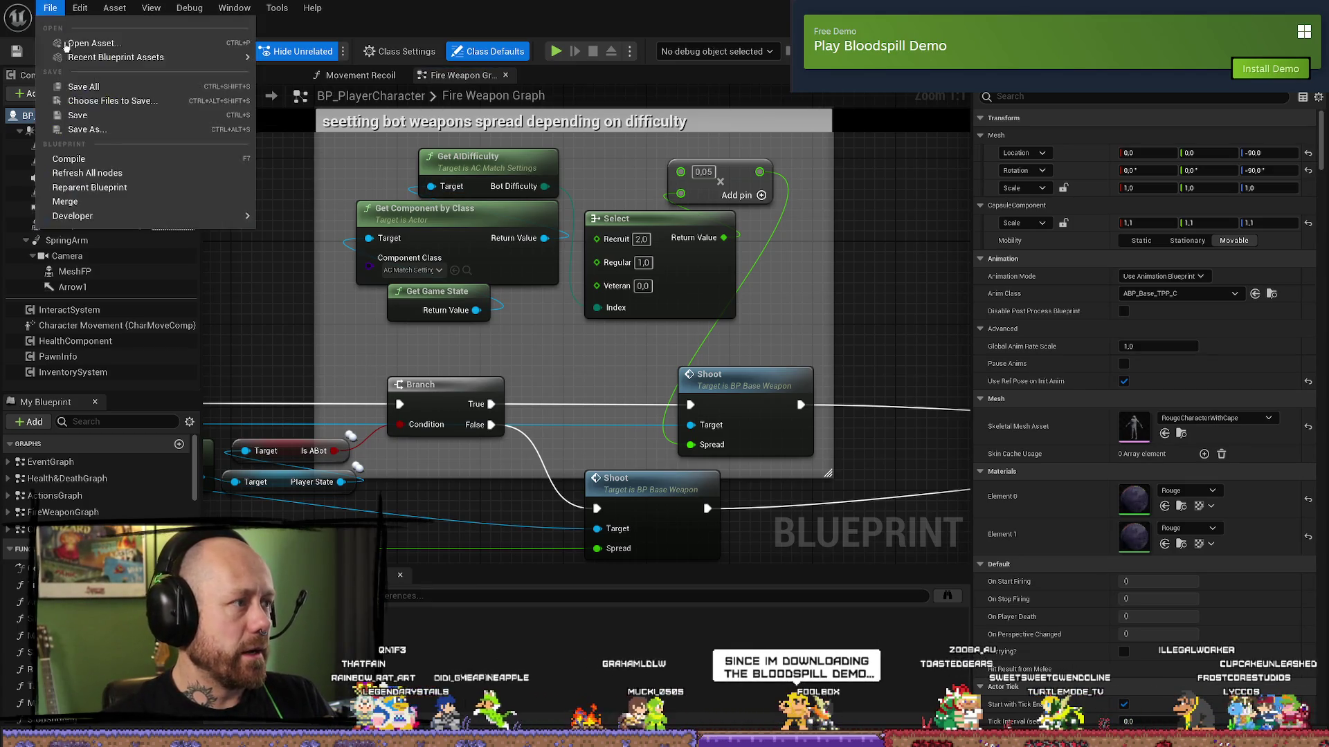
left_click(90, 85)
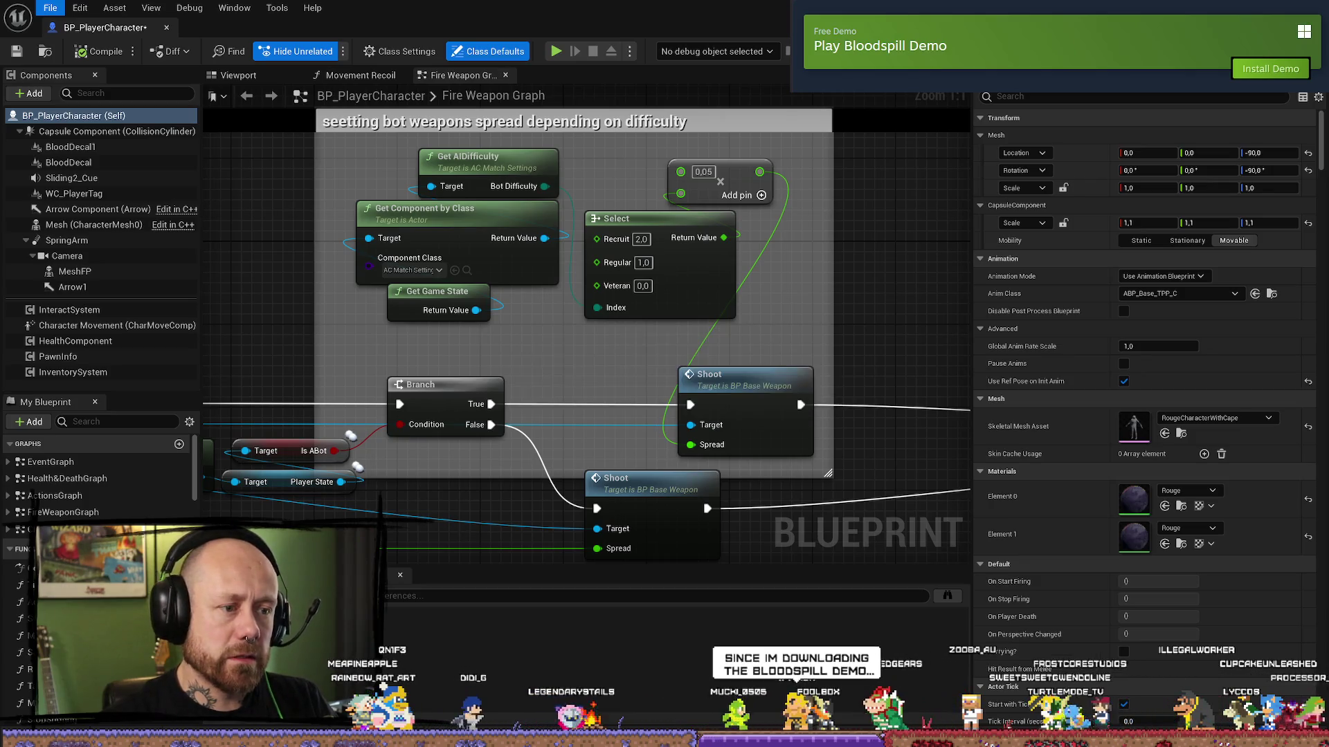
key("alt+Tab")
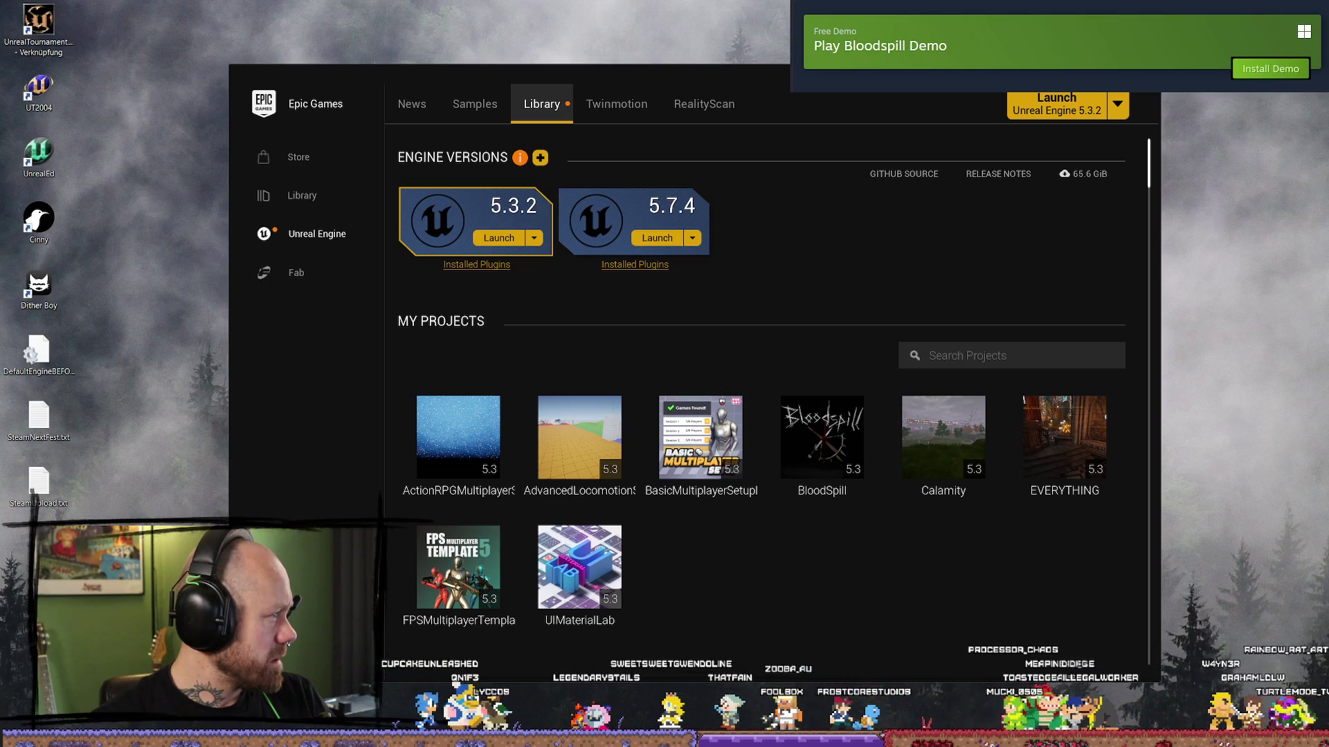
- Launch the BloodSpill project from My Projects in the Unreal Engine Library
double_click(858, 451)
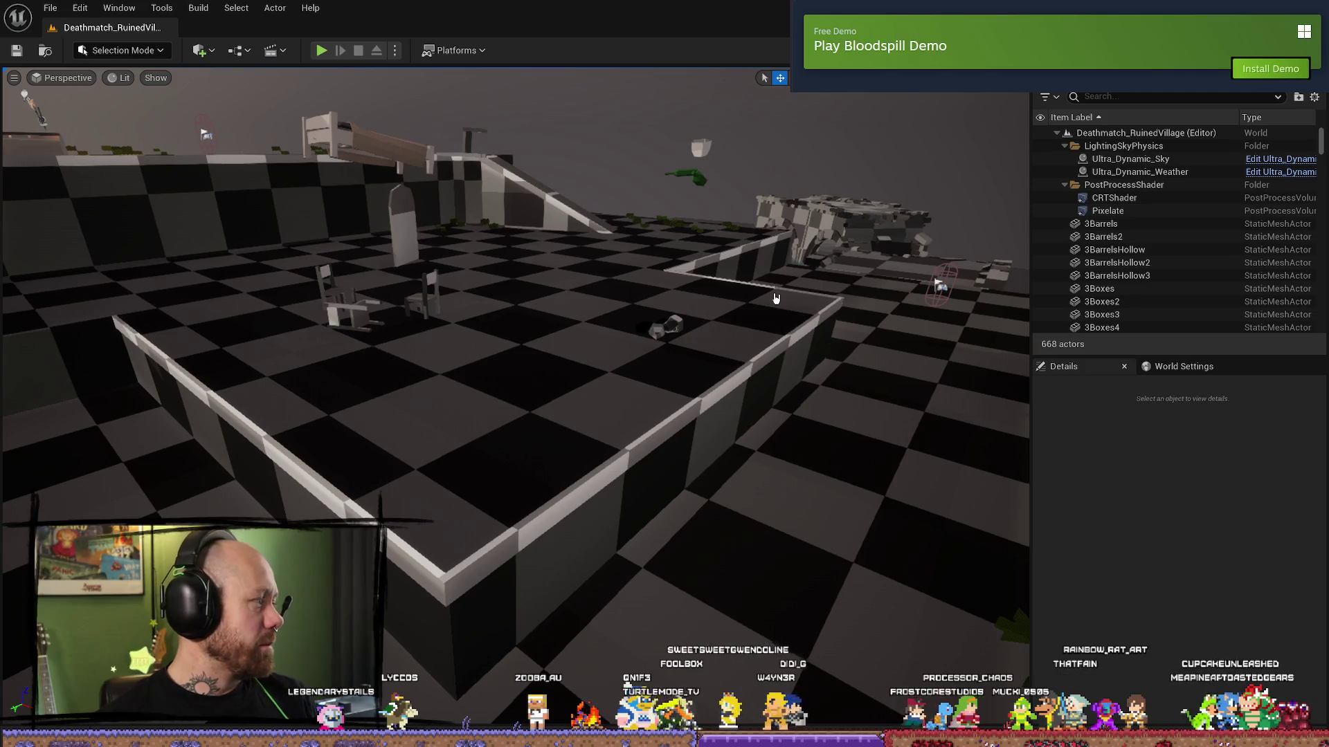
- Start Play in the editor, deploy with the crossbow loadout and cross the courtyard
left_click(322, 51)
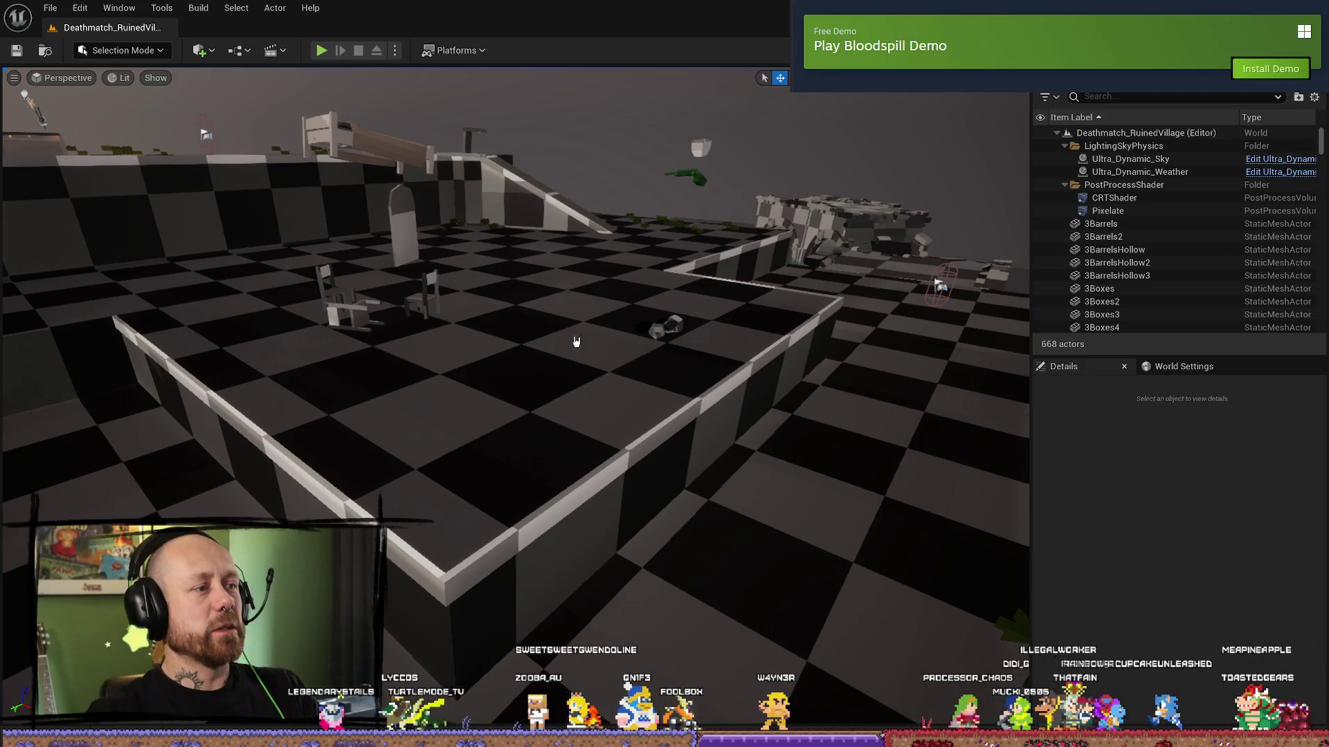
left_click(823, 479)
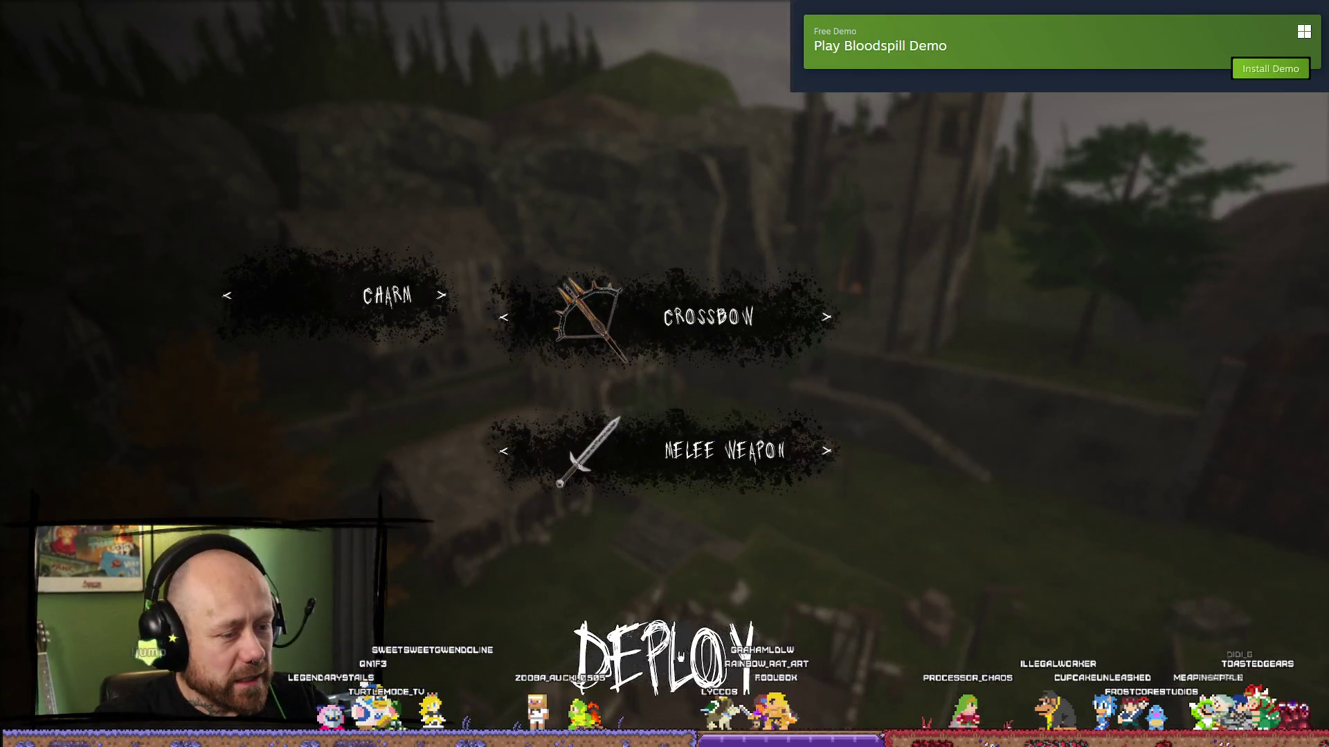
left_click(666, 656)
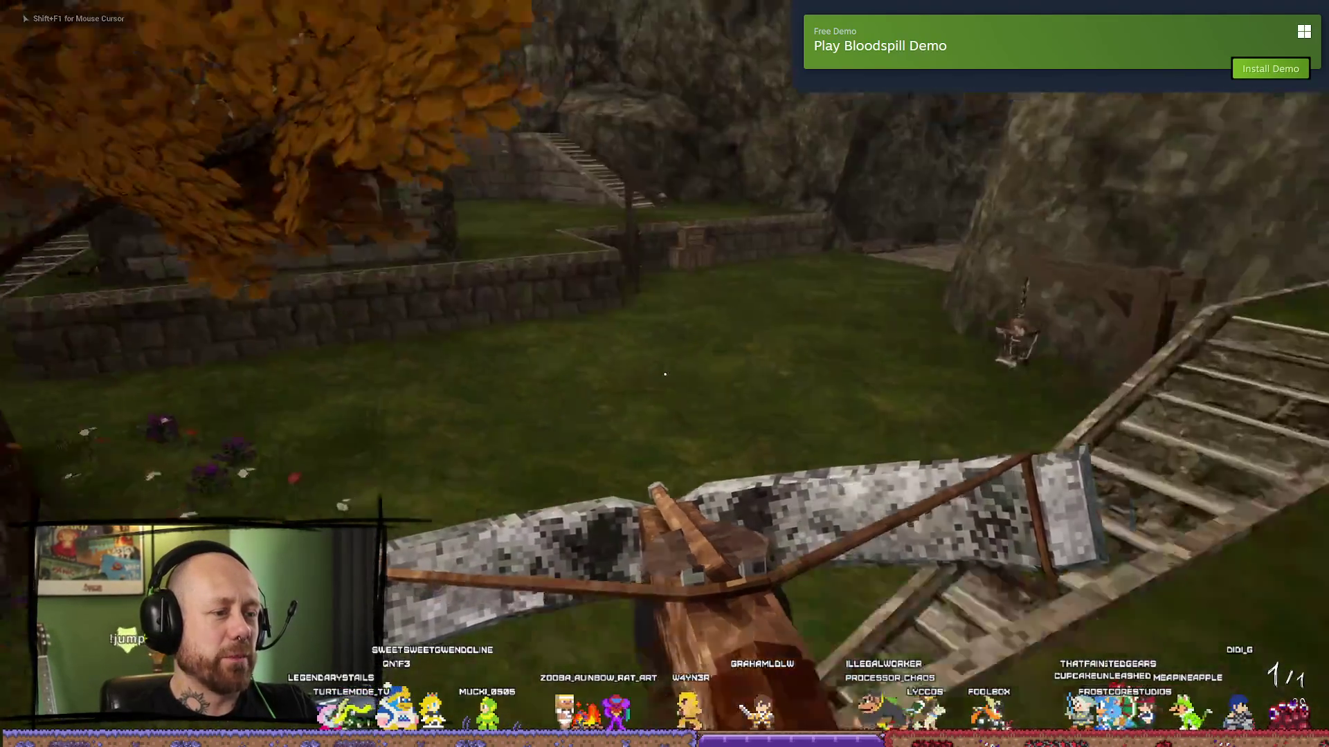
key("w")
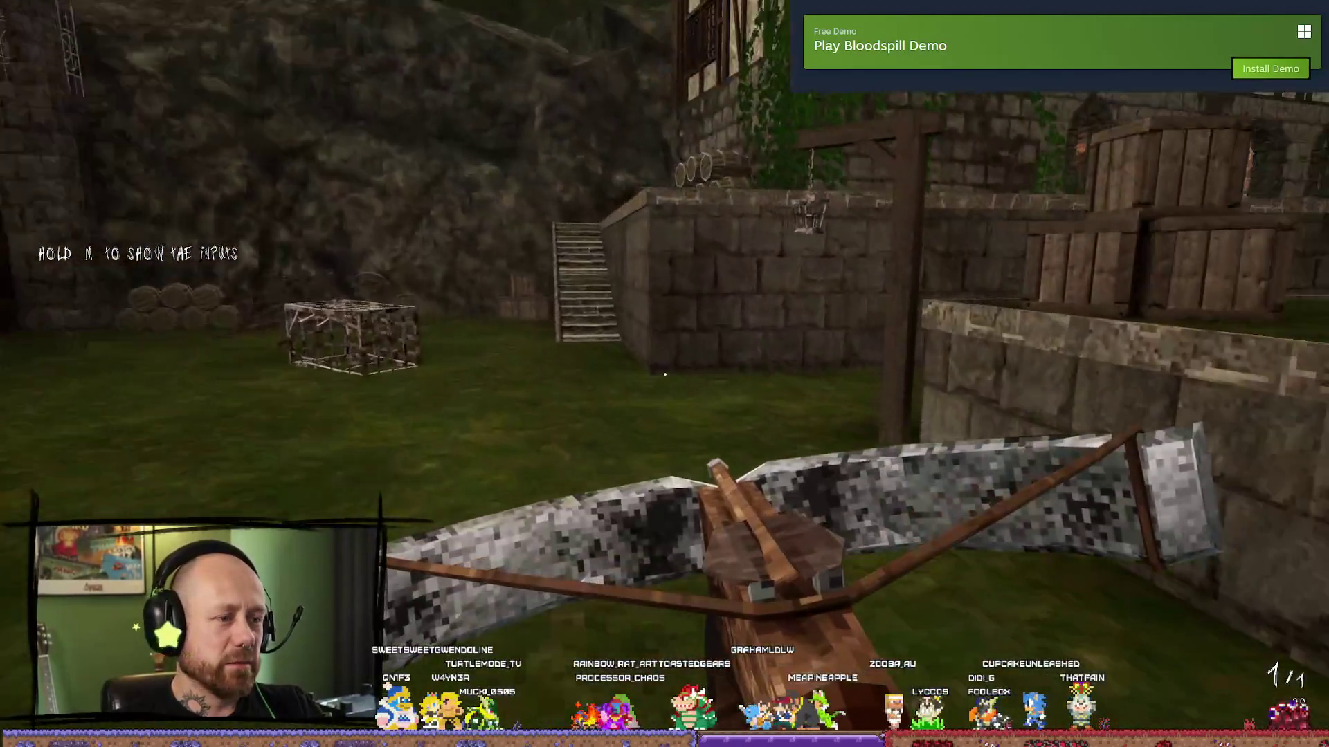
key("Escape")
left_click(300, 362)
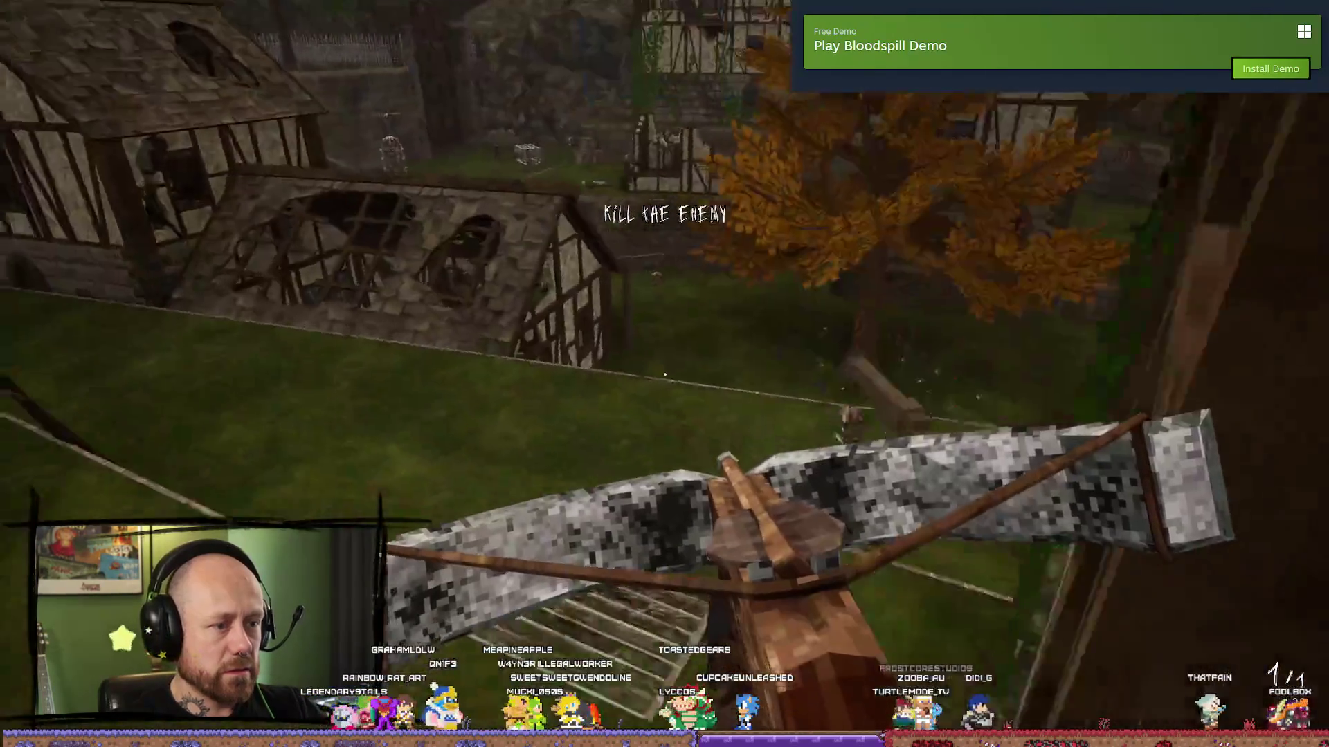
- Walk toward the castle courtyard, shoot an enemy bot with the crossbow and reload
key("w")
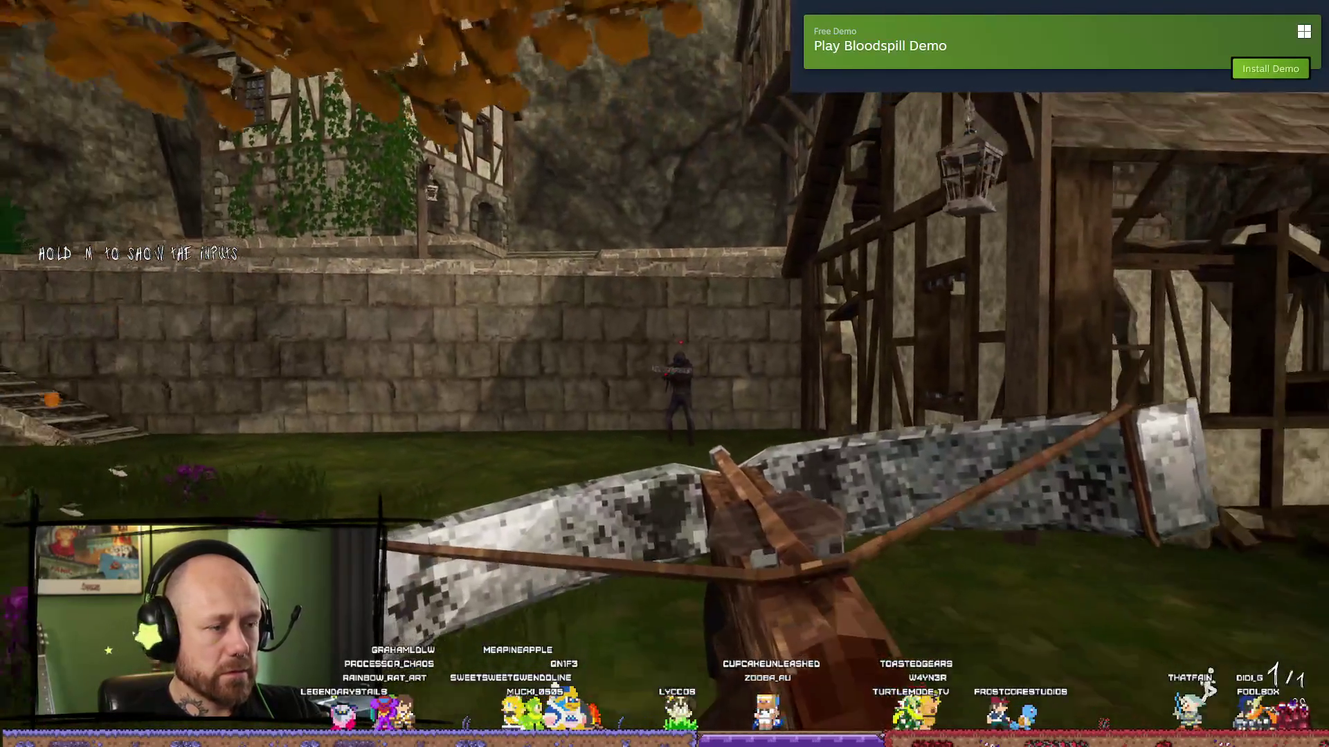
left_click(664, 374)
key("r")
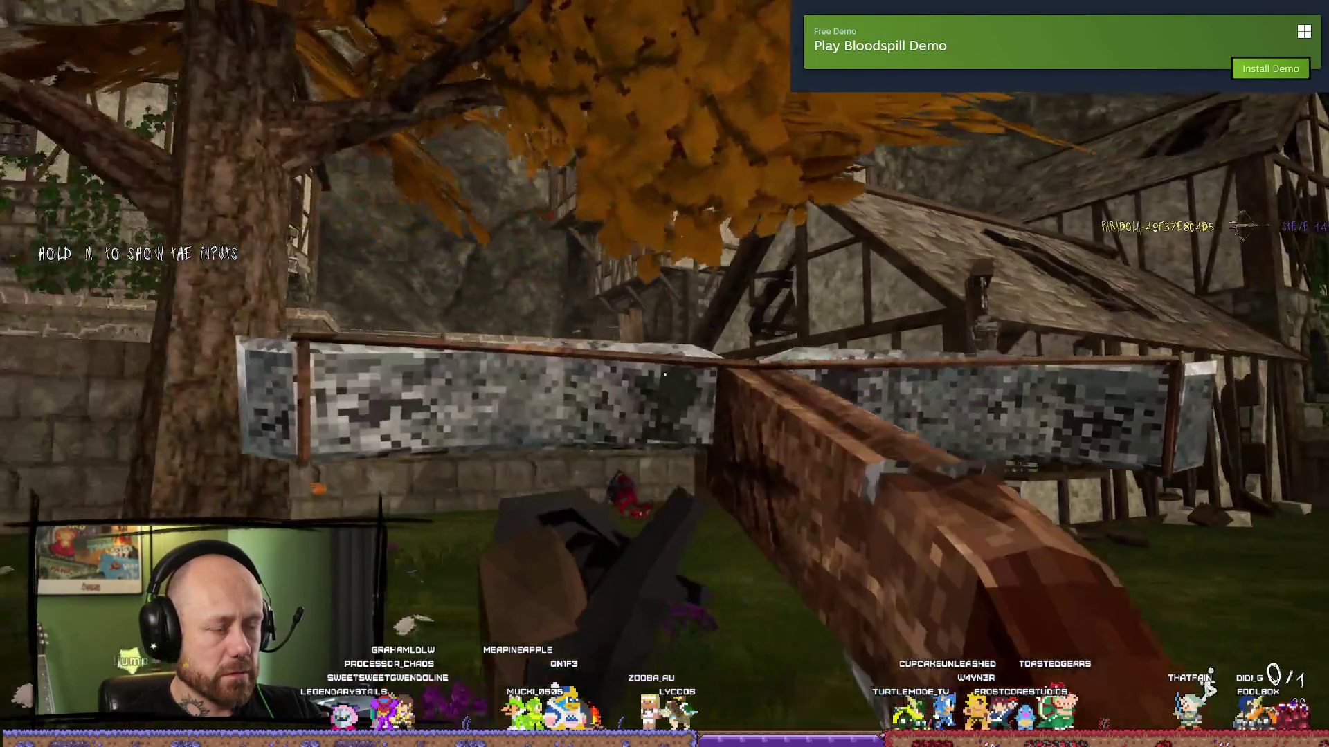
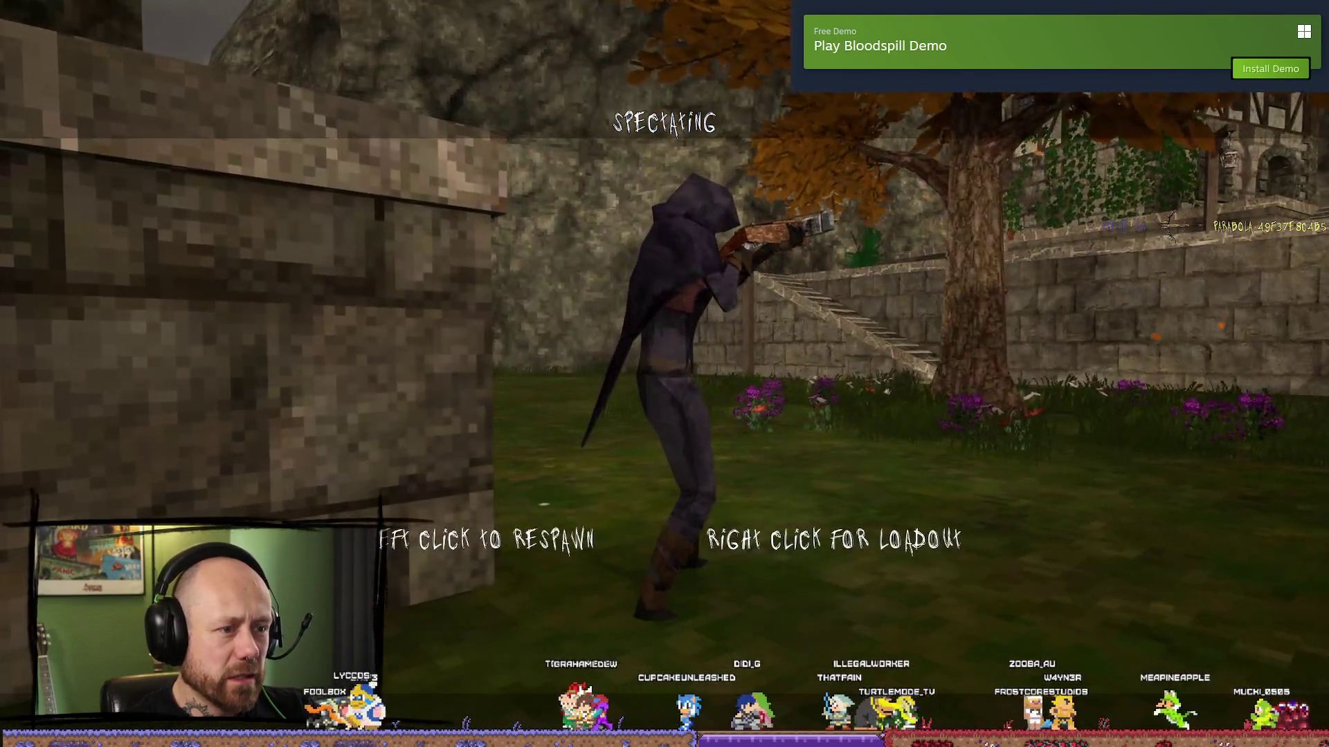
- Respawn briefly, quit the Bloodspill match to the setup screen, and stop Play In Editor
left_click(664, 374)
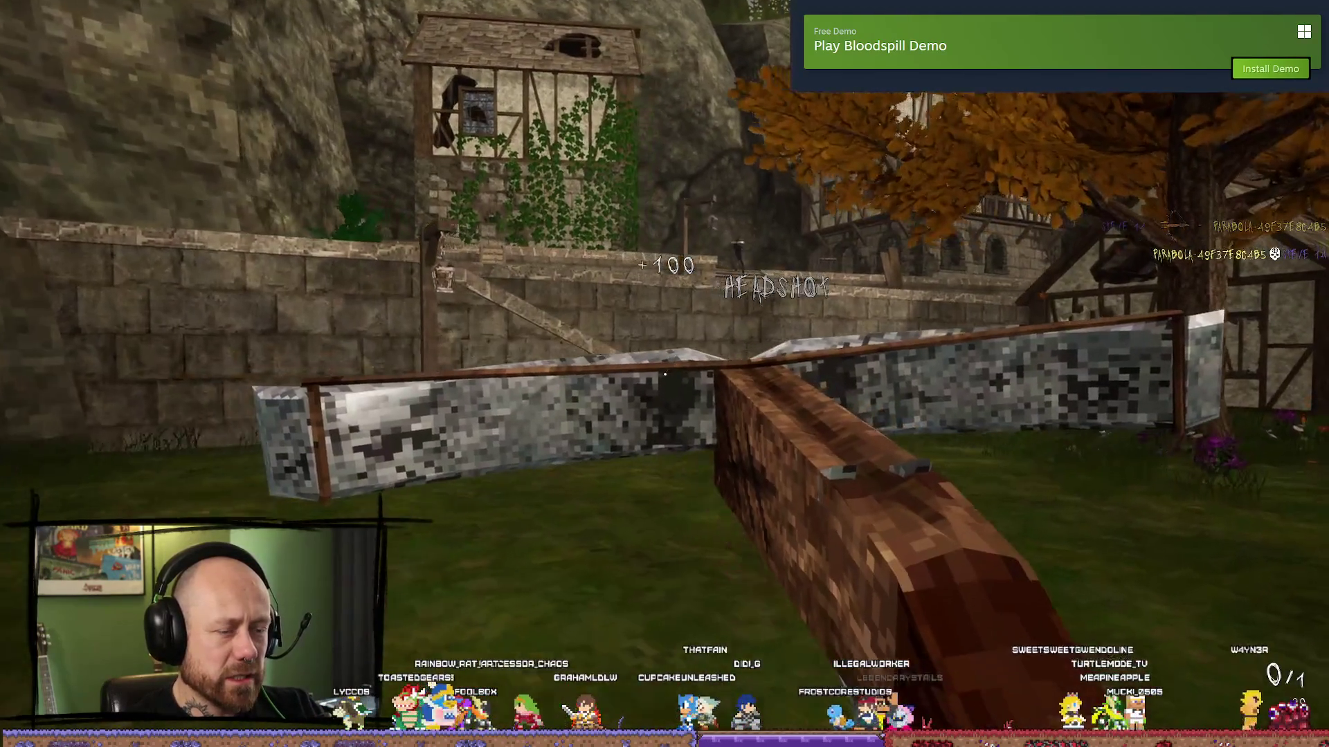
key("a")
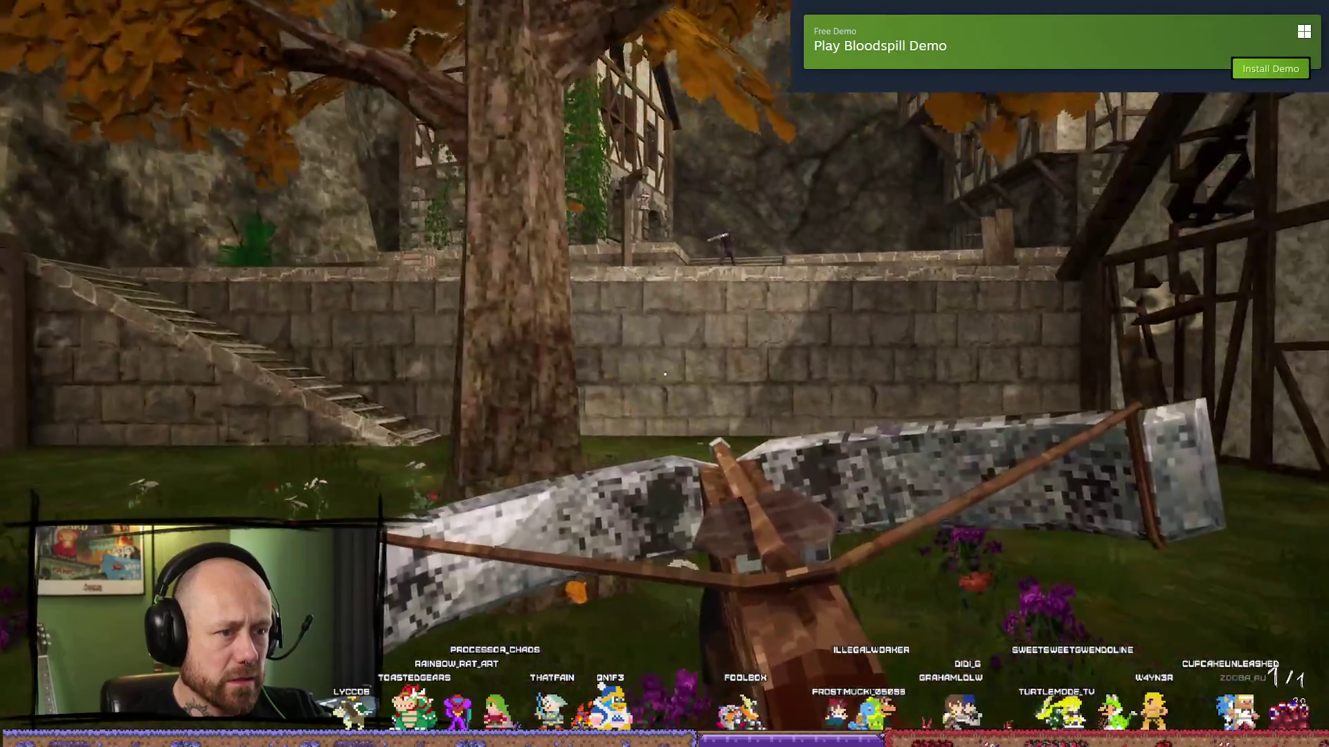
key("Escape")
left_click(251, 380)
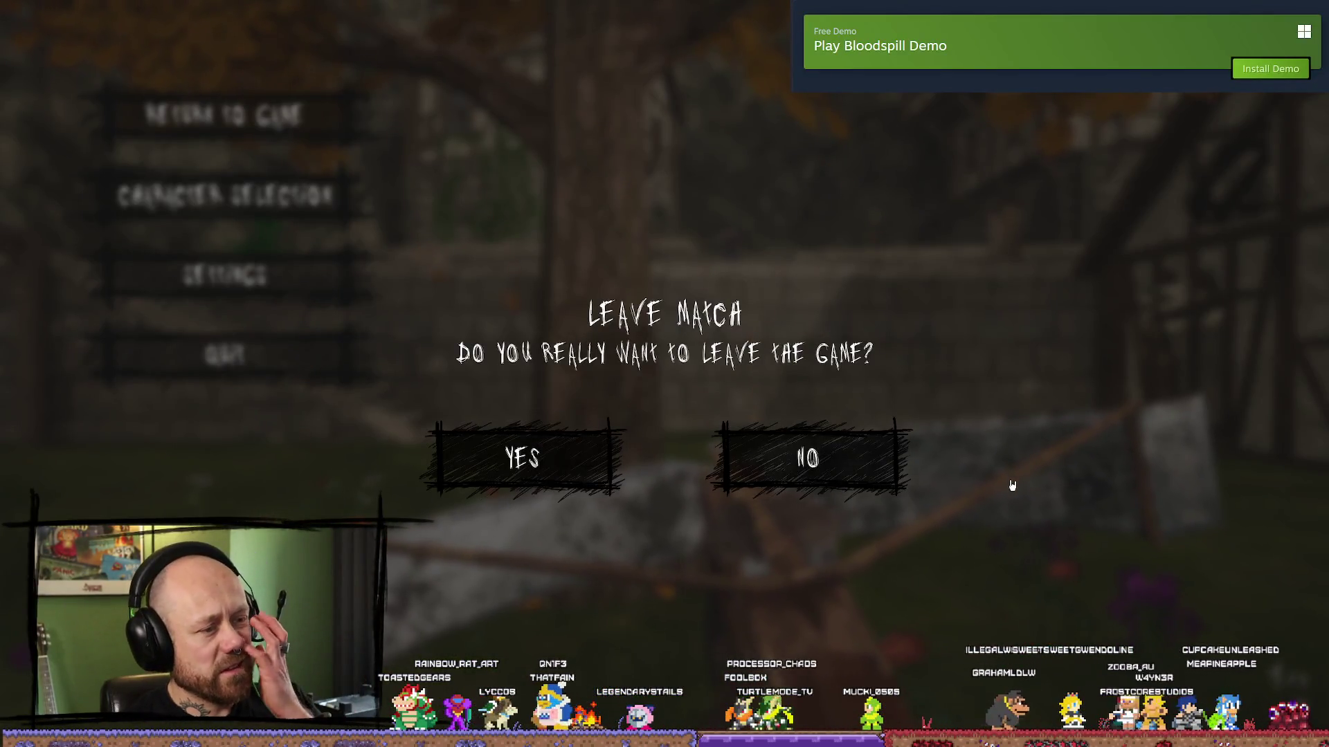
left_click(549, 466)
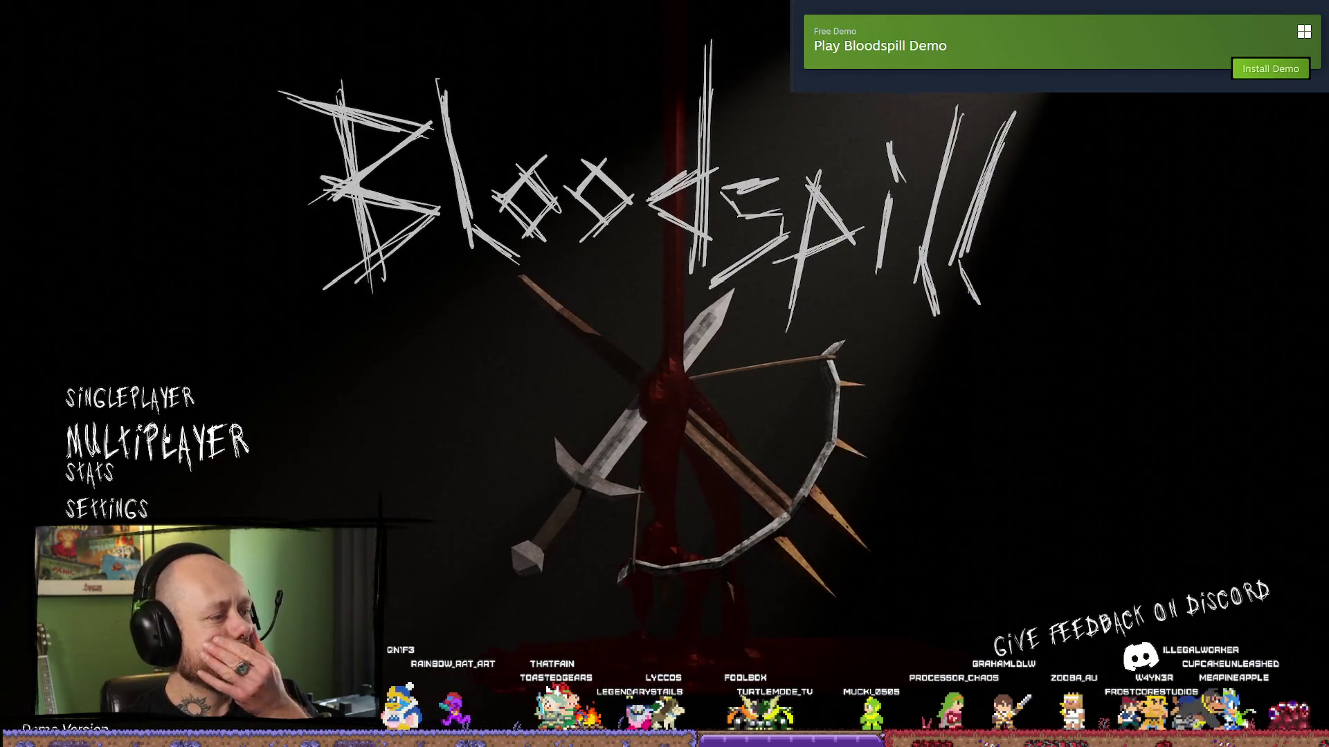
left_click(170, 407)
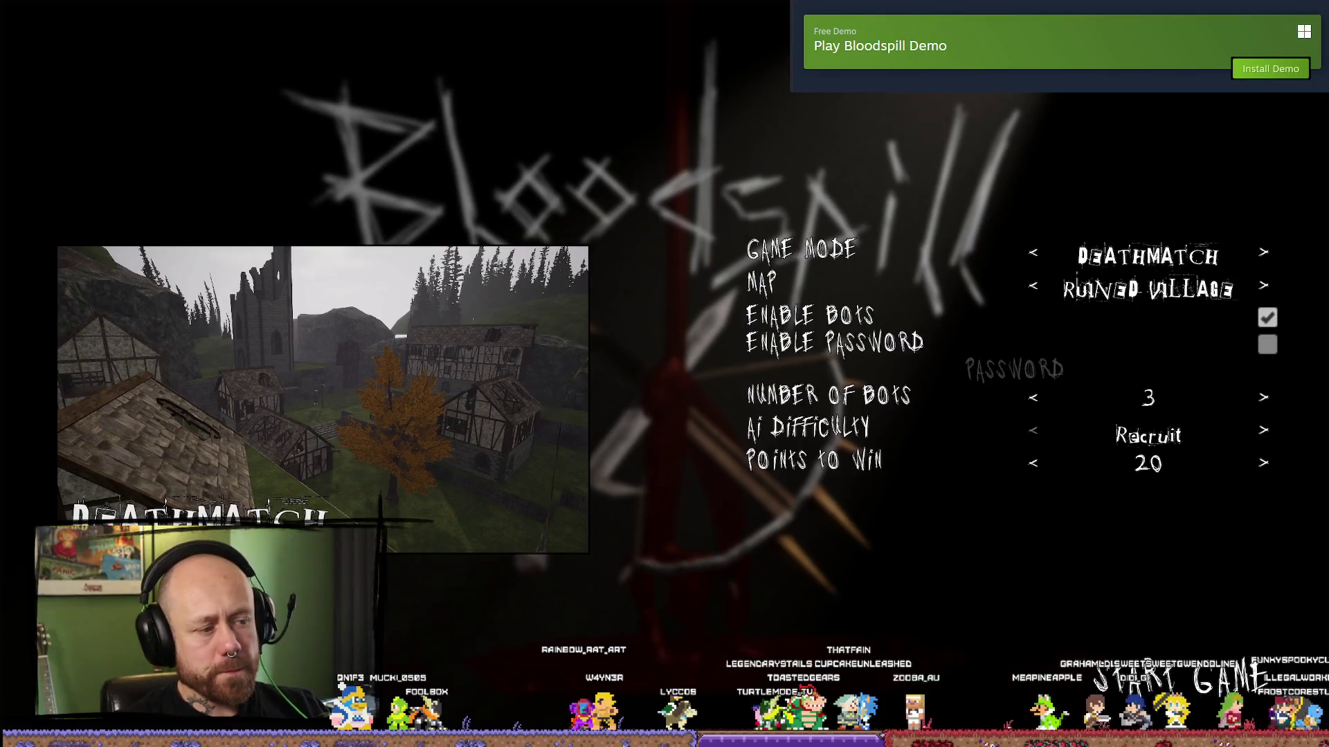
key("Escape")
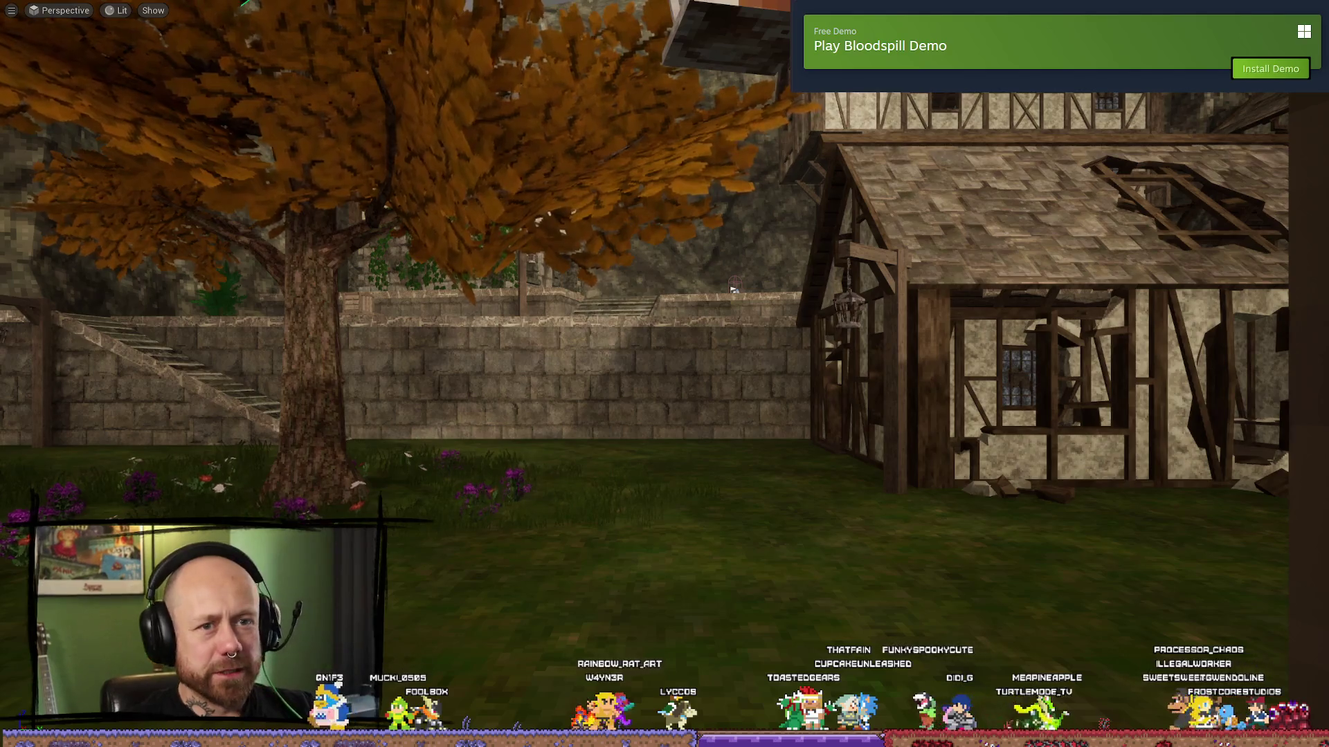
- Search the Content Browser for 'character' and open BP_PlayerCharacter
key("F11")
key("ctrl+space")
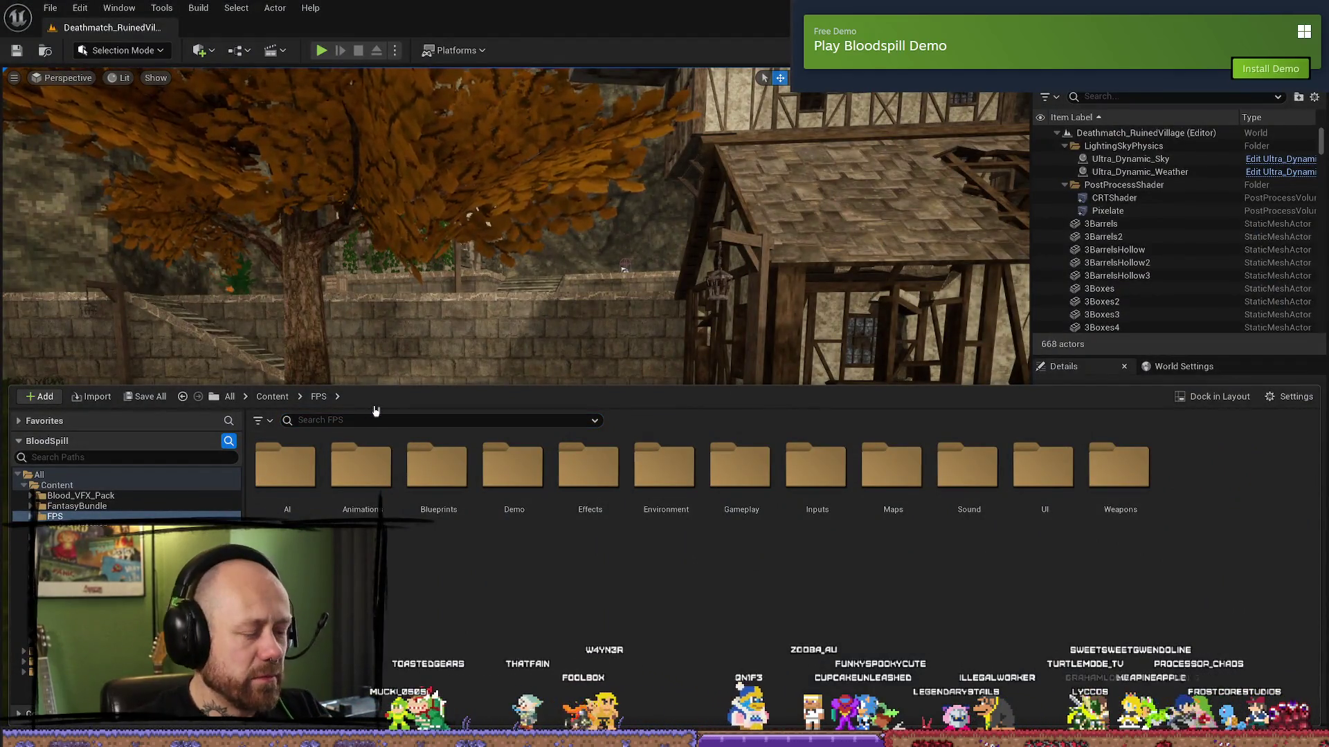
left_click(404, 421)
type("character")
double_click(558, 486)
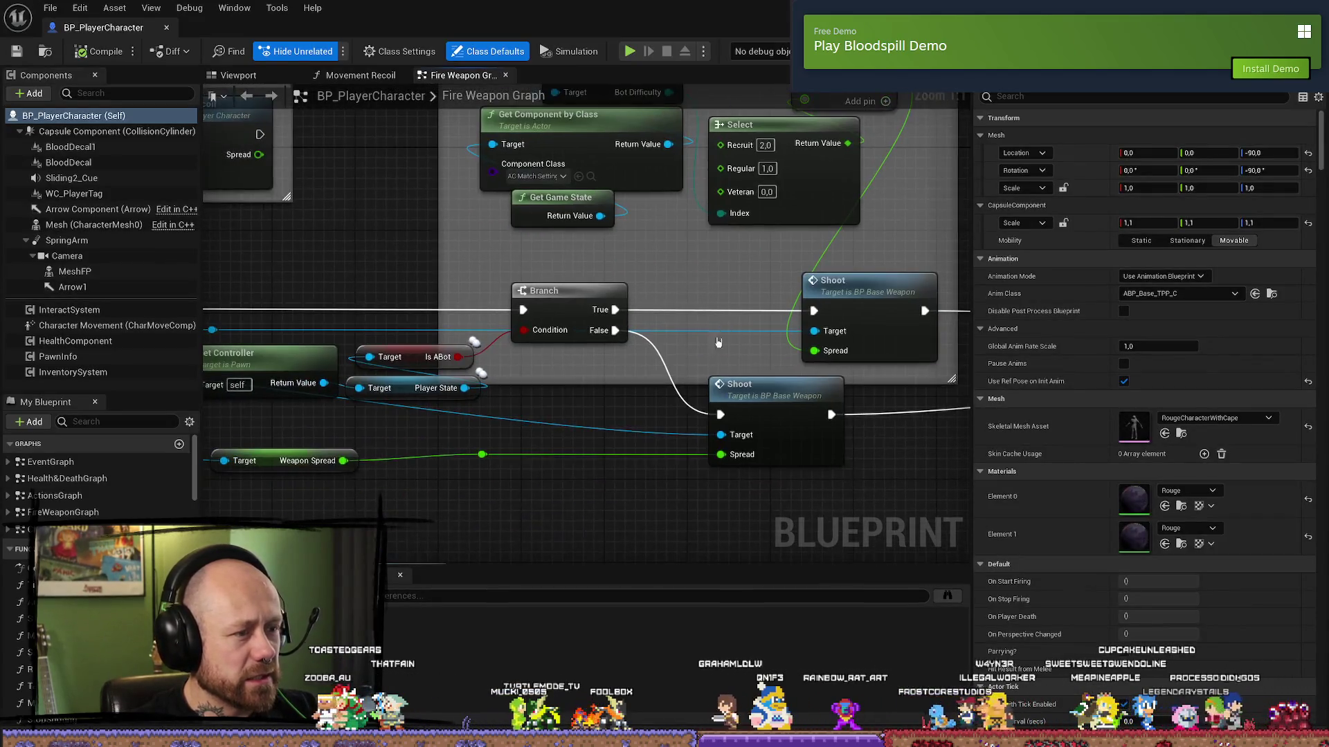
- Wire an exec connection from the reroute node into the lower Shoot node in Fire Weapon Graph
mouse_move(718, 342)
left_mouse_down()
mouse_move(762, 337)
mouse_move(574, 355)
mouse_move(503, 381)
mouse_move(488, 420)
mouse_move(811, 344)
mouse_move(938, 371)
left_mouse_up()
scroll(811, 344, "down", 3)
scroll(470, 367, "up", 2)
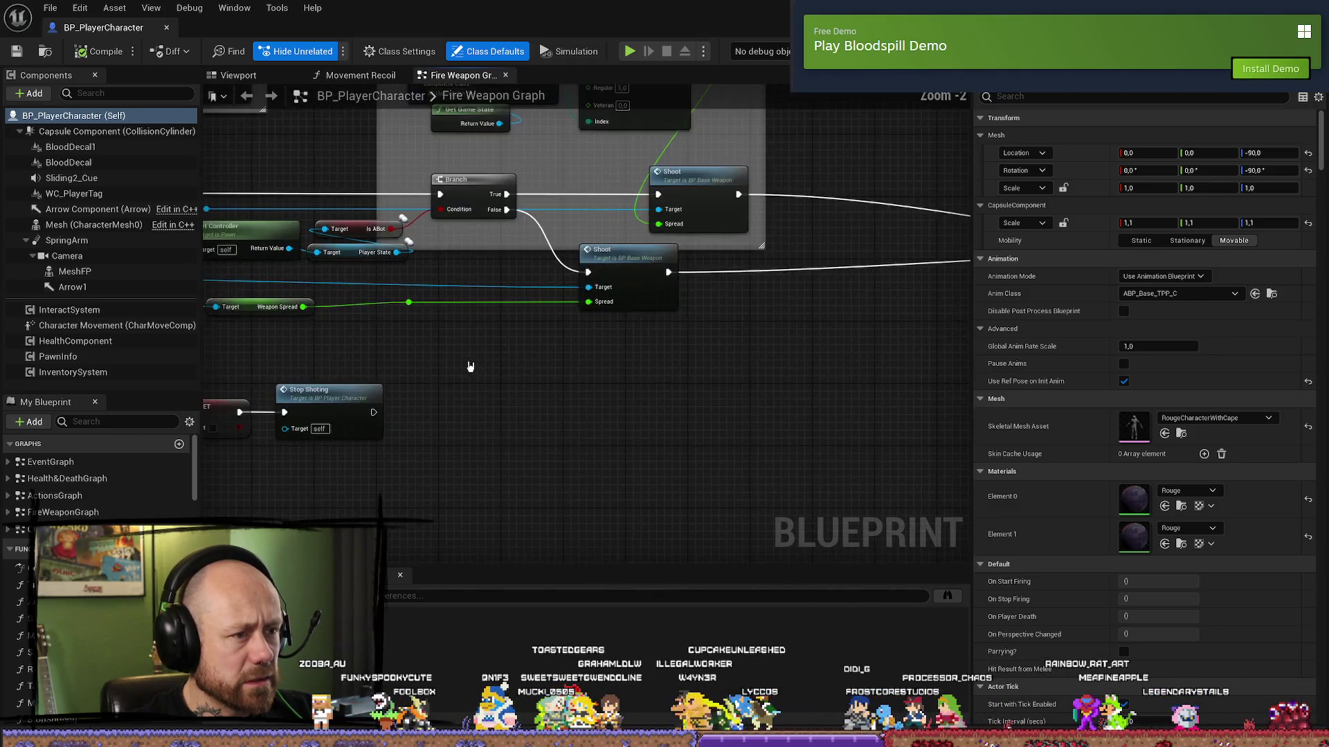
scroll(498, 373, "up", 1)
left_click(498, 374)
scroll(499, 374, "up", 1)
mouse_move(937, 185)
left_mouse_down()
mouse_move(862, 233)
mouse_move(903, 274)
mouse_move(726, 301)
mouse_move(734, 277)
mouse_move(749, 355)
left_mouse_up()
scroll(749, 354, "down", 3)
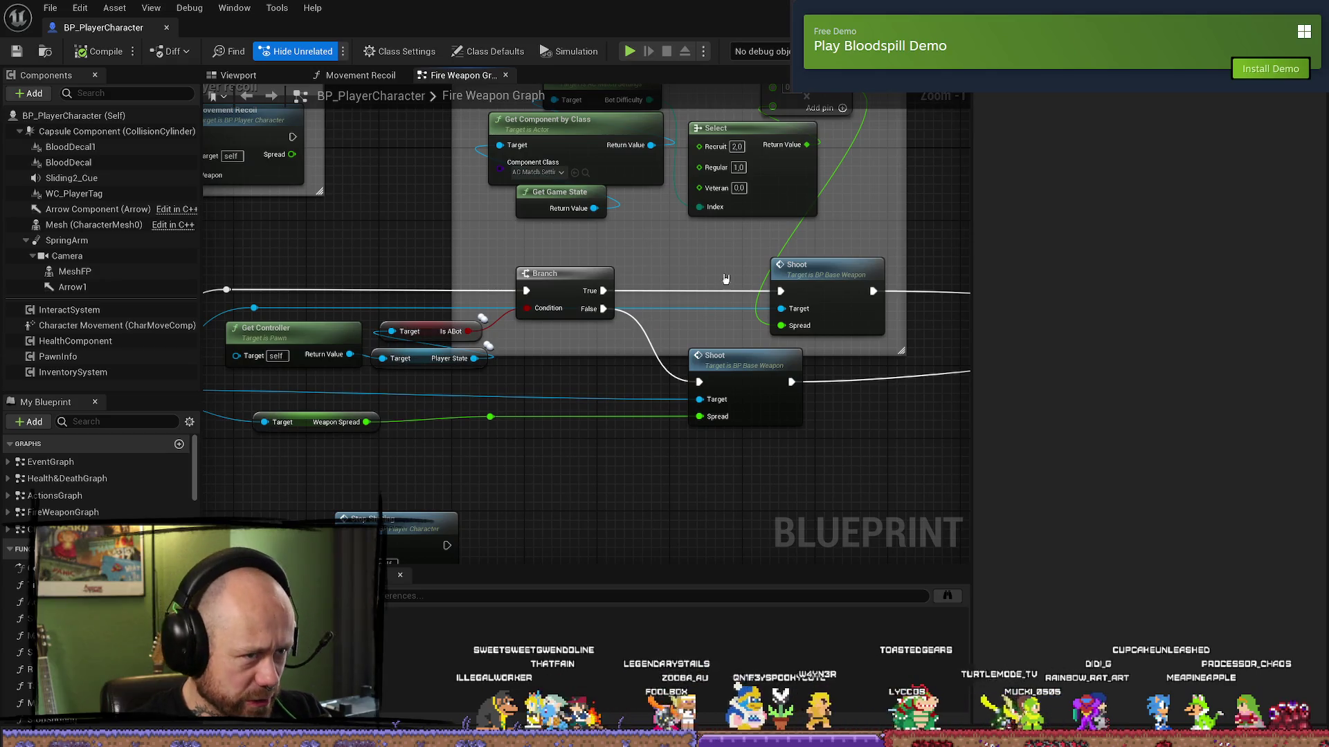
scroll(671, 329, "up", 2)
mouse_move(671, 330)
left_mouse_down()
mouse_move(593, 289)
mouse_move(545, 287)
left_mouse_up()
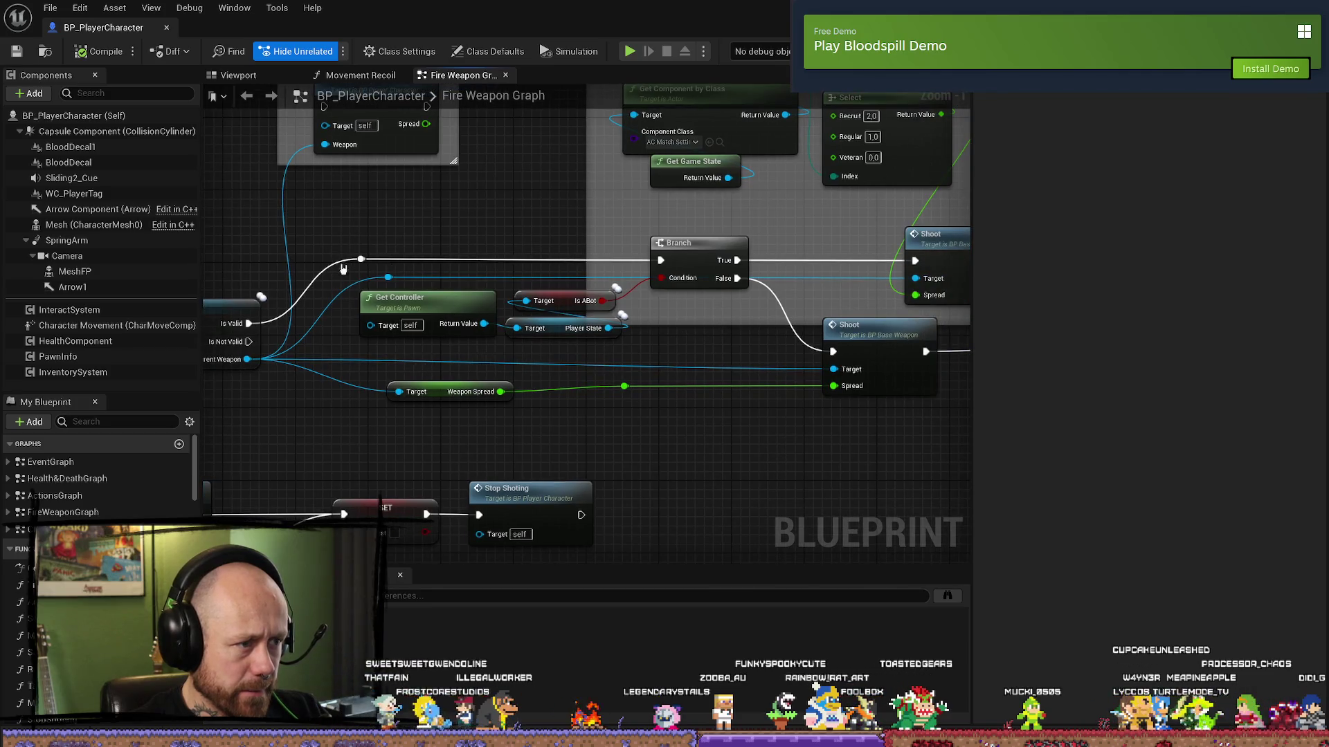
mouse_move(361, 259)
left_mouse_down()
mouse_move(663, 294)
mouse_move(834, 354)
left_mouse_up()
left_click_drag(711, 360, 424, 354)
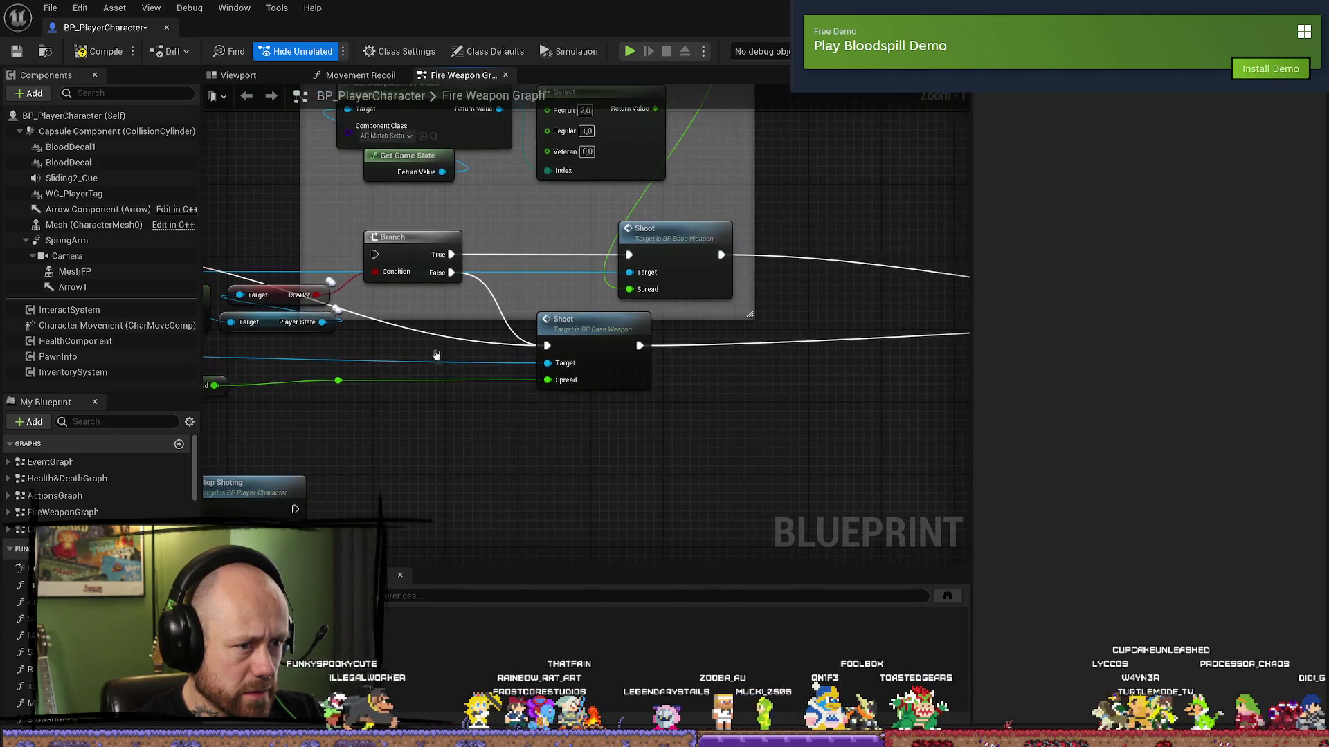
- Save BP_PlayerCharacter and start a play test in the editor
mouse_move(854, 402)
left_mouse_down()
mouse_move(637, 395)
mouse_move(779, 385)
left_mouse_up()
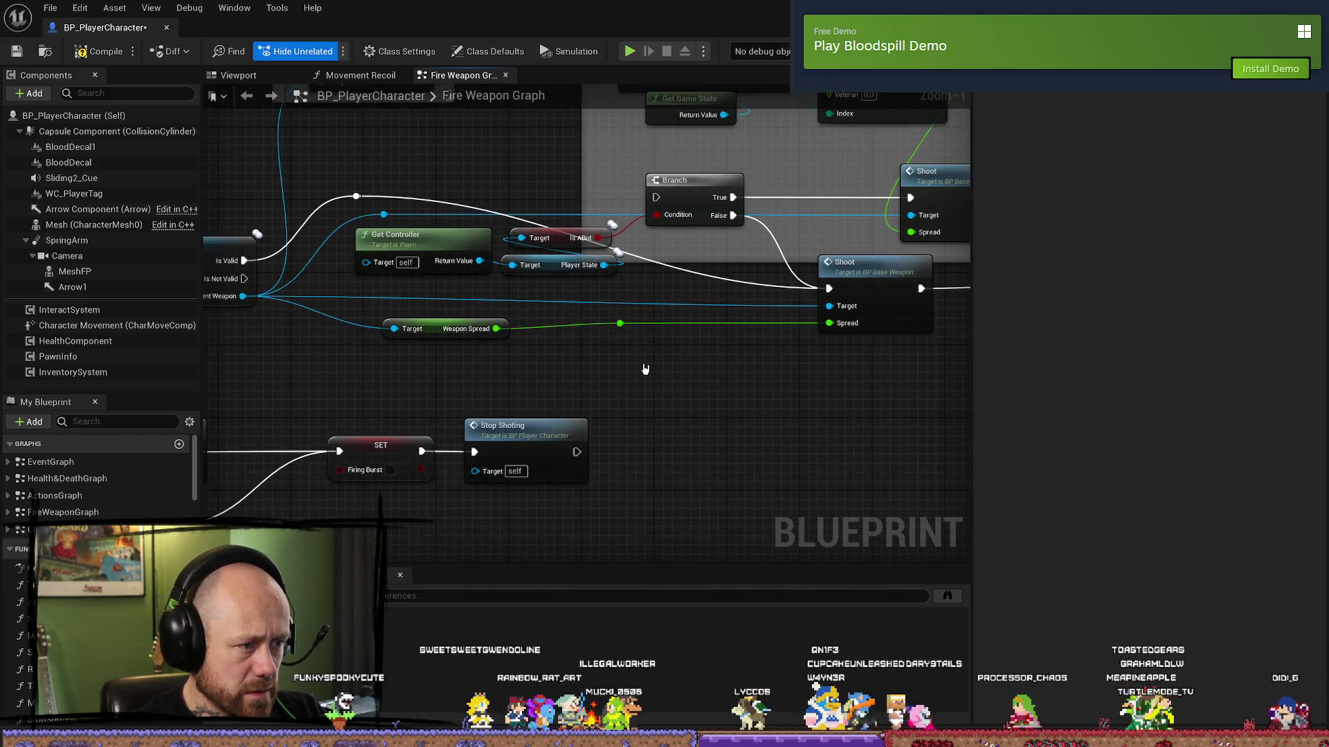
left_click(21, 55)
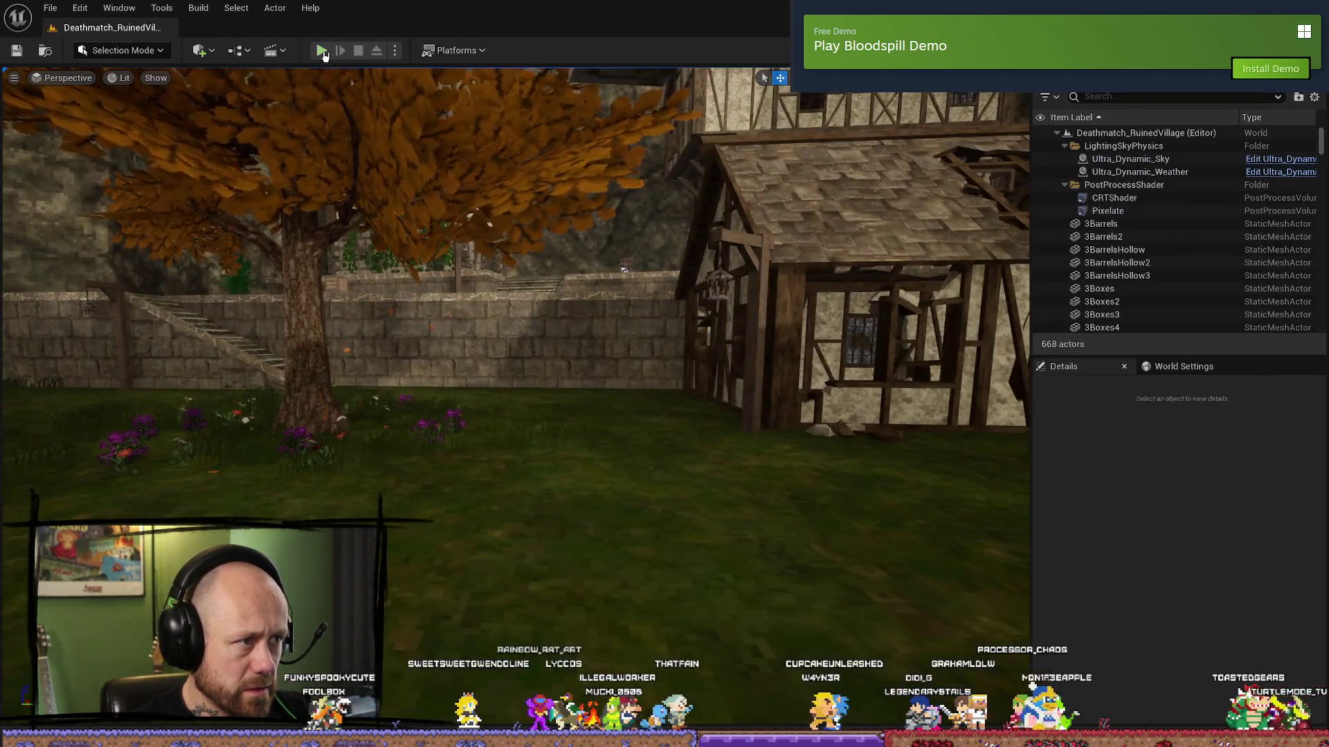
left_click(321, 50)
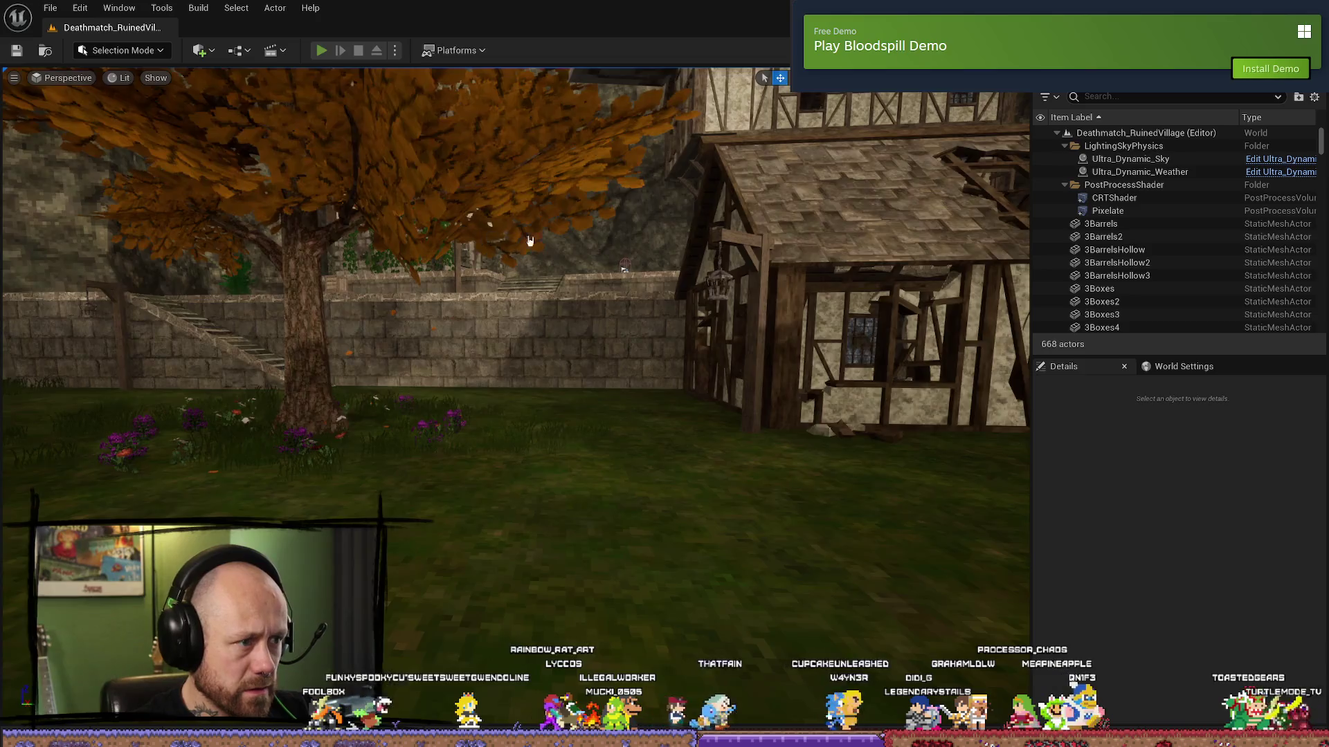
- Quit the running match and start a new Singleplayer Deathmatch on Ruined Village
key("F11")
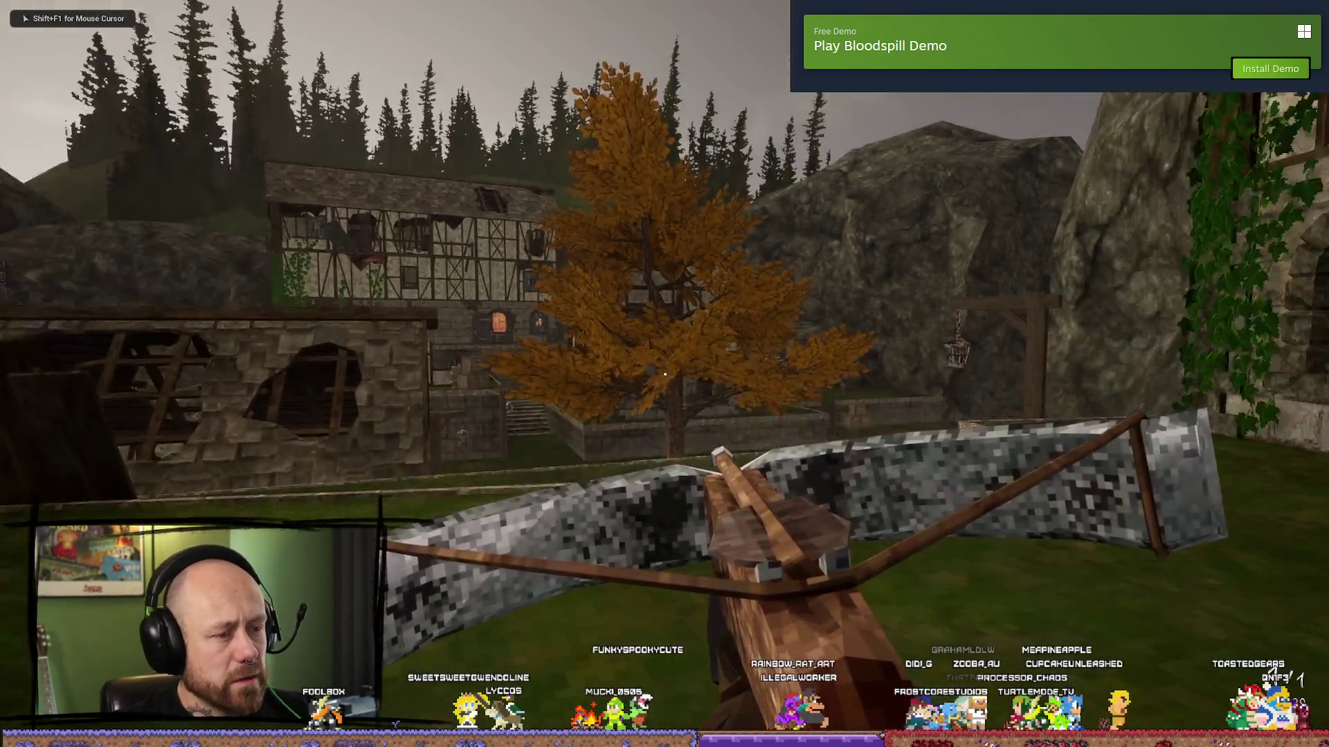
key("Escape")
left_click(208, 273)
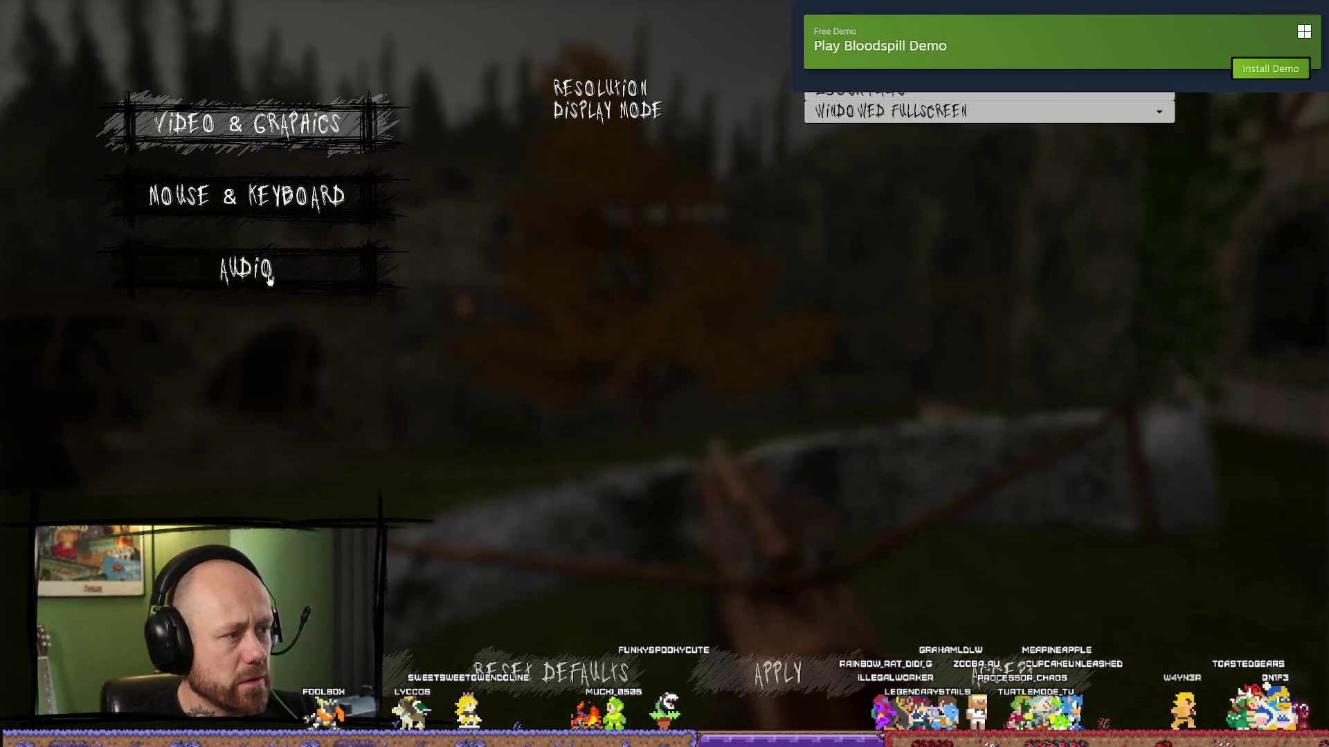
key("Escape")
key("Escape")
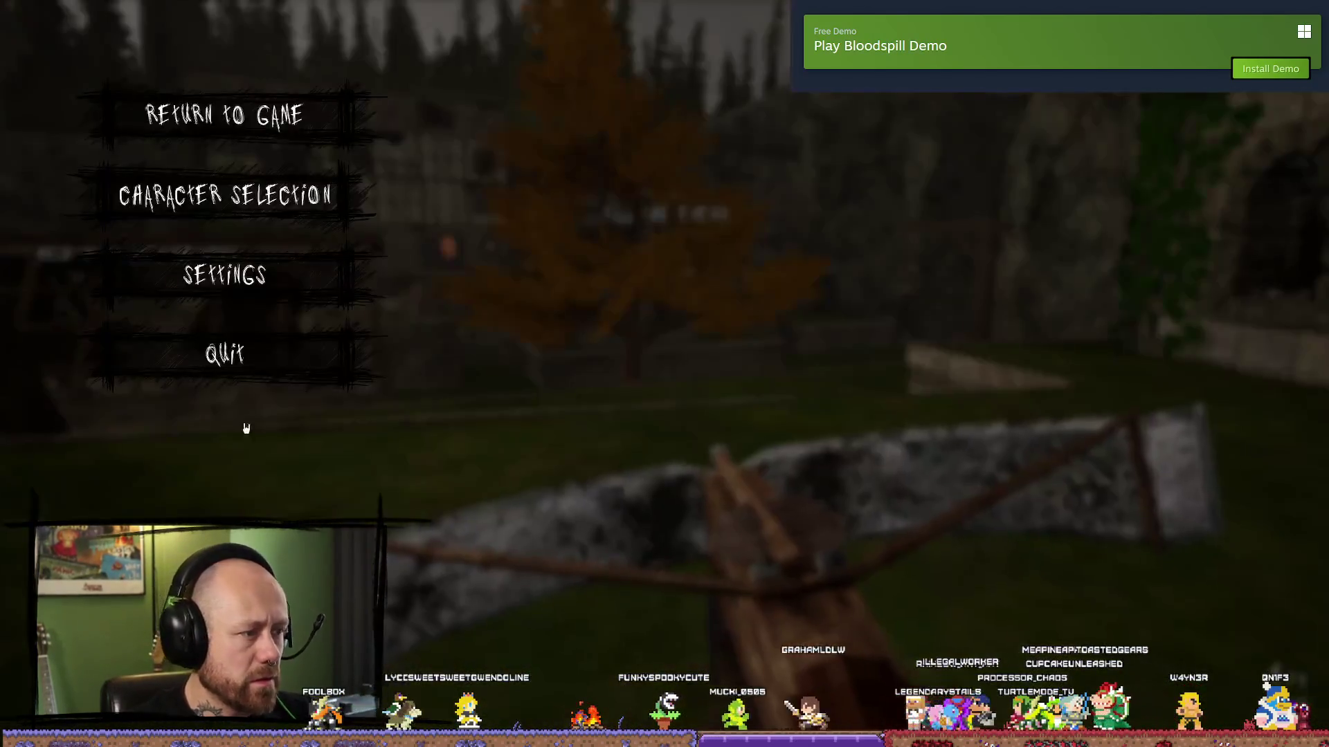
left_click(258, 343)
left_click(523, 457)
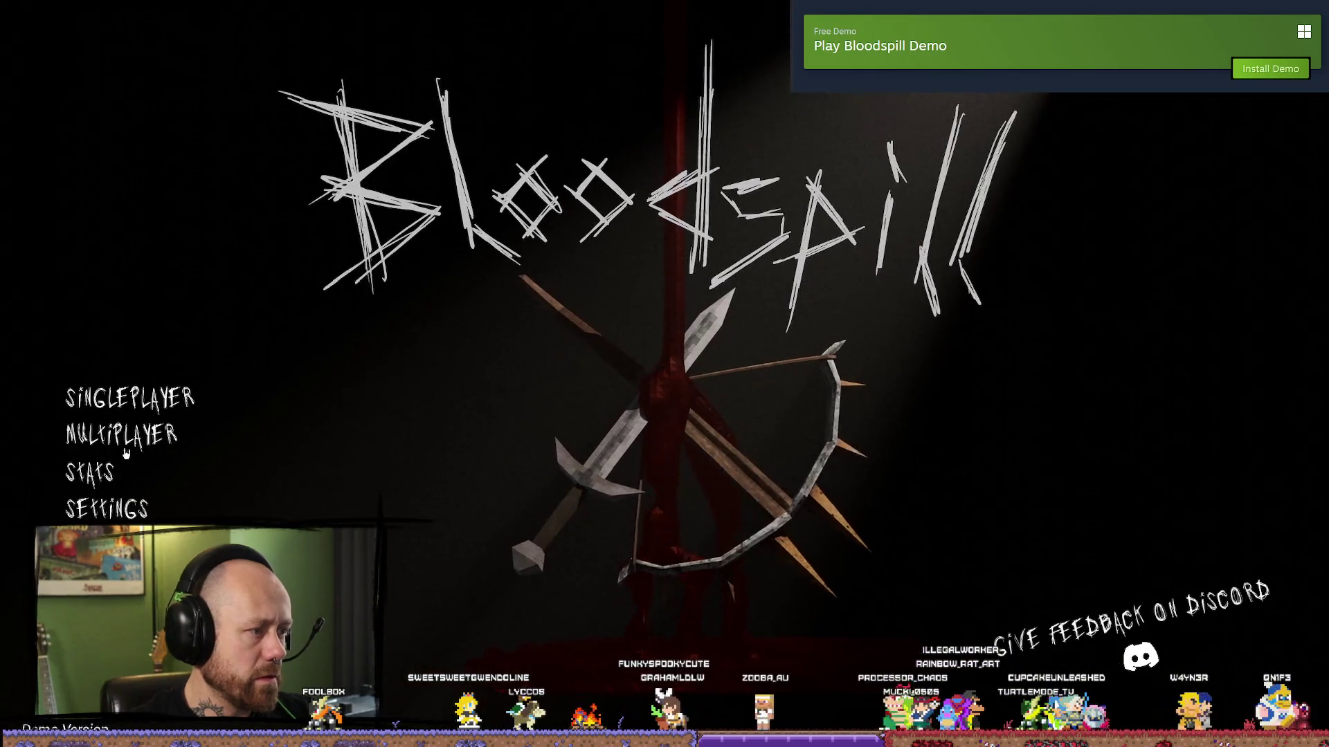
left_click(151, 410)
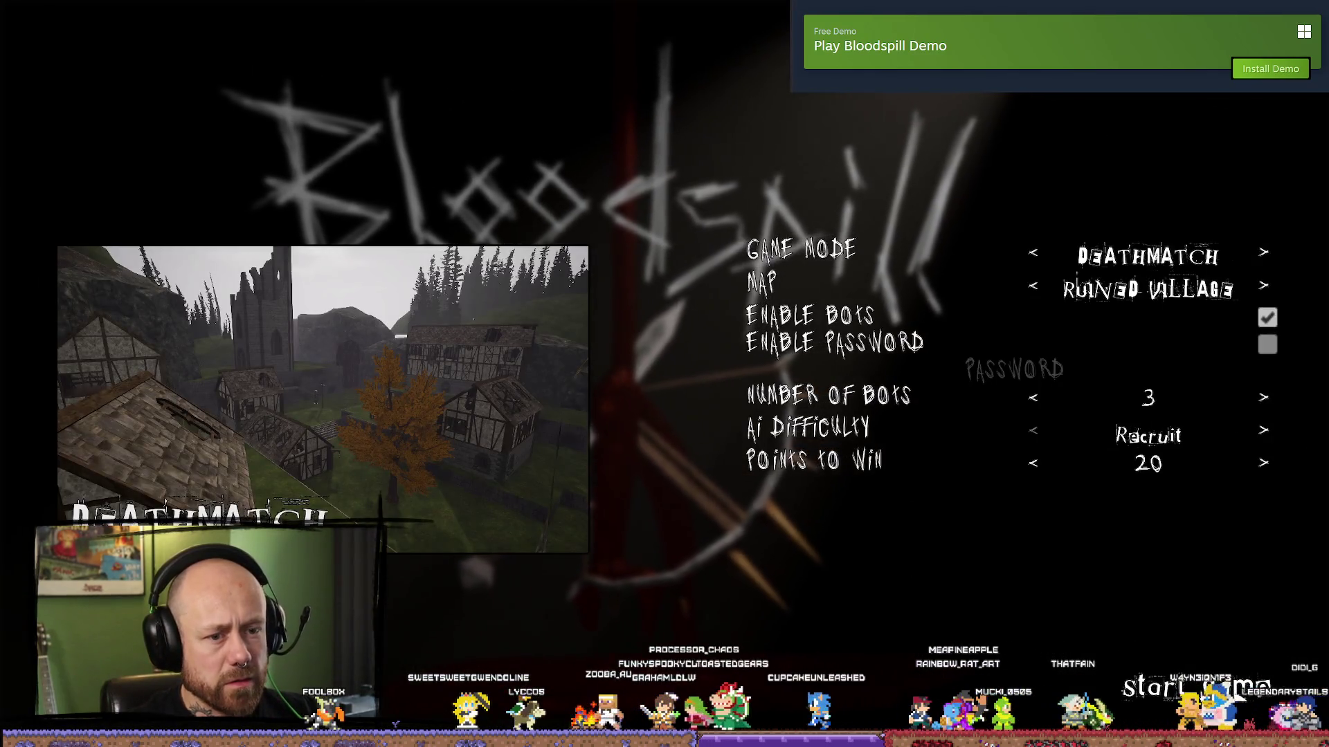
left_click(1214, 678)
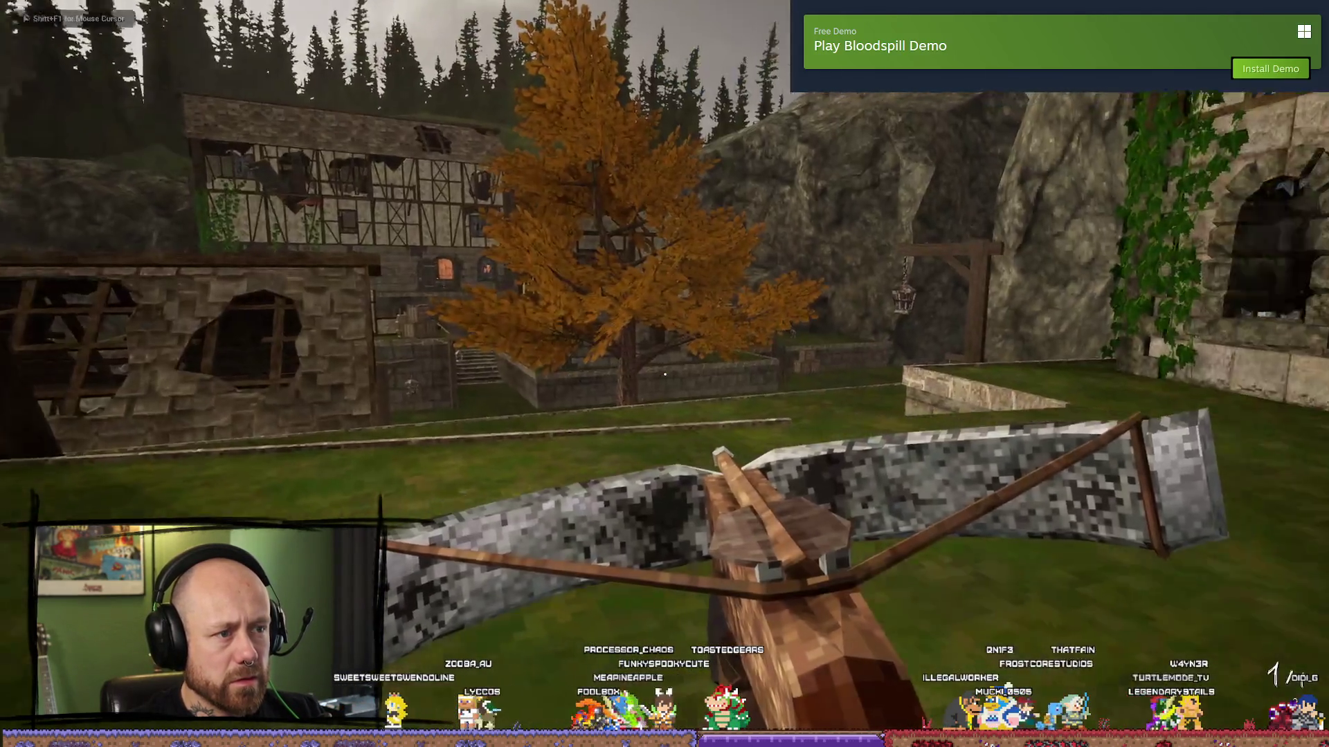
- Play through the village, respawning after deaths, then pause and choose Quit
key("w")
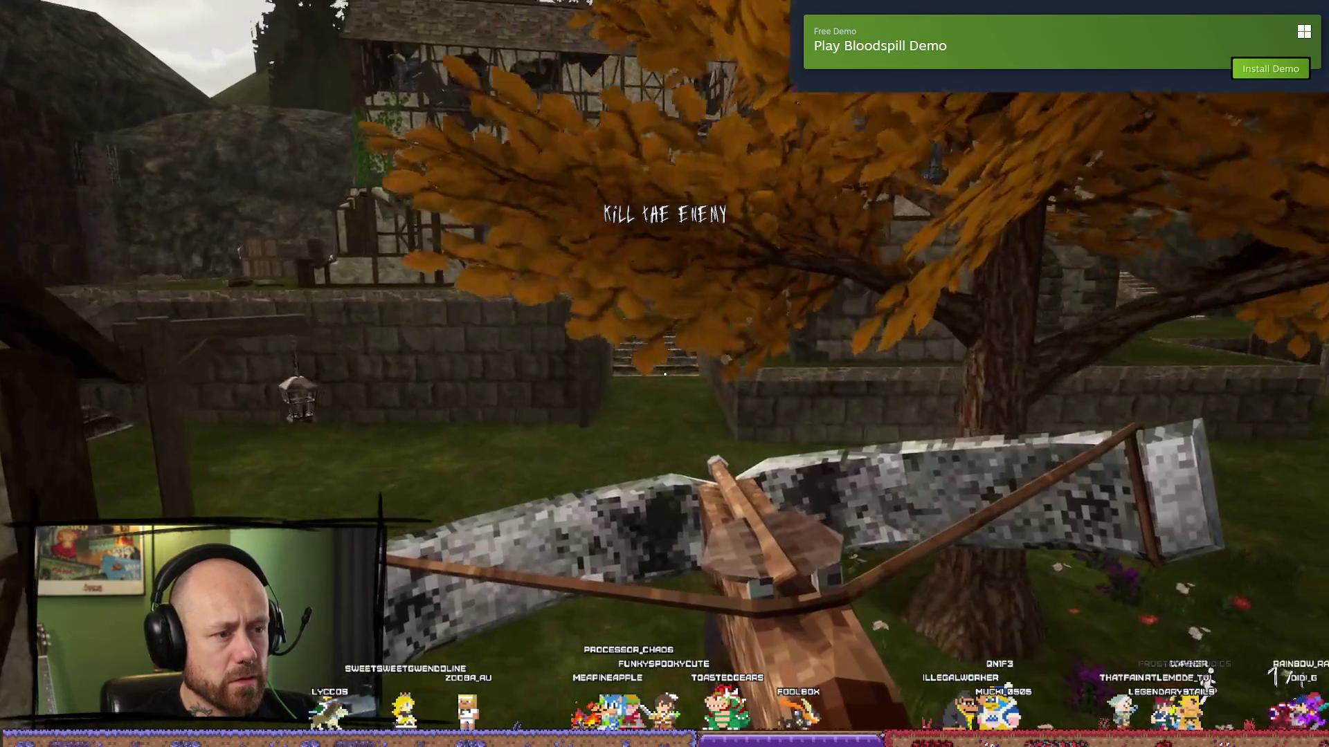
key("w")
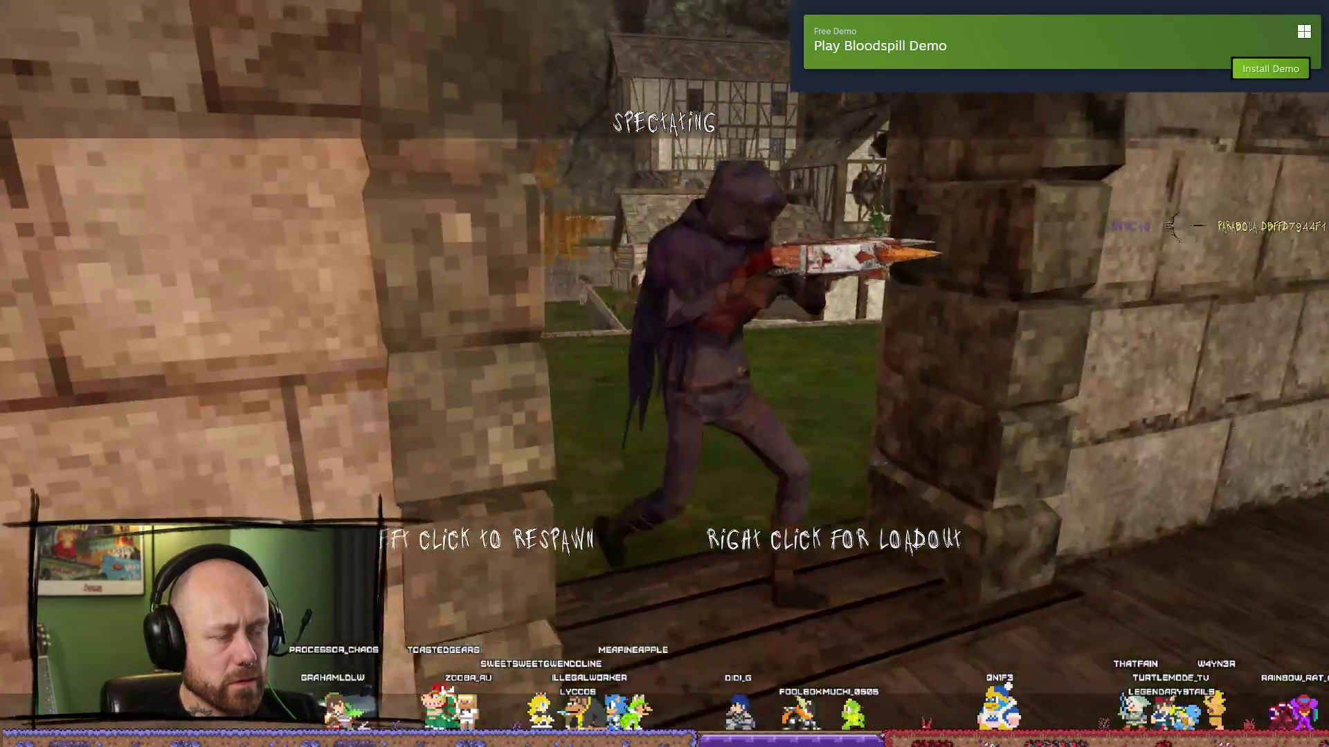
left_click(665, 374)
key("w")
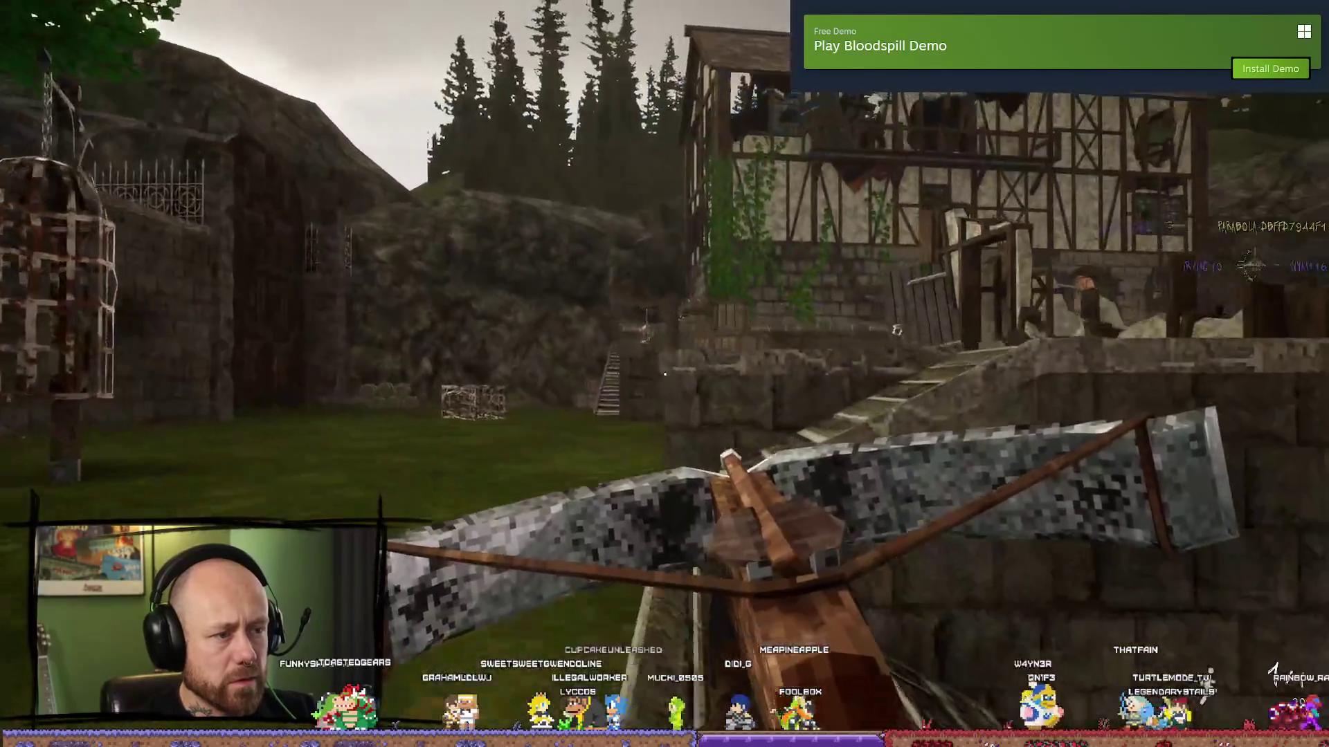
key("w")
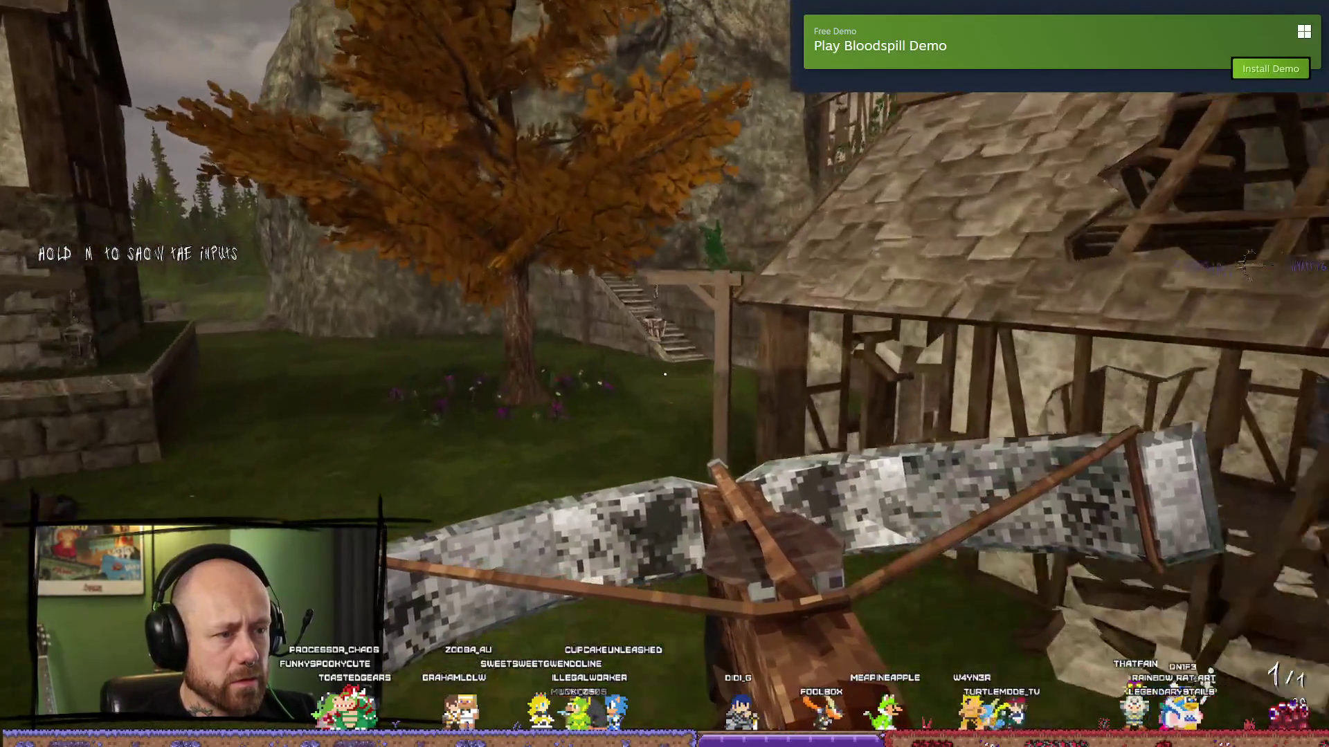
key("s")
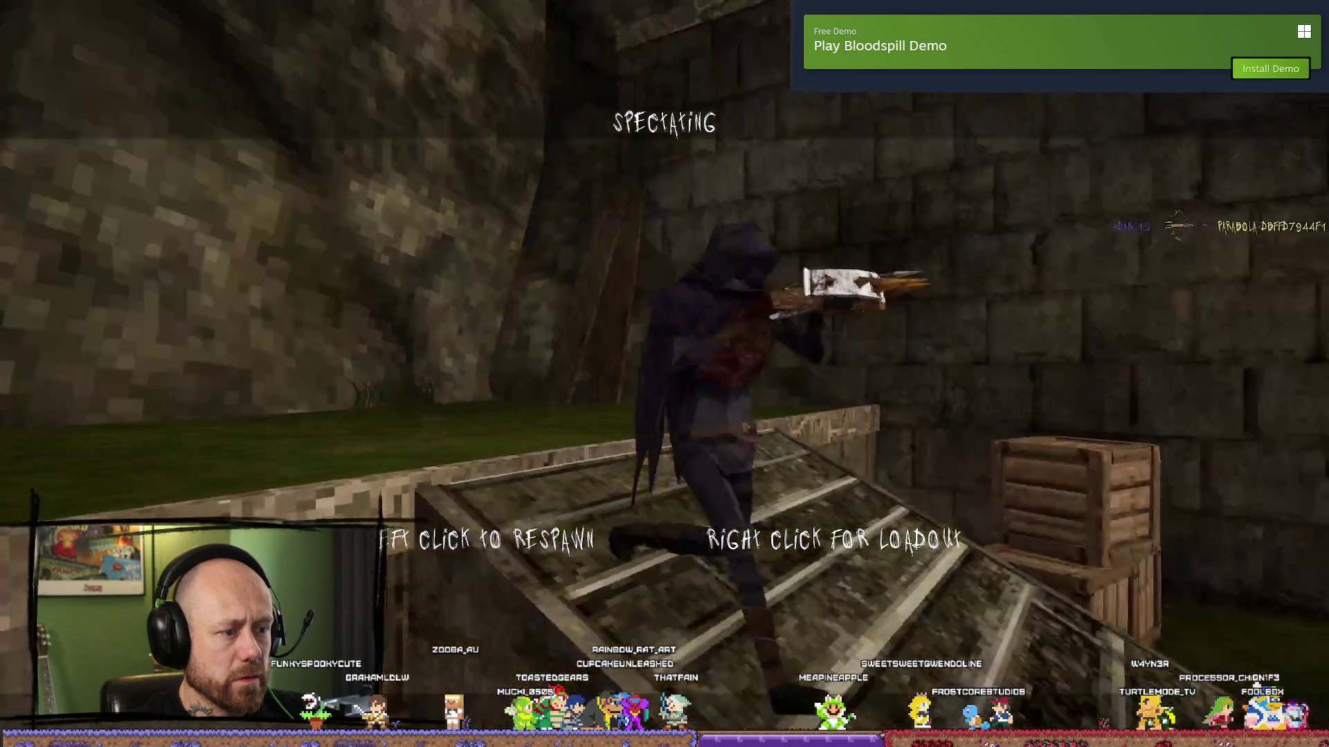
left_click(664, 373)
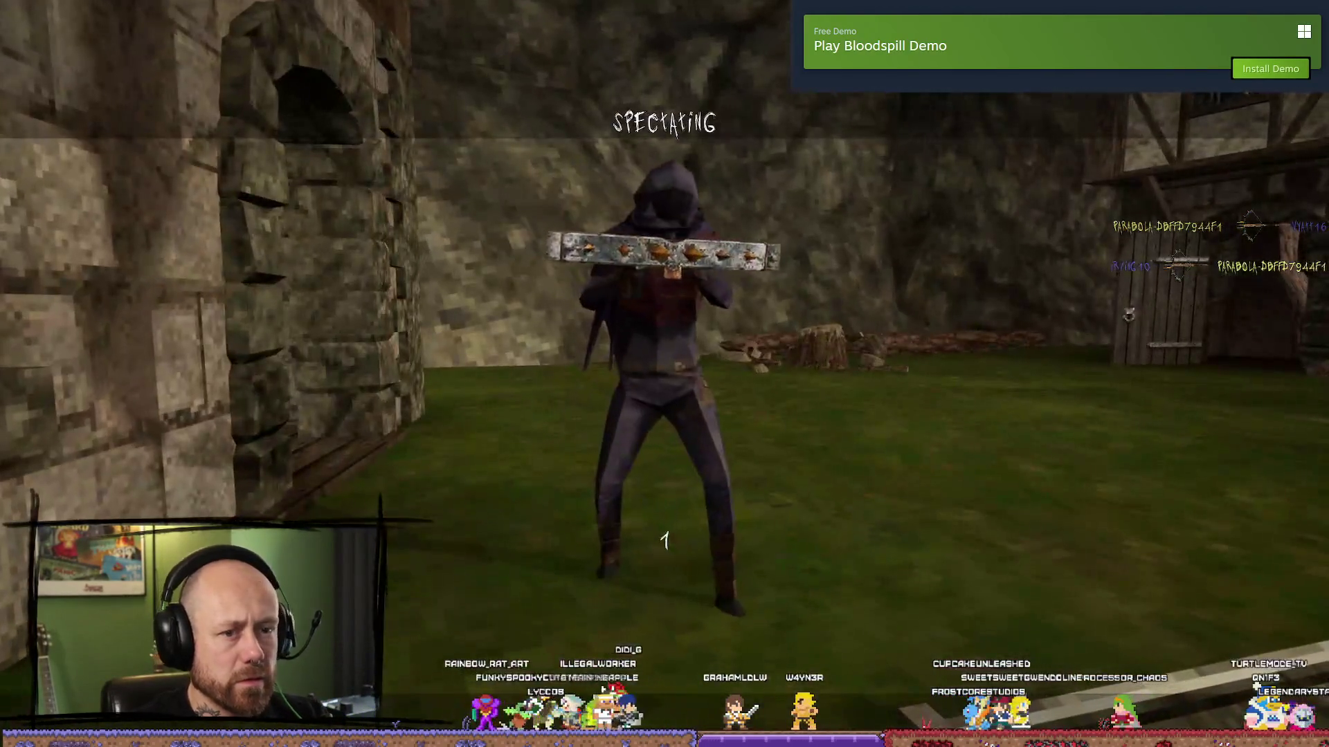
key("Escape")
left_click(311, 275)
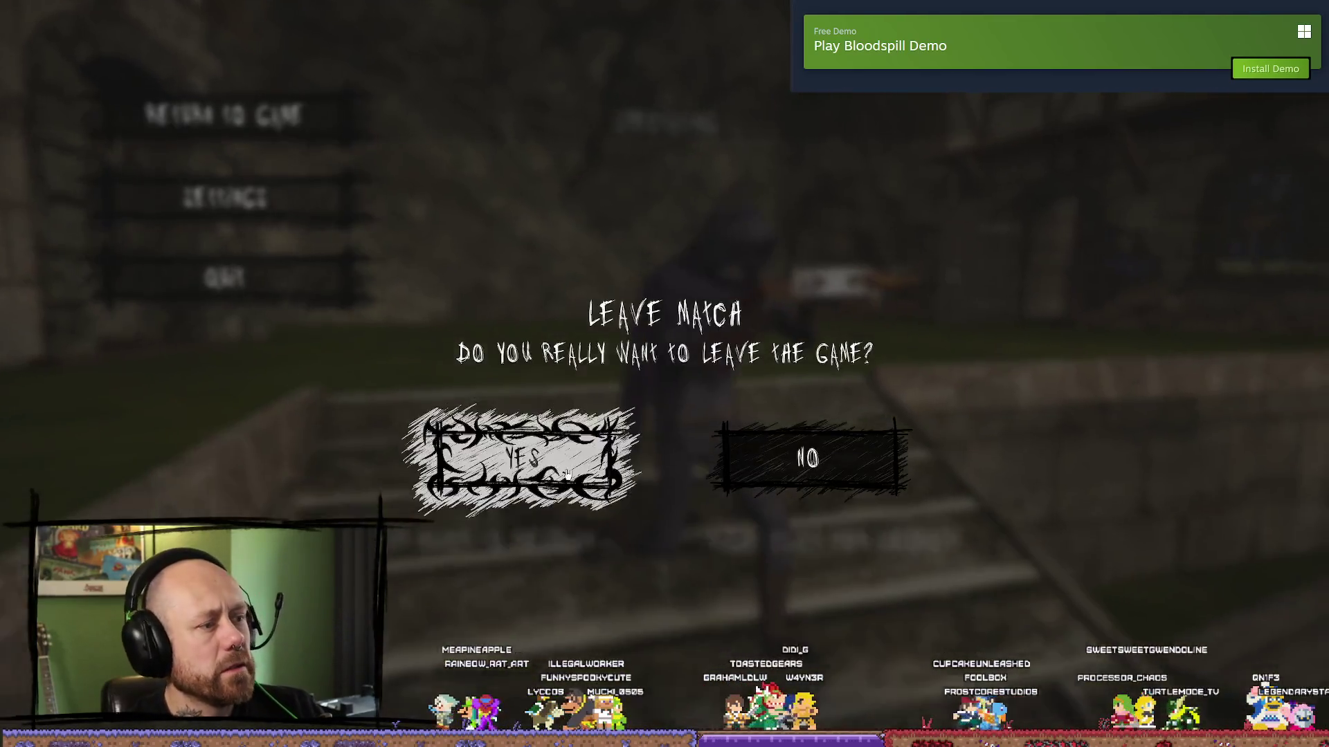
left_click(484, 451)
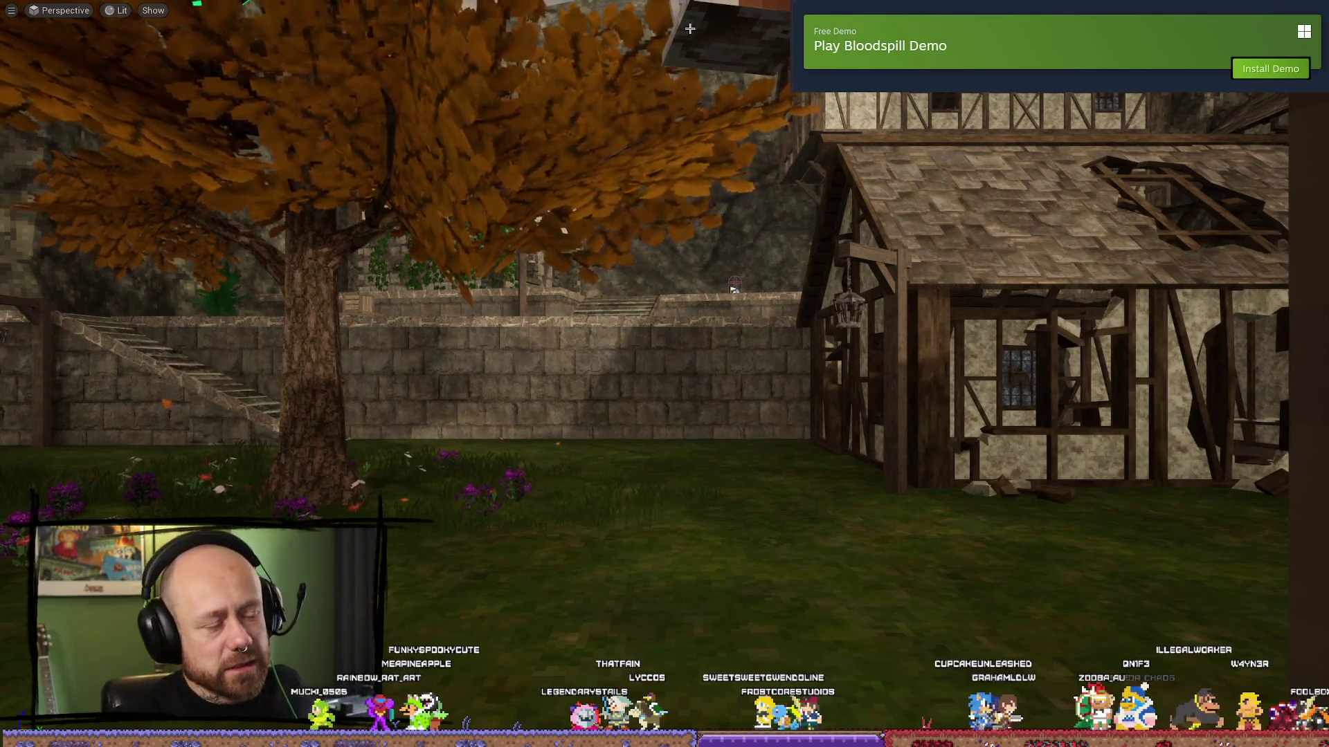
- Reopen BP_PlayerCharacter from the Content Drawer and bring the Fire Weapon Graph nodes into view
key("F11")
key("ctrl+space")
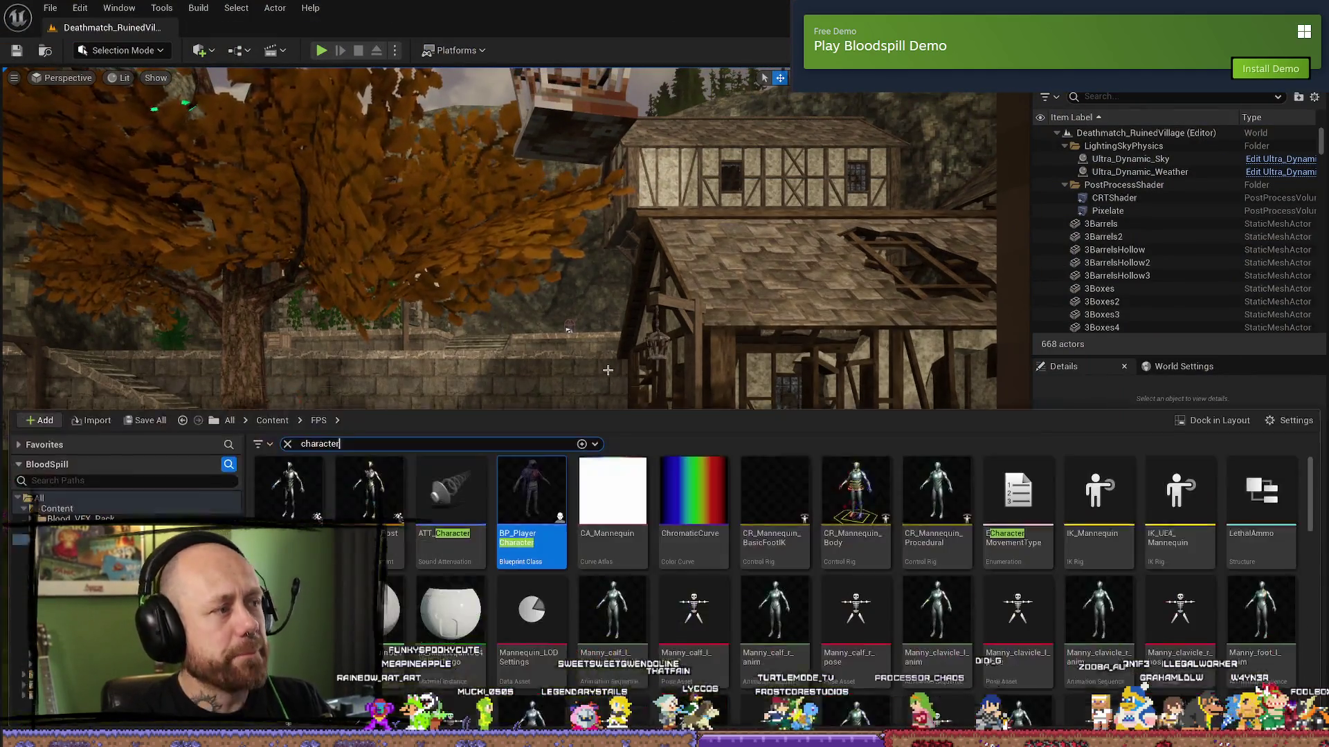
double_click(530, 543)
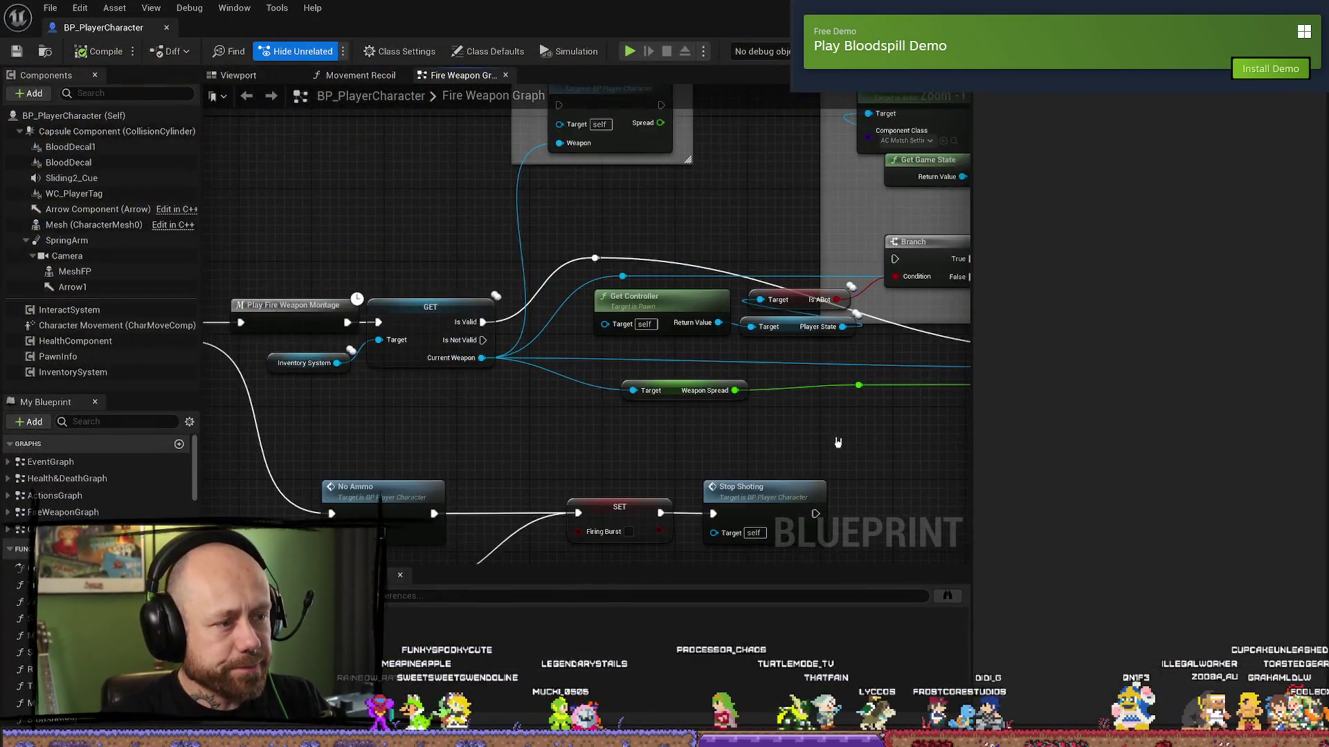
scroll(838, 442, "down", 1)
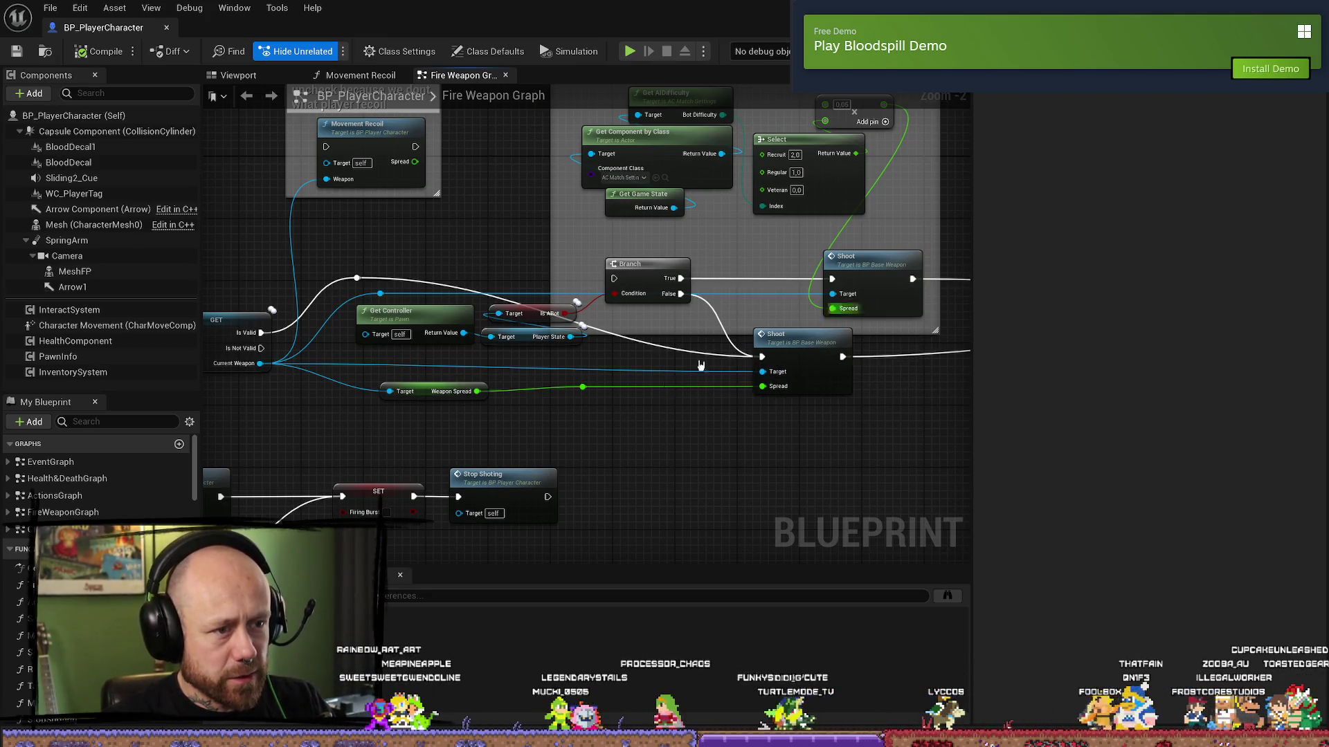
mouse_move(751, 342)
left_mouse_down()
mouse_move(863, 220)
mouse_move(556, 179)
left_mouse_up()
- Move the wire's reroute point down toward the lower Shoot node
left_click(423, 226)
left_click_drag(423, 227, 428, 302)
left_click(840, 430)
mouse_move(840, 431)
left_mouse_down()
mouse_move(609, 436)
mouse_move(811, 515)
left_mouse_up()
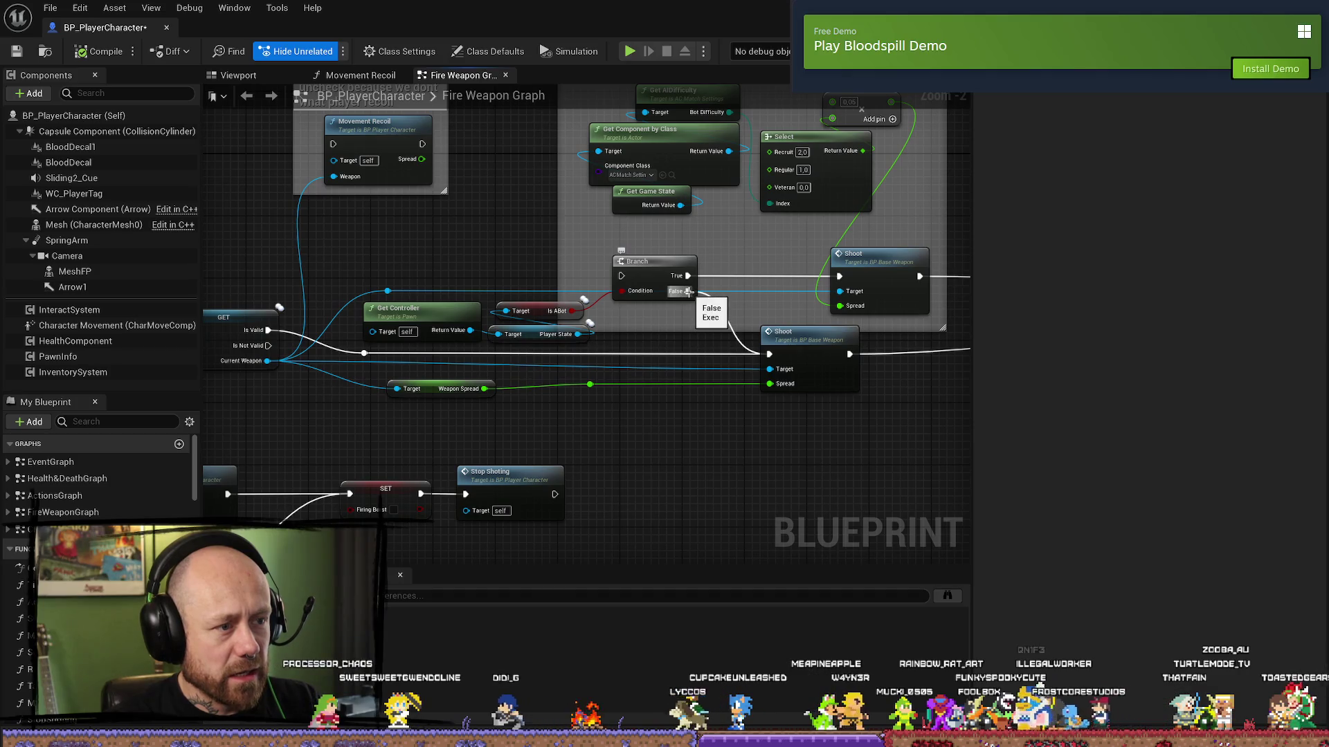
- Disconnect the weapon reference wire from the upper Shoot node's Target pin, then return to the level editor
left_click_drag(941, 323, 662, 313)
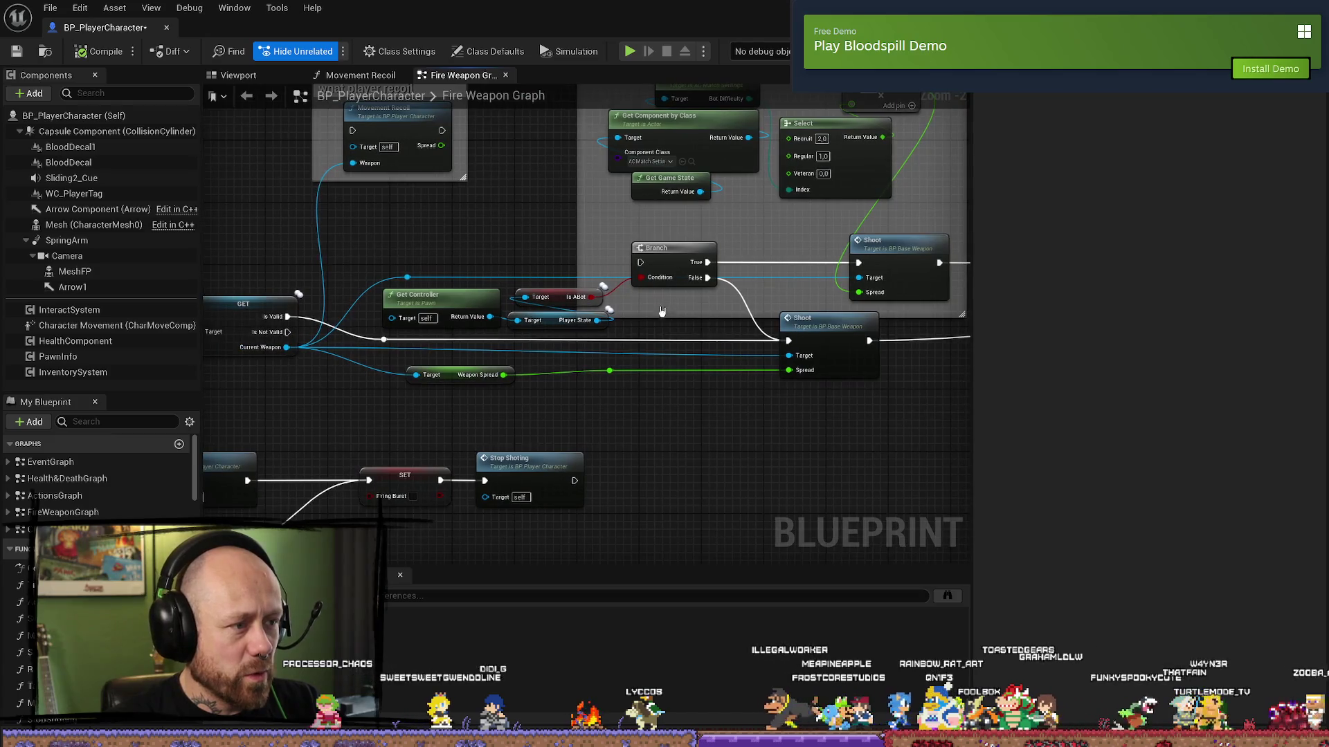
left_click(406, 277, "alt")
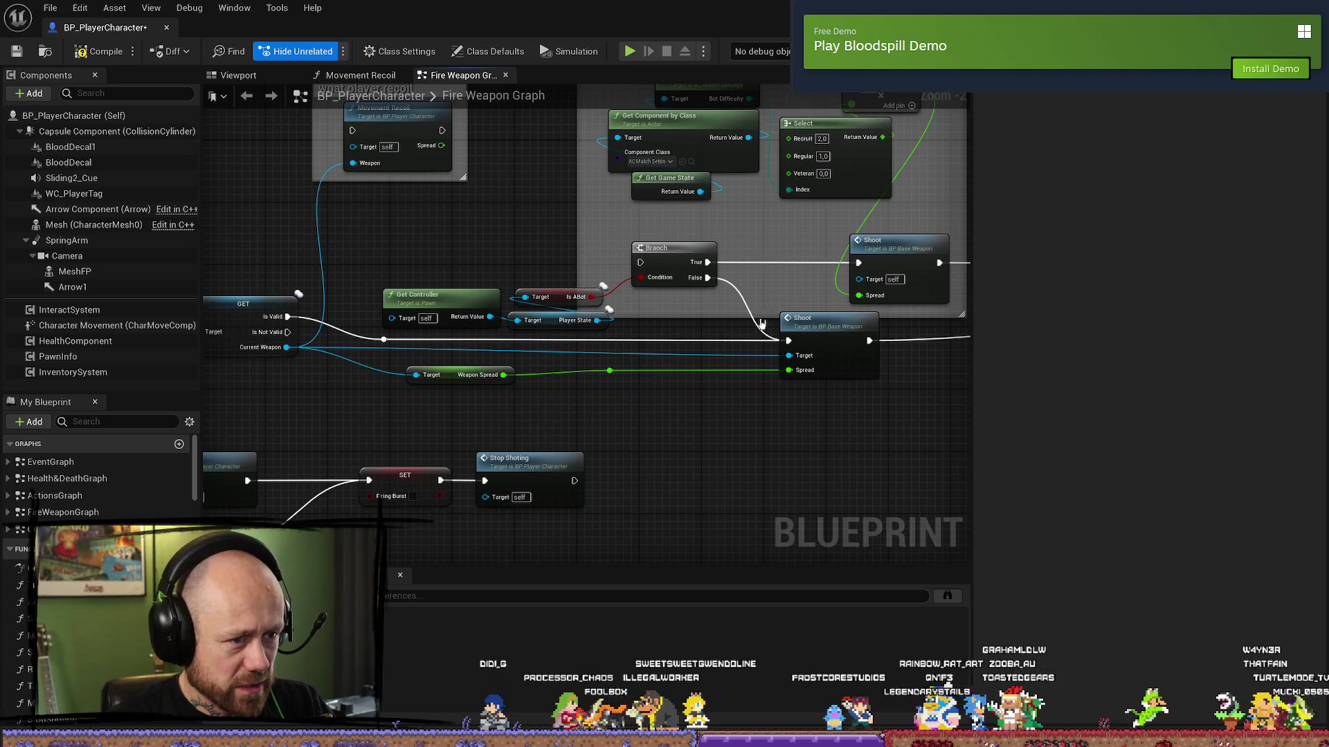
mouse_move(764, 324)
left_mouse_down()
mouse_move(786, 309)
mouse_move(603, 260)
left_mouse_up()
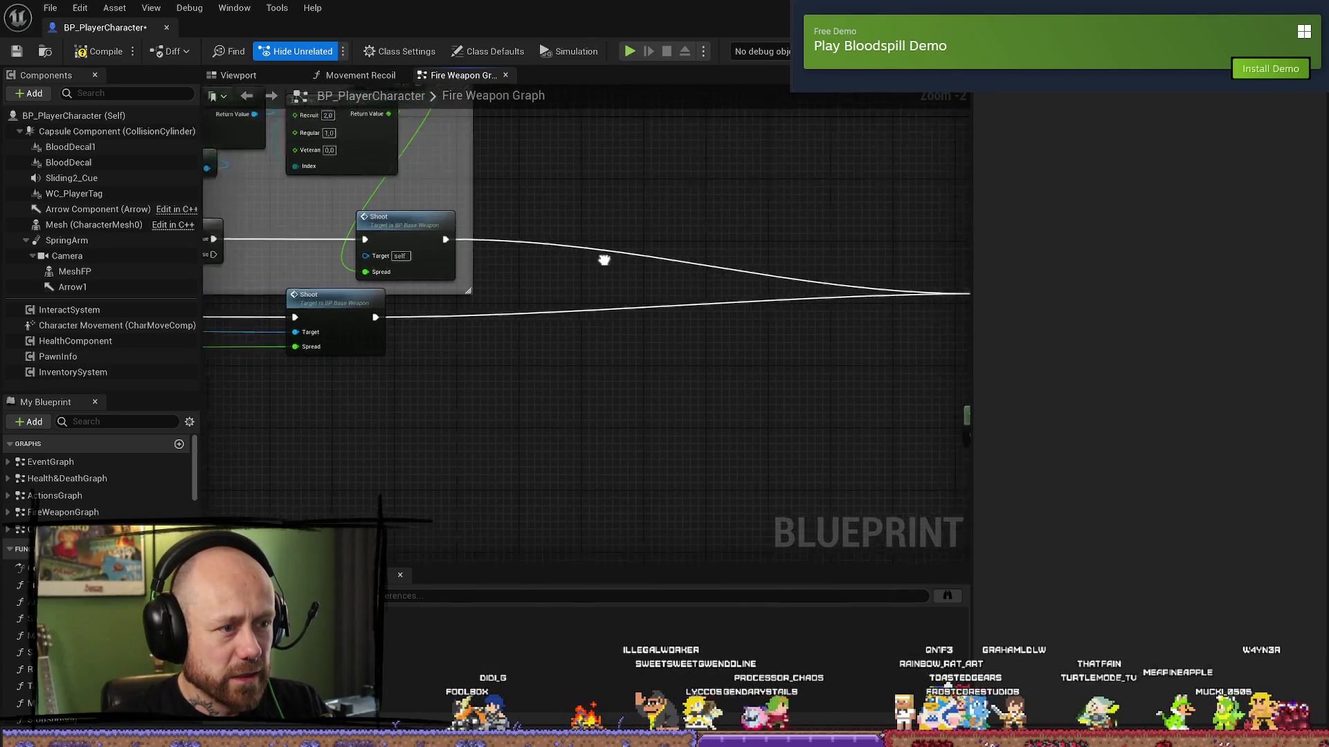
left_click_drag(395, 326, 750, 337)
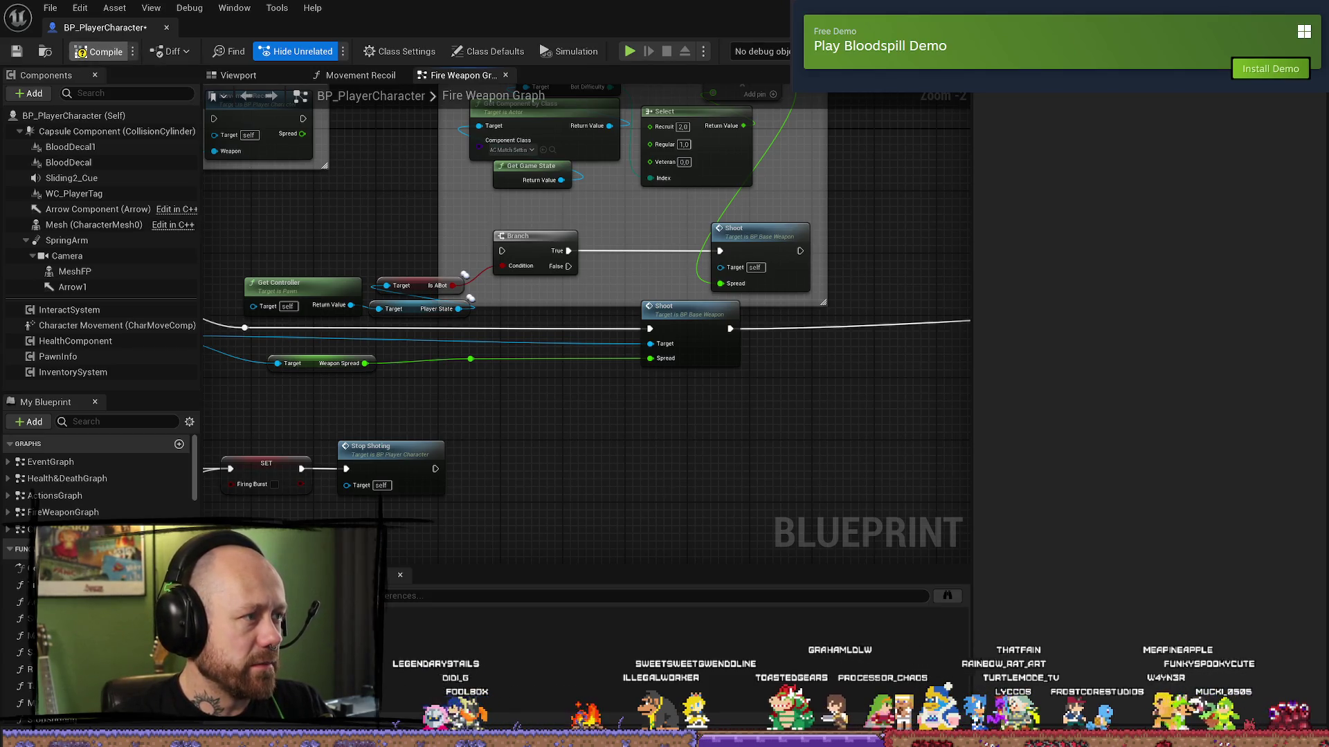
key("alt+Tab")
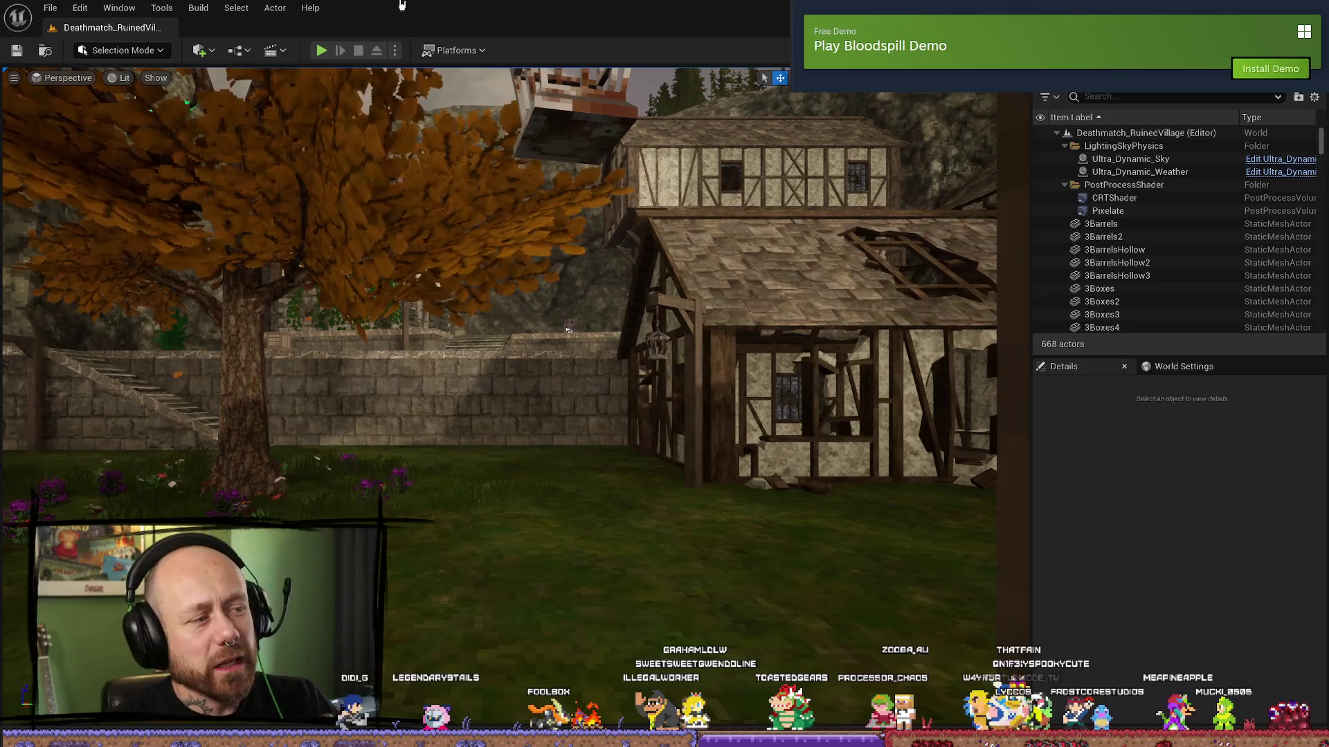
- Start play in editor, quit the initial match, and launch a Singleplayer Deathmatch on Ruined Village
left_click(321, 50)
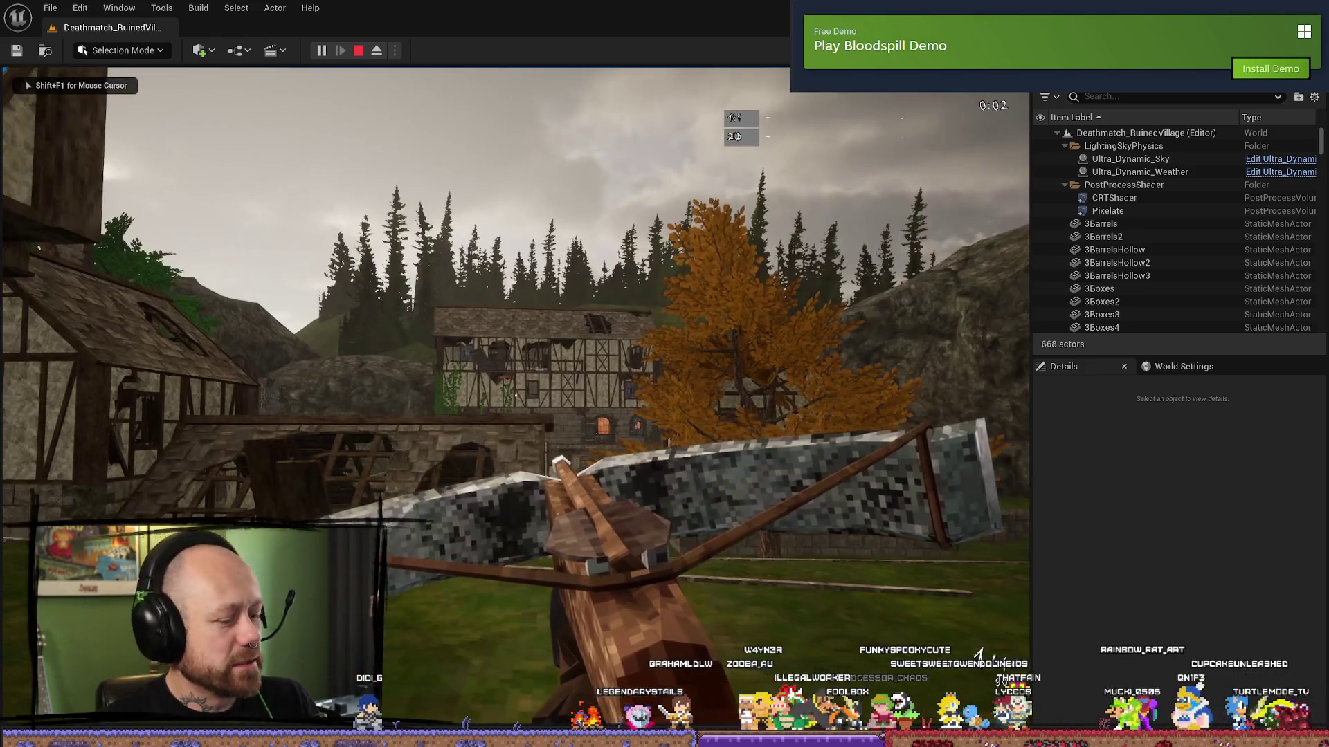
key("F11")
key("Escape")
left_click(301, 381)
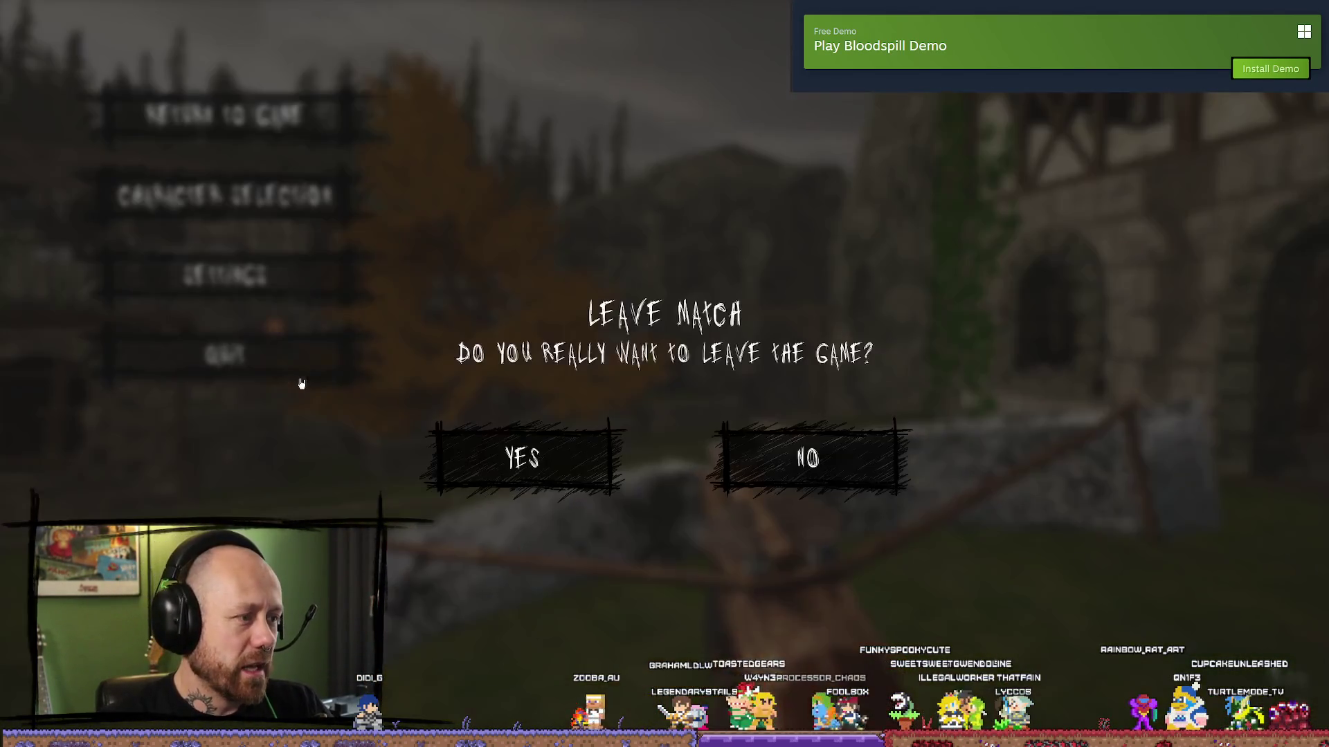
left_click(523, 457)
left_click(208, 436)
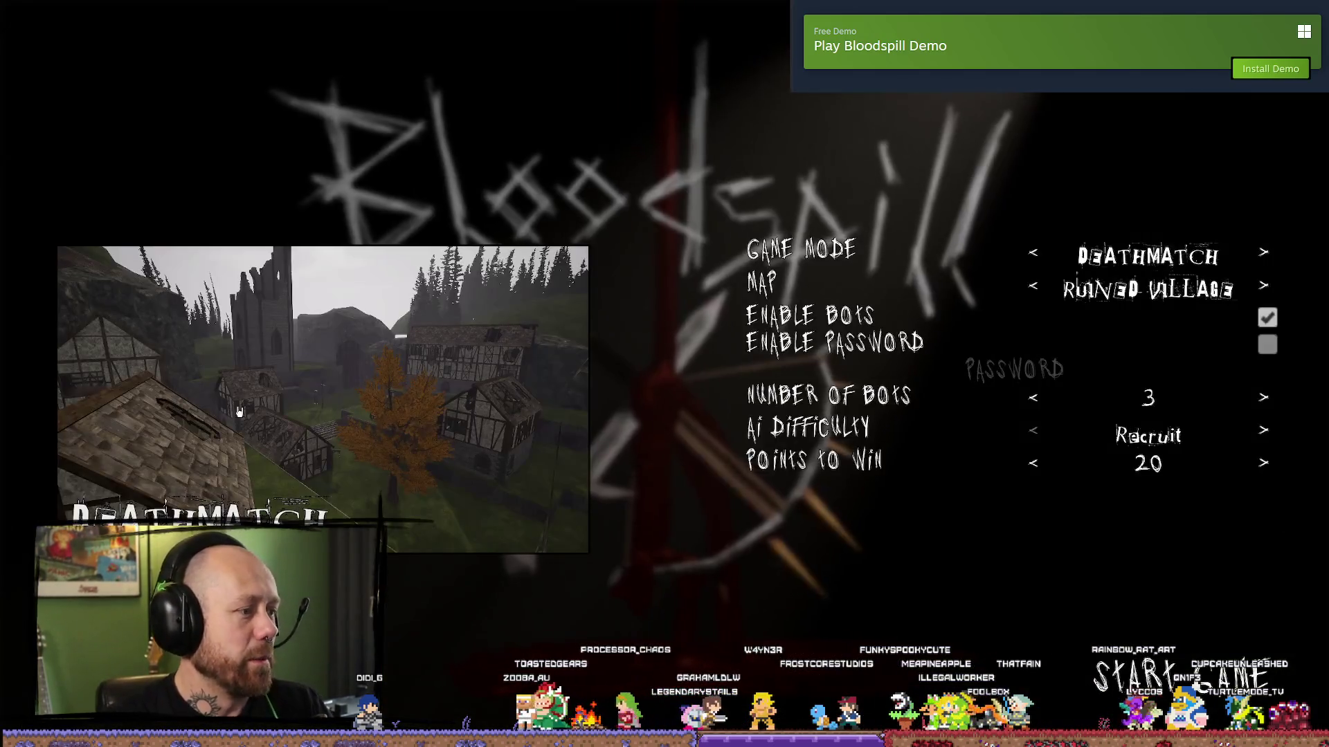
left_click(1207, 675)
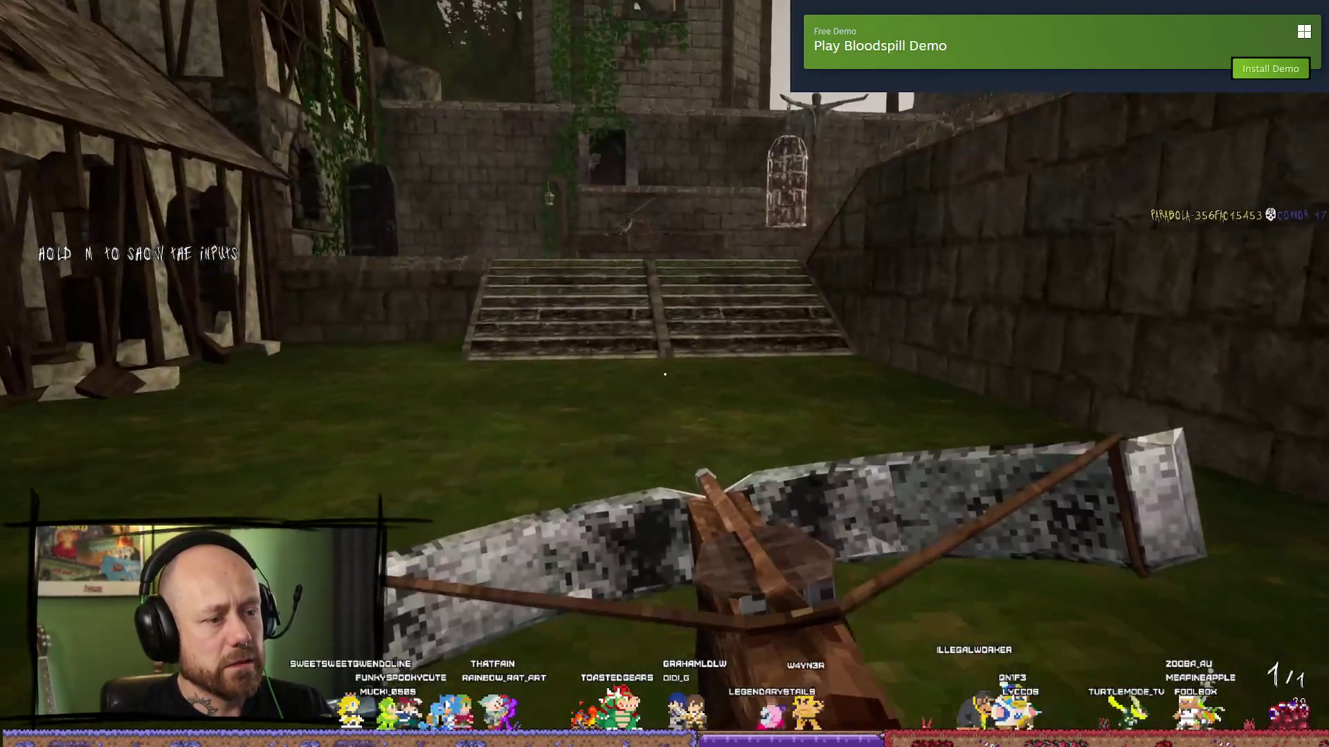
- Play and respawn once, leave the match, and close the editor choosing Don't Save
key("w")
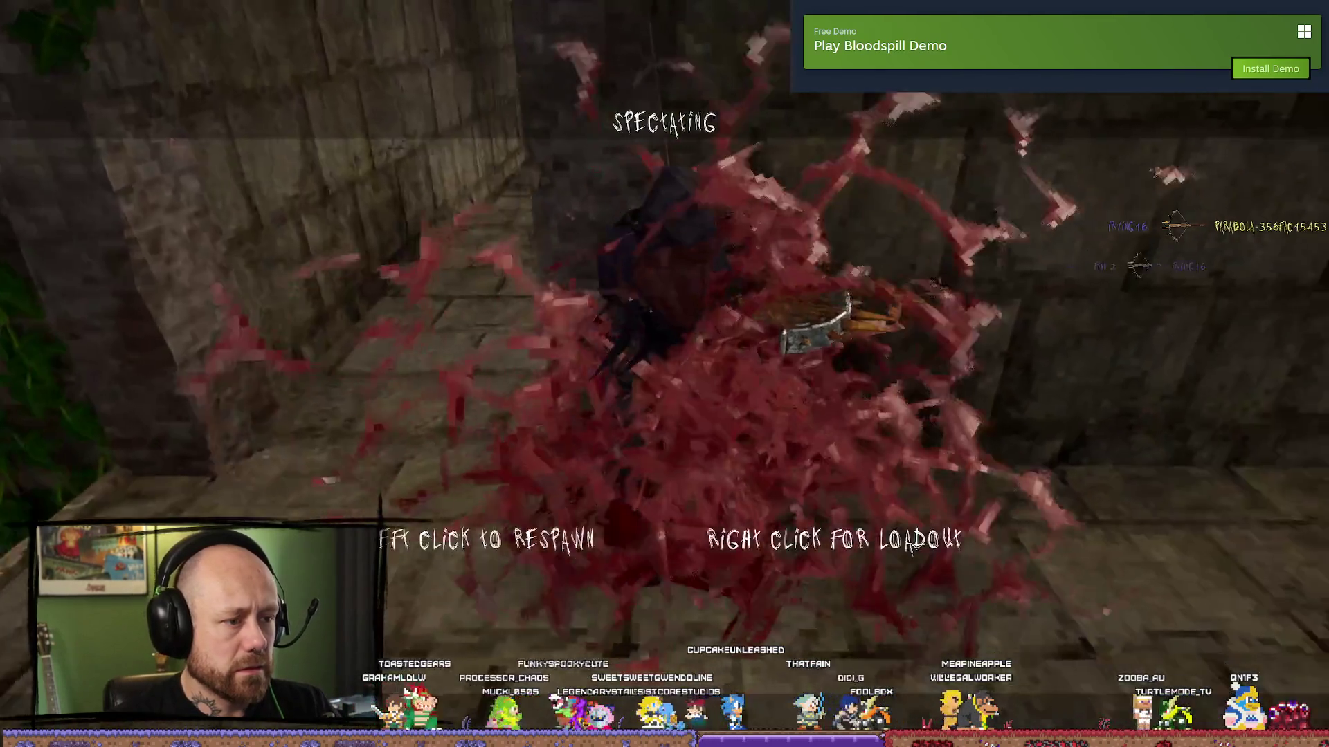
left_click(664, 374)
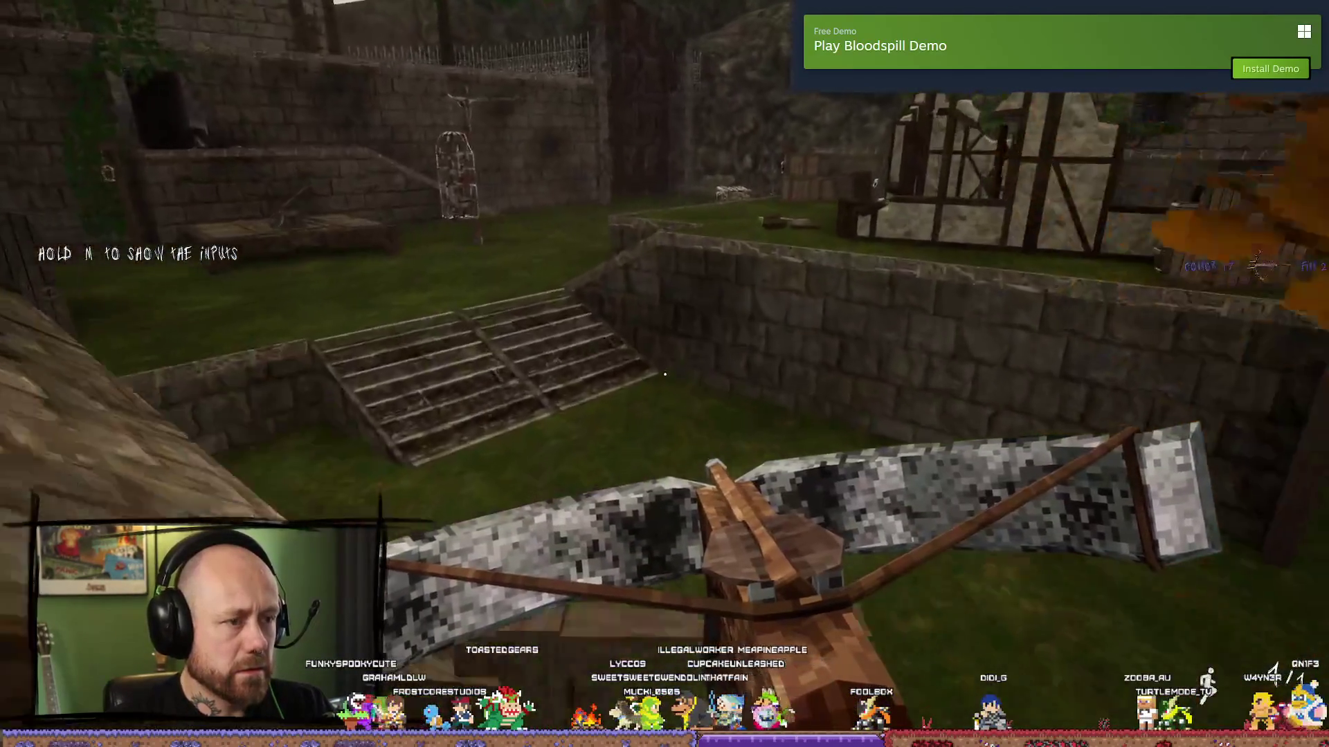
key("Escape")
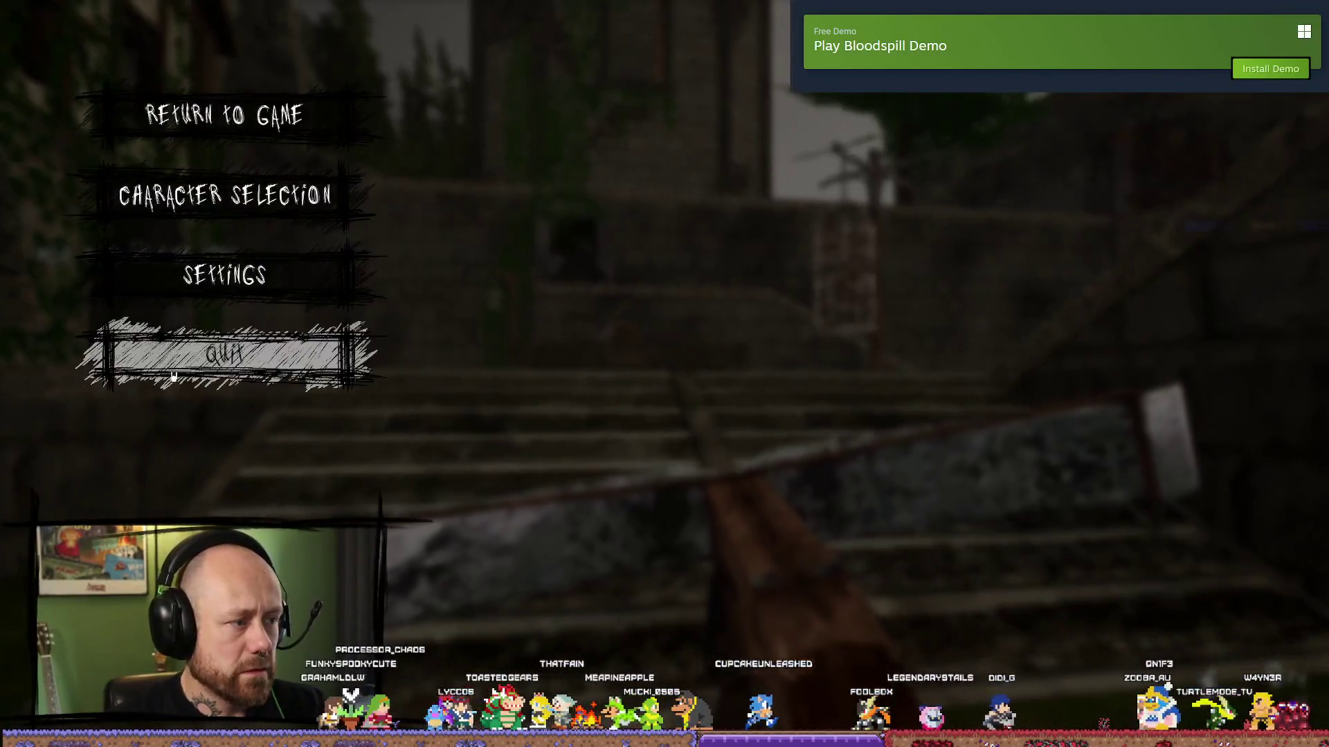
left_click(223, 352)
left_click(524, 459)
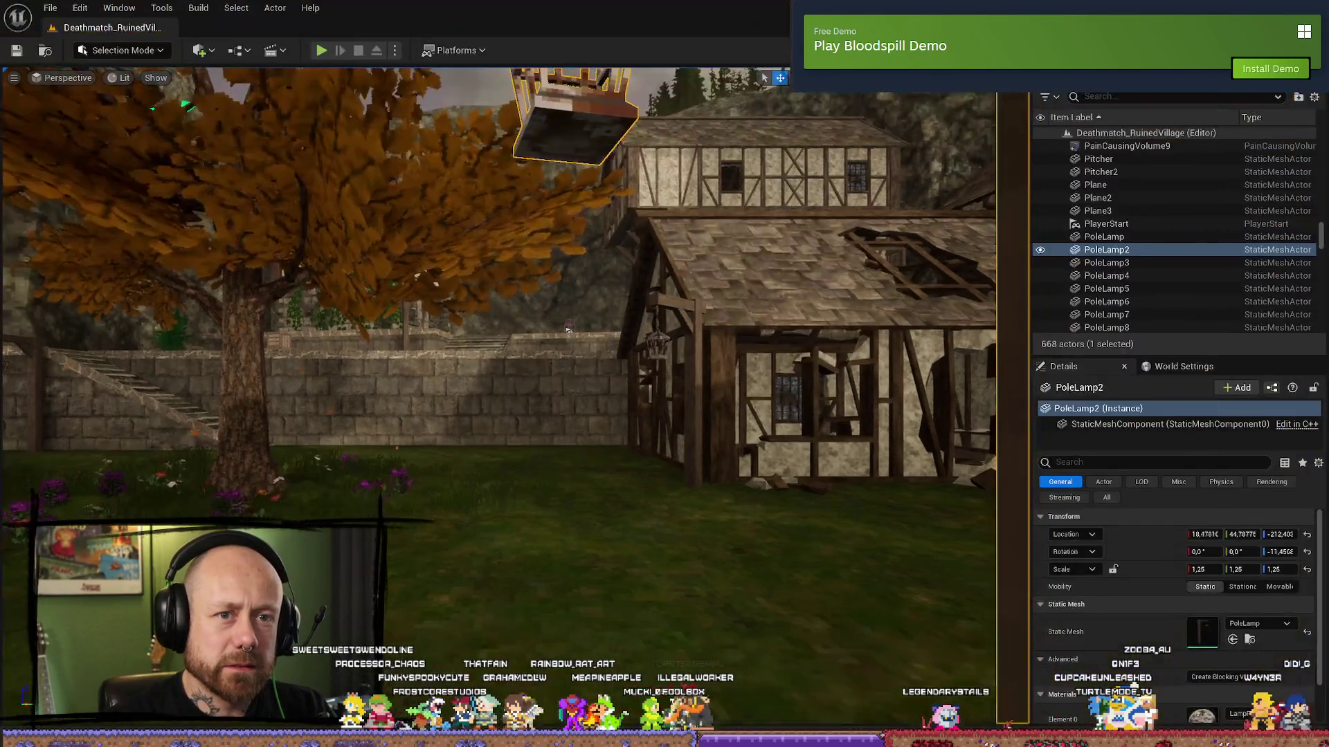
key("ctrl+shift+s")
left_click(773, 530)
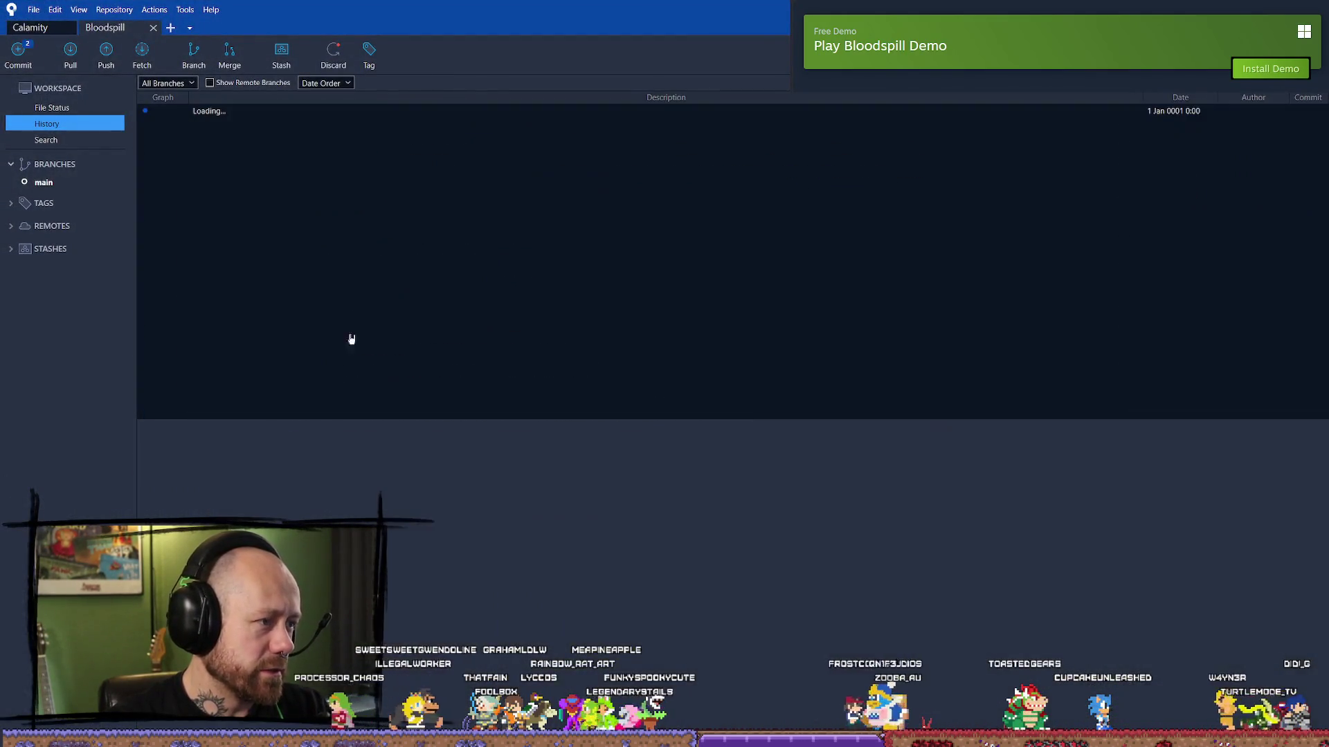
- Discard the uncommitted BP_PlayerCharacter and WB_CharacterSelection .uasset changes in Fork
scroll(305, 234, "down", 15)
scroll(309, 135, "up", 15)
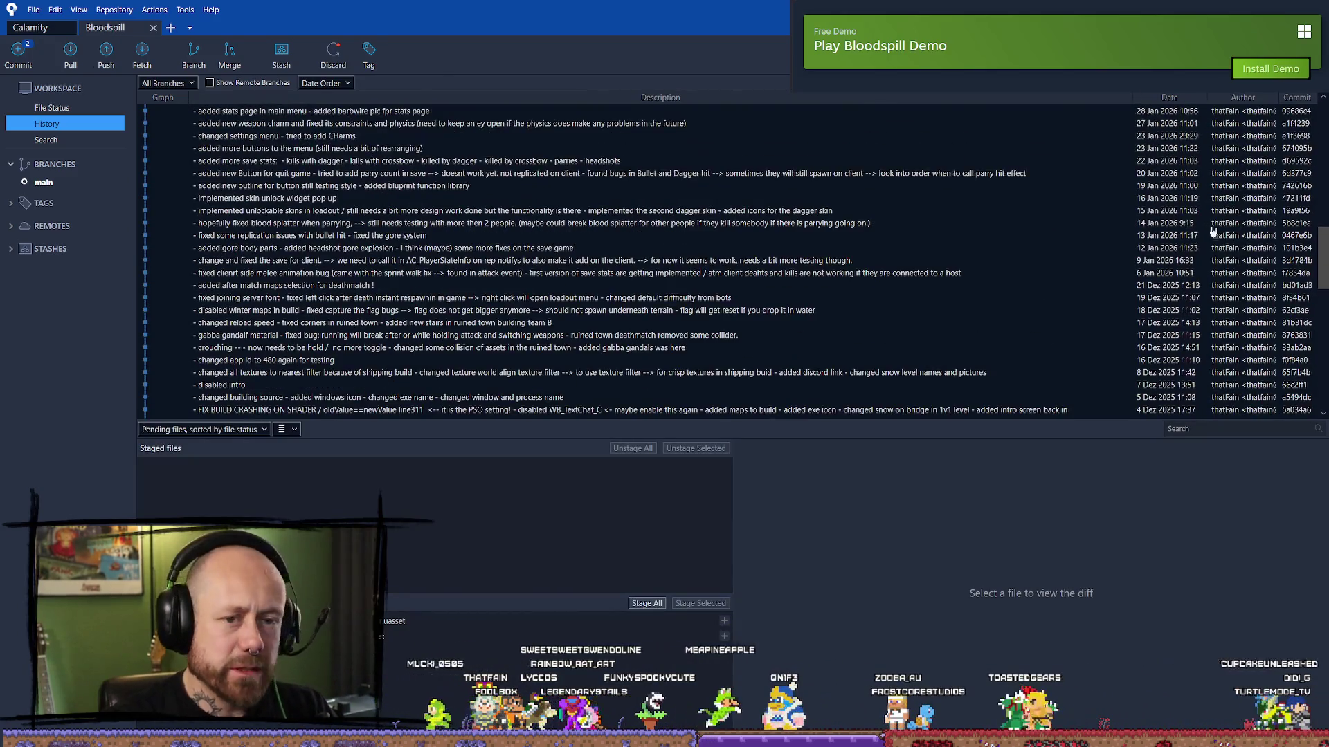
left_click(228, 122)
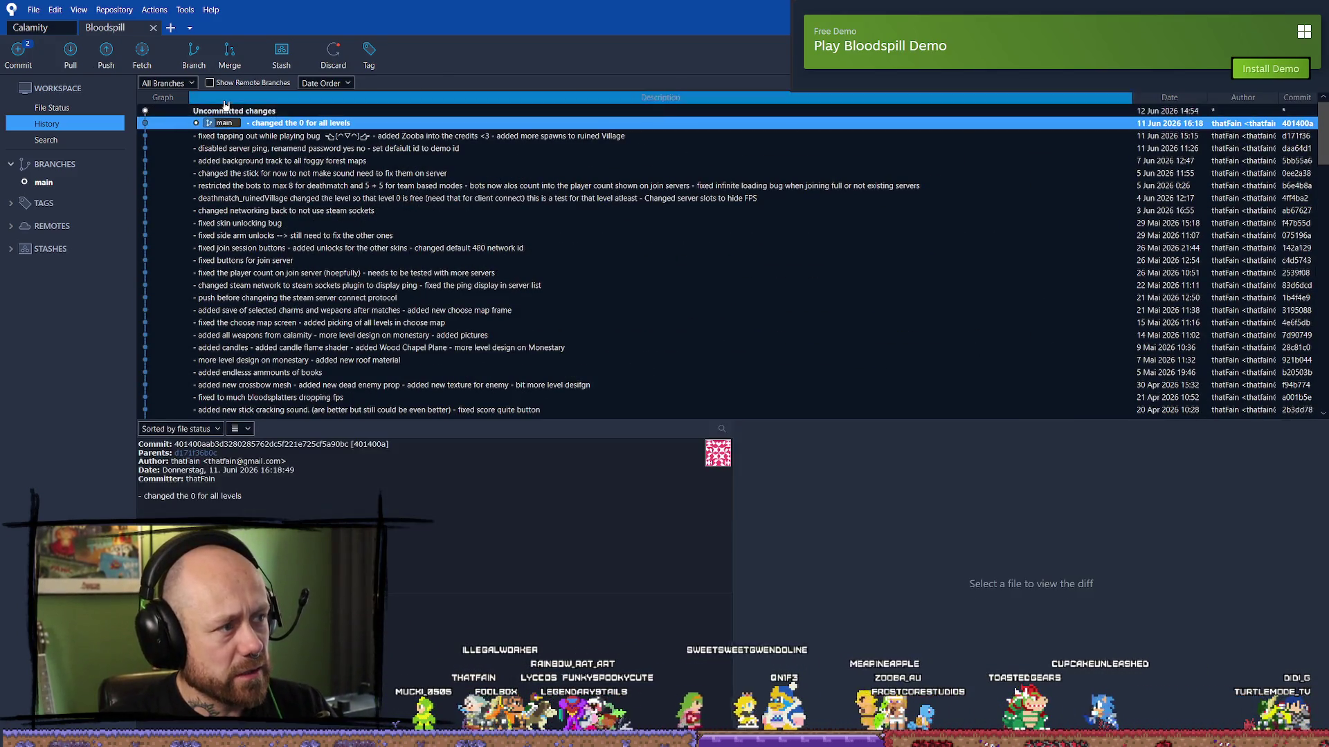
left_click(228, 111)
left_click(484, 620)
left_click(484, 636, "shift")
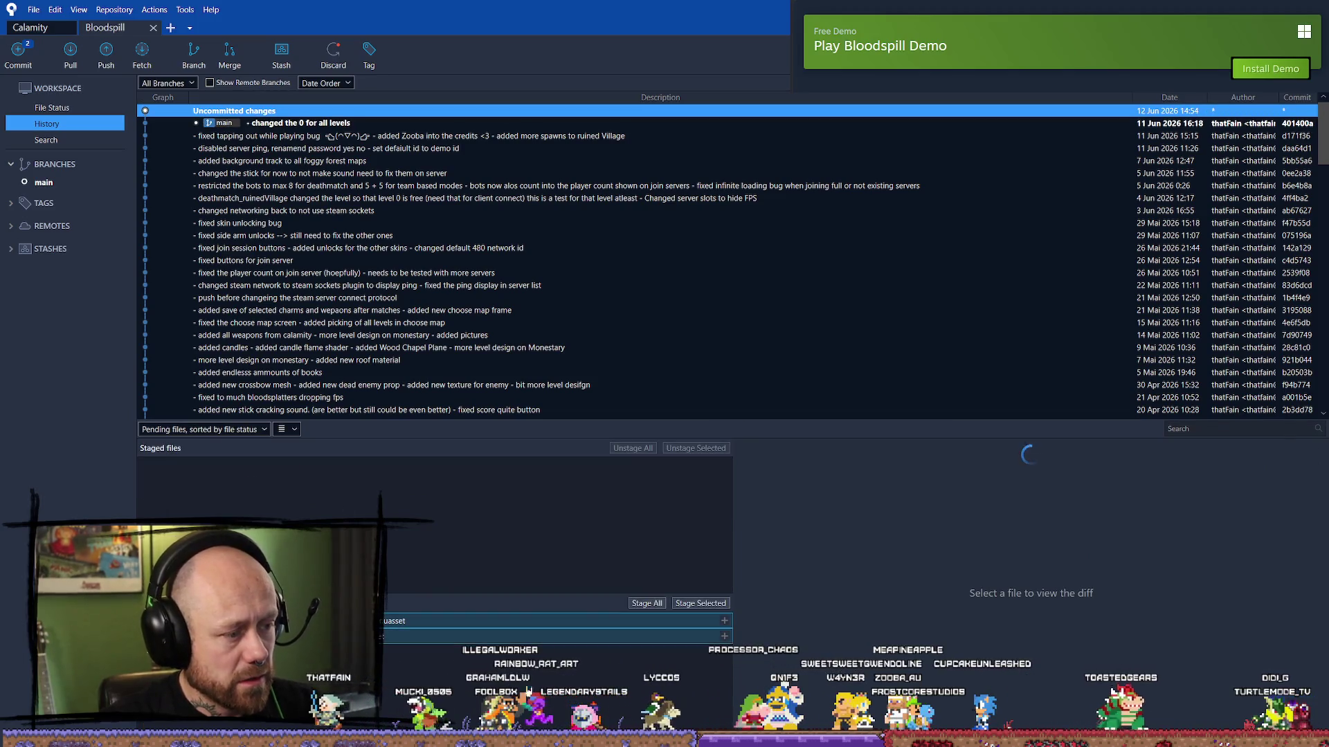
right_click(433, 627)
left_click(499, 513)
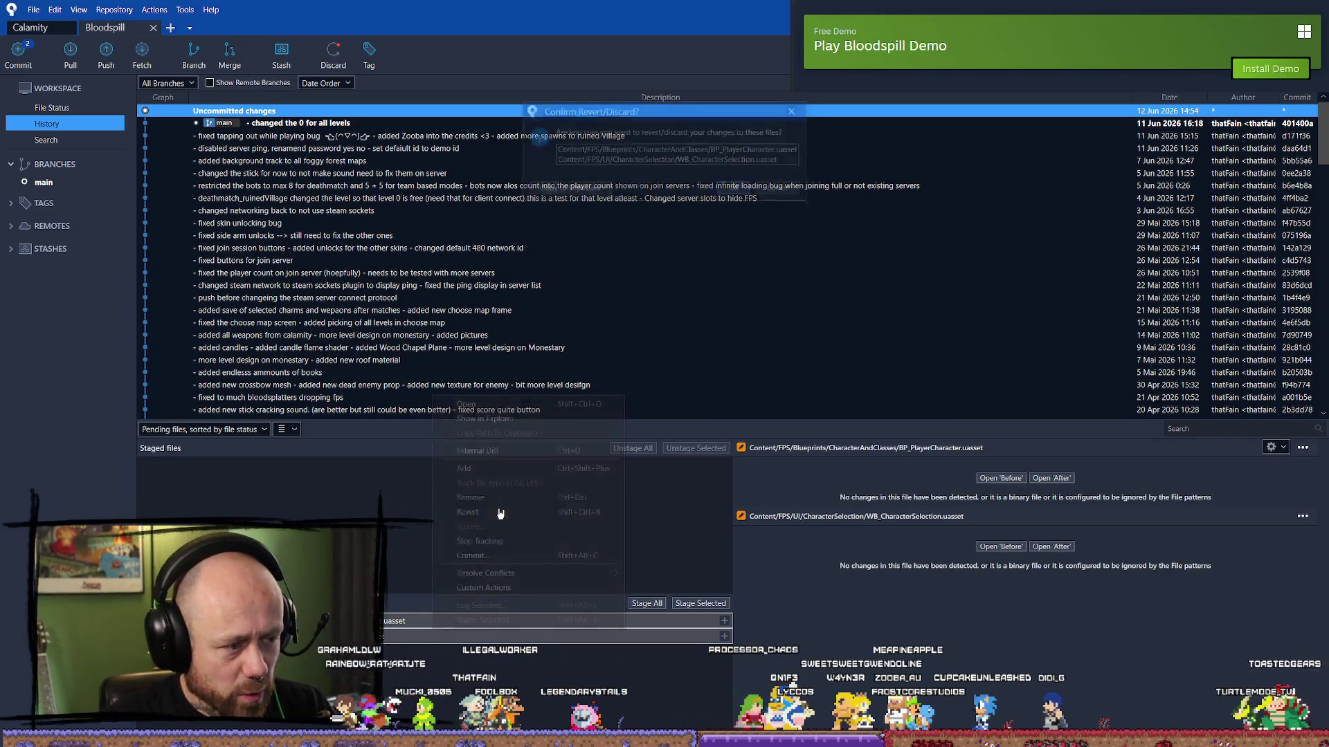
left_click(735, 191)
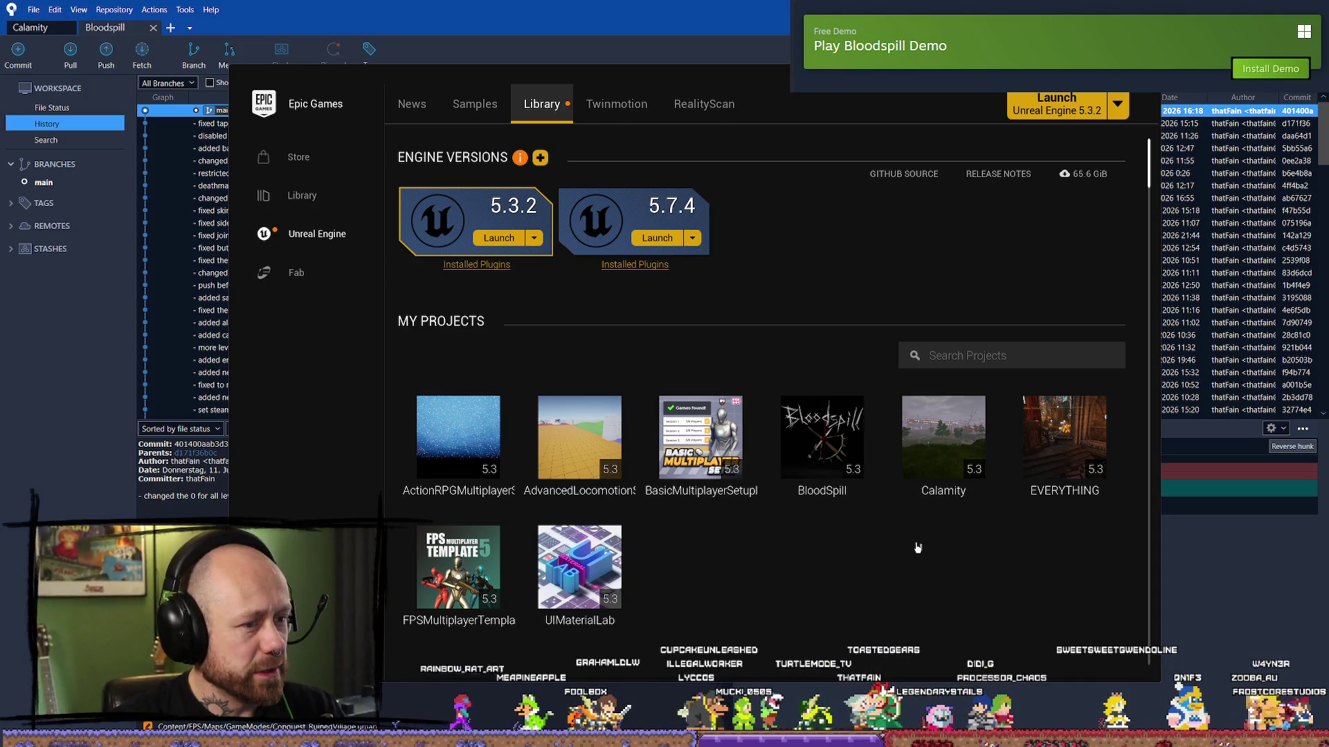
- Launch the BloodSpill project from My Projects and look toward the timber-framed house
double_click(822, 443)
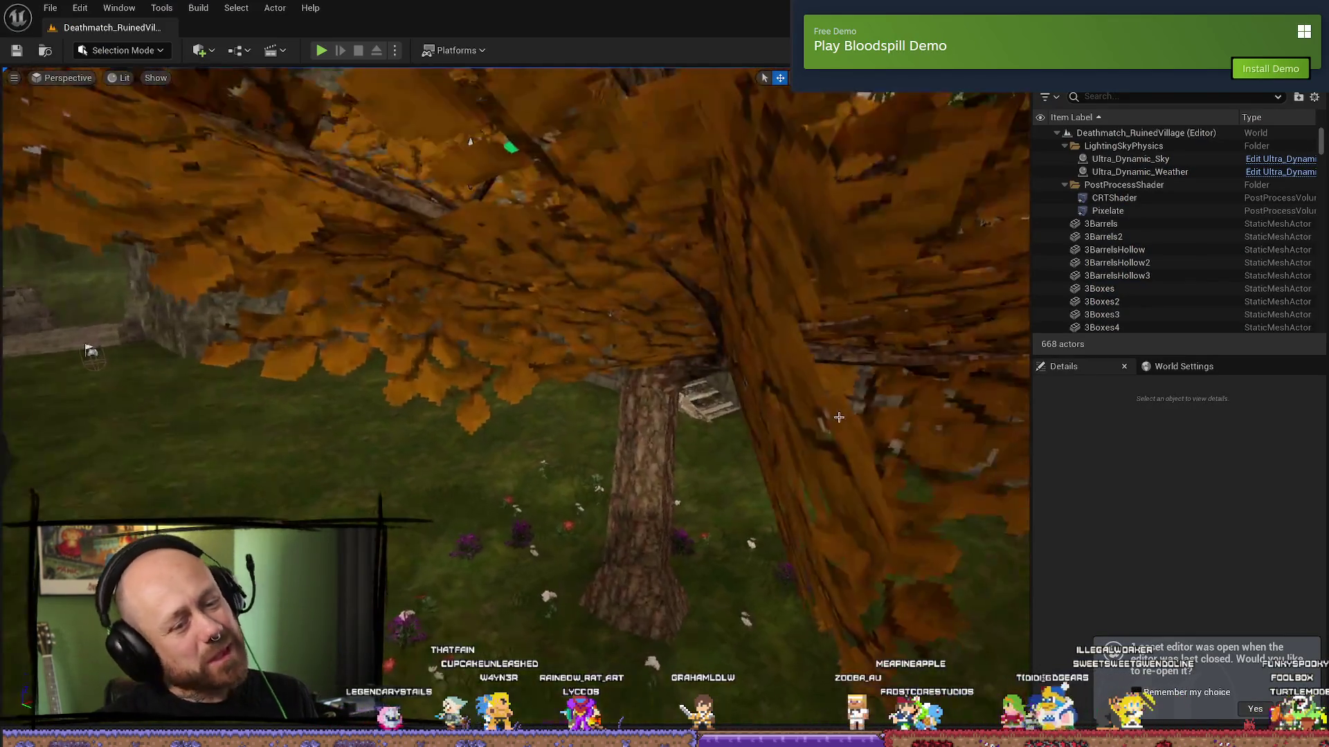
left_click_drag(839, 417, 777, 423)
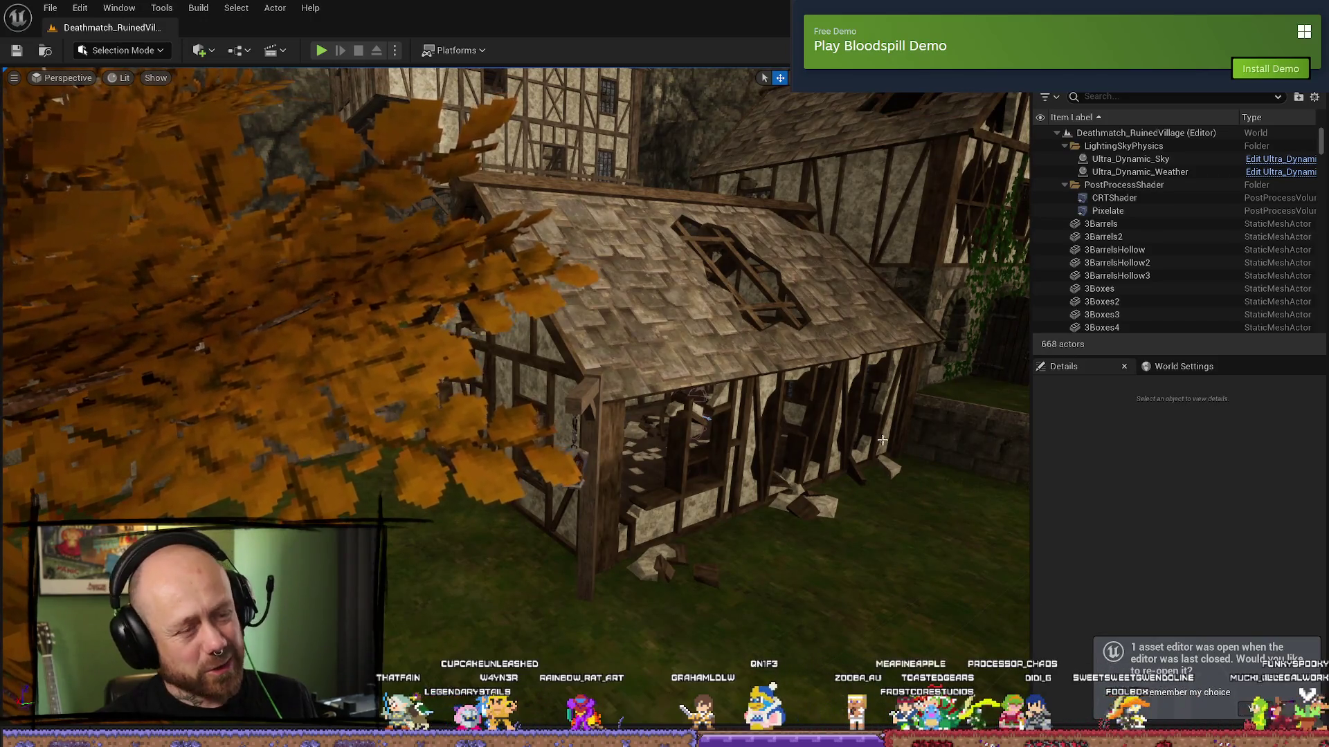
- Start play in editor, deploy with the crossbow, then quit the match back to the menu
left_click(321, 50)
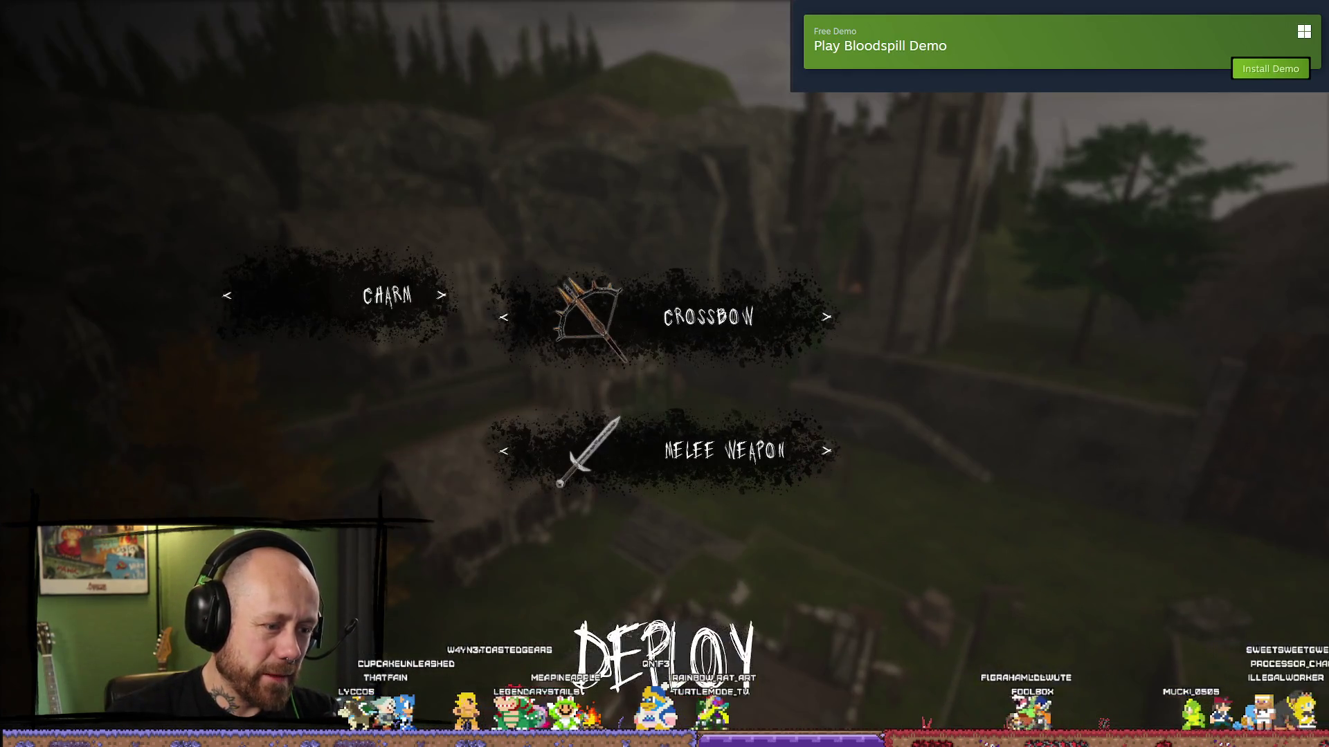
left_click(692, 631)
key("Escape")
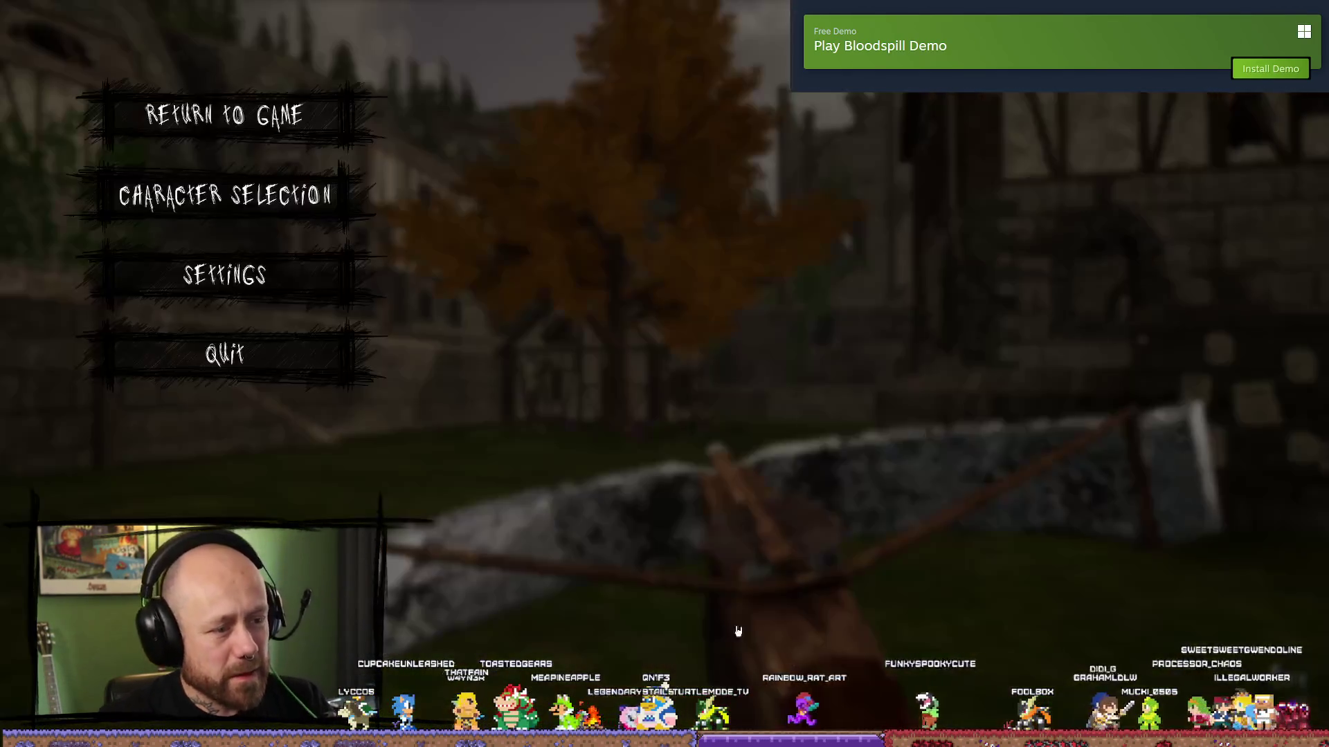
left_click(225, 355)
left_click(524, 459)
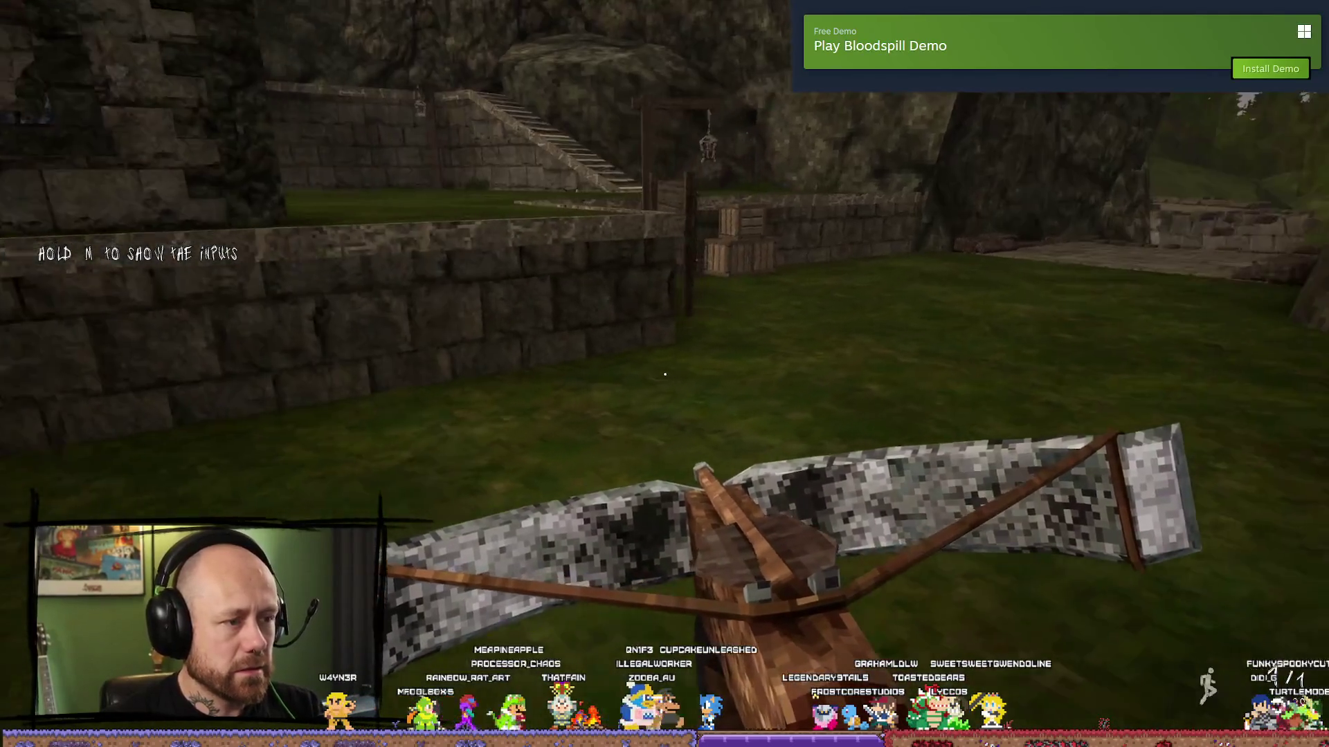
- Walk through the village, respawn, and land a +100 crossbow headshot on an enemy
key("w")
key("w")
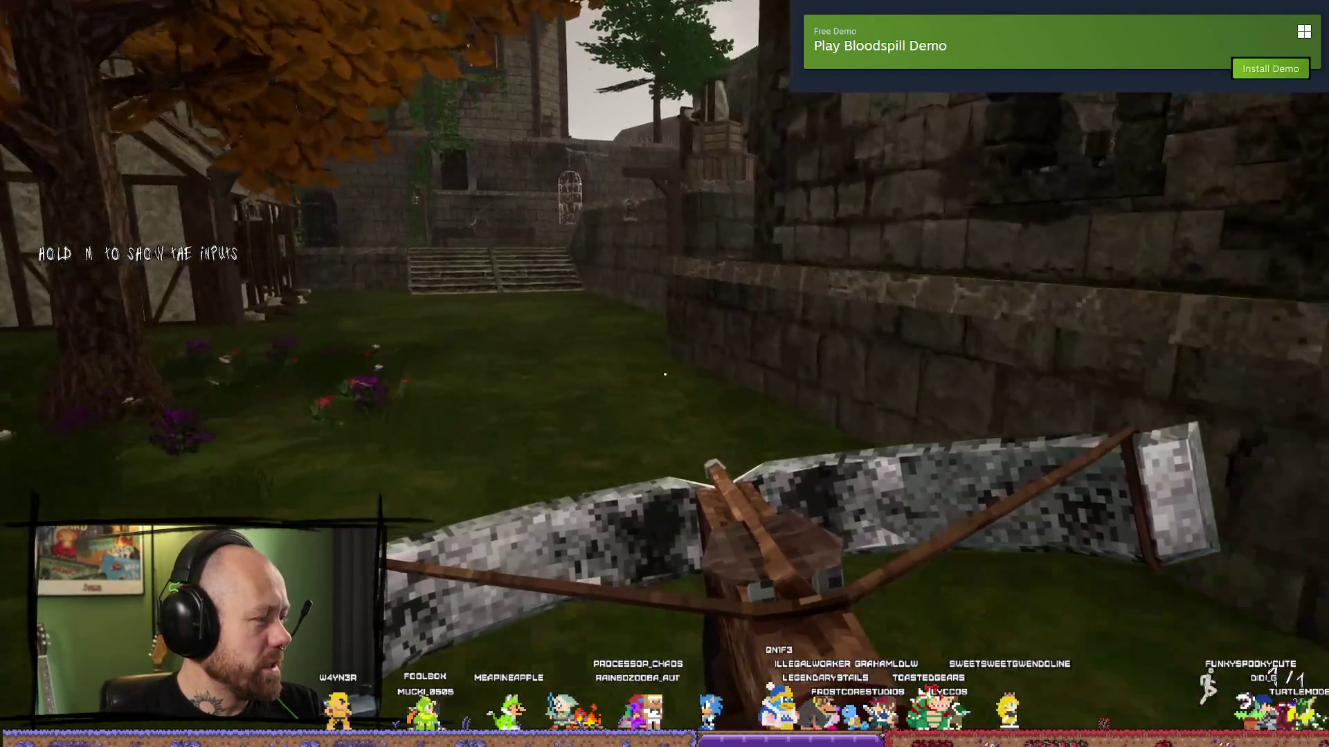
key("w")
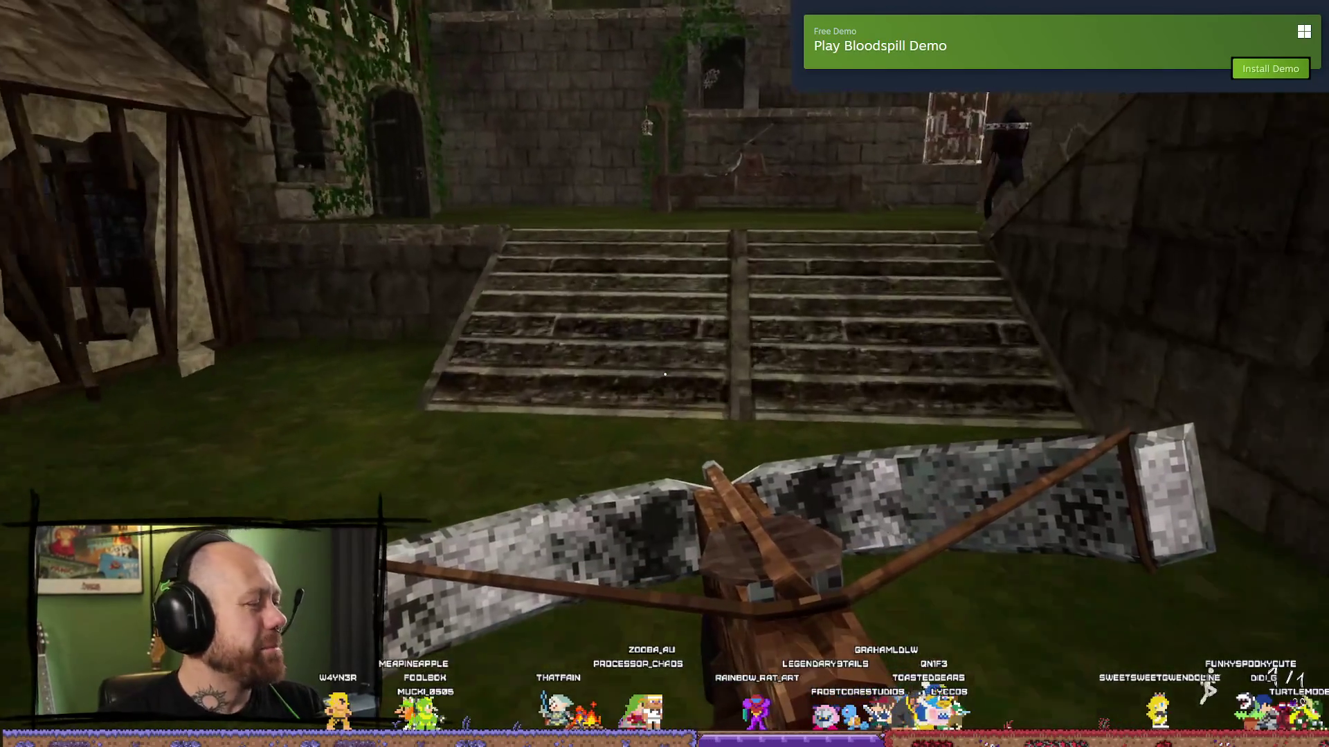
key("w")
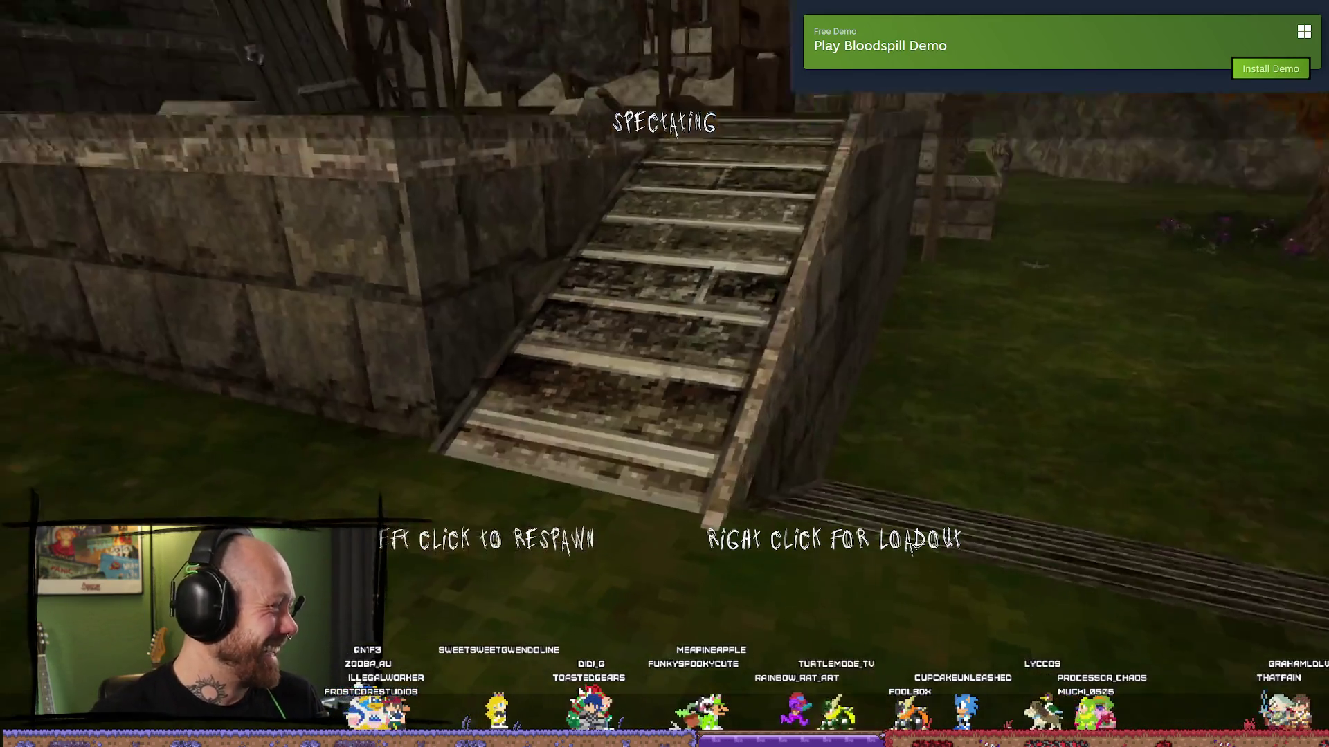
left_click(664, 374)
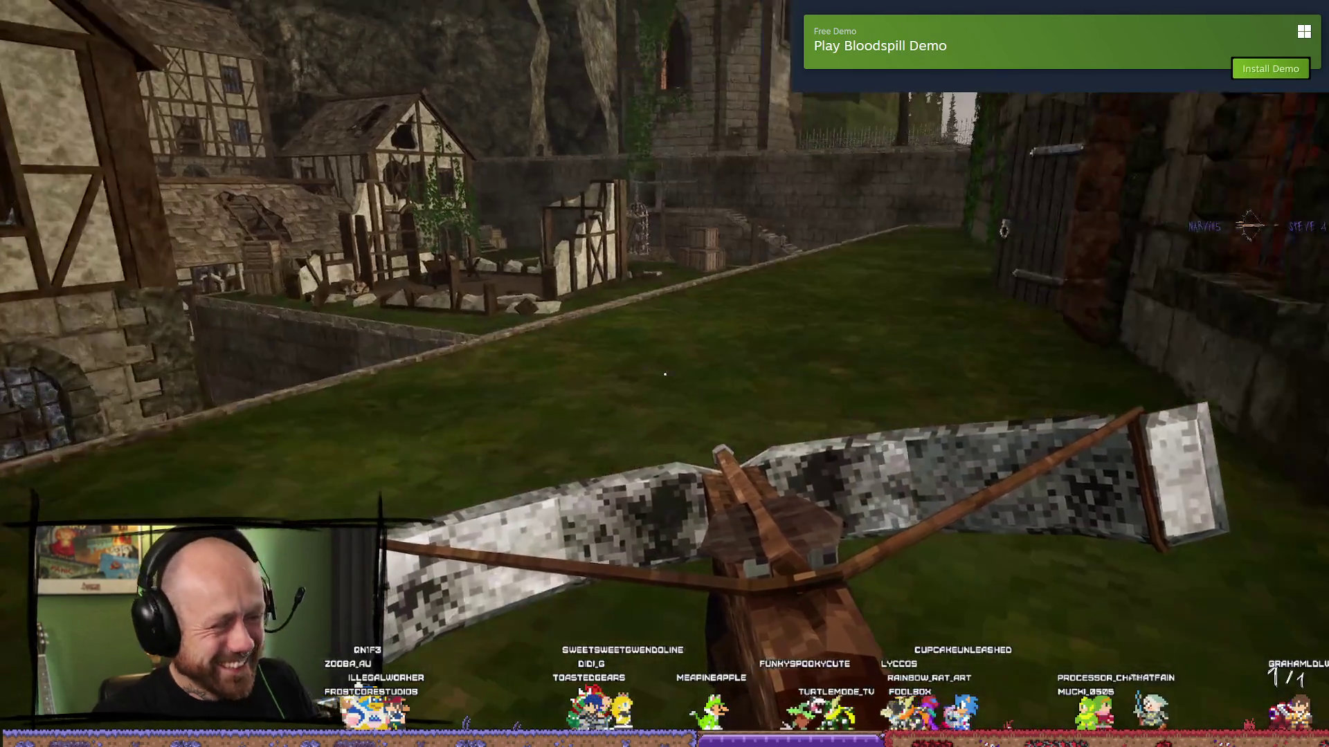
key("w")
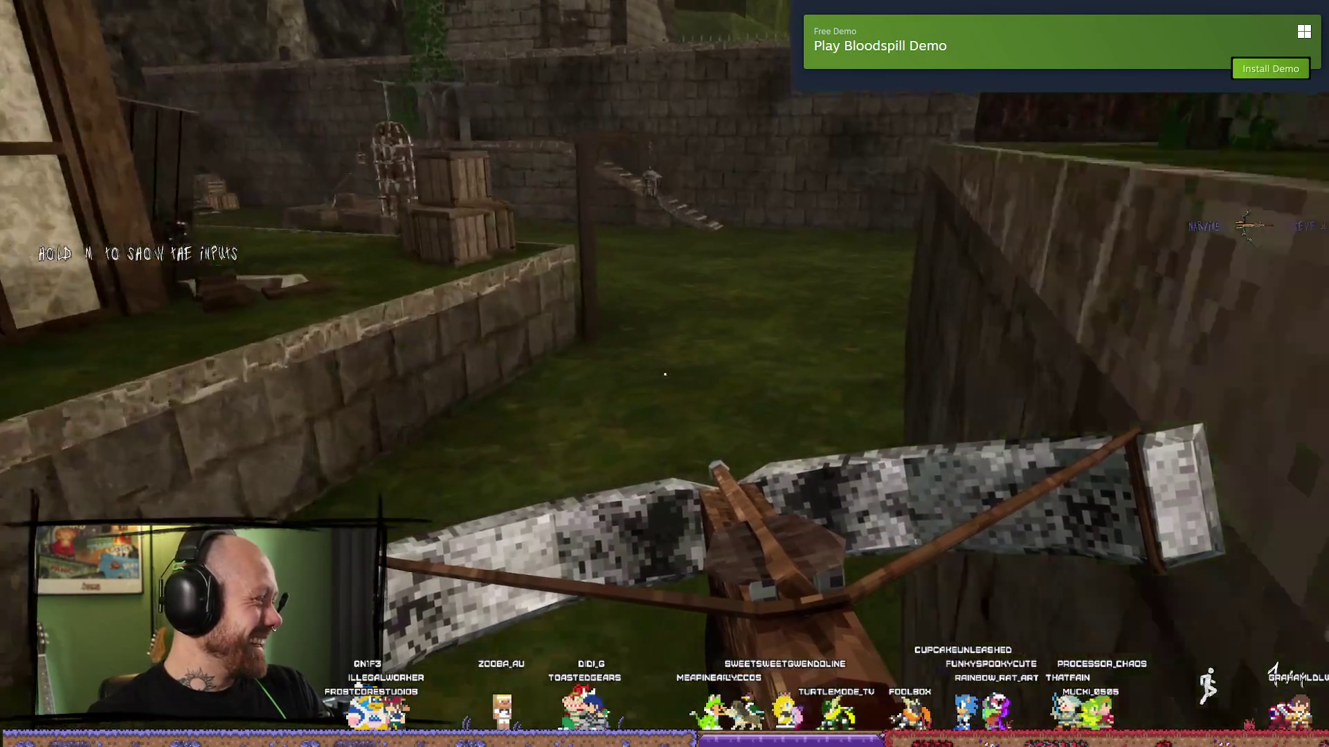
key("w")
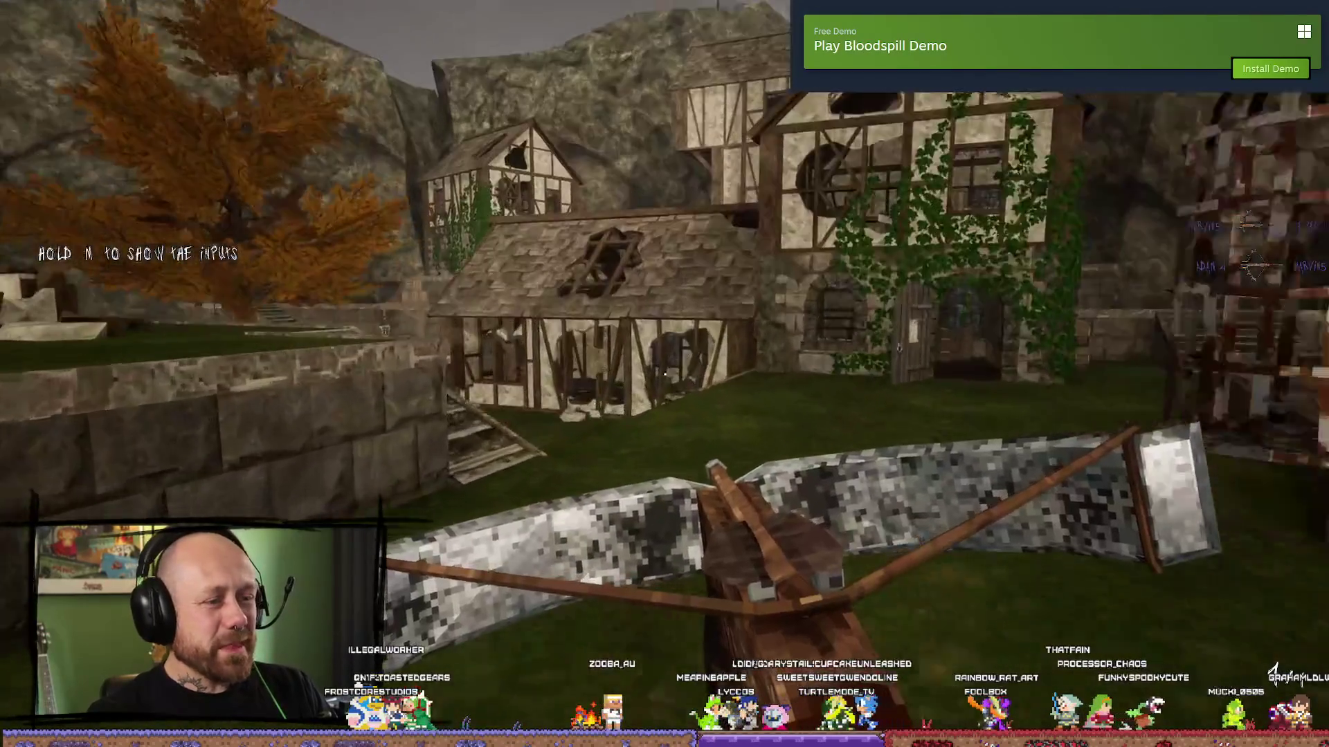
left_click(664, 374)
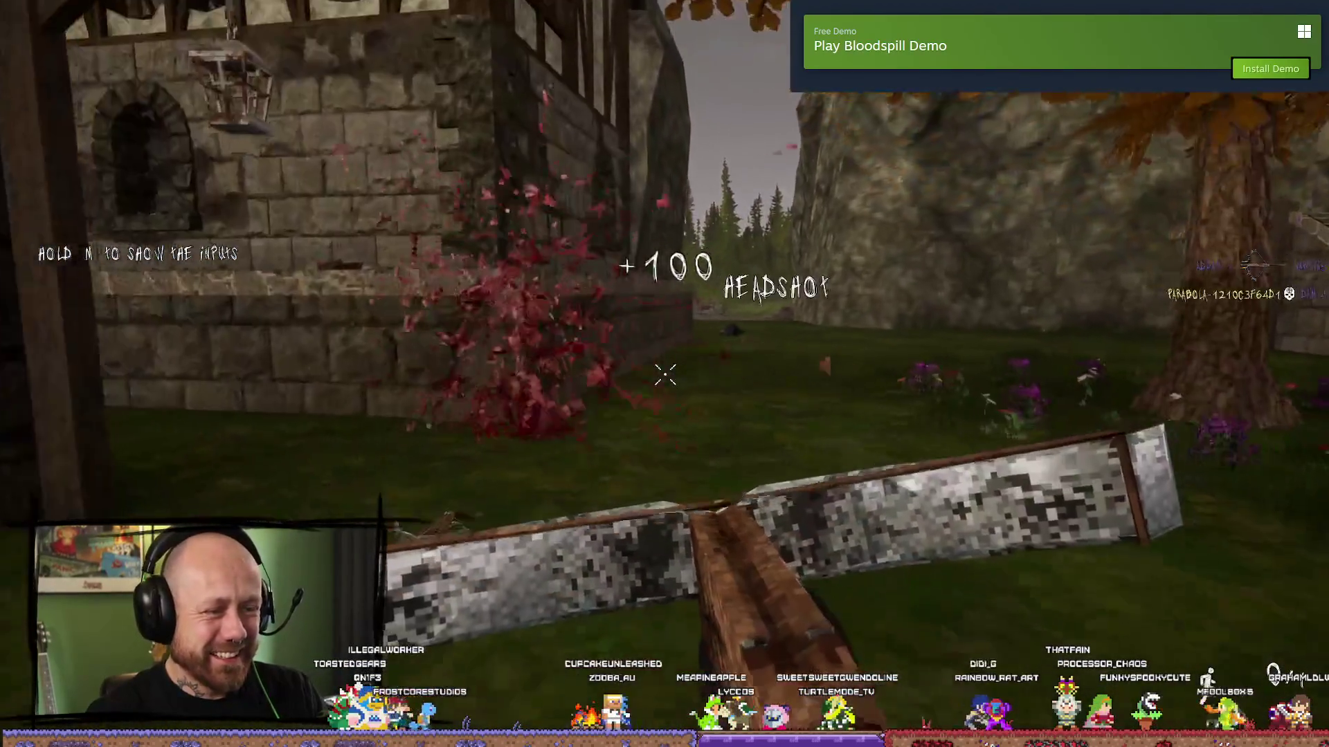
- Cross the courtyard toward the stone wall, then pause and choose Quit
key("w")
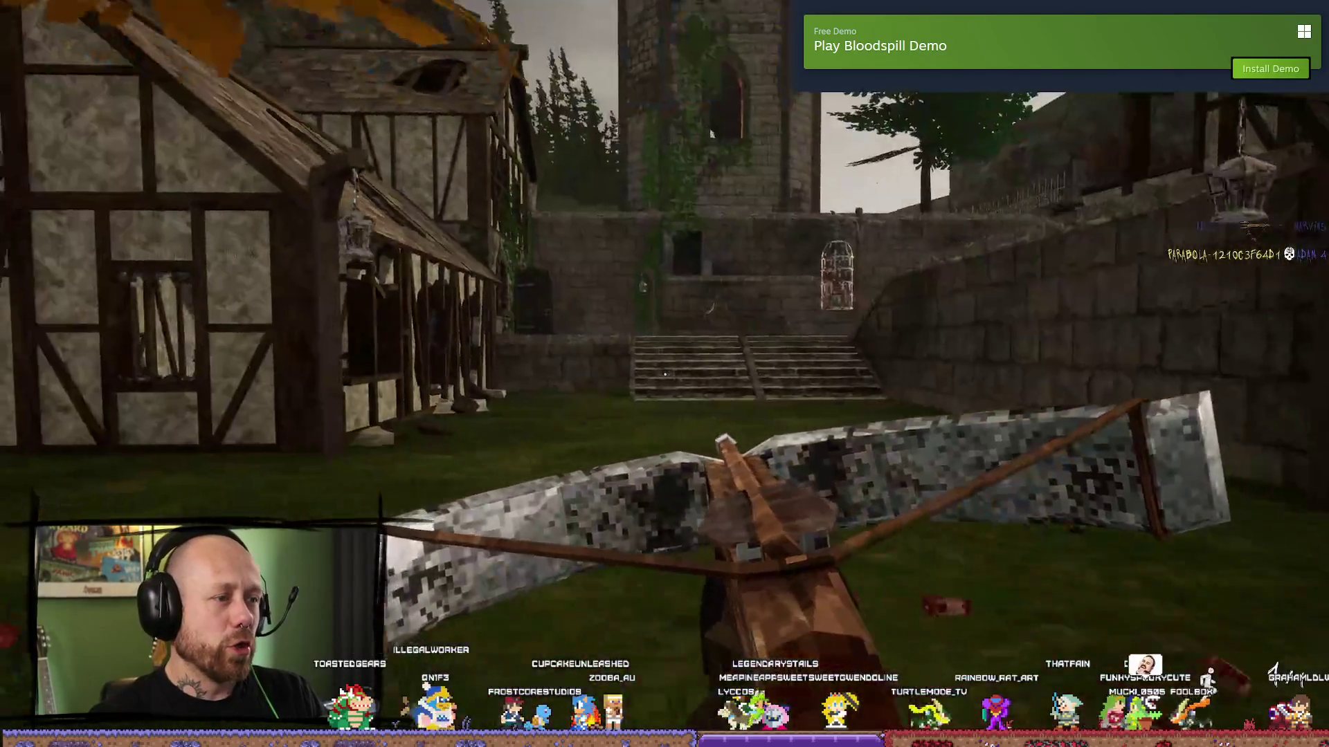
key("w")
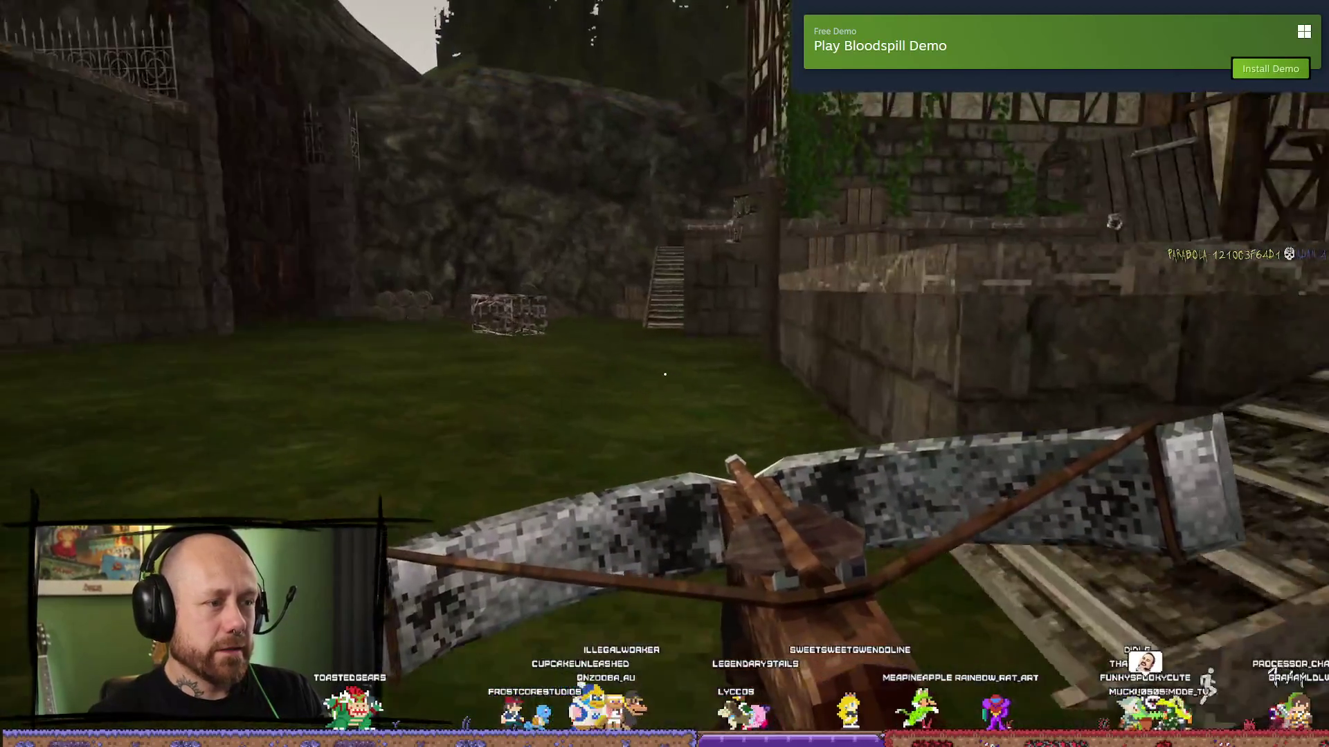
key("w")
key("Escape")
left_click(255, 378)
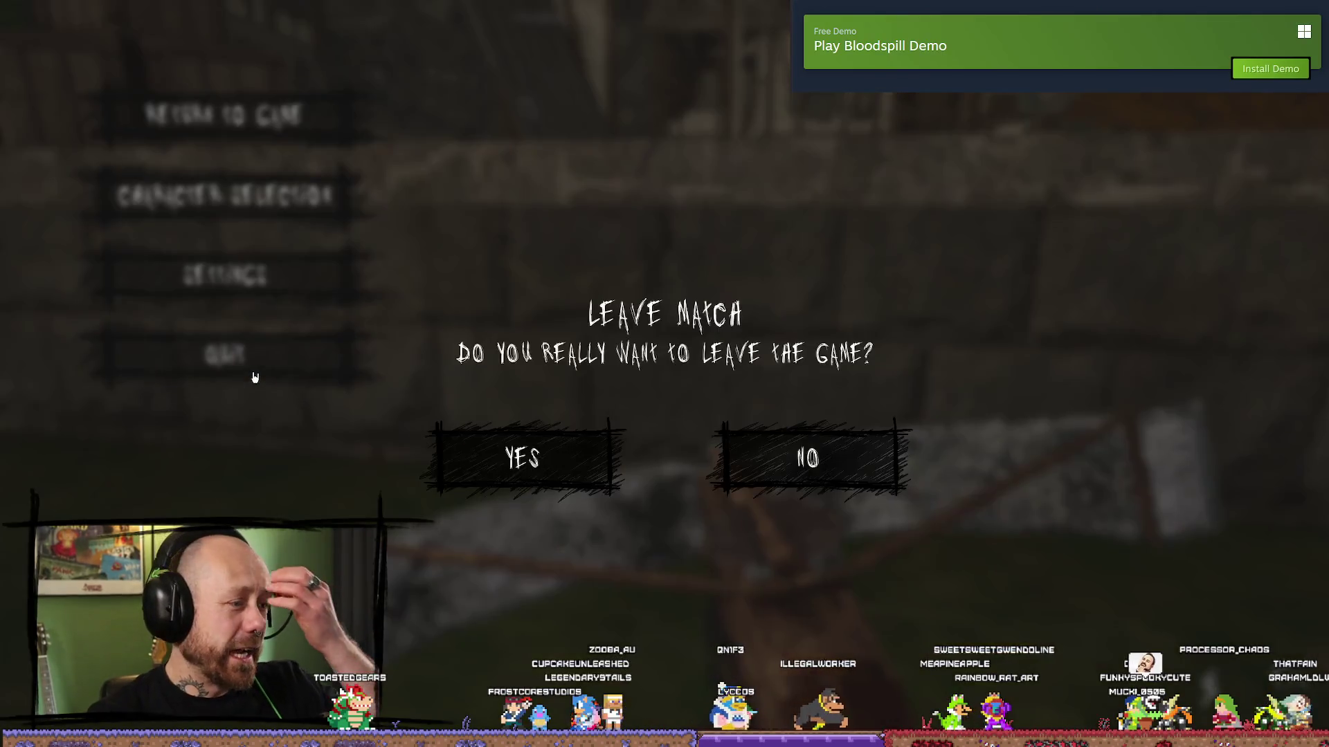
- Confirm leaving, stop PIE, close the Message Log, exit fullscreen, and widen the viewport
left_click(554, 448)
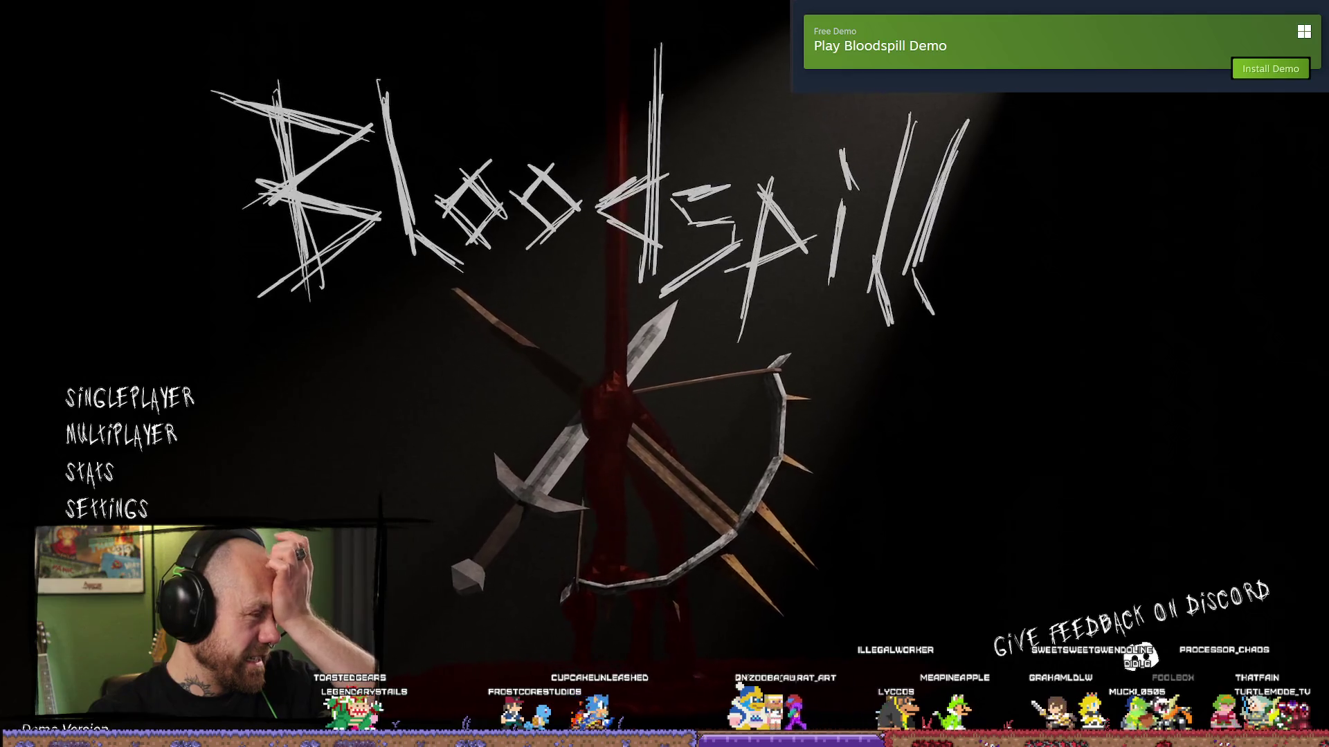
key("Escape")
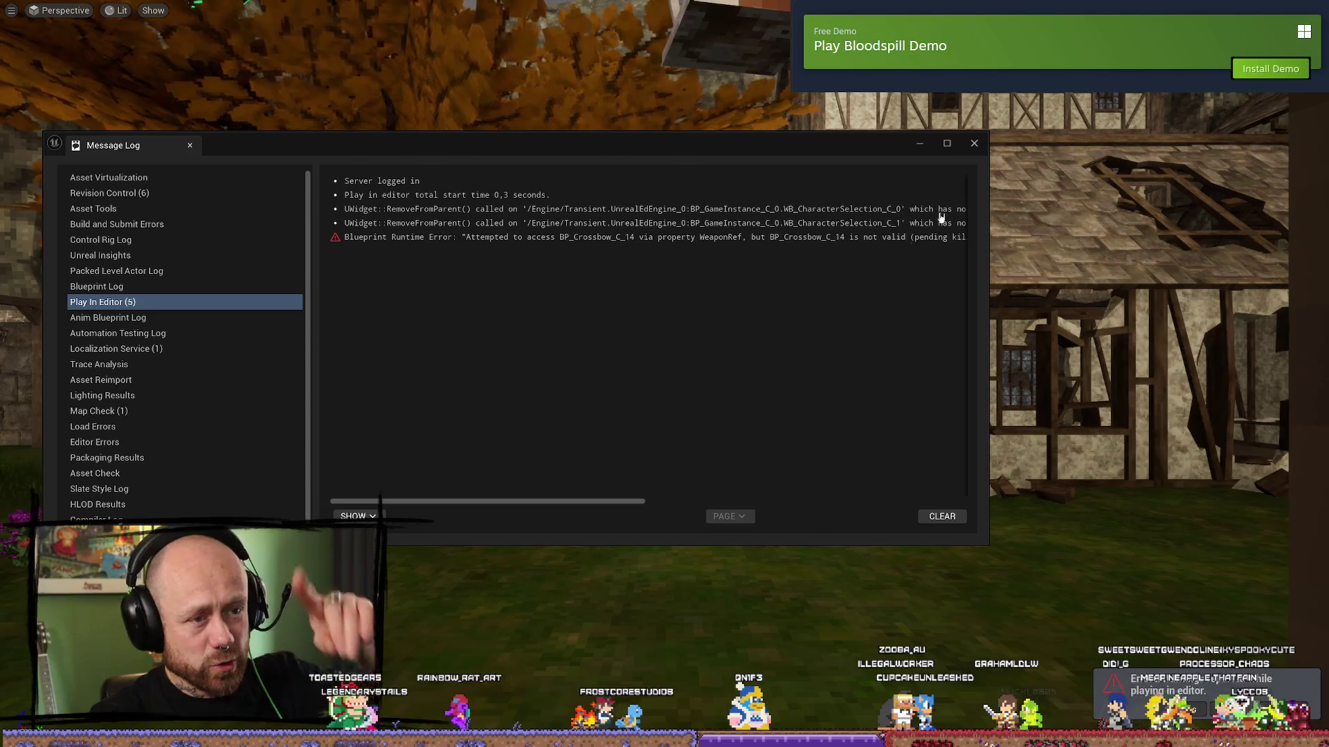
left_click(973, 143)
key("F11")
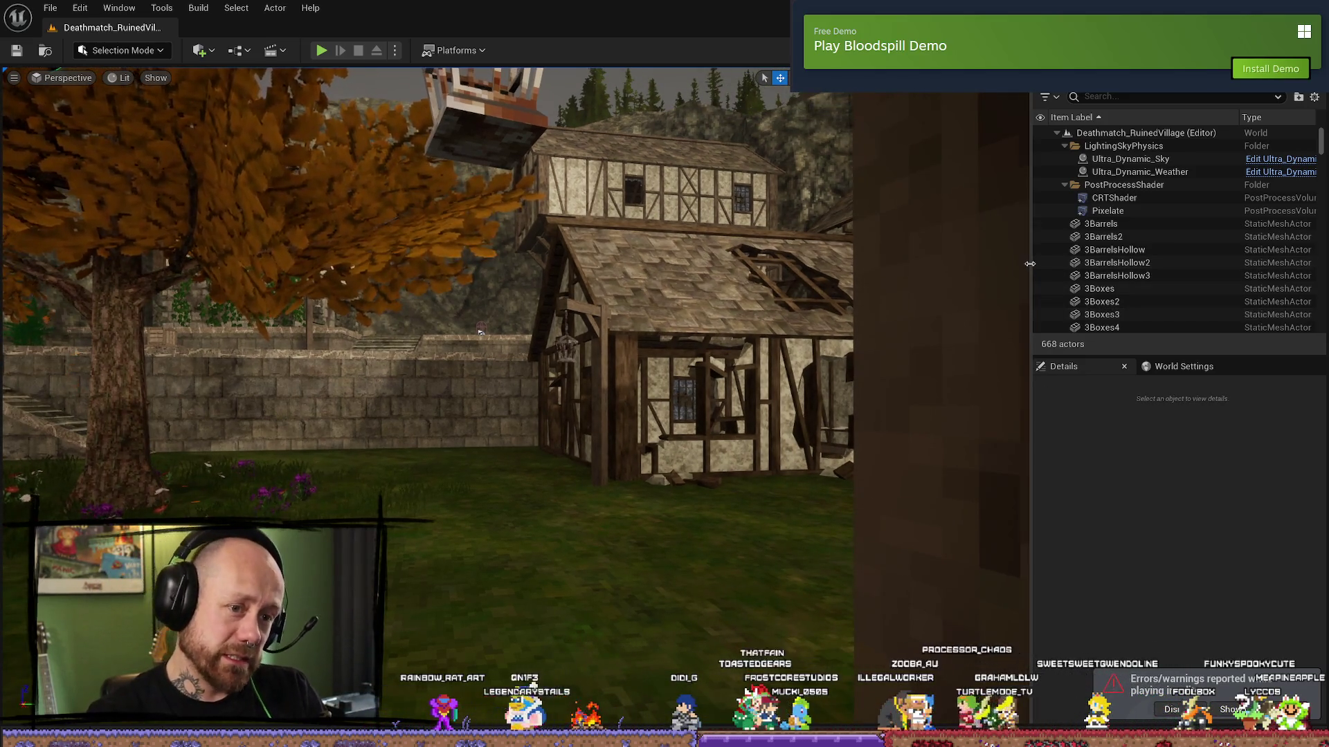
left_click_drag(1031, 264, 1126, 264)
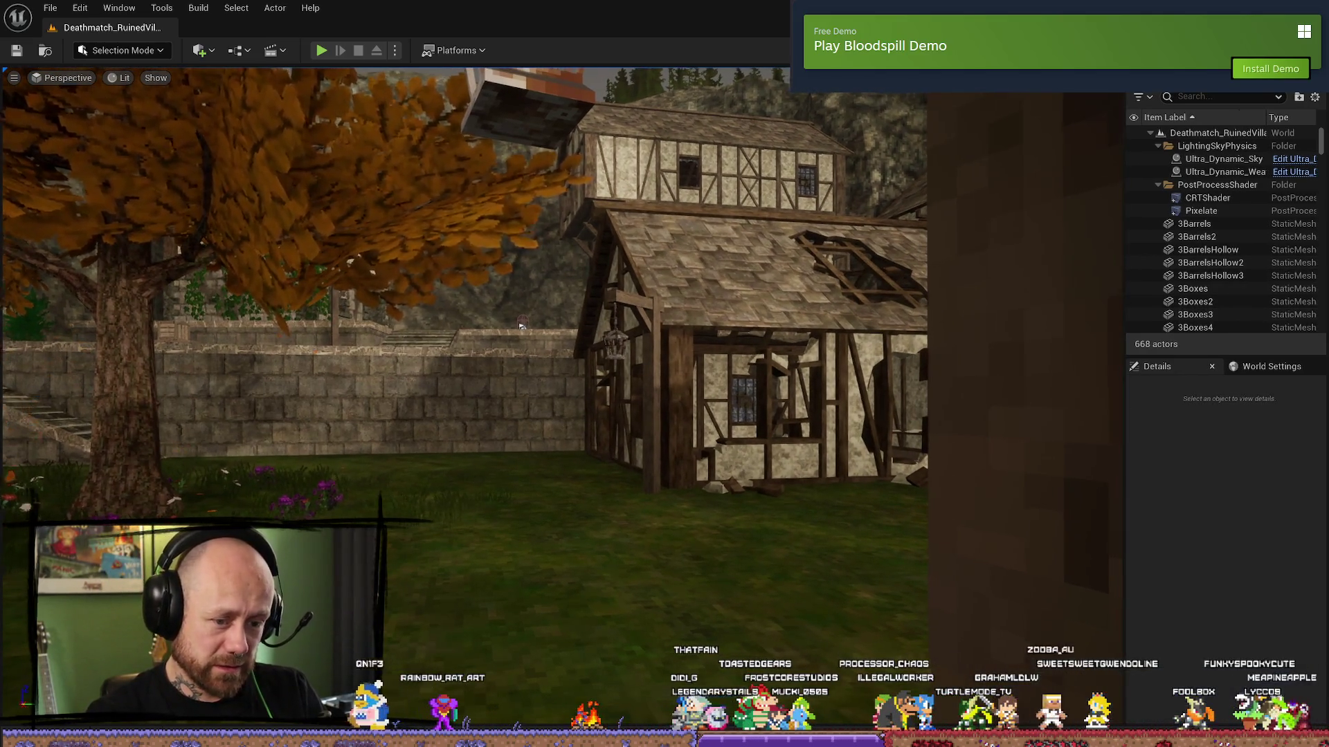
left_click_drag(524, 325, 435, 148)
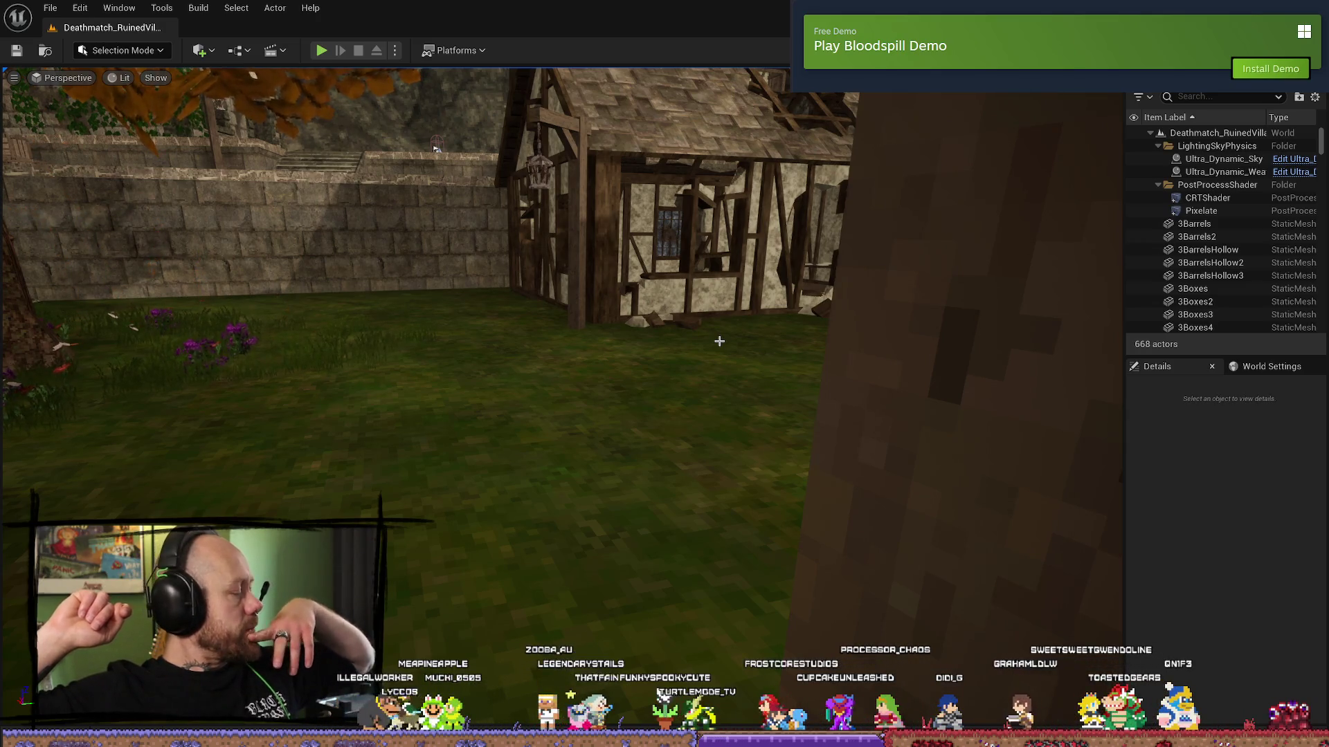
- Pan the viewport over the house and wall, then open the Content Drawer with Ctrl+Space
left_click_drag(719, 341, 557, 211)
key("ctrl+space")
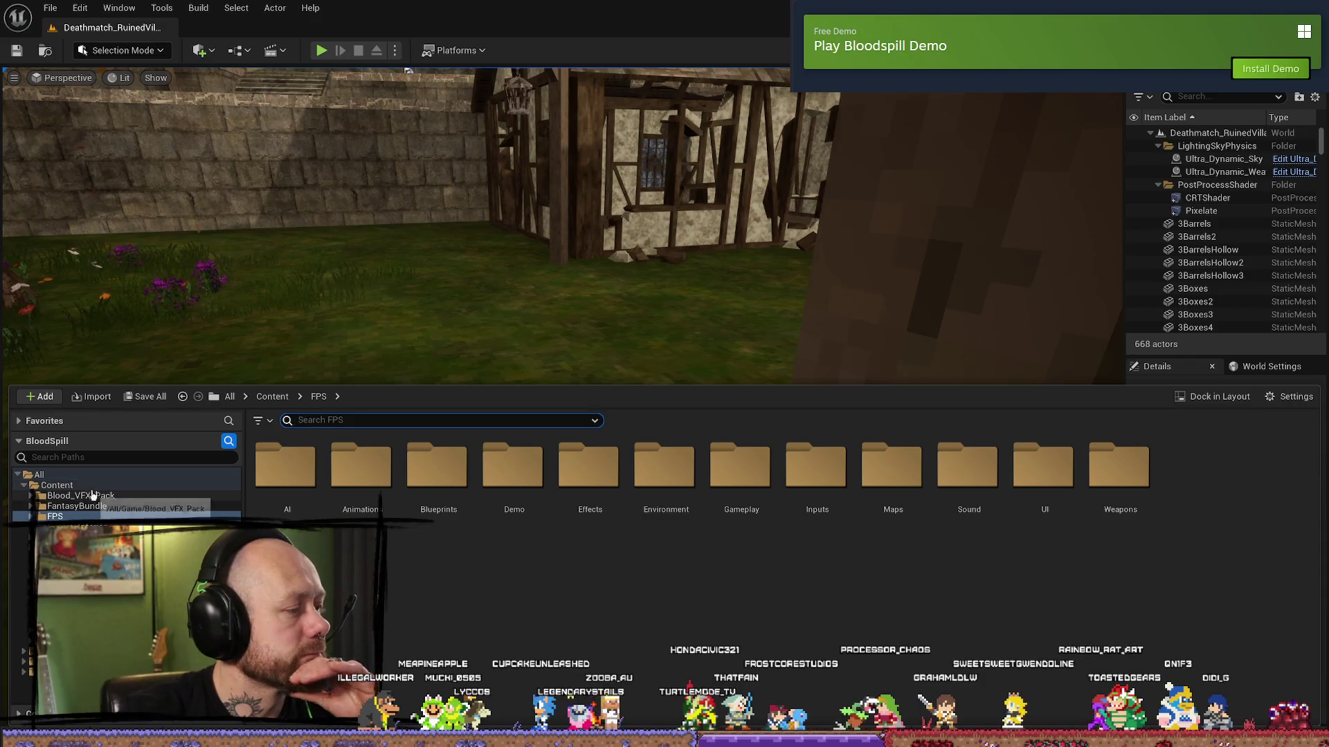
- From the Content folder, open the FPS folder and pick the BP_PlayerCharacter blueprint
left_click(56, 485)
type("ch")
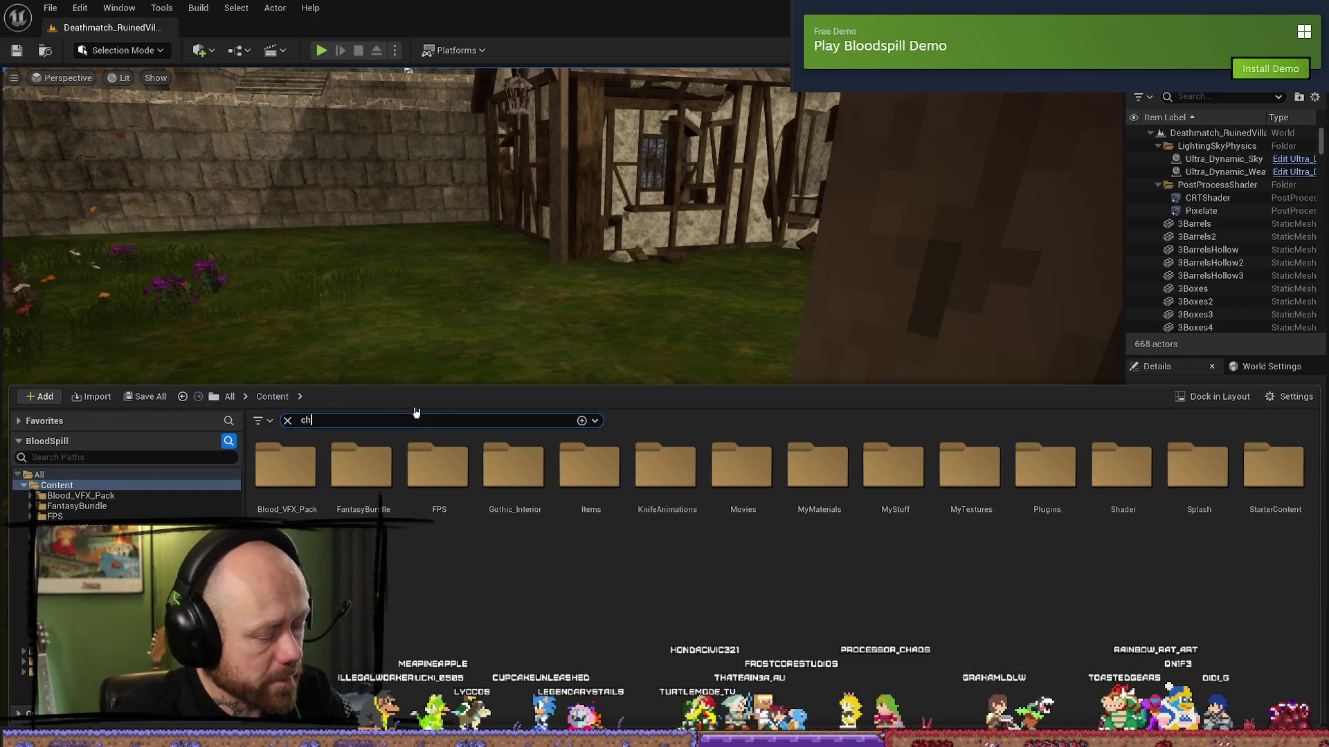
left_click(287, 420)
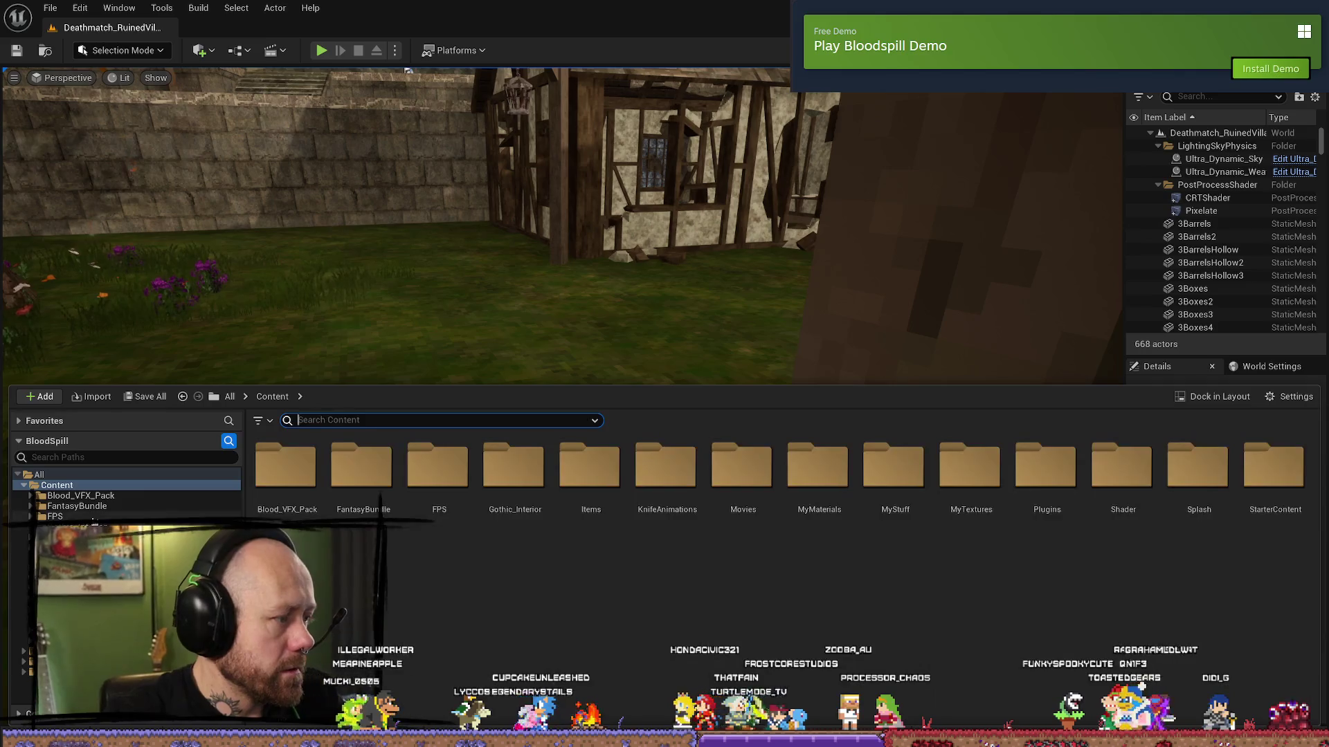
double_click(439, 465)
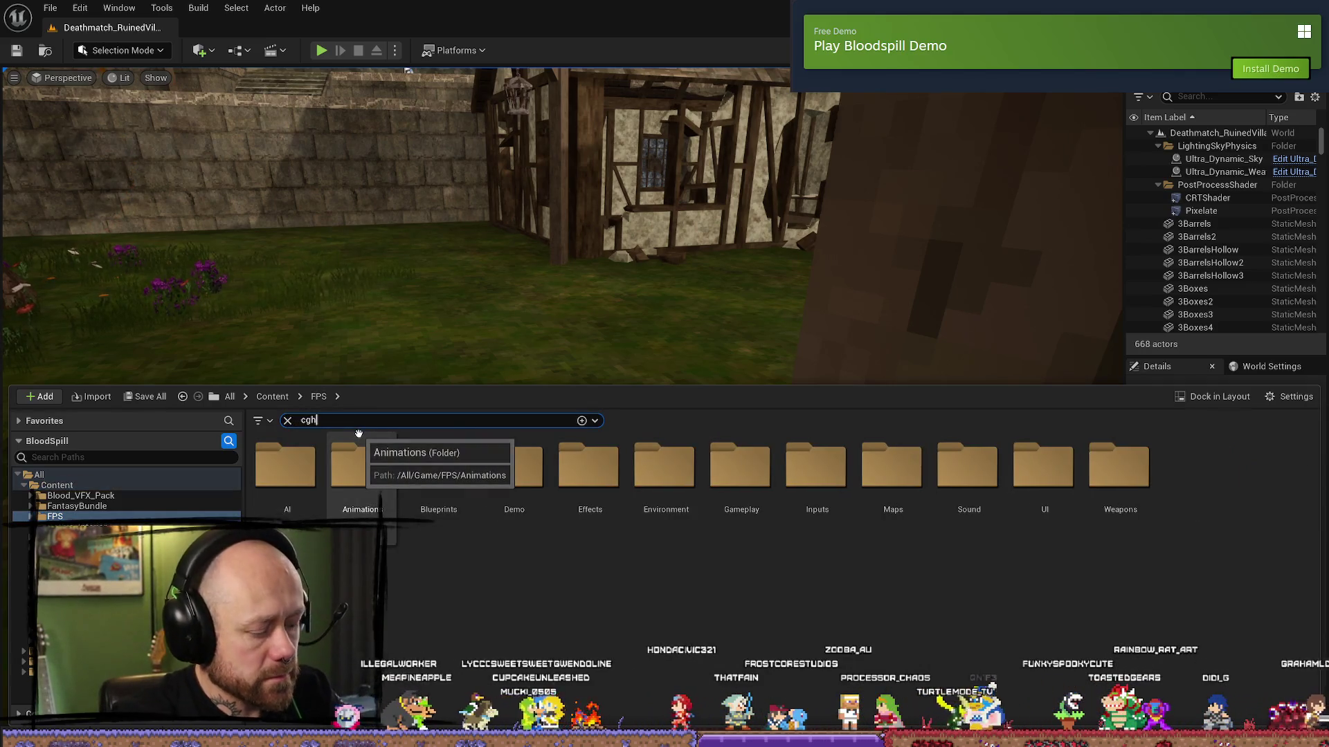
type("cjhr")
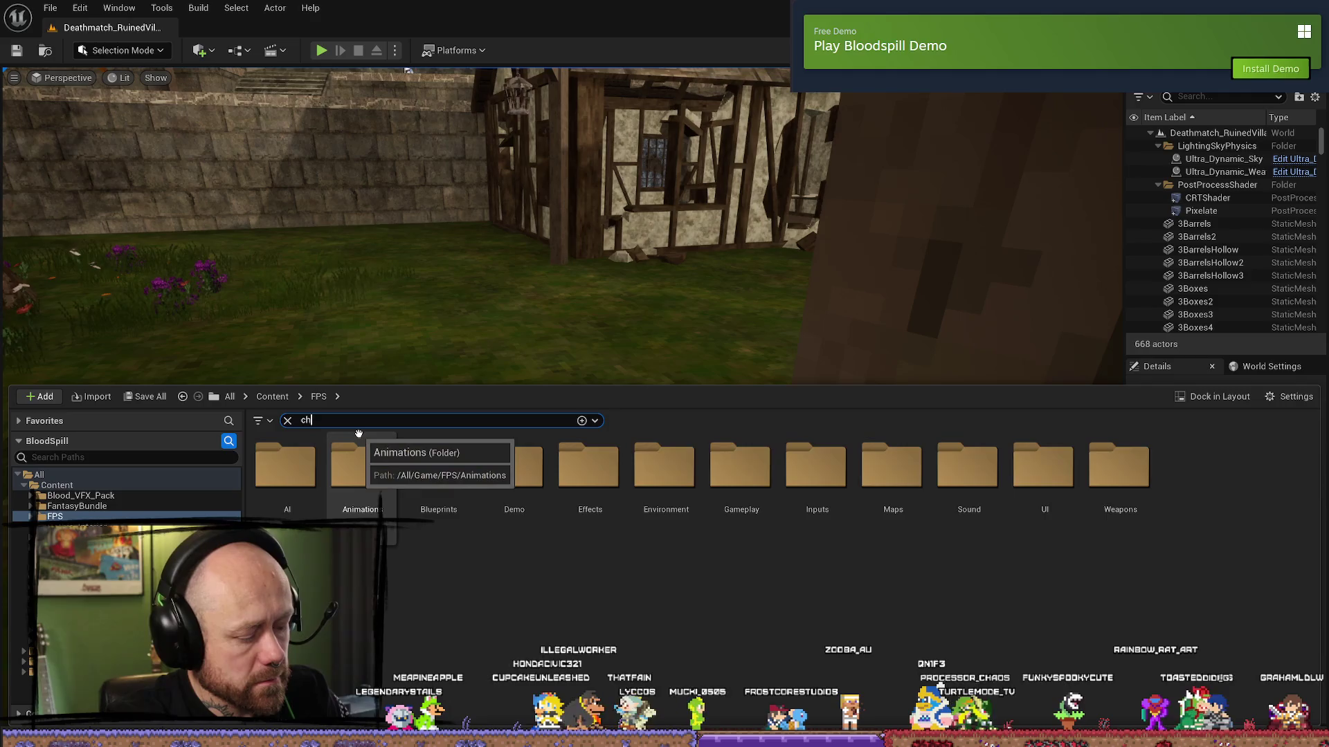
type("charact")
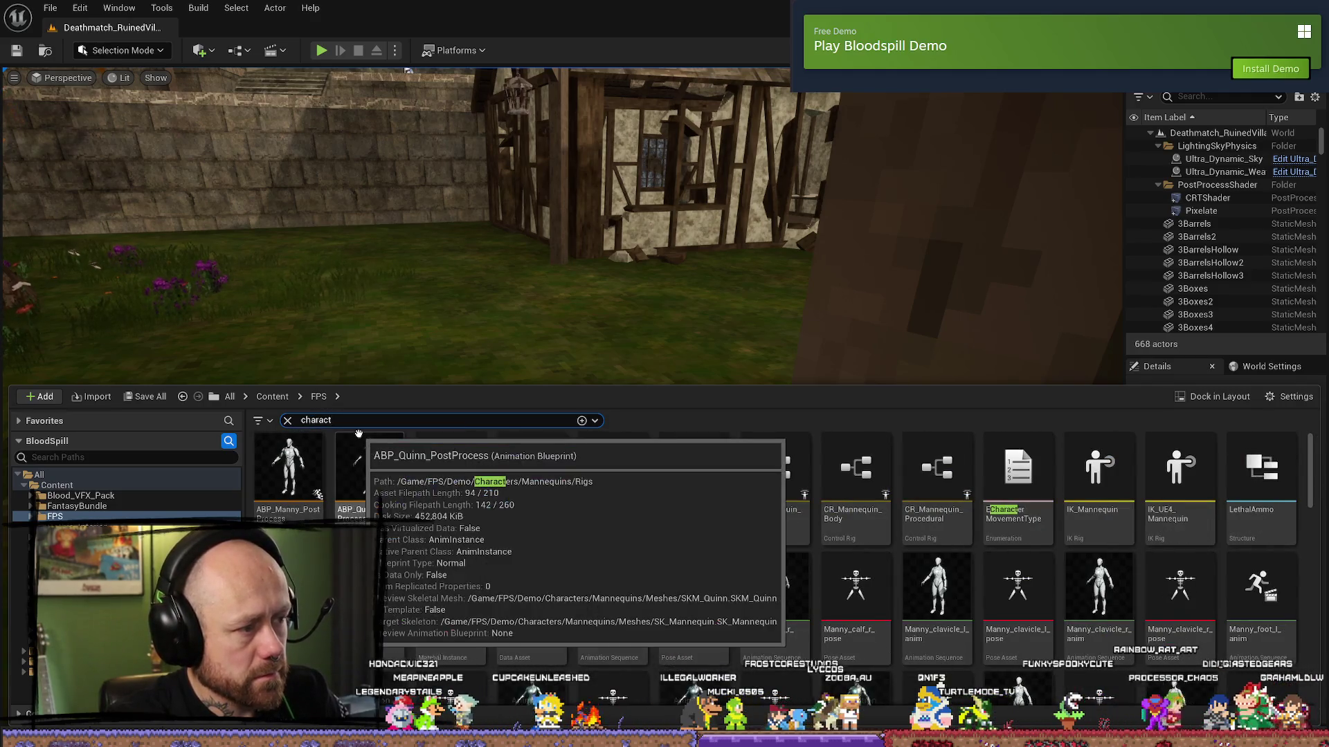
type("er")
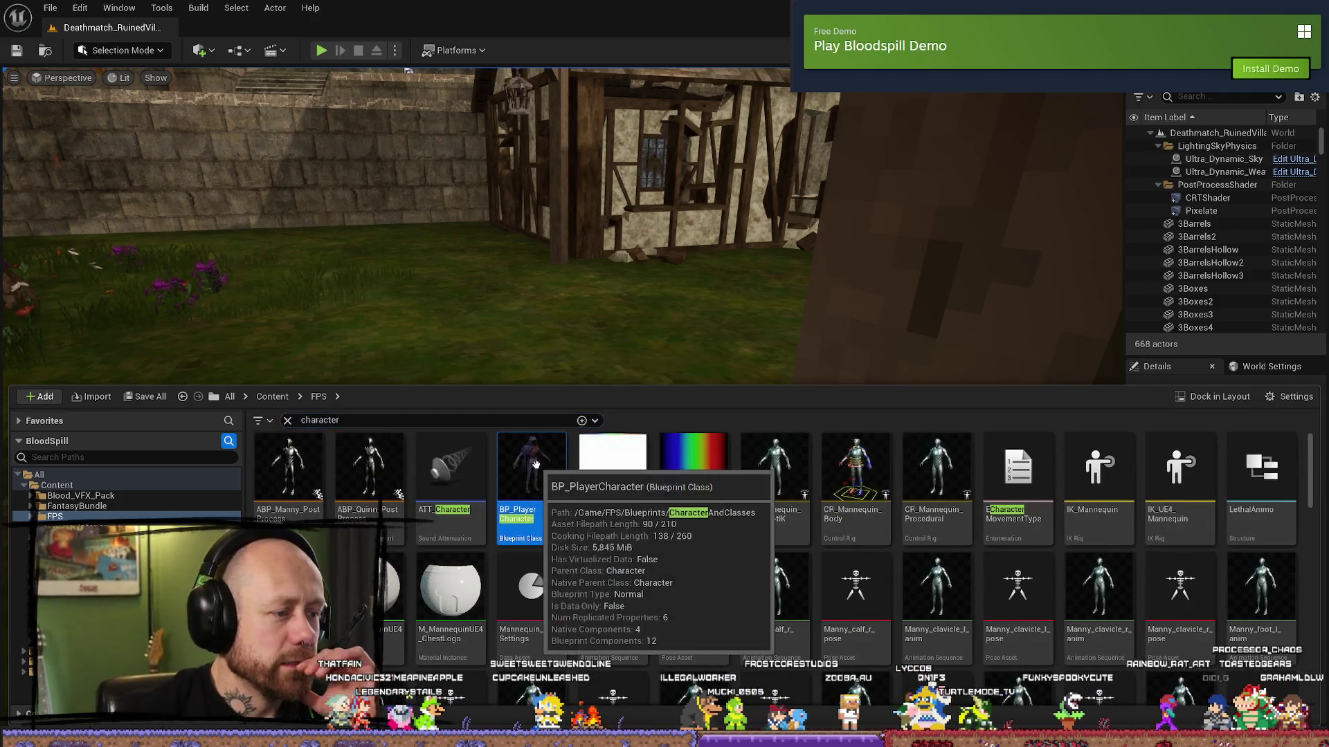
left_click(544, 470)
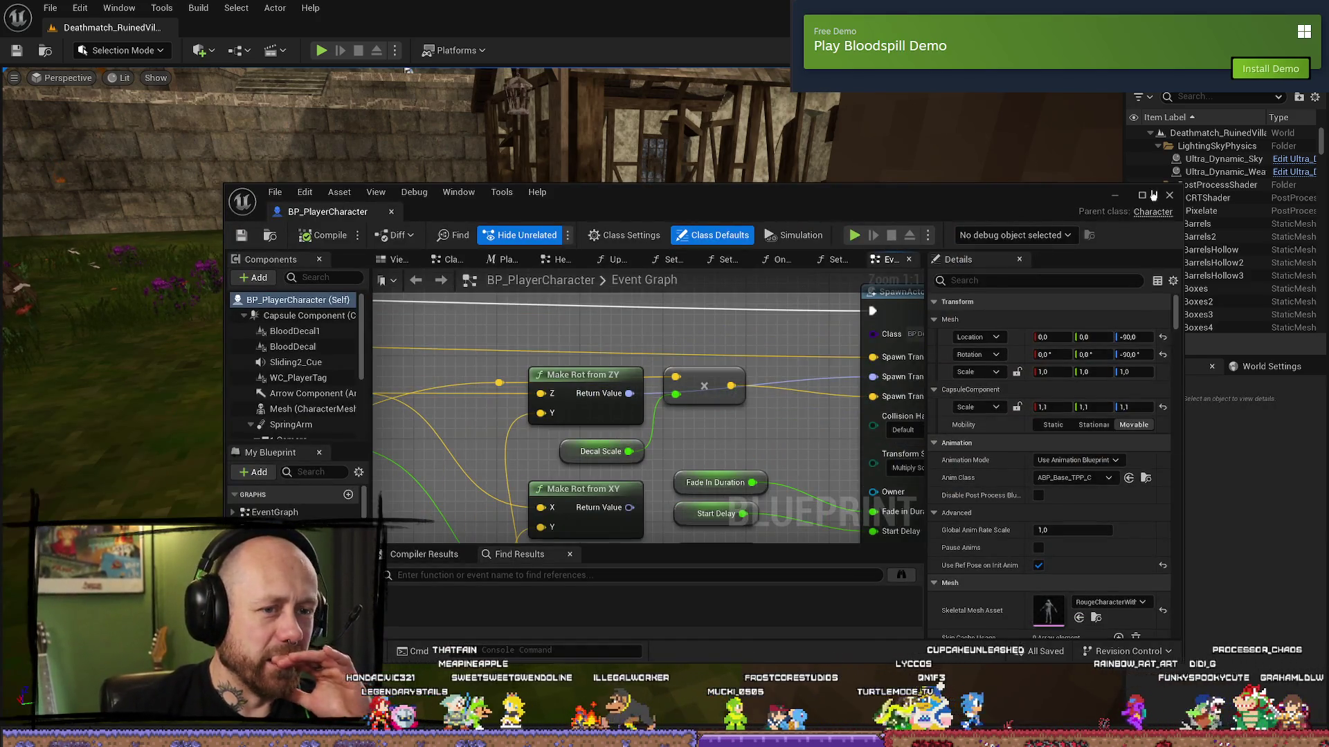
- Maximize the blueprint editor and survey the Event Graph's Tick, Begin Play, Possessed and Pawn sections
left_click(1142, 195)
scroll(708, 295, "down", 8)
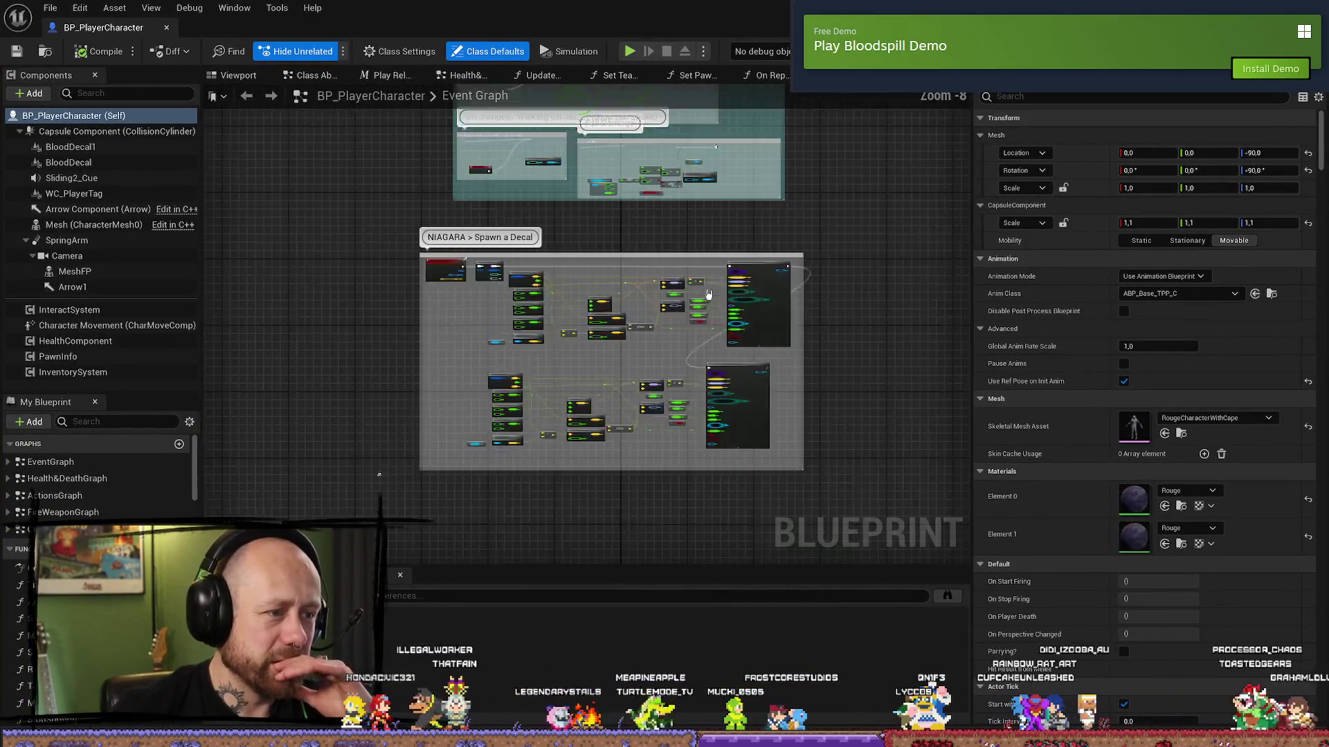
scroll(707, 296, "down", 1)
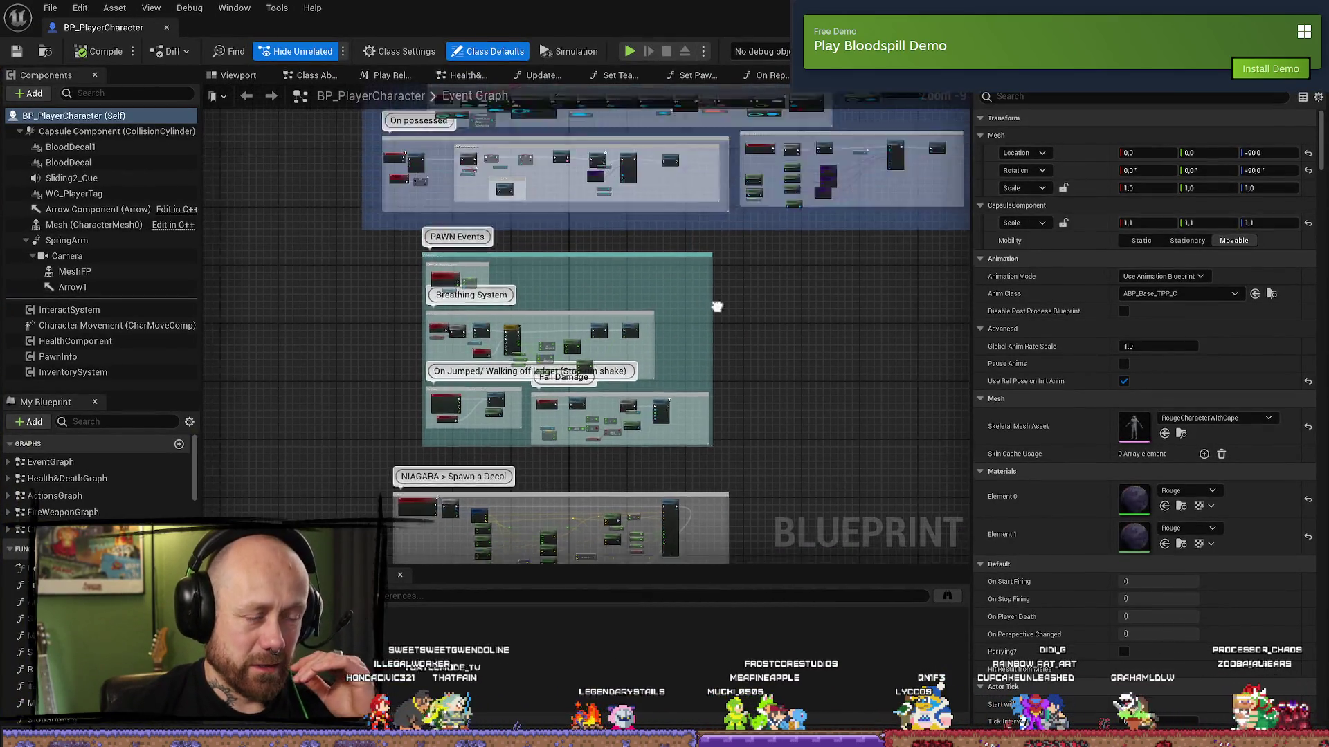
left_click_drag(717, 307, 616, 388)
scroll(286, 270, "up", 3)
mouse_move(692, 277)
left_mouse_down()
mouse_move(592, 328)
mouse_move(598, 447)
mouse_move(576, 504)
left_mouse_up()
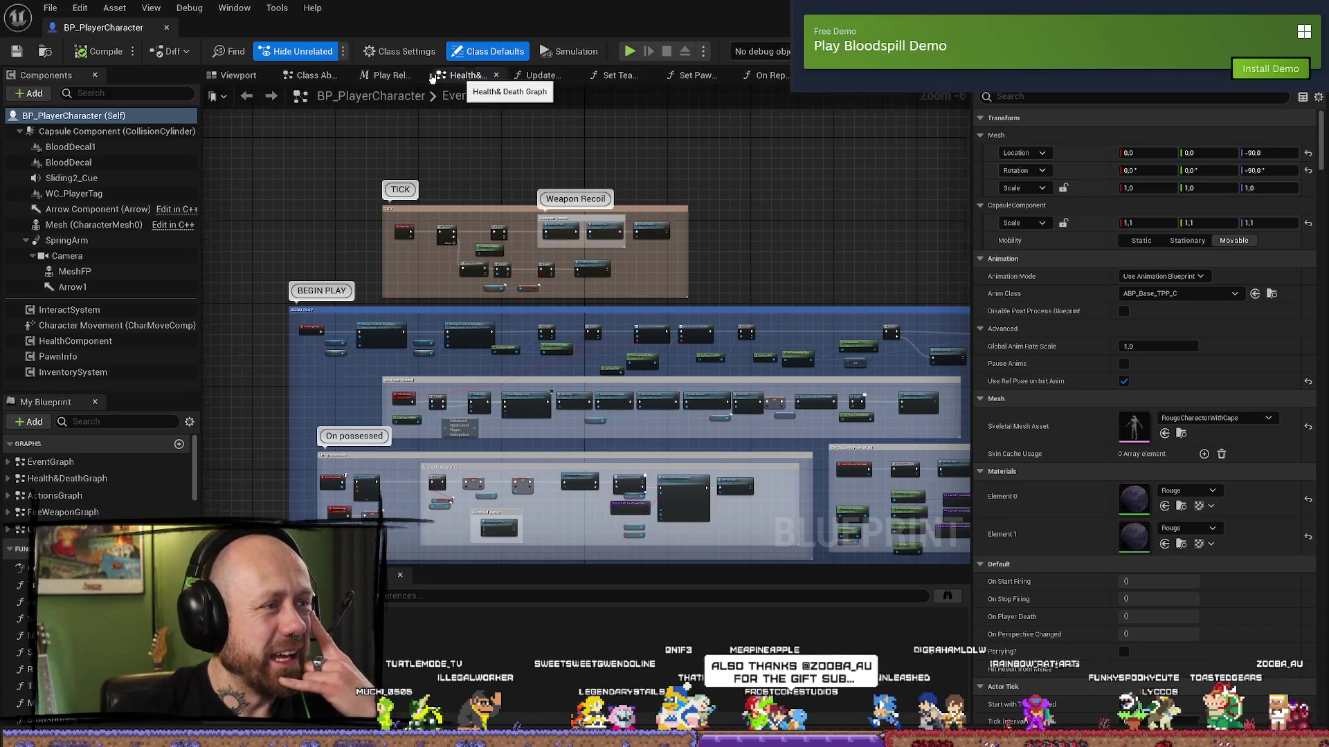
- View the Health & Death Graph, Update Arms Visibility and Set Team Color graphs
left_click(469, 77)
left_click(542, 75)
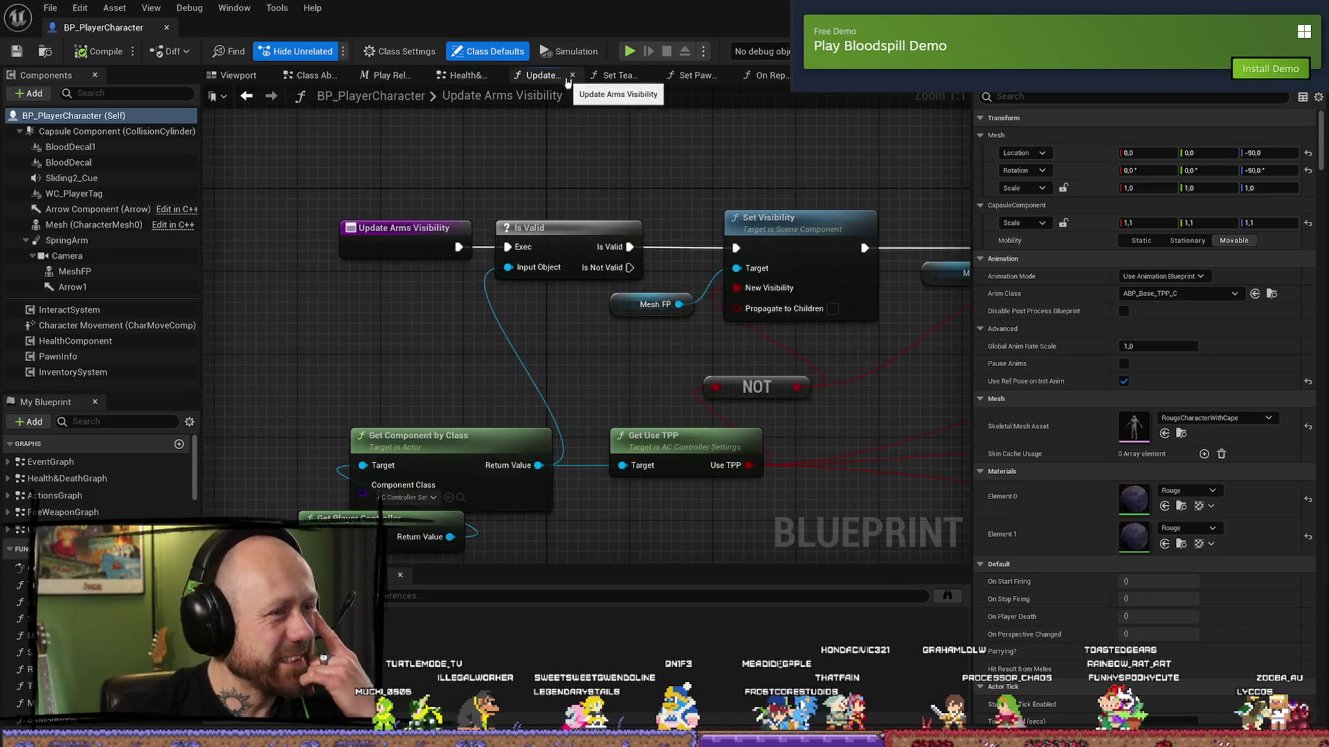
left_click_drag(611, 160, 509, 163)
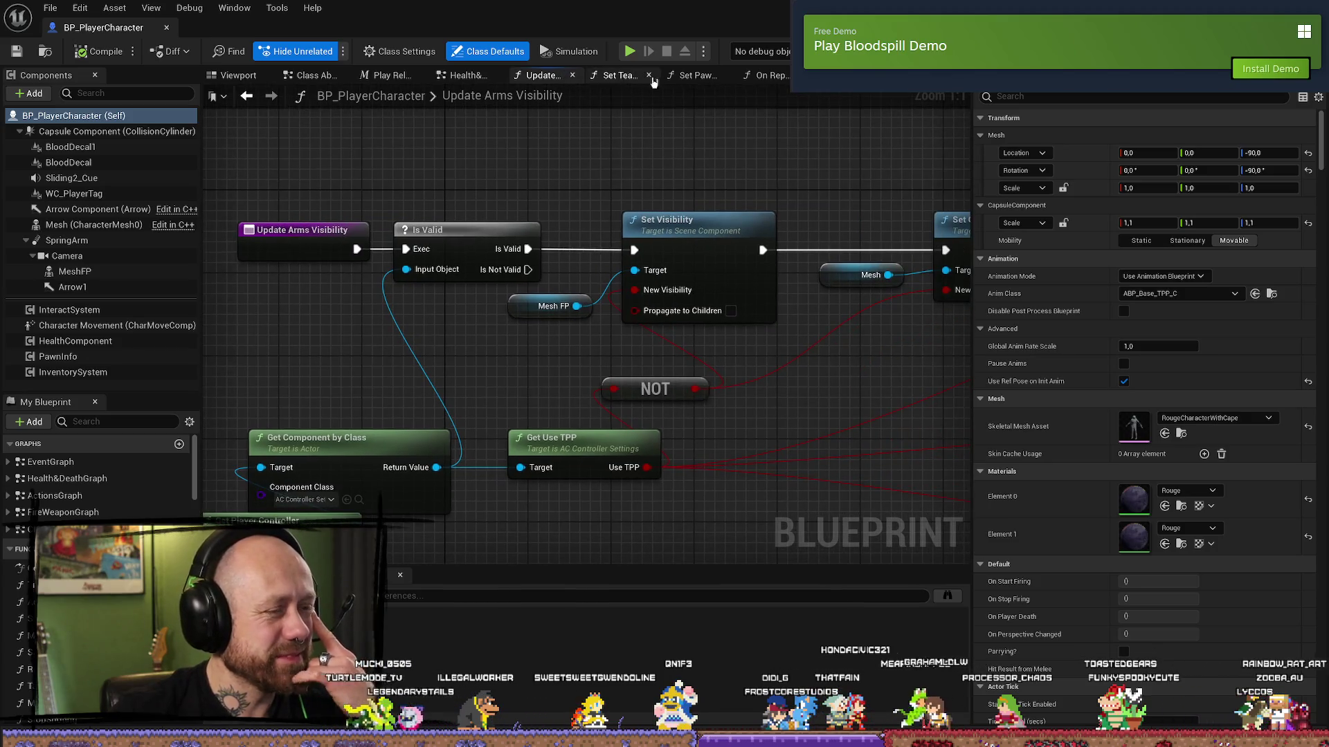
left_click_drag(656, 82, 553, 77)
left_click(564, 76)
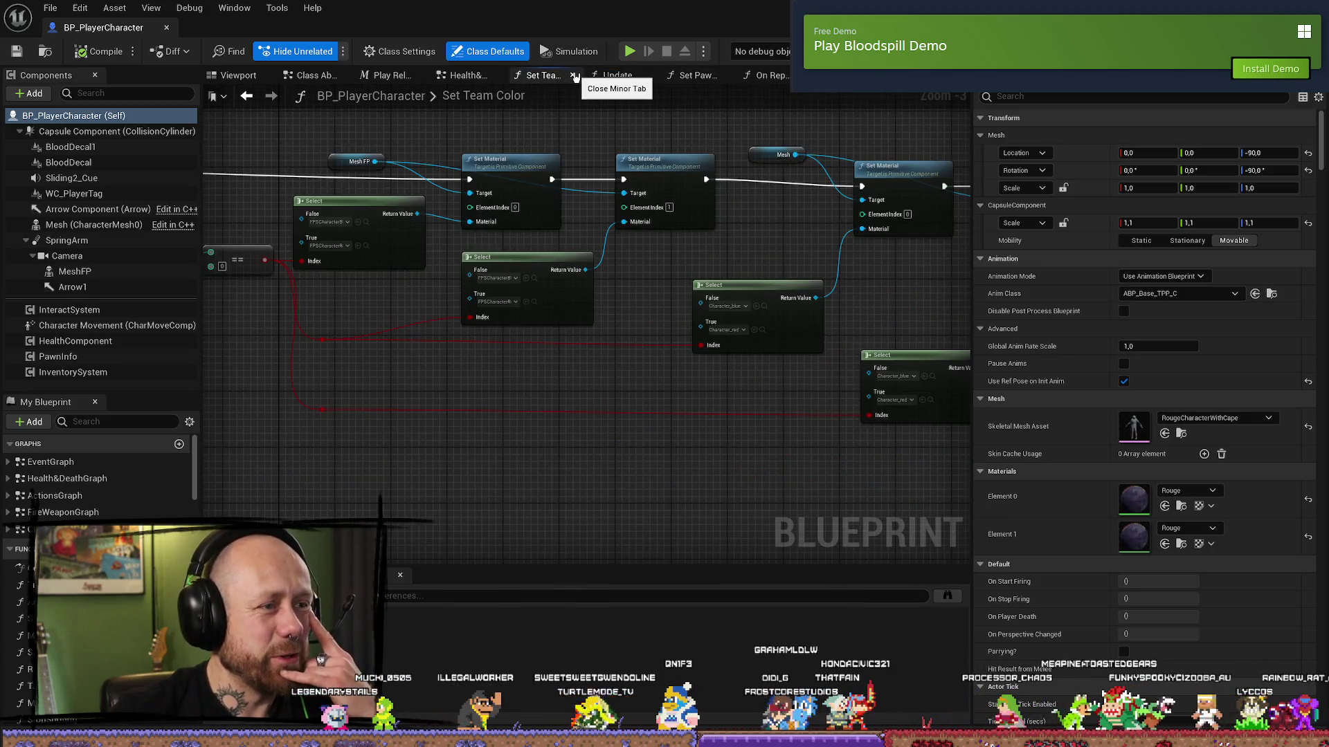
- Close the function, Health & Death, Play Reload Montage and Class Abilities tabs, then select ActionsGraph
left_click(574, 76)
left_click(619, 78)
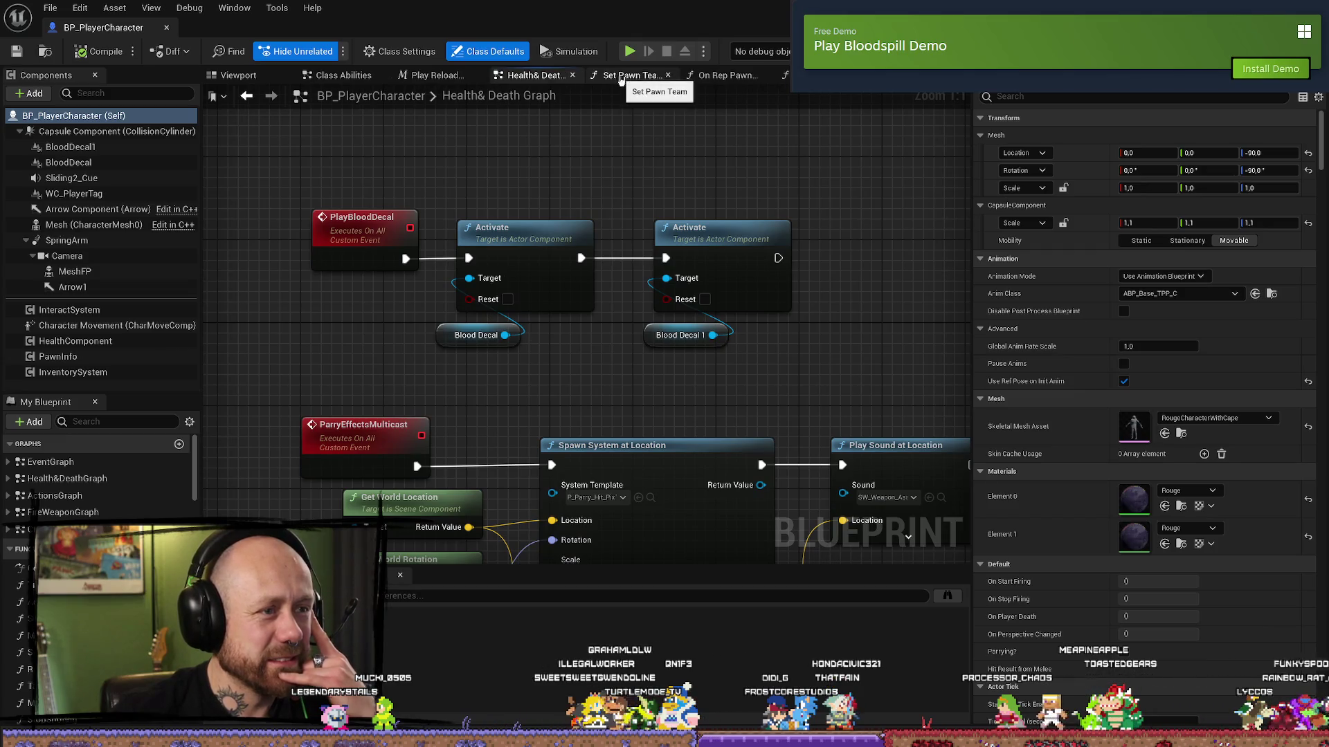
left_click(669, 76)
left_click(665, 77)
left_click(716, 76)
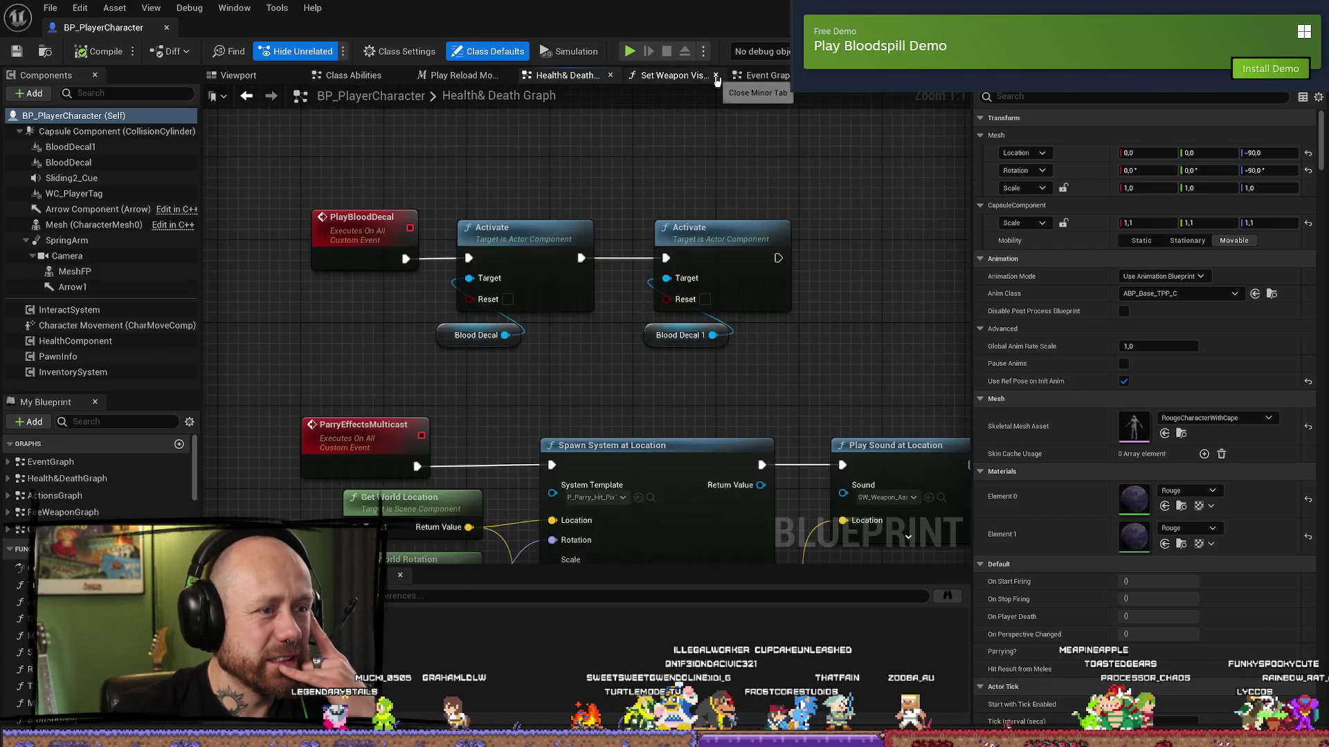
left_click(609, 75)
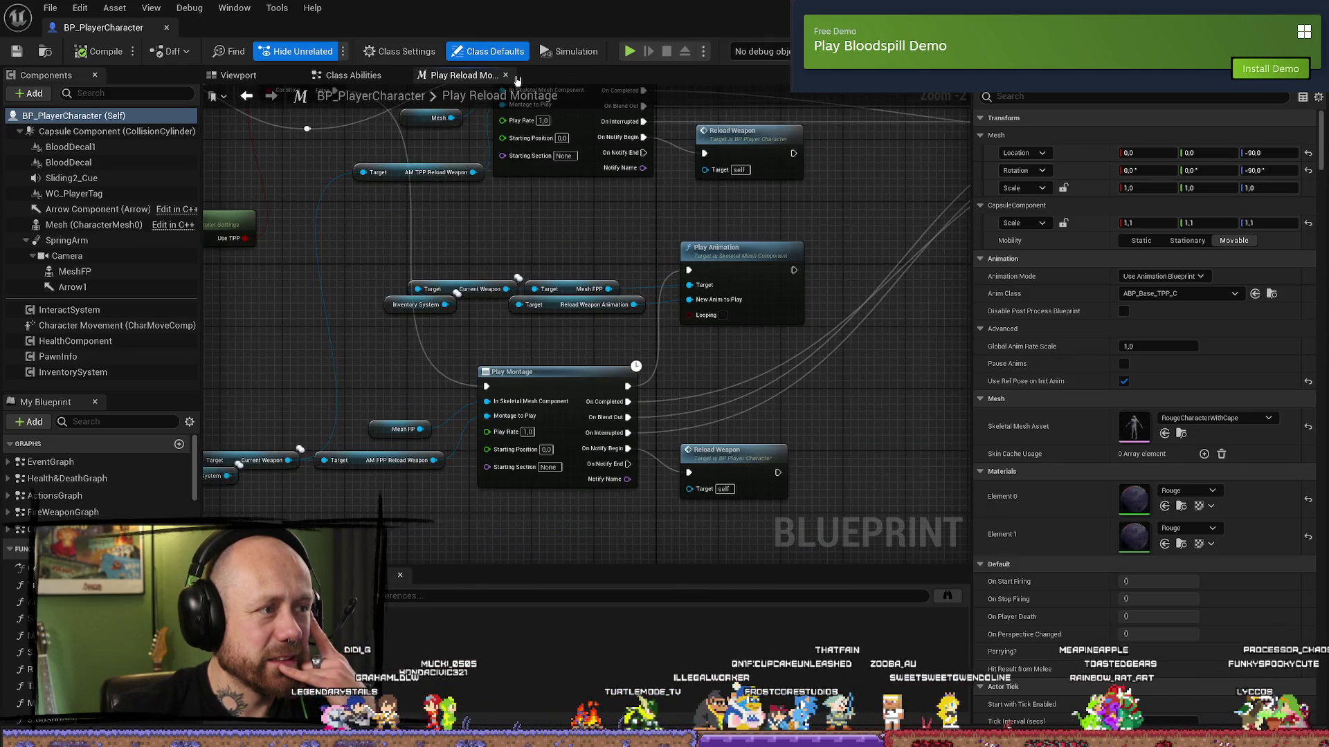
left_click(510, 75)
left_click(400, 75)
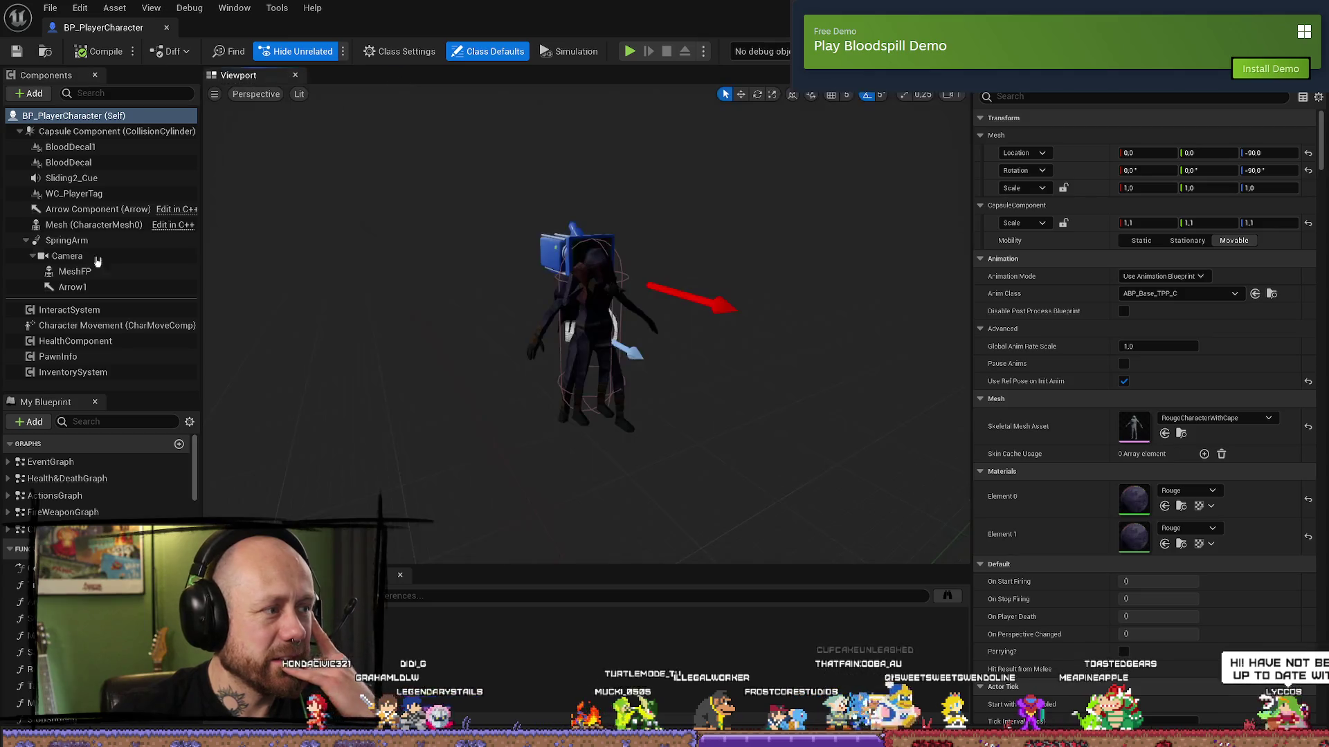
left_click(64, 497)
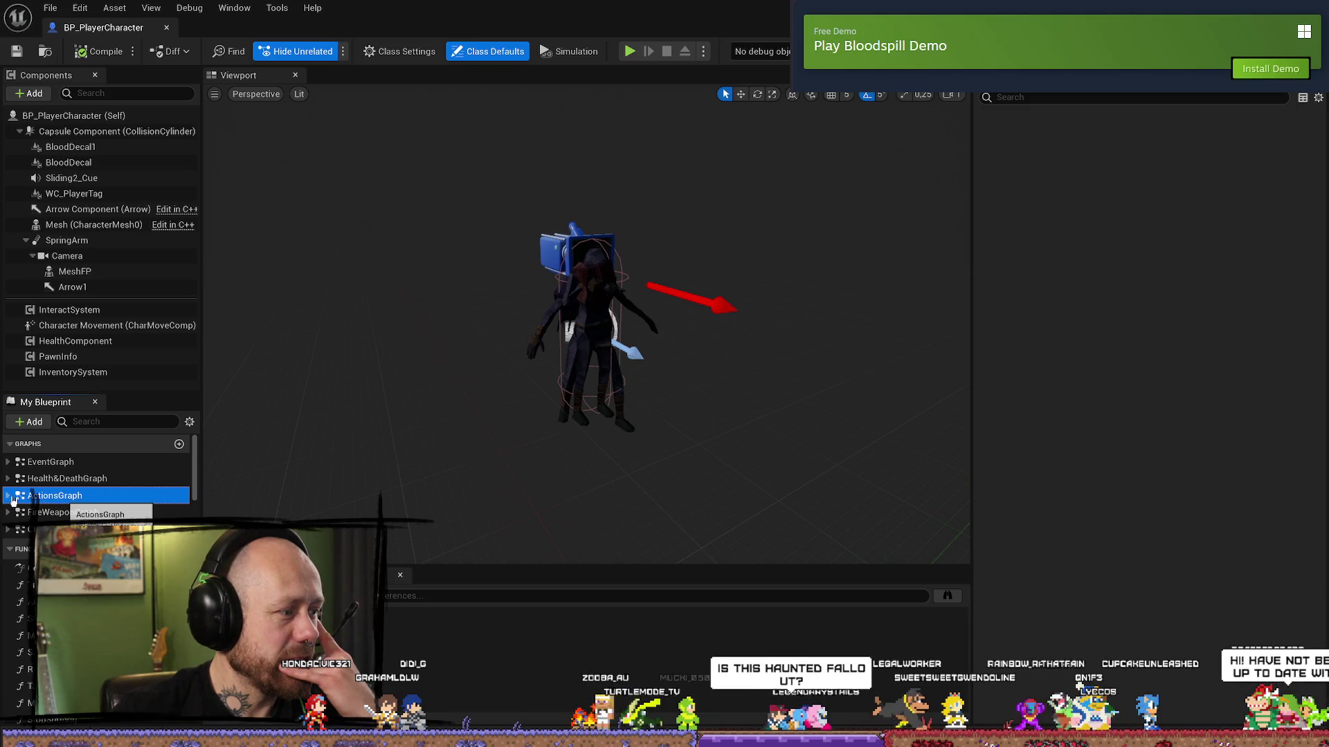
- Open ActionsGraph and pan through the Melee and Play/Stop TPP Fire sections to Change Weapon
double_click(15, 497)
left_click(8, 495)
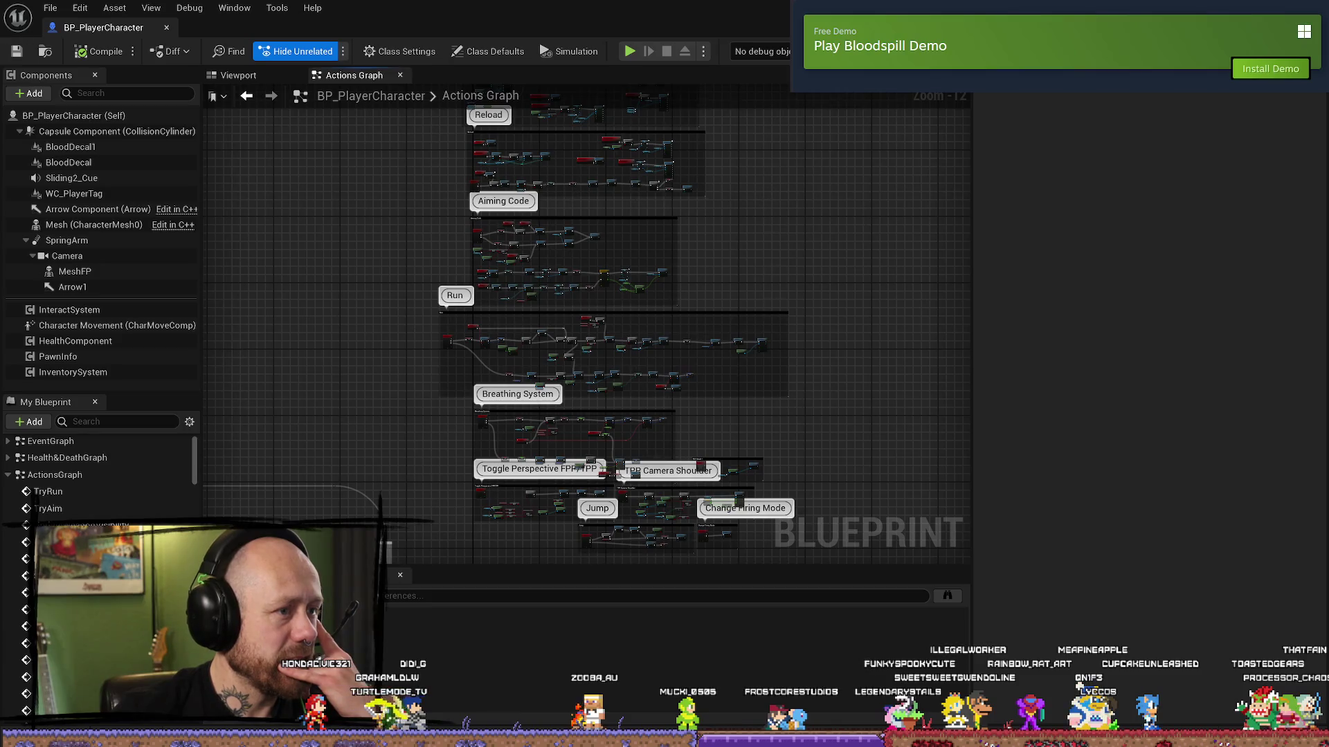
left_click_drag(774, 305, 742, 363)
scroll(574, 436, "up", 9)
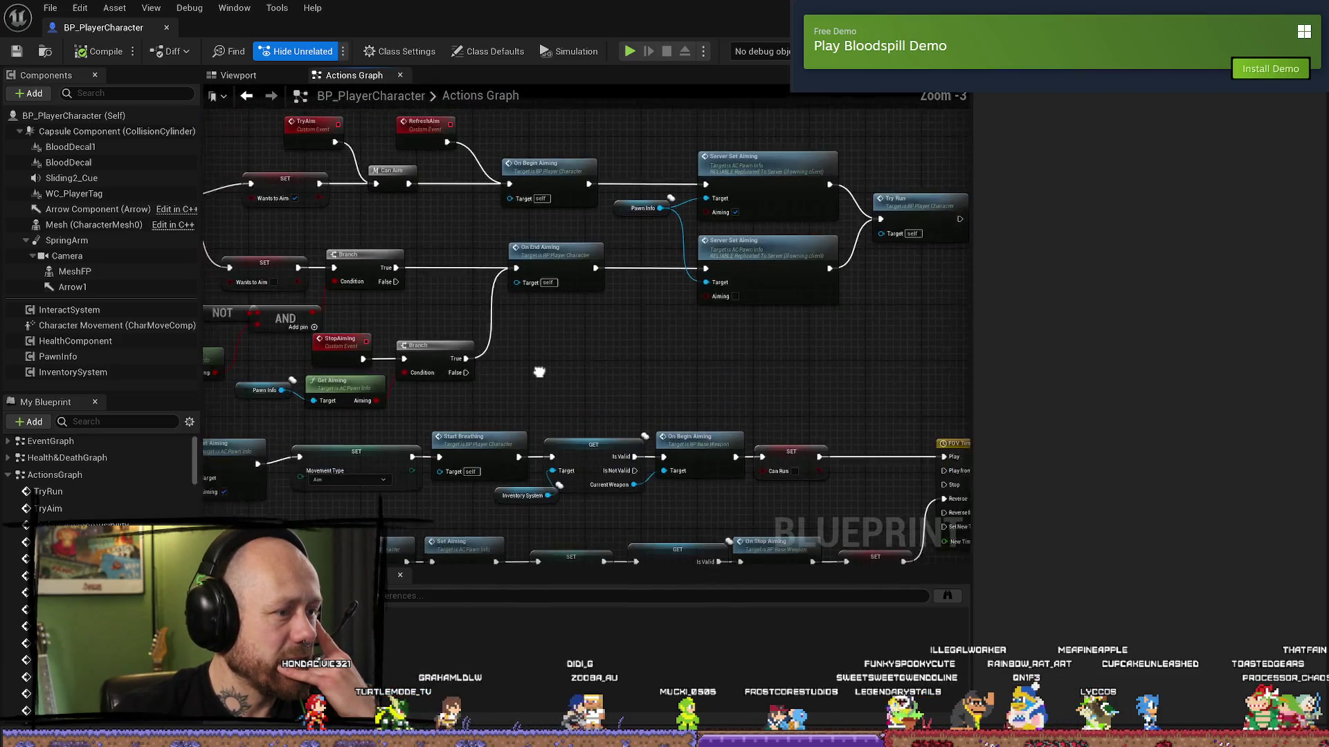
scroll(484, 260, "down", 6)
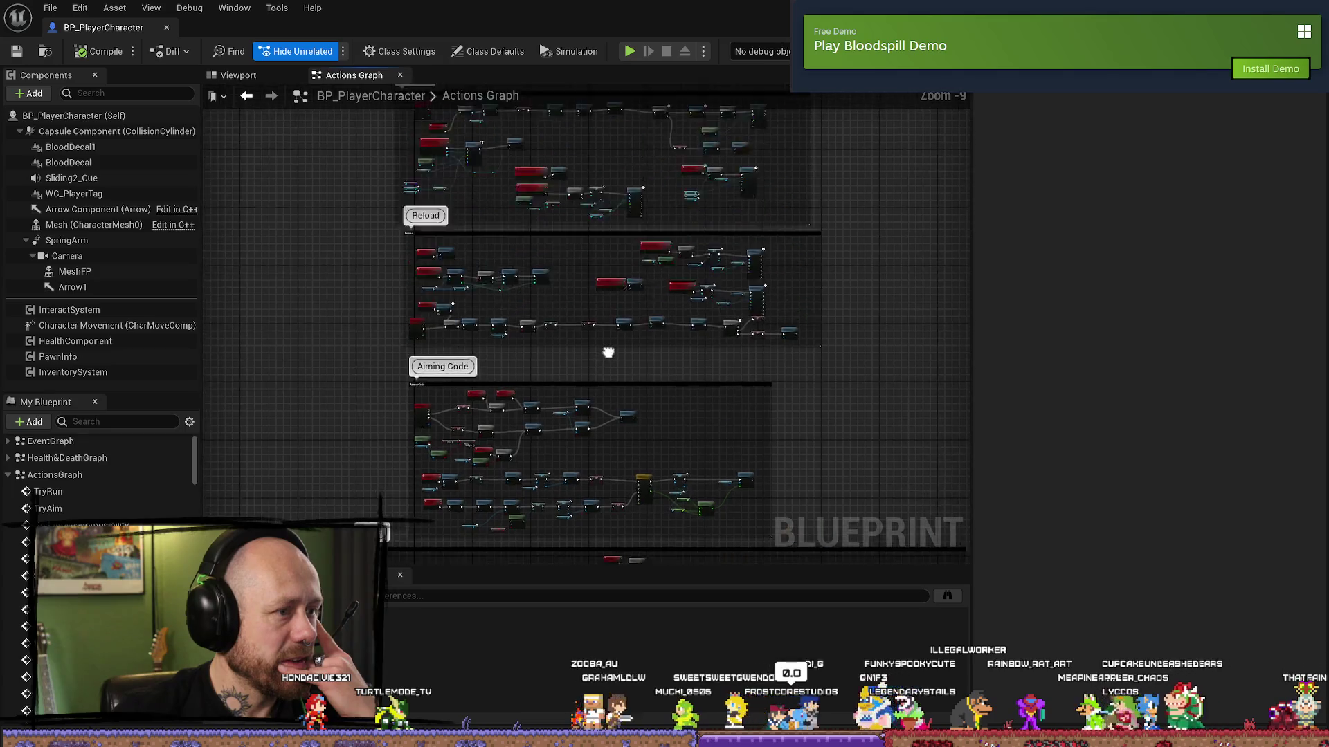
mouse_move(496, 329)
left_mouse_down()
mouse_move(460, 216)
mouse_move(490, 261)
mouse_move(580, 142)
mouse_move(530, 293)
left_mouse_up()
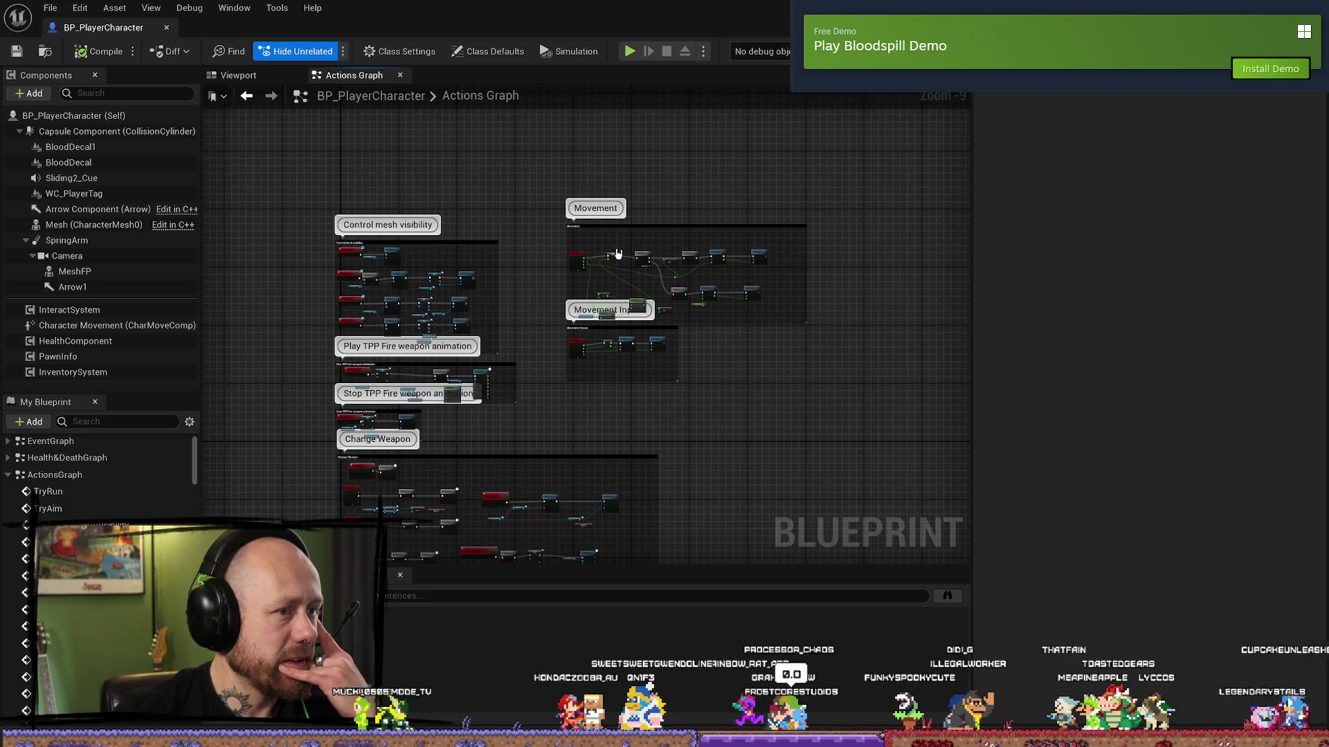
scroll(618, 254, "up", 5)
scroll(568, 270, "down", 1)
scroll(515, 289, "down", 4)
scroll(514, 290, "up", 3)
mouse_move(621, 339)
left_mouse_down()
mouse_move(676, 246)
mouse_move(629, 385)
mouse_move(617, 227)
left_mouse_up()
left_click_drag(617, 402, 571, 319)
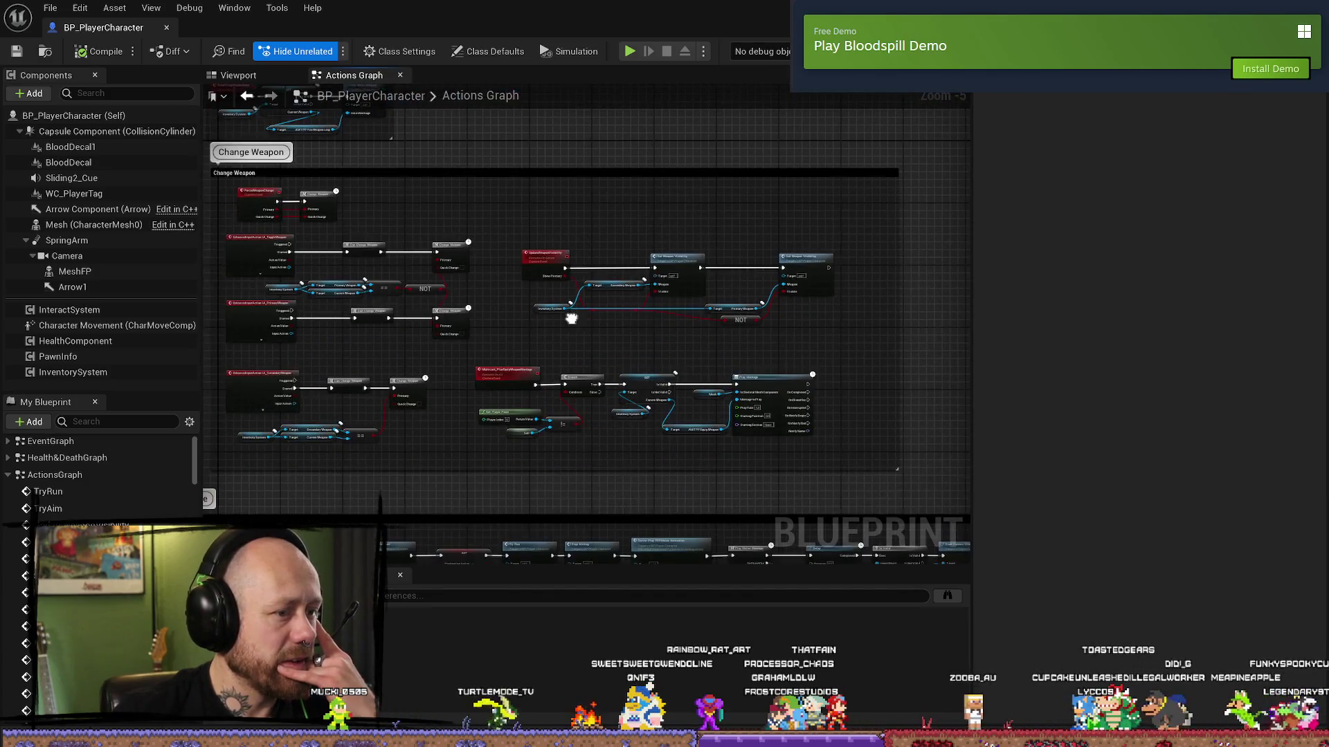
scroll(560, 337, "down", 1)
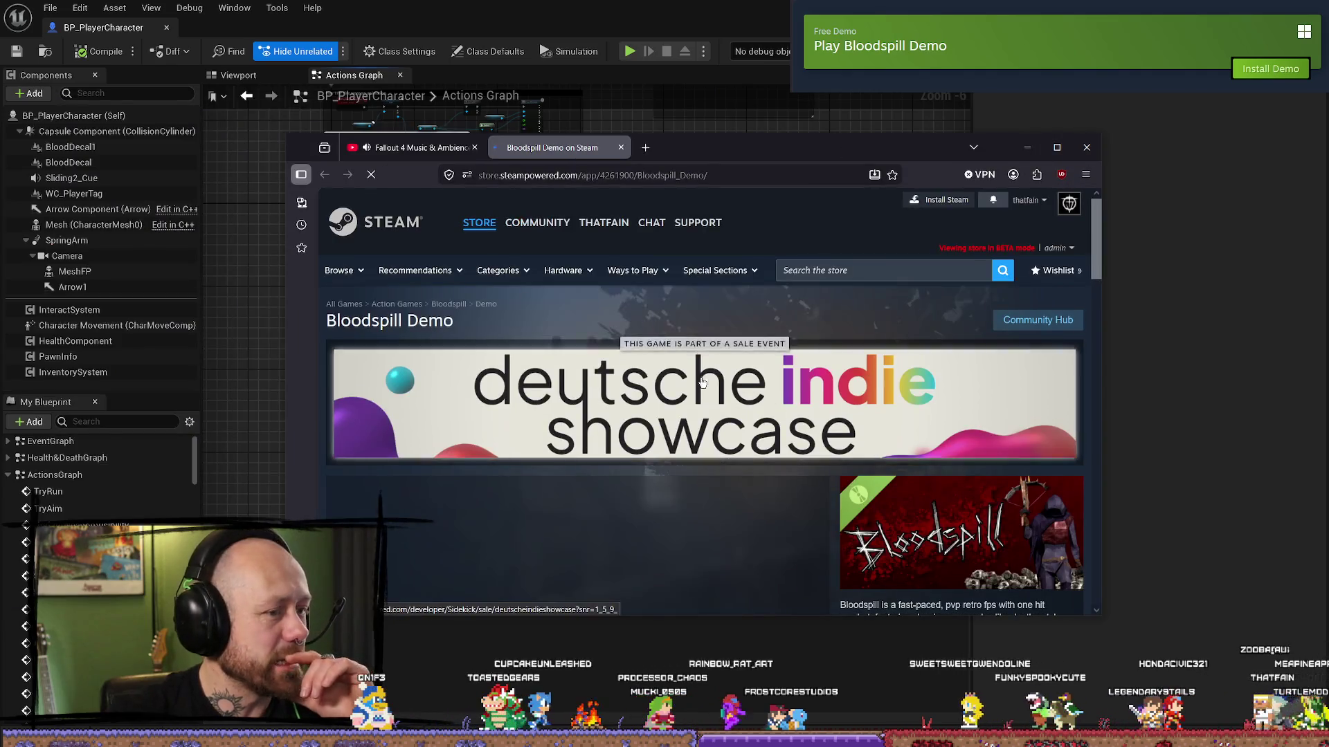
- Maximize the browser on the Bloodspill Demo store page and scroll down and back to the top
scroll(754, 405, "down", 1)
left_click(1057, 147)
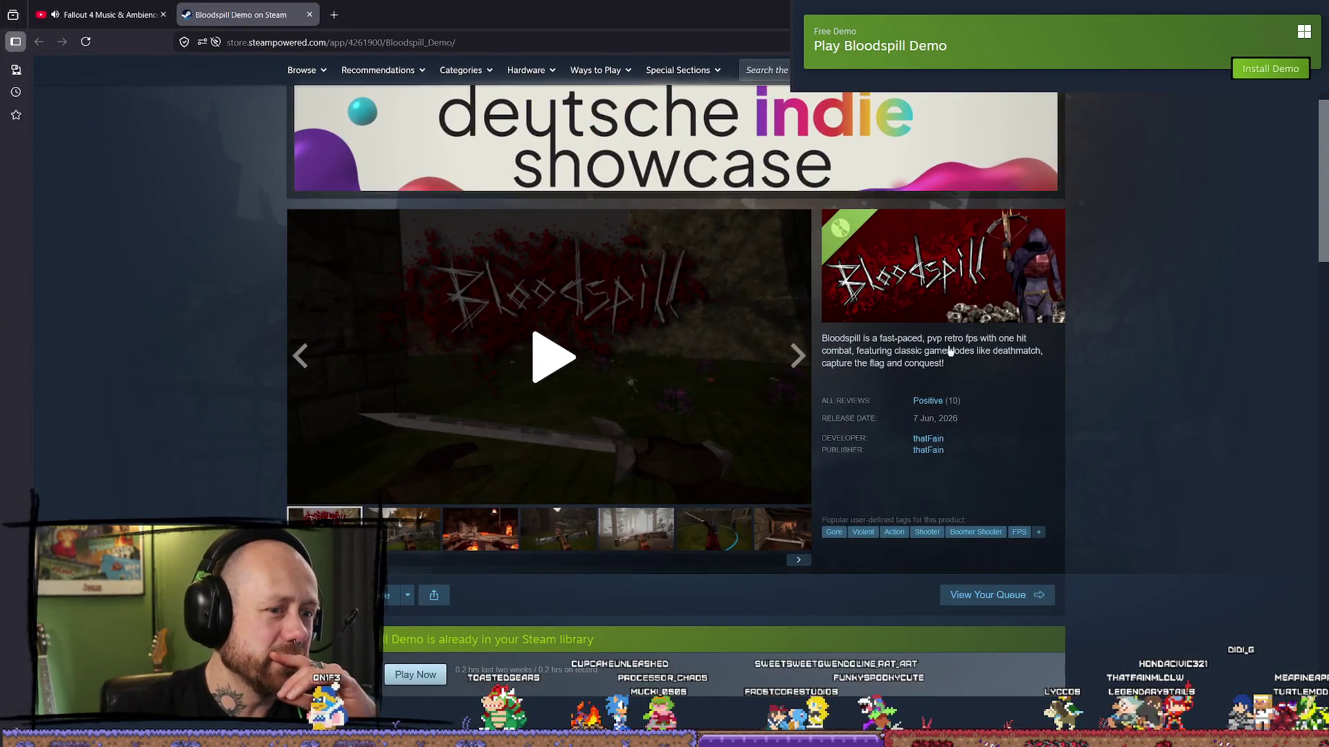
scroll(637, 490, "down", 5)
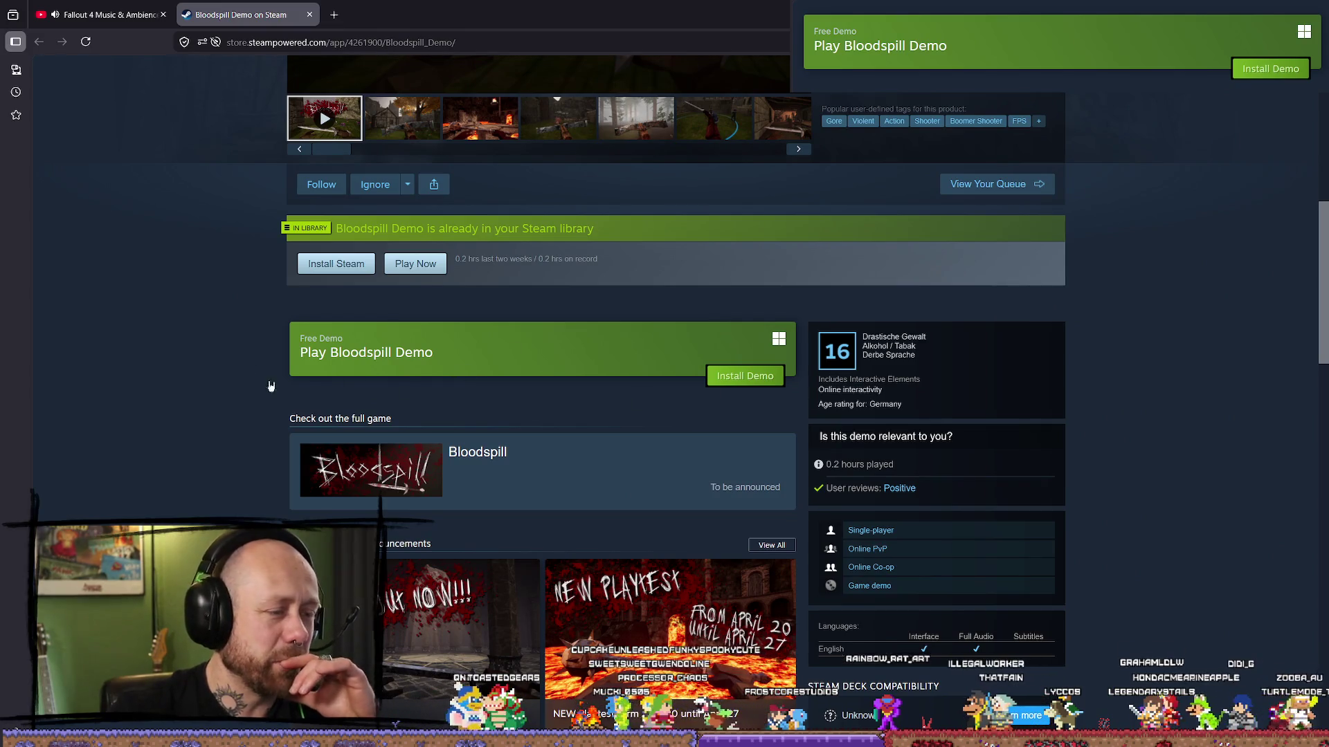
scroll(643, 266, "up", 4)
scroll(644, 266, "up", 4)
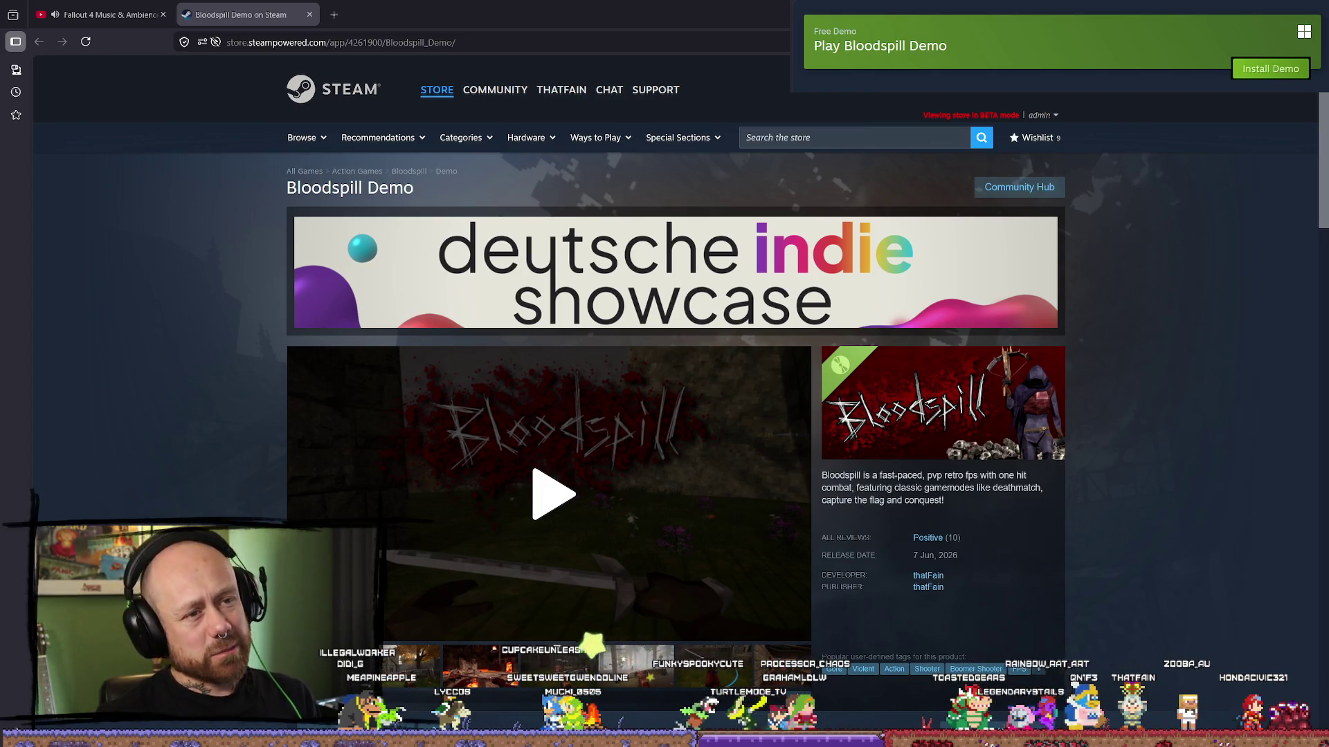
- Scroll down the store page through About This Demo to the Deathmatch description and back up
scroll(481, 532, "down", 5)
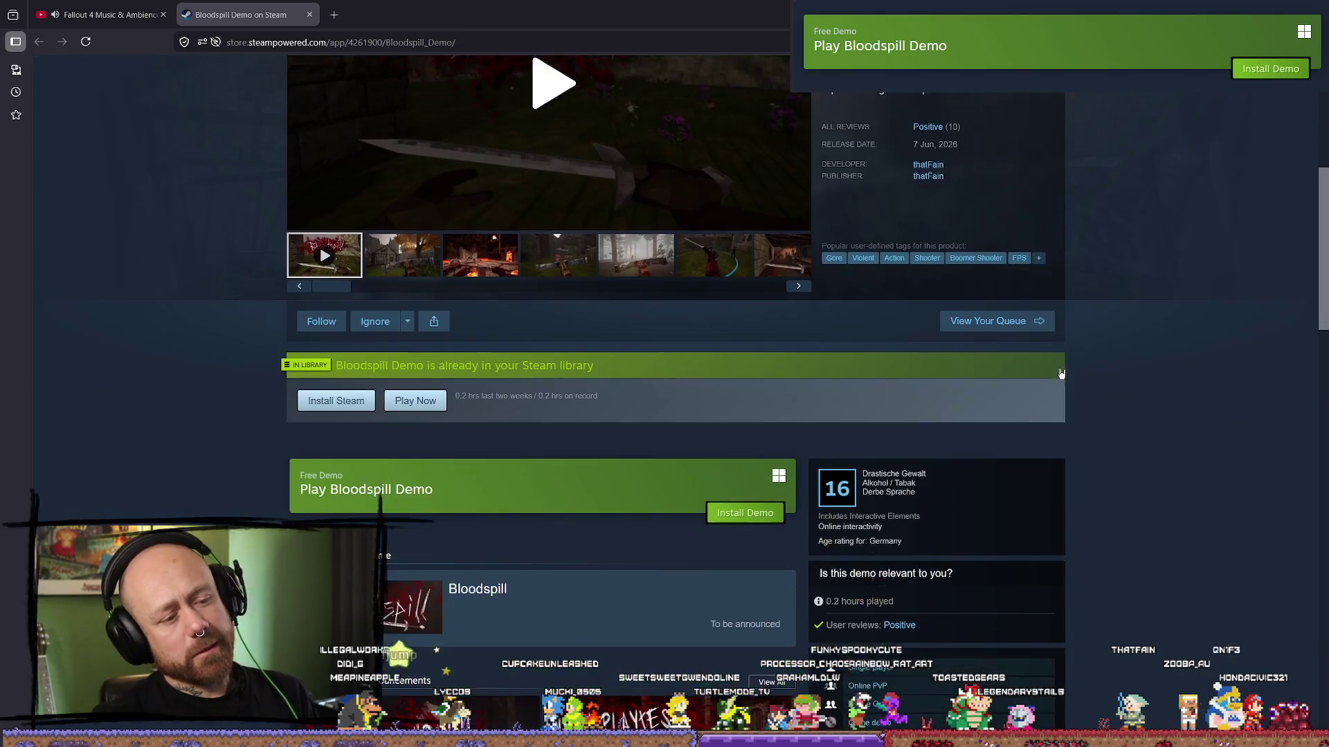
scroll(1101, 391, "down", 6)
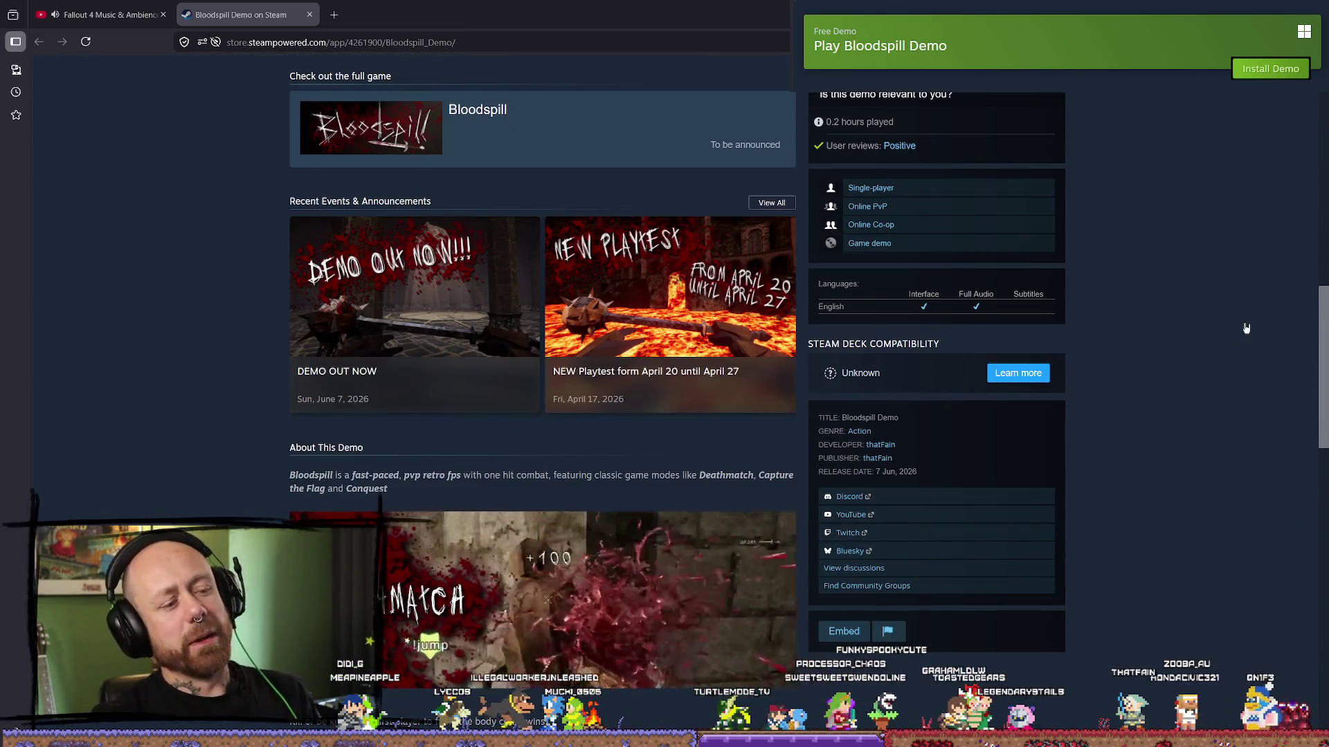
scroll(1241, 341, "down", 3)
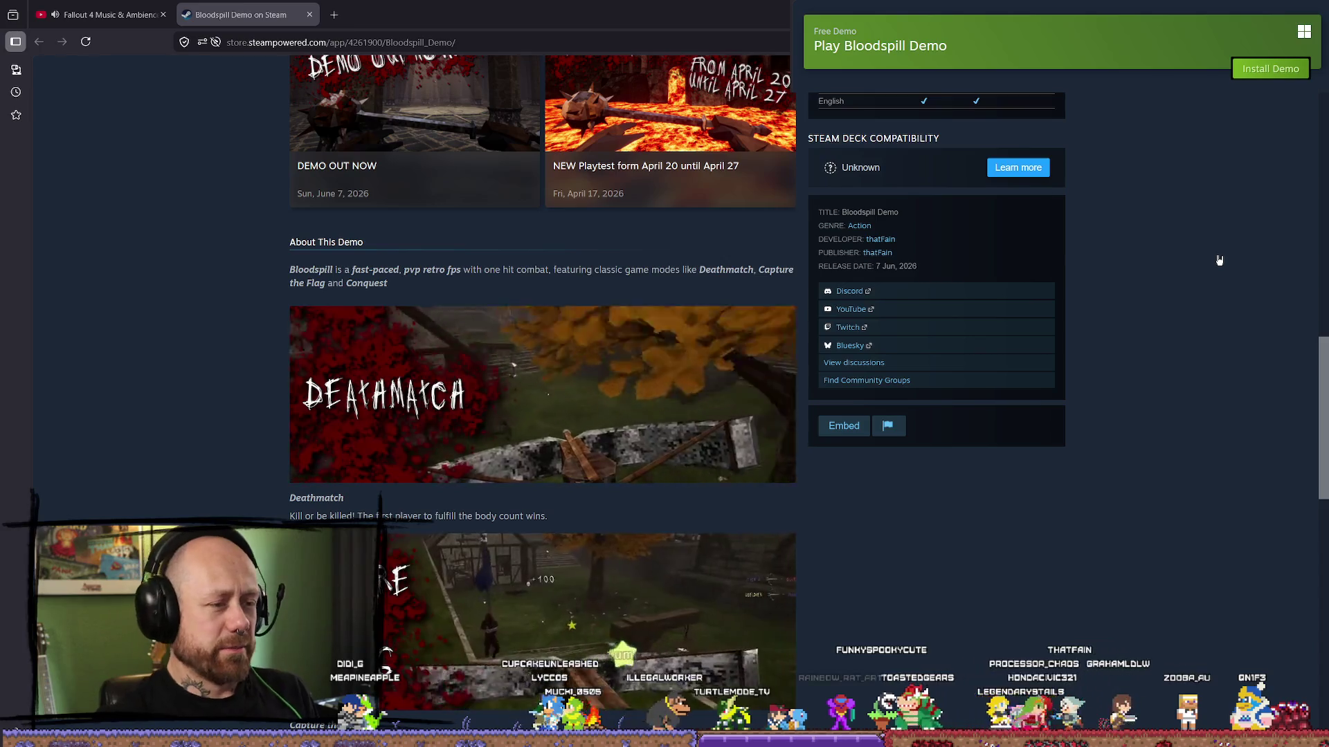
scroll(1177, 221, "up", 15)
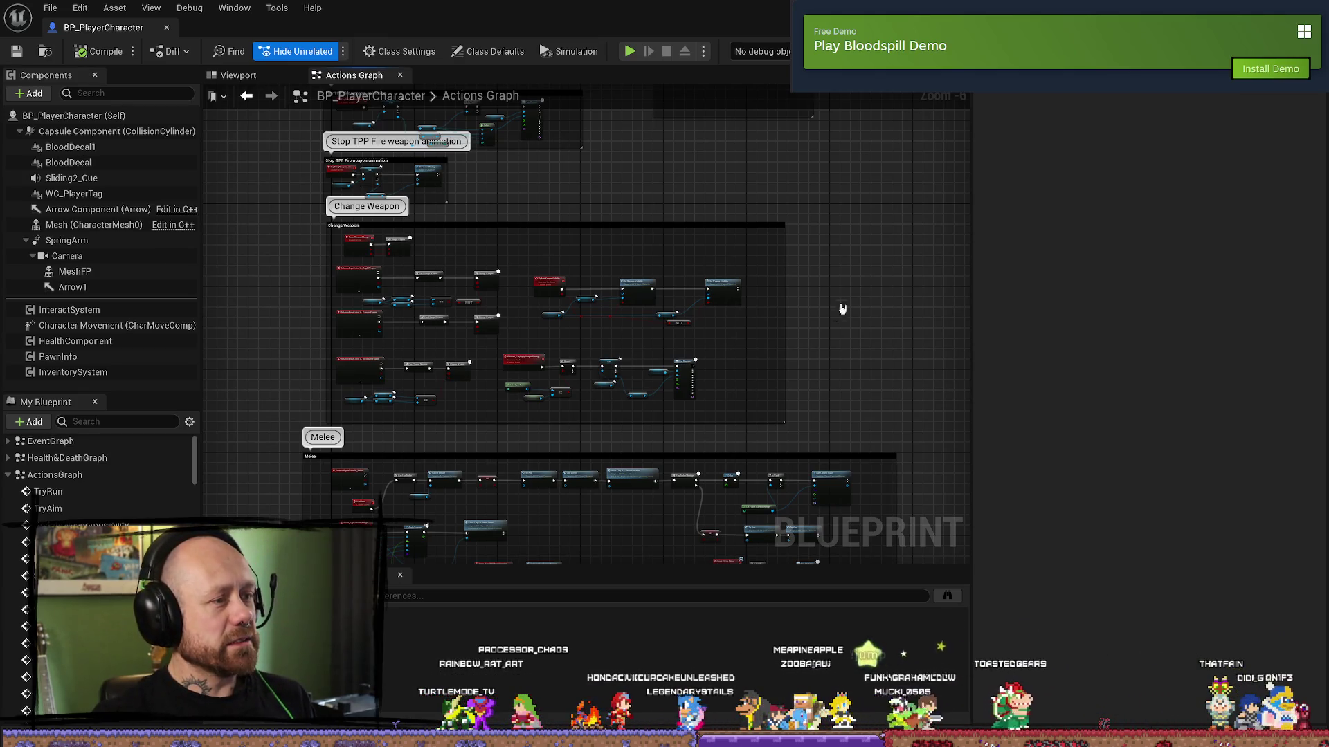
- Collapse ActionsGraph, search My Blueprint for 'recoil' and open the MovementRecoil function
scroll(878, 270, "up", 4)
scroll(705, 196, "down", 2)
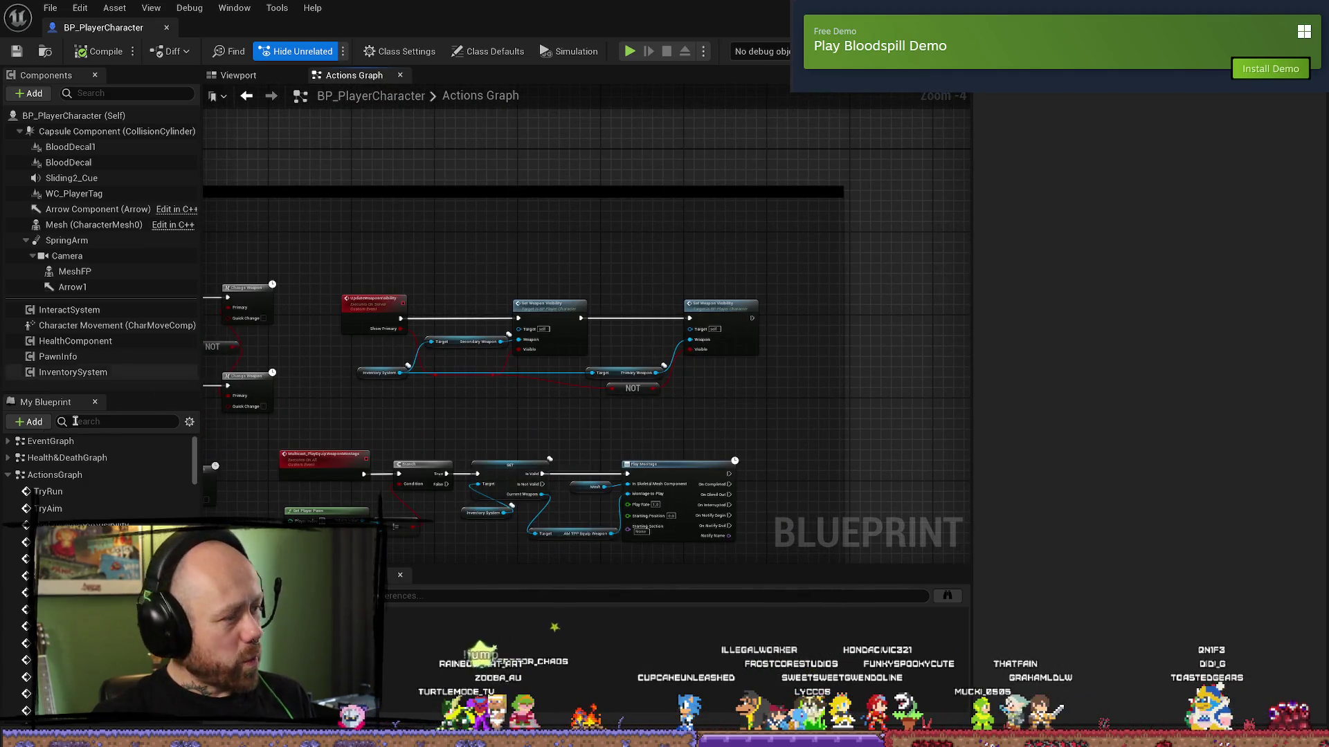
left_click(8, 475)
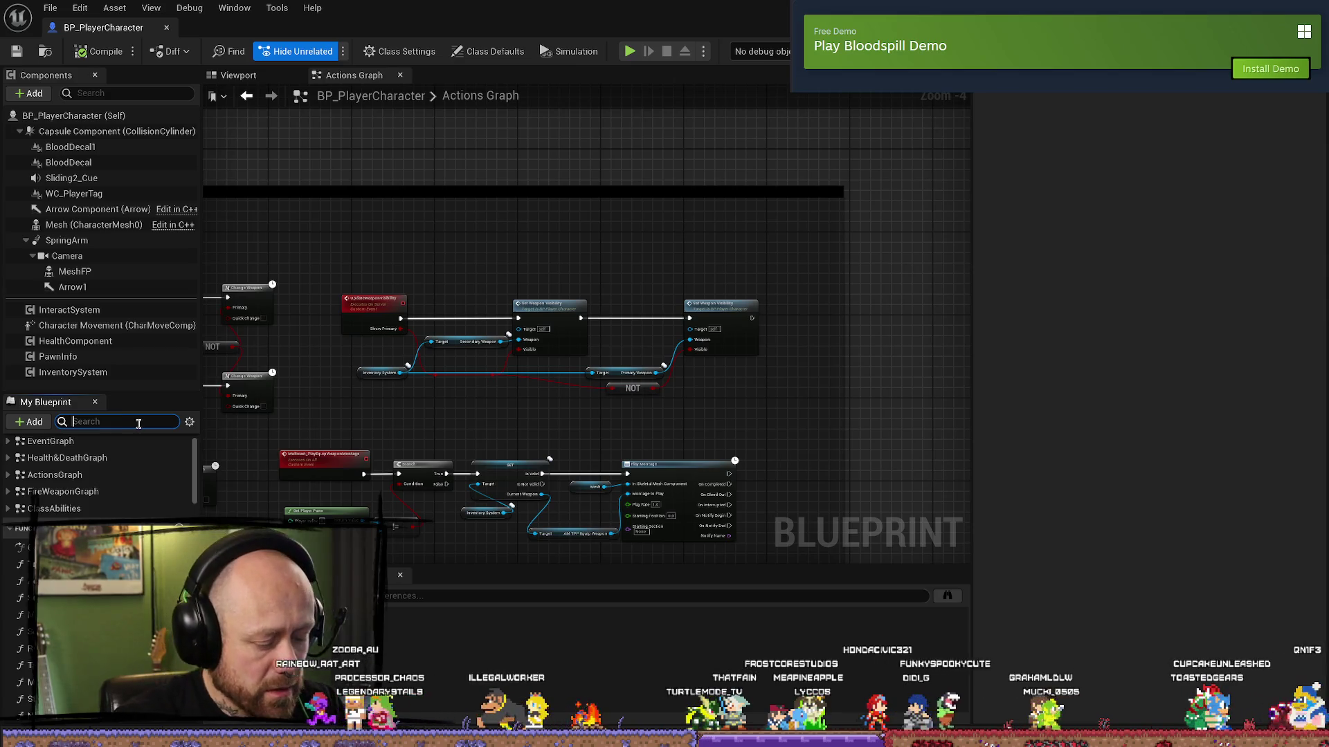
type("recoil")
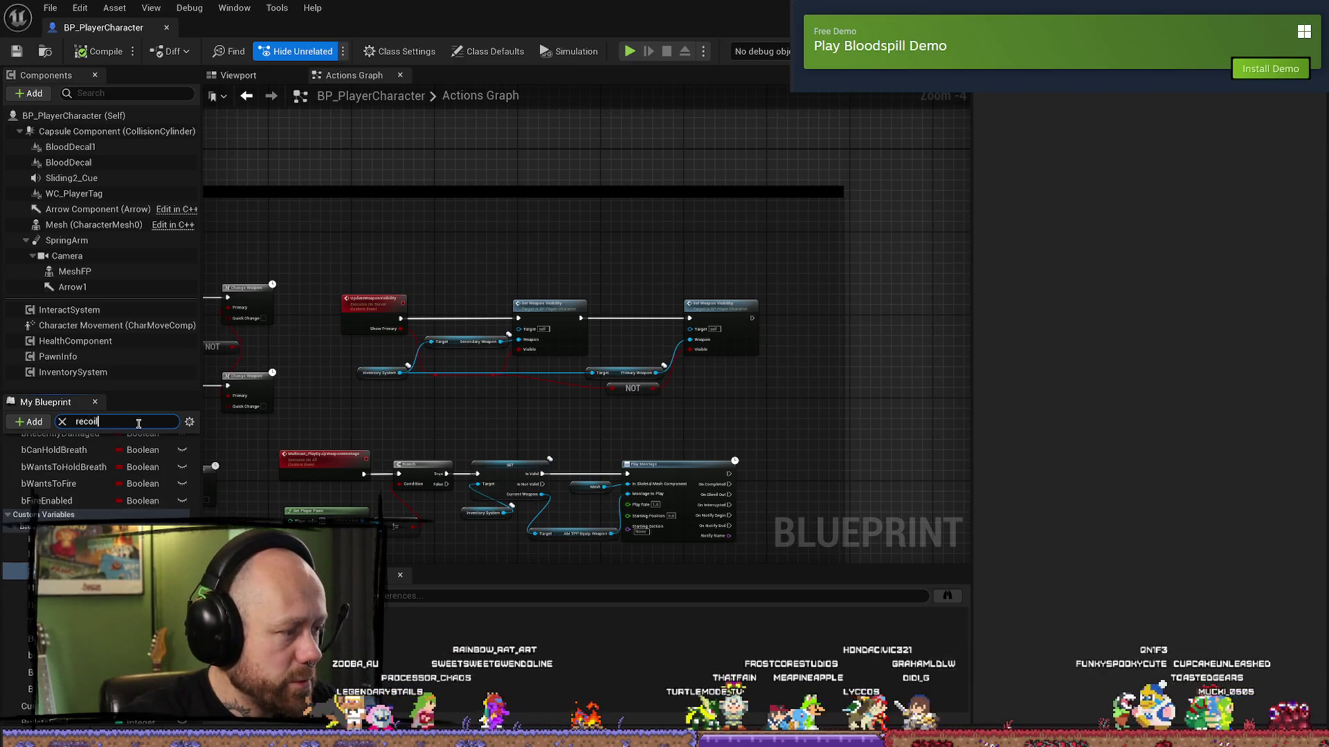
double_click(63, 500)
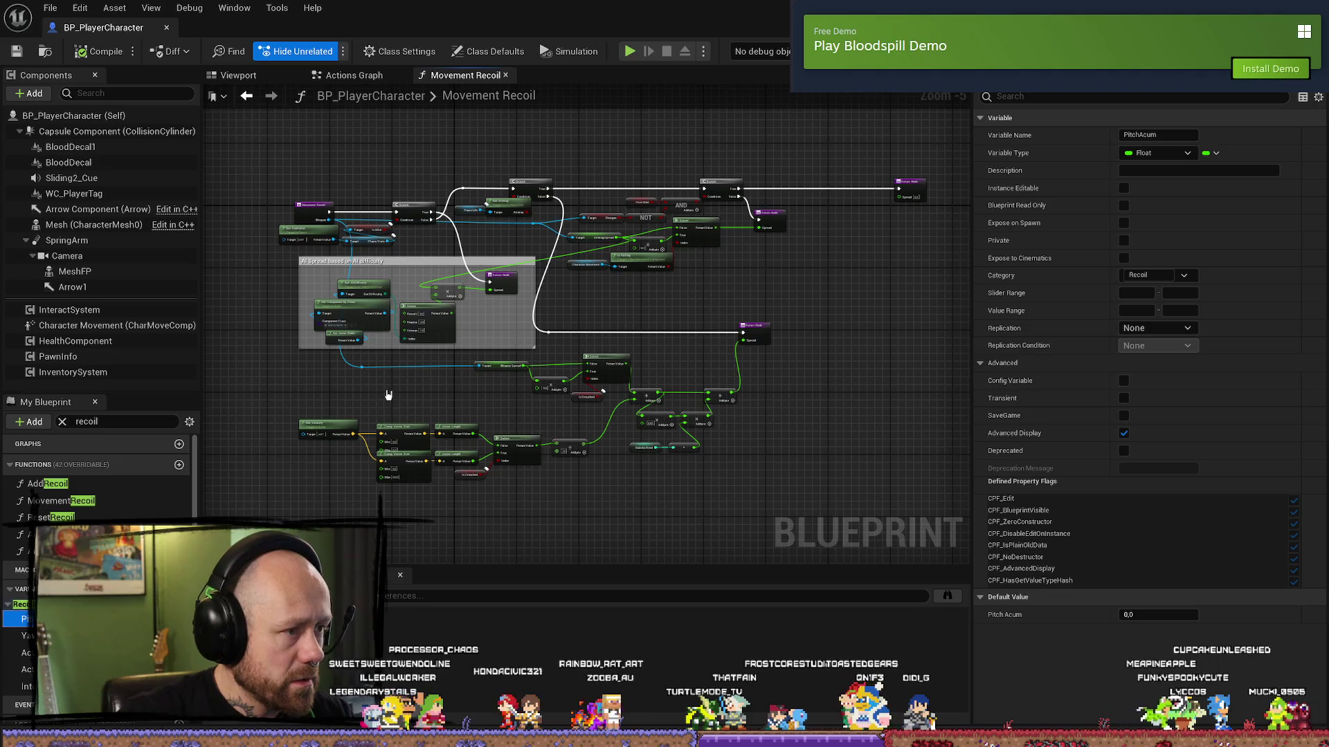
- Jump to where the MovementRecoil function is called in the graph
scroll(387, 396, "up", 3)
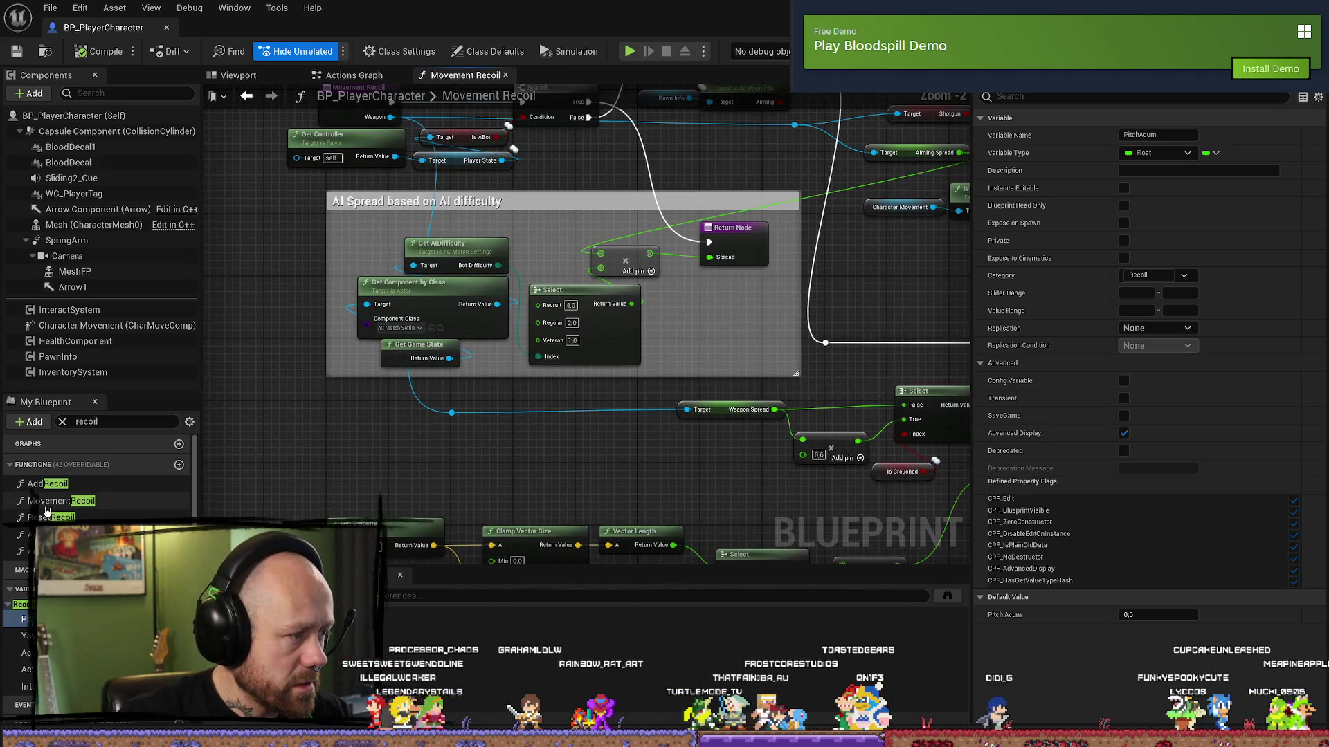
right_click(68, 501)
left_click(107, 511)
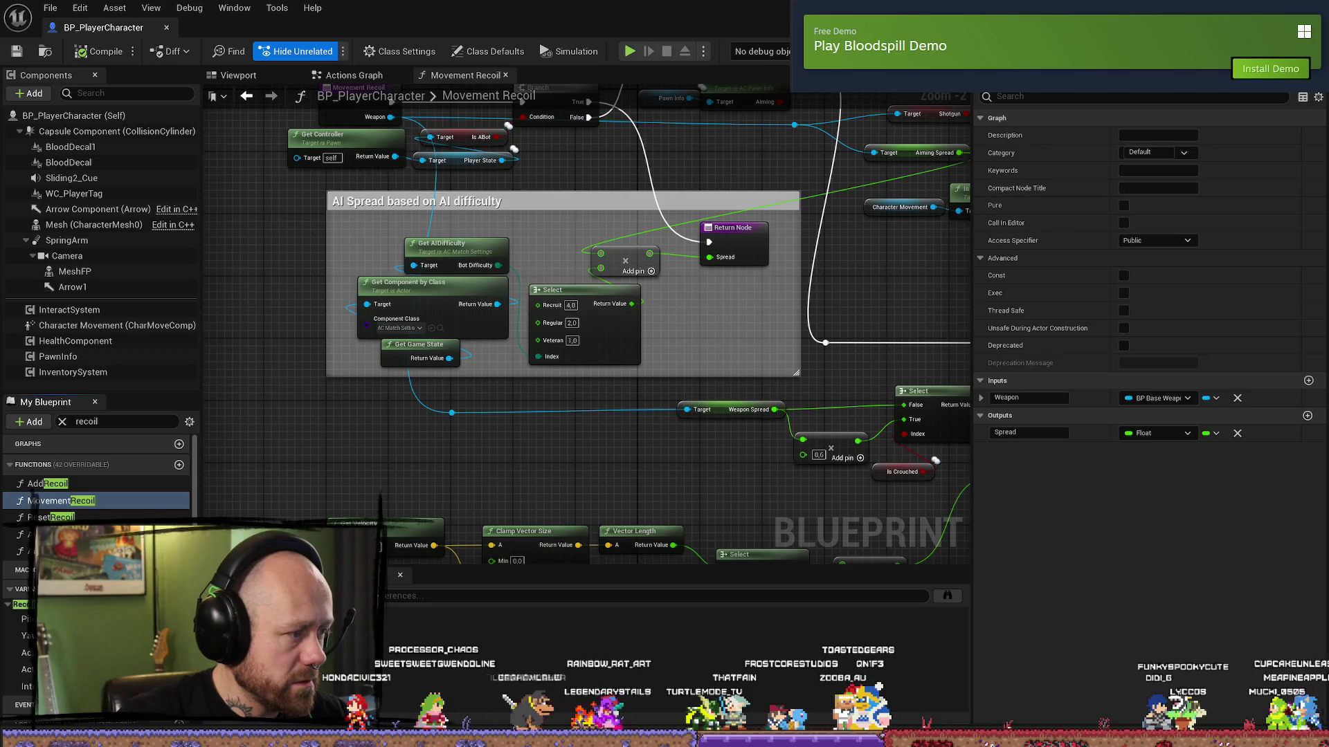
double_click(673, 631)
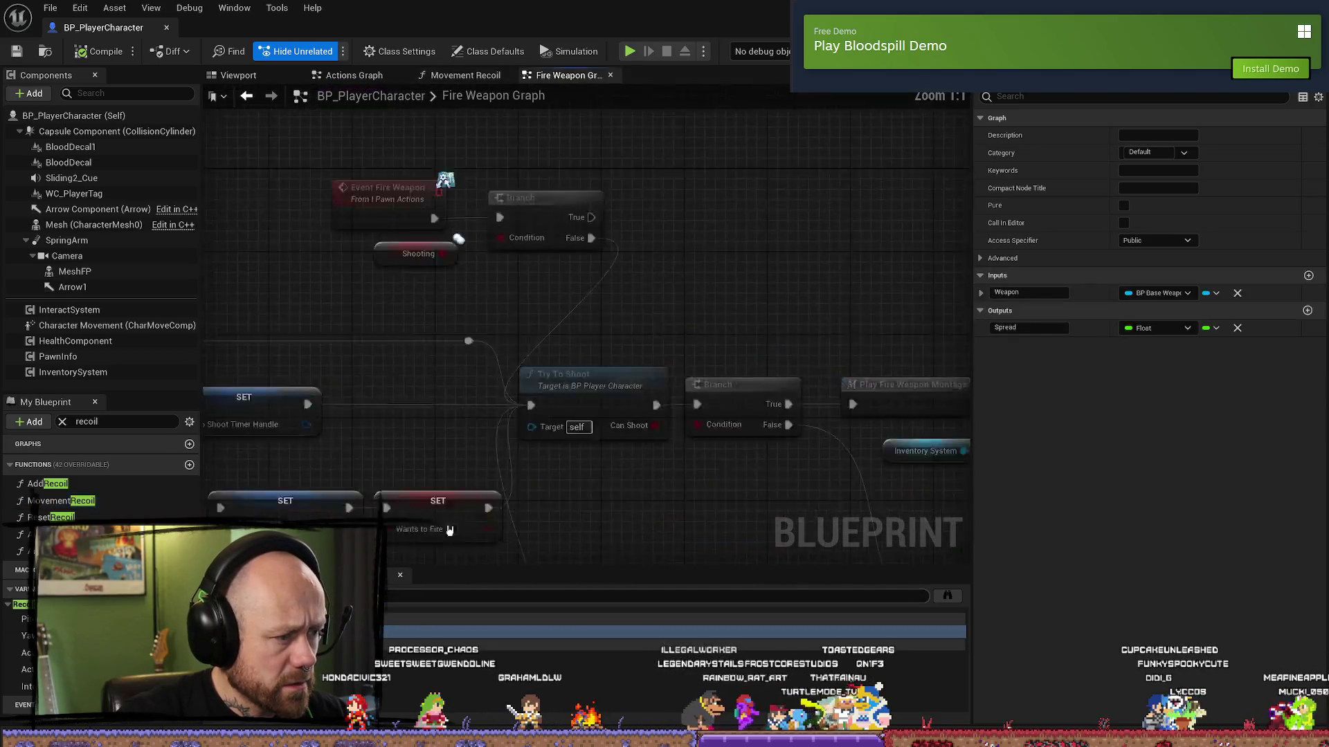
scroll(673, 417, "down", 6)
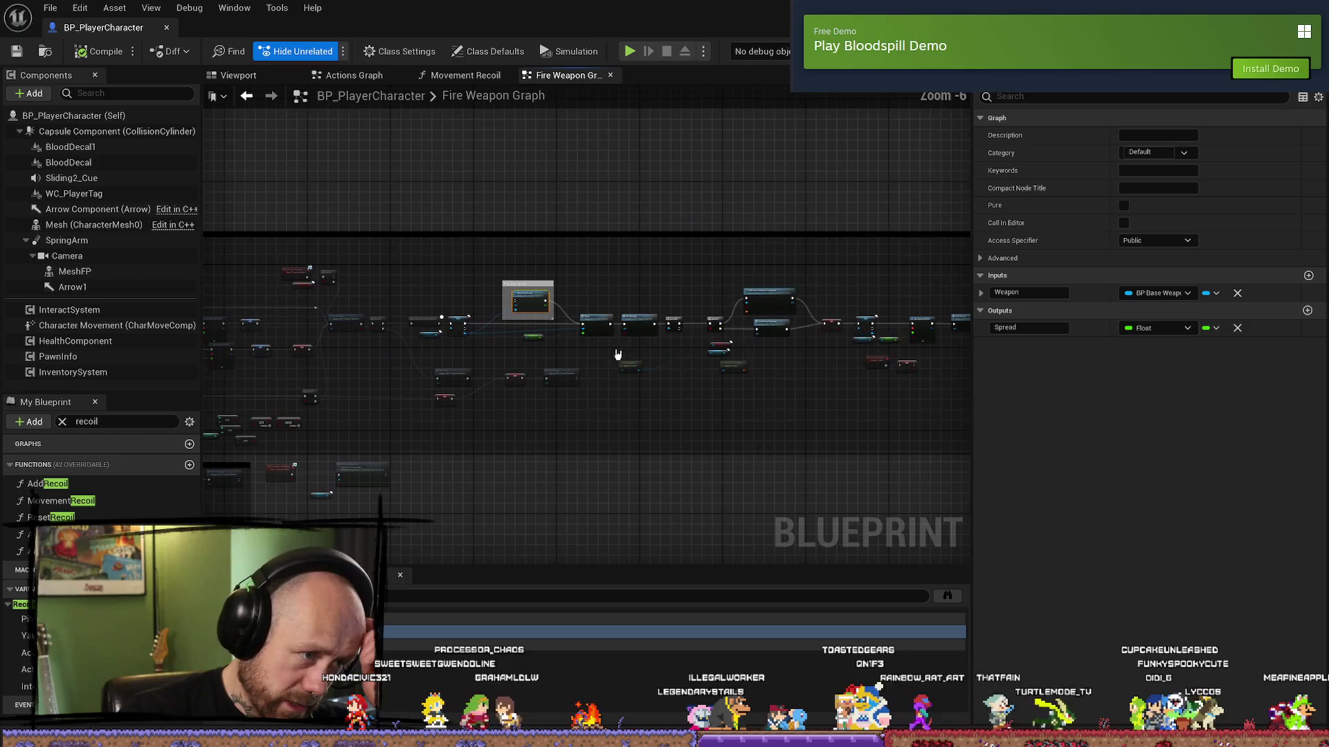
- Move the firing-chain nodes aside and widen the try uncheck comment to enclose them
left_click(298, 51)
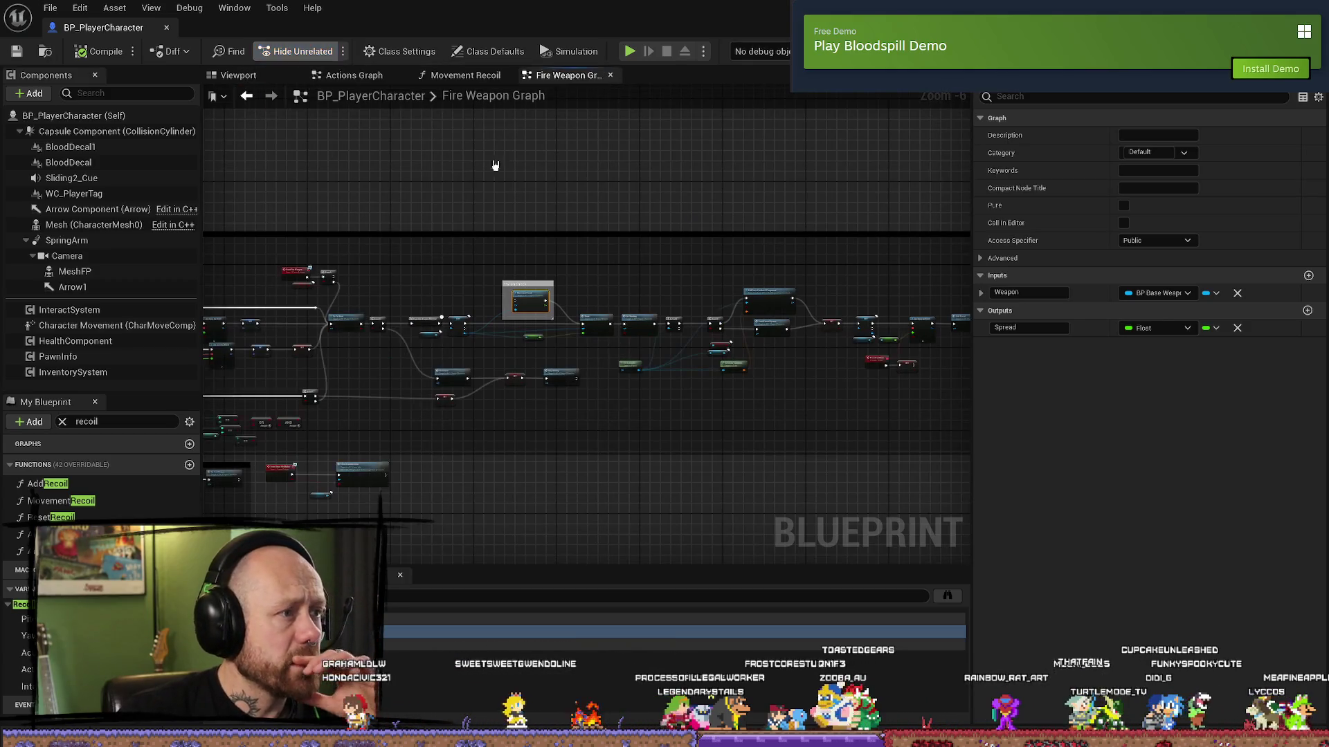
scroll(594, 255, "down", 3)
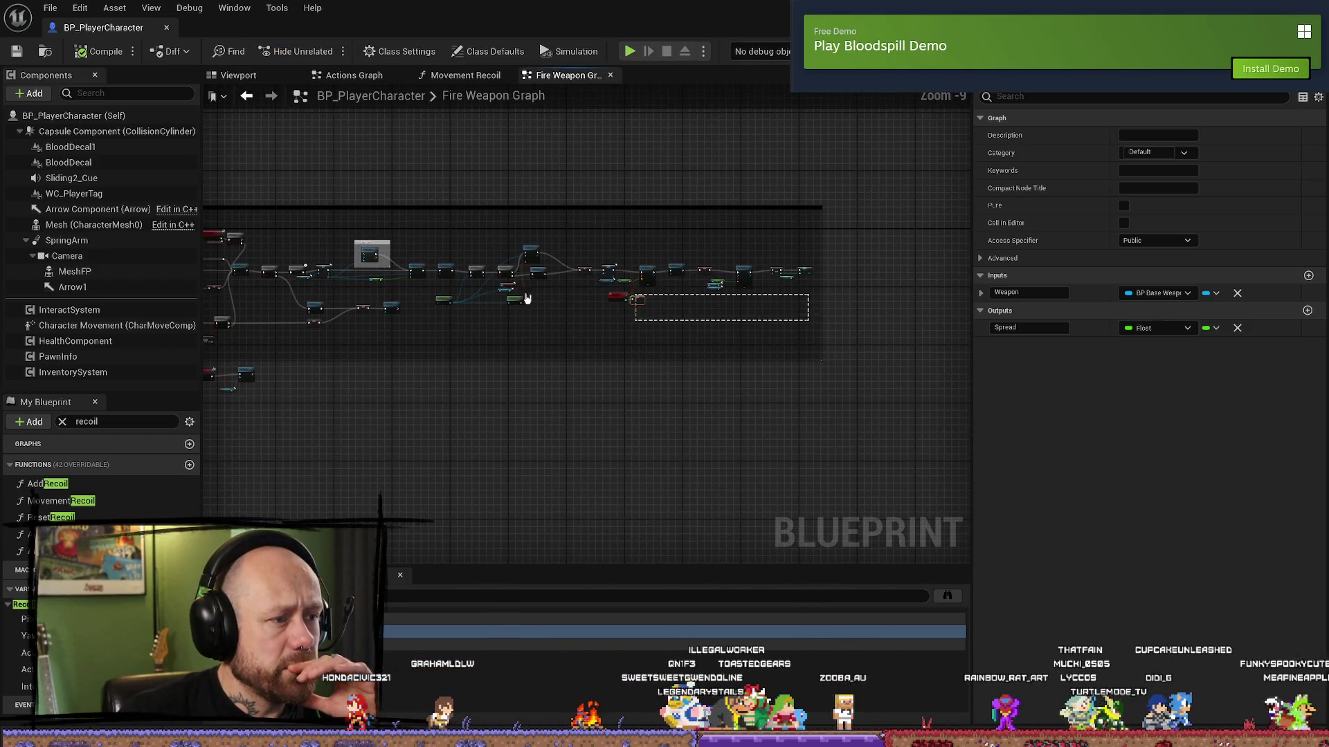
left_click_drag(566, 297, 409, 234)
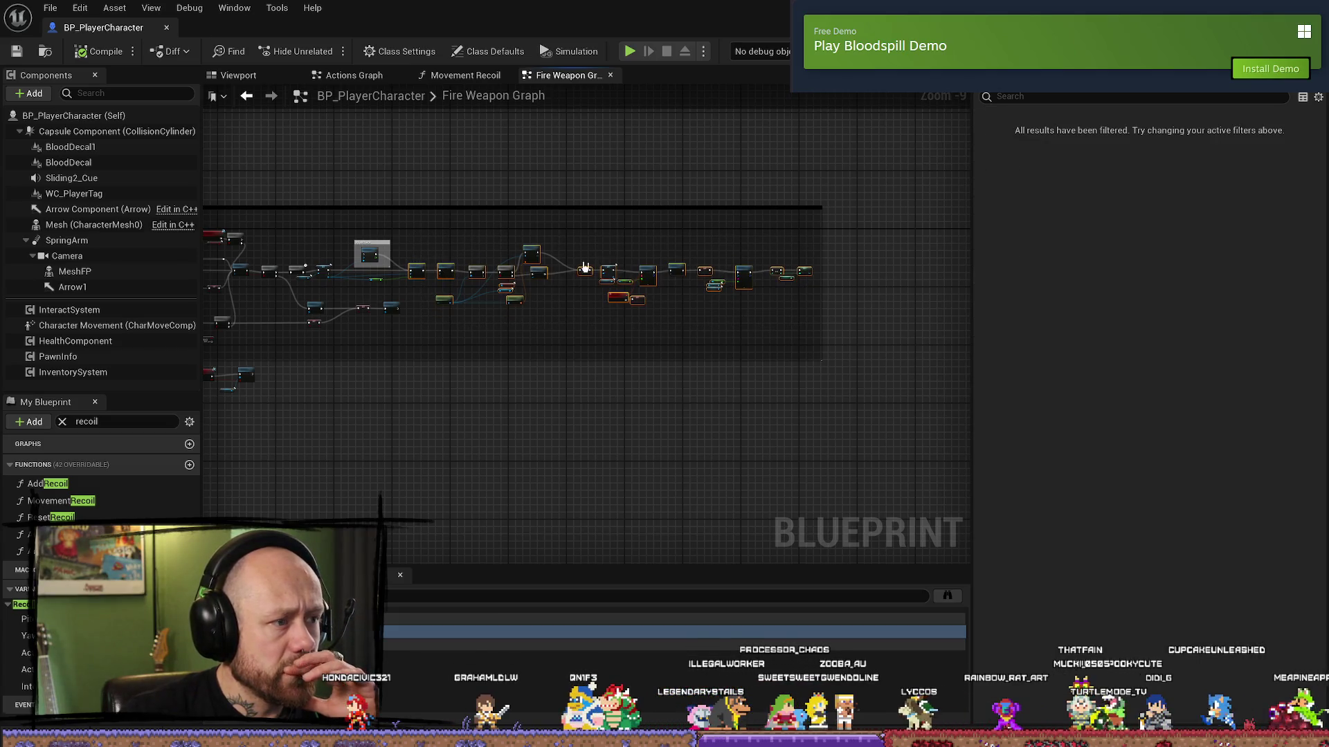
mouse_move(528, 247)
left_mouse_down()
mouse_move(860, 255)
mouse_move(671, 227)
left_mouse_up()
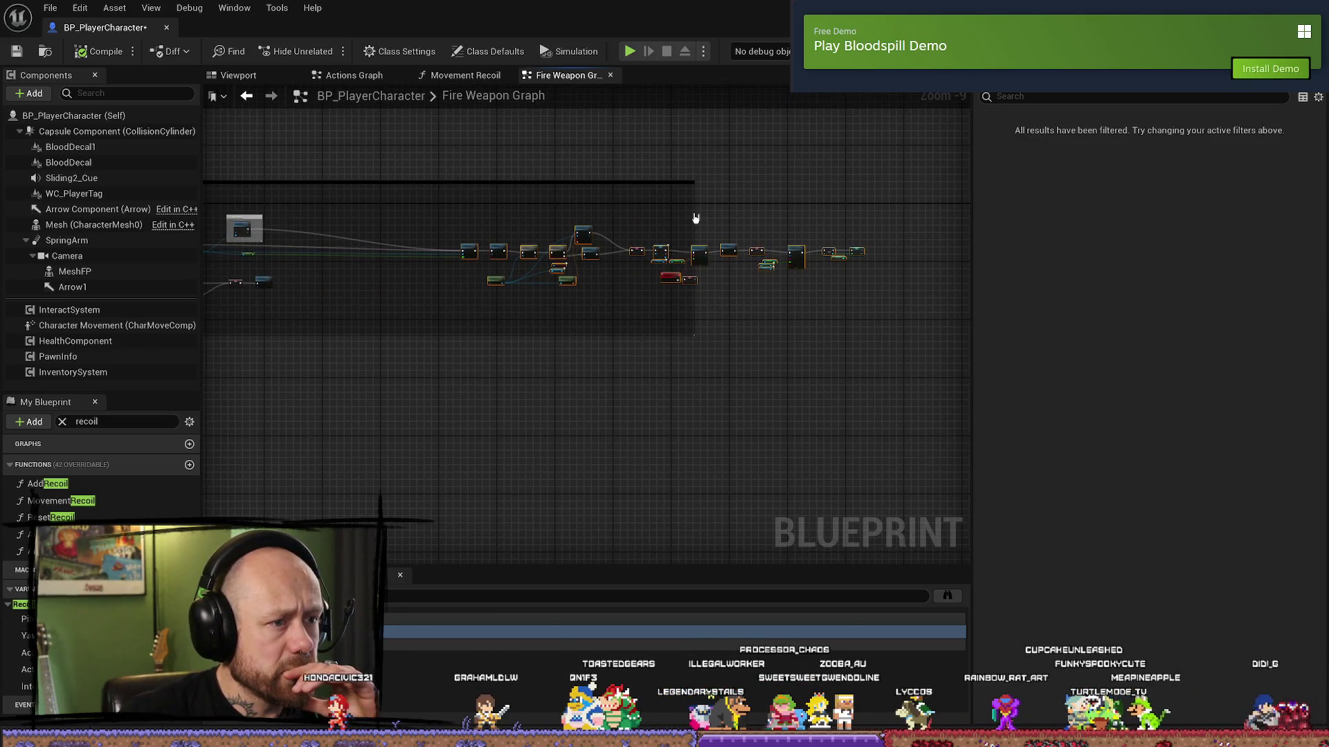
left_click(699, 204)
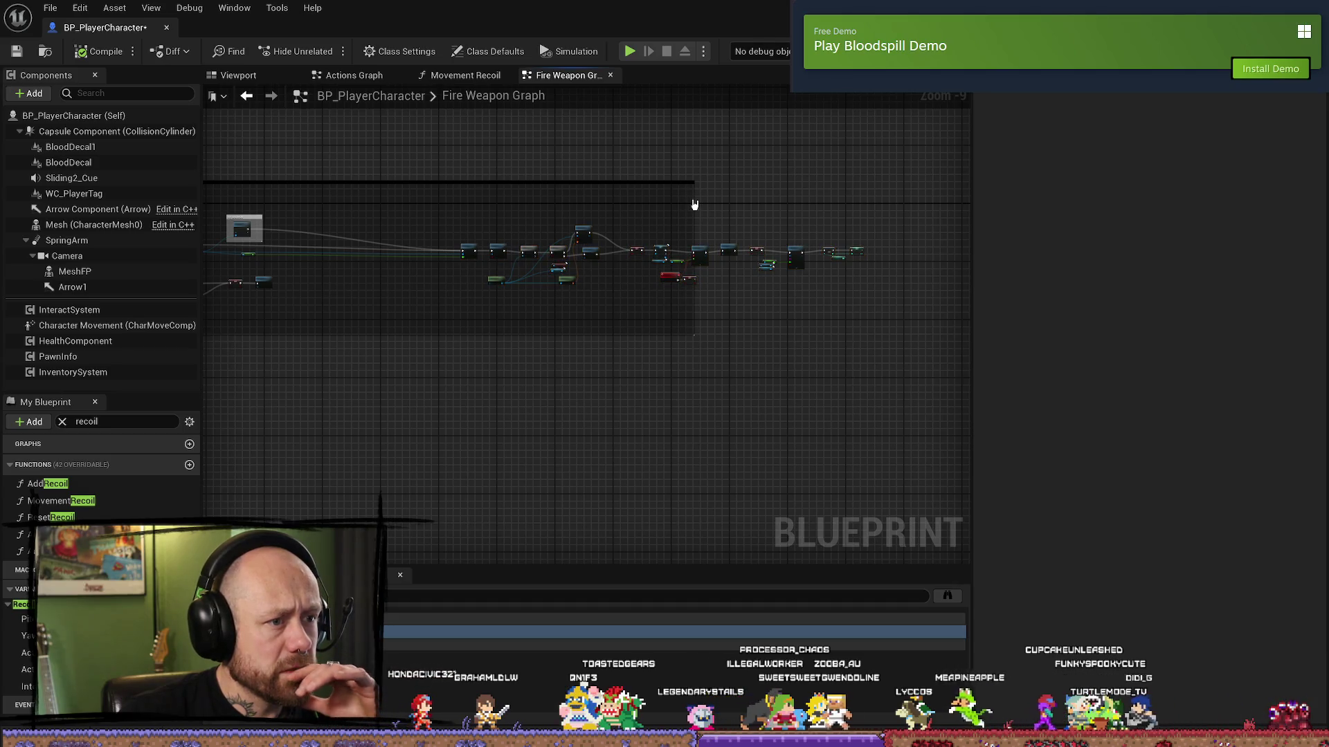
mouse_move(742, 200)
left_mouse_down()
mouse_move(934, 204)
mouse_move(878, 217)
mouse_move(902, 216)
left_mouse_up()
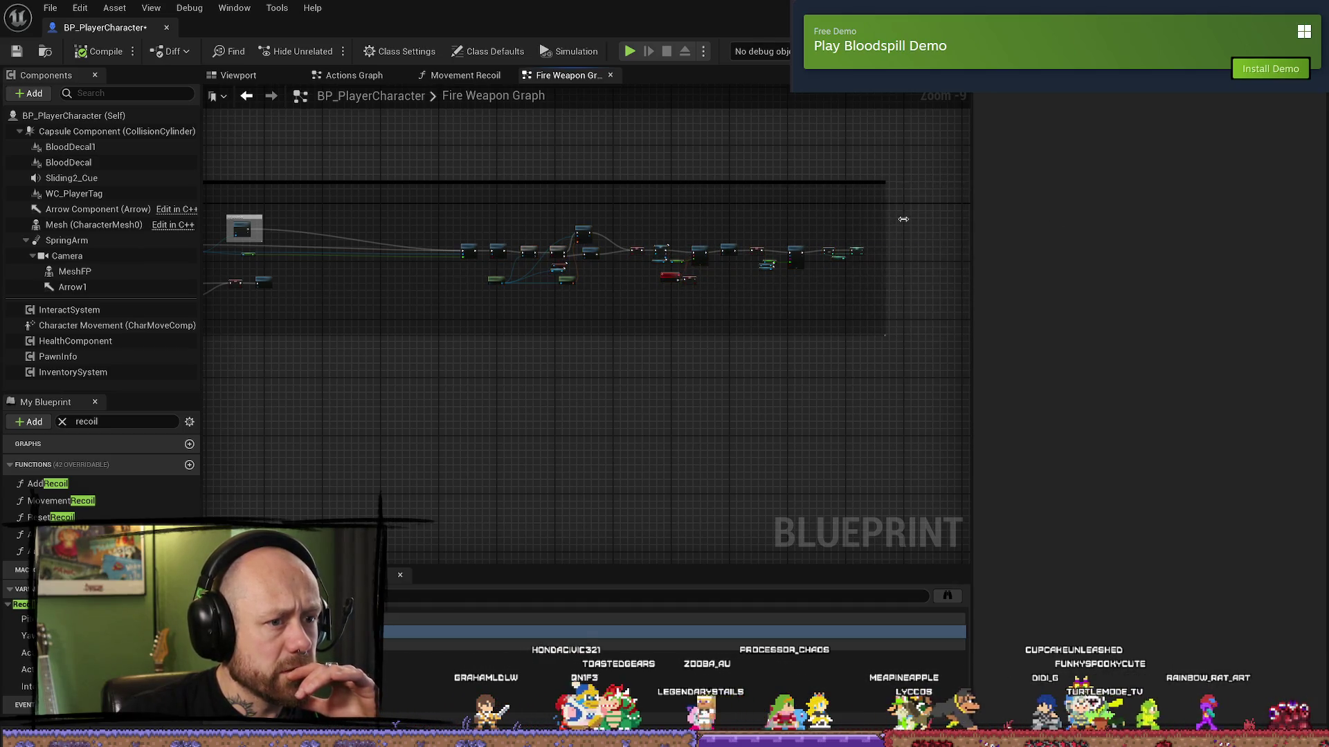
- In the Movement Recoil graph, select the AI difficulty spread nodes (Recruit 4.0, Regular 2.0, Veteran 1.0)
scroll(256, 218, "up", 6)
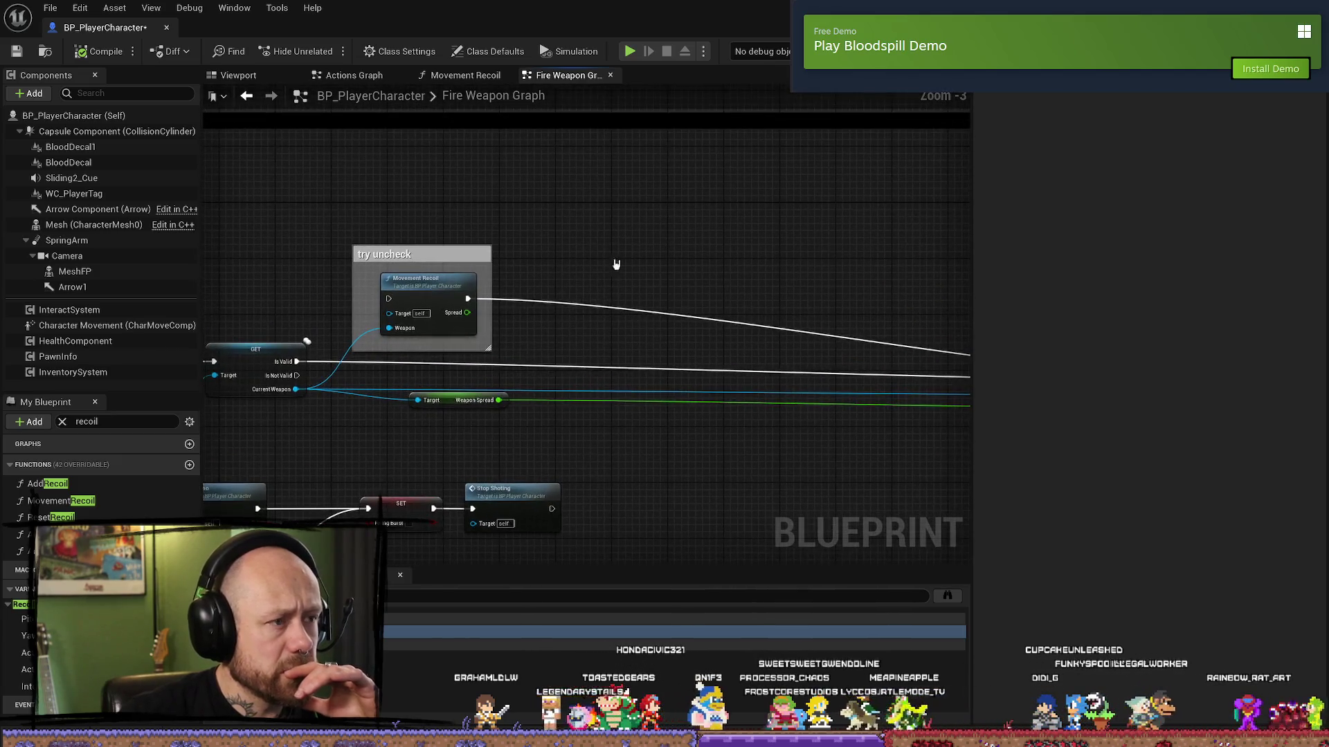
left_click(443, 76)
mouse_move(659, 360)
left_mouse_down()
mouse_move(401, 308)
mouse_move(396, 198)
mouse_move(333, 138)
left_mouse_up()
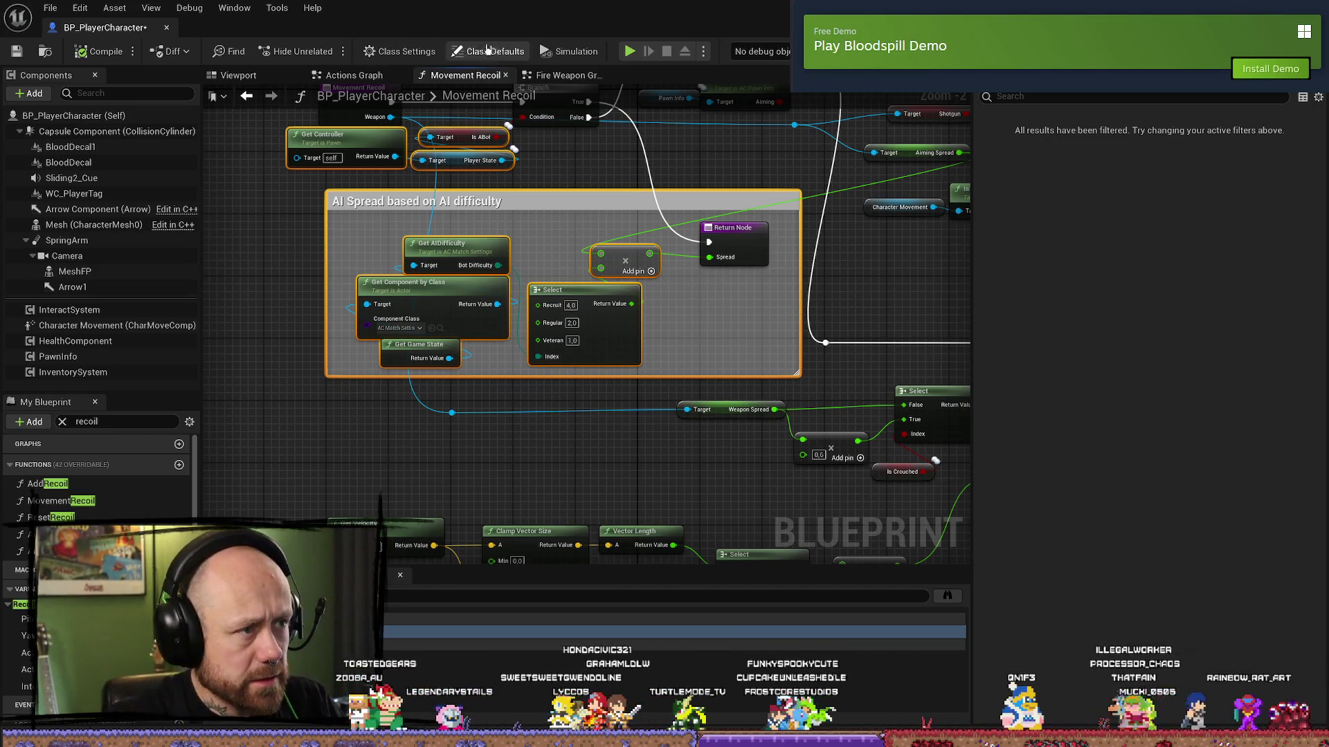
- In the Fire Weapon Graph's AI spread comment, enter multiplier 0,05 and Recruit 1,5, Regular 1,0, Veteran 0,0
left_click(568, 74)
scroll(554, 263, "down", 2)
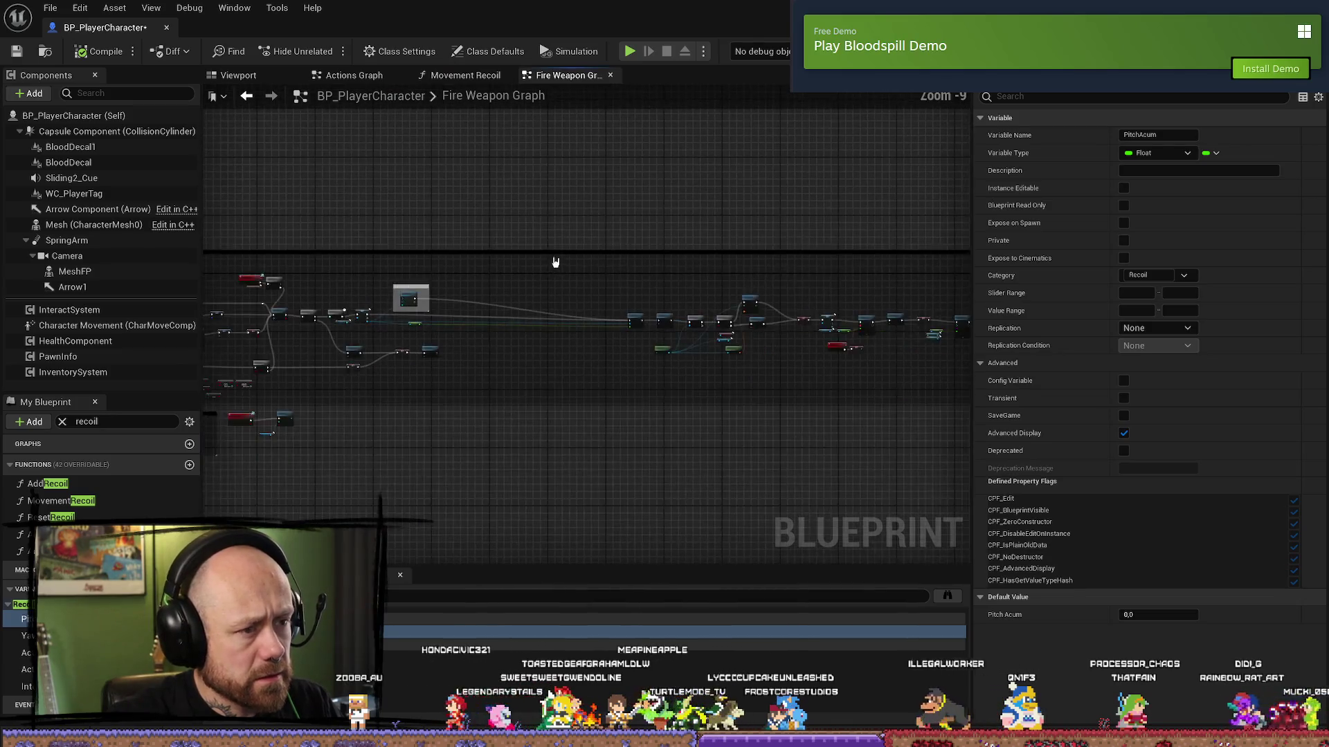
left_click(569, 230)
scroll(589, 221, "up", 5)
mouse_move(665, 211)
left_mouse_down()
mouse_move(489, 368)
mouse_move(690, 189)
mouse_move(754, 209)
left_mouse_up()
scroll(753, 209, "up", 4)
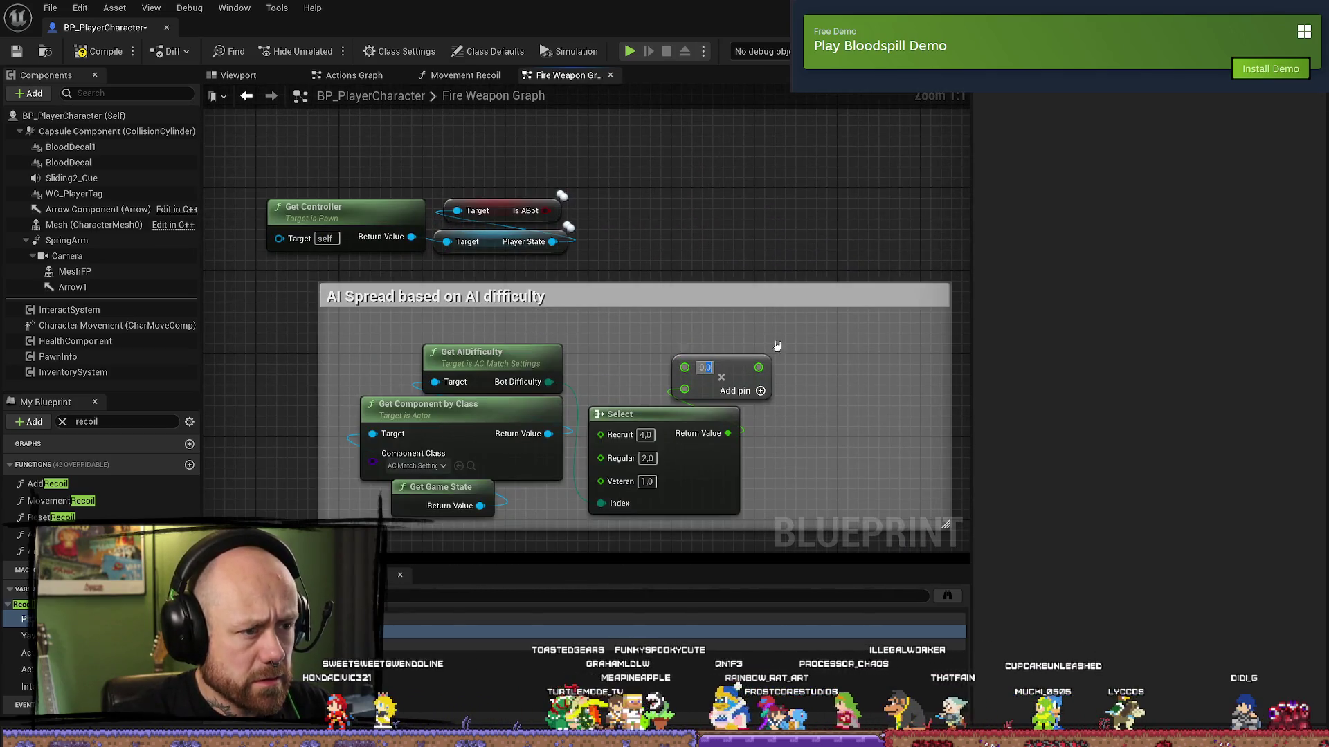
type("0,05")
key("Return")
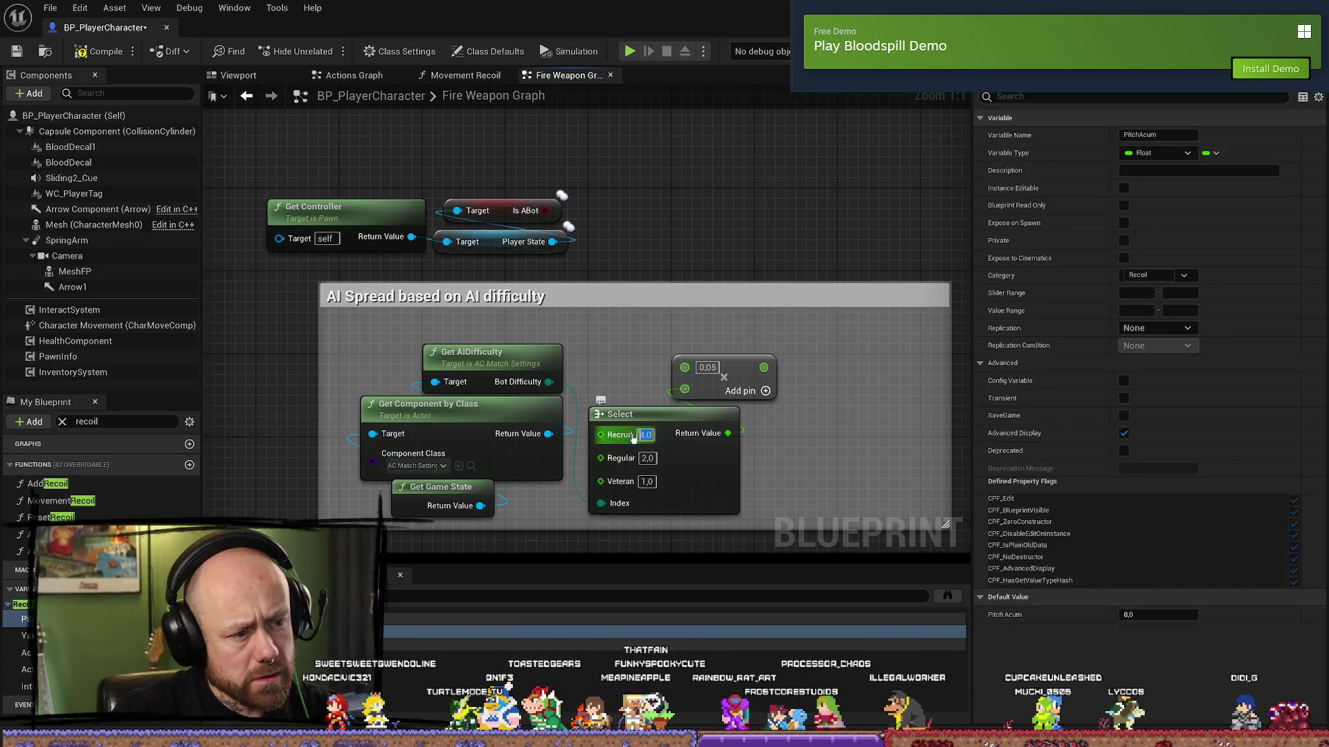
type("1,5")
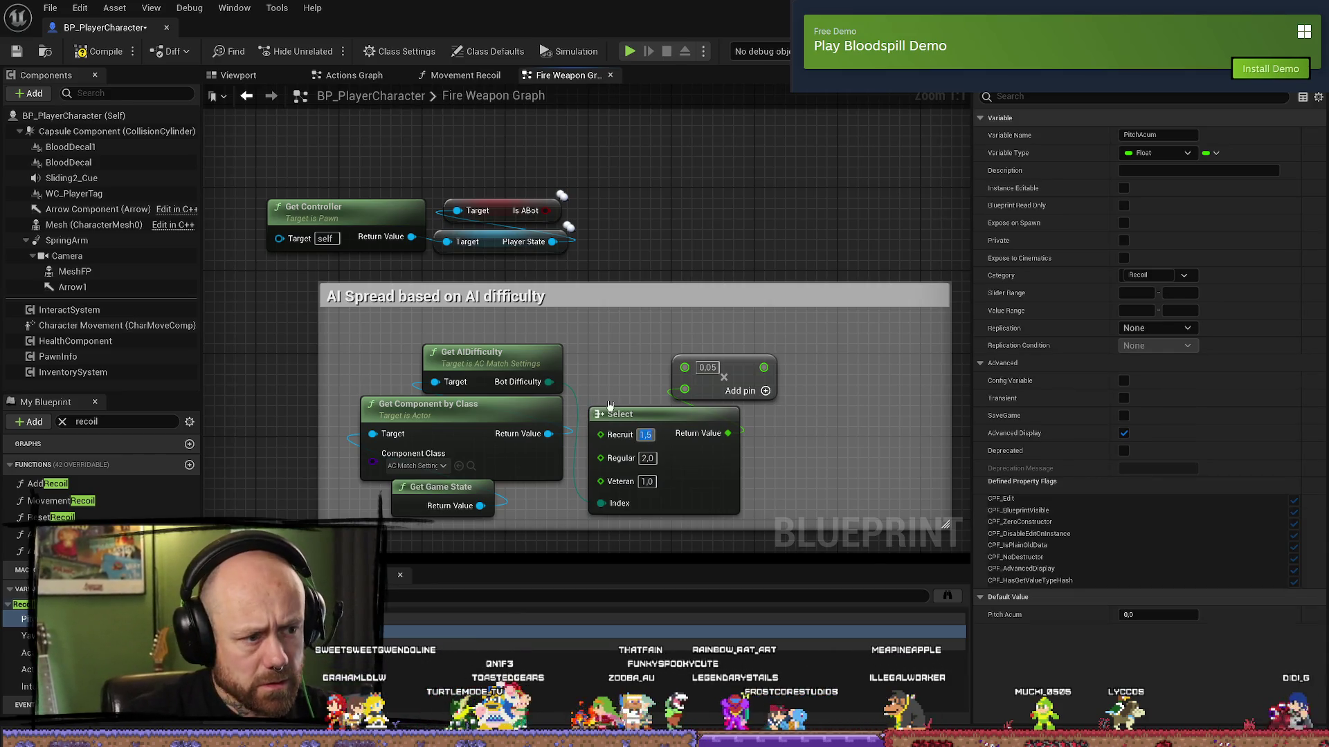
type("1")
key("Return")
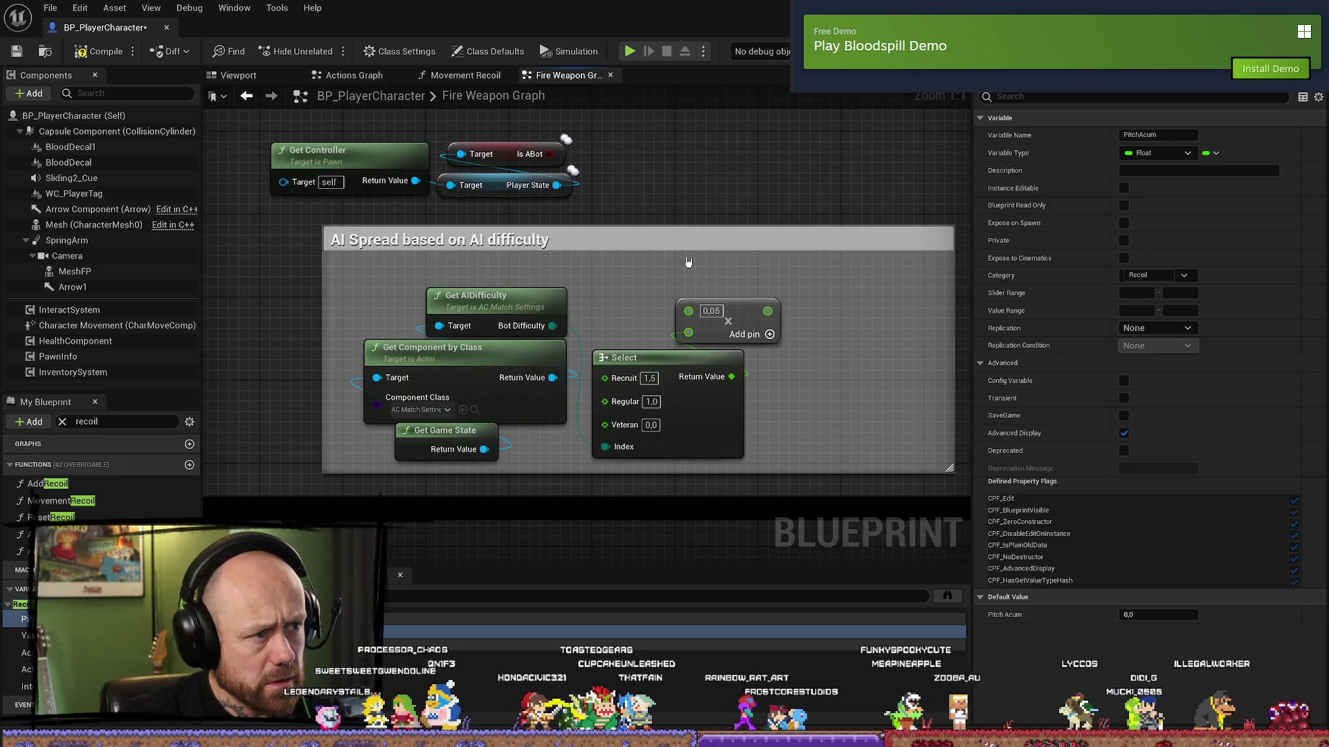
- Add a Branch node driven by the Is ABot output
left_click_drag(680, 289, 771, 291)
scroll(772, 291, "down", 1)
left_click_drag(520, 243, 520, 300)
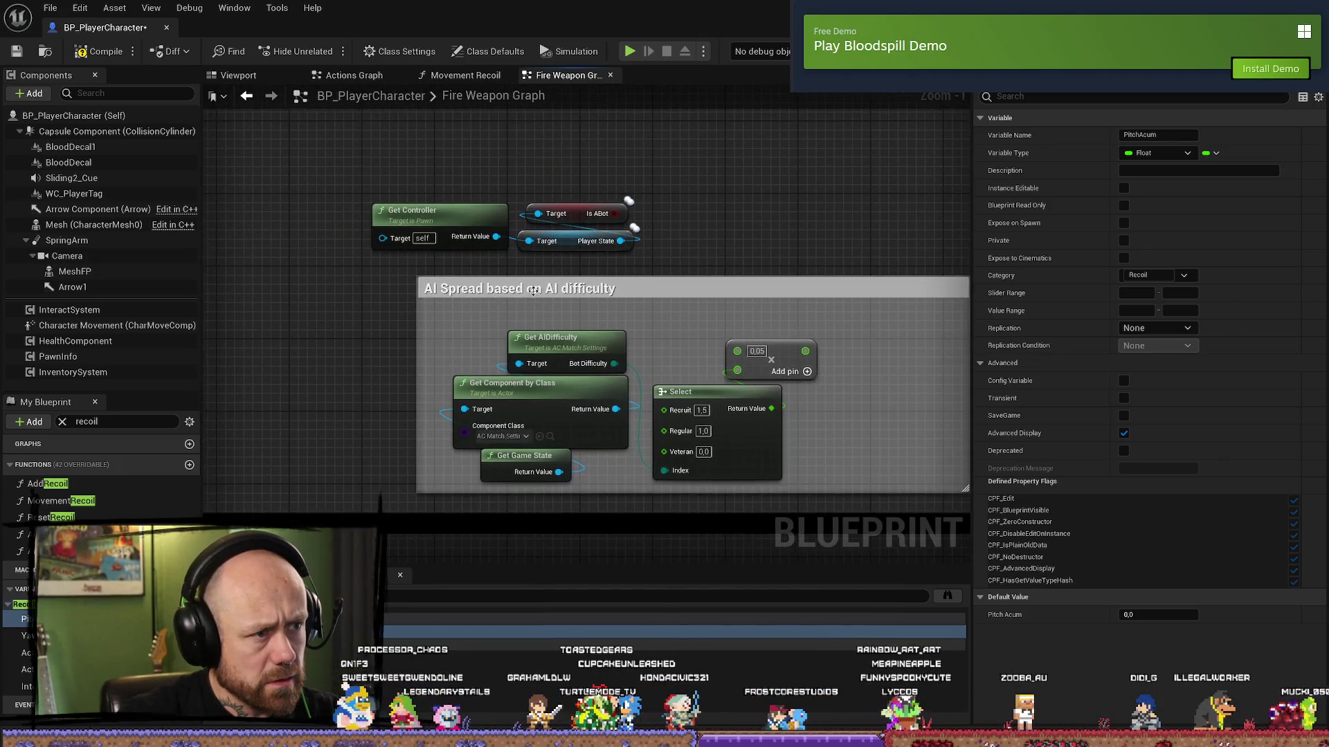
mouse_move(662, 221)
left_mouse_down()
mouse_move(651, 291)
mouse_move(654, 209)
mouse_move(518, 214)
mouse_move(616, 211)
left_mouse_up()
type("b")
key("Return")
- Arrange the Branch and bot-check nodes beneath the try uncheck comment
mouse_move(729, 325)
left_mouse_down()
mouse_move(729, 235)
mouse_move(765, 306)
mouse_move(767, 373)
left_mouse_up()
scroll(739, 212, "down", 1)
left_click_drag(443, 114, 733, 232)
mouse_move(581, 241)
left_mouse_down()
mouse_move(488, 365)
mouse_move(477, 309)
mouse_move(702, 291)
mouse_move(667, 277)
left_mouse_up()
mouse_move(407, 346)
left_mouse_down()
mouse_move(203, 278)
mouse_move(330, 323)
mouse_move(352, 373)
left_mouse_up()
mouse_move(776, 144)
left_mouse_down()
mouse_move(669, 211)
mouse_move(631, 322)
left_mouse_up()
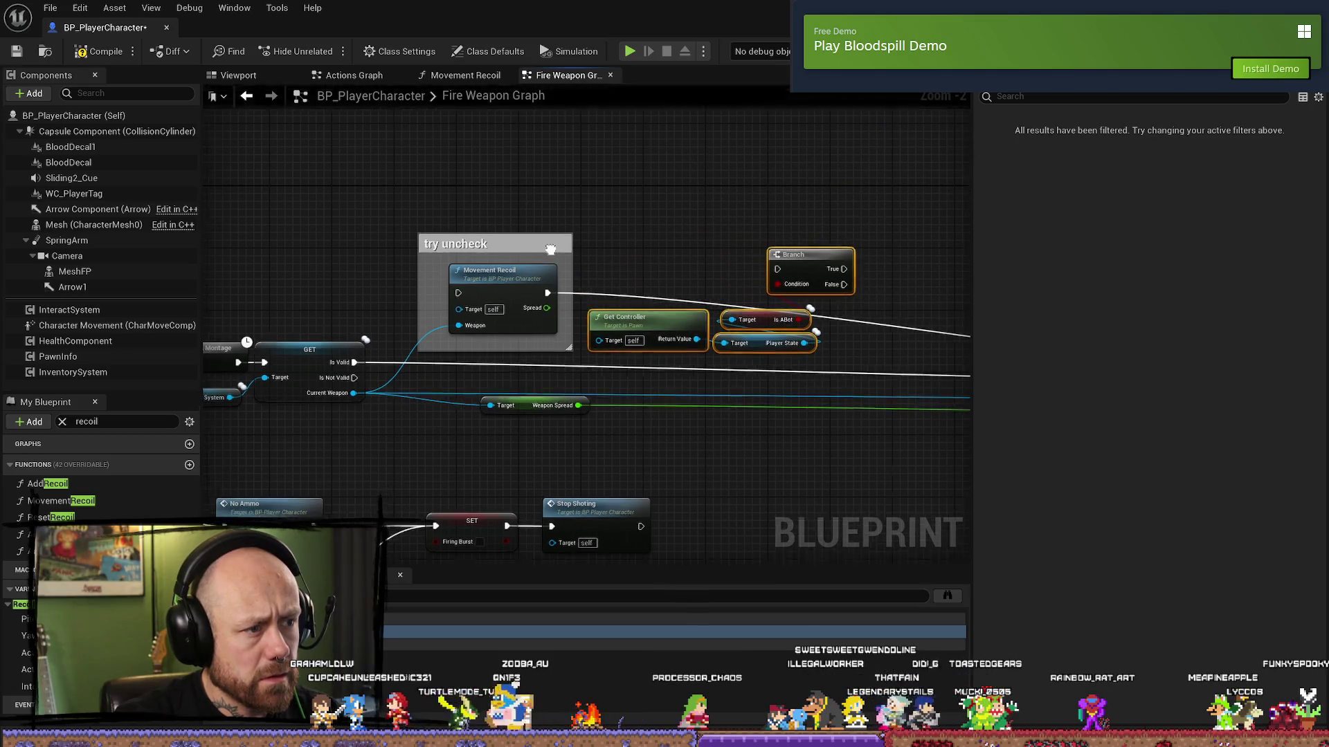
left_click_drag(550, 249, 557, 127)
mouse_move(562, 180)
left_mouse_down()
mouse_move(641, 264)
mouse_move(587, 246)
mouse_move(485, 110)
left_mouse_up()
key("ctrl+z")
key("ctrl+z")
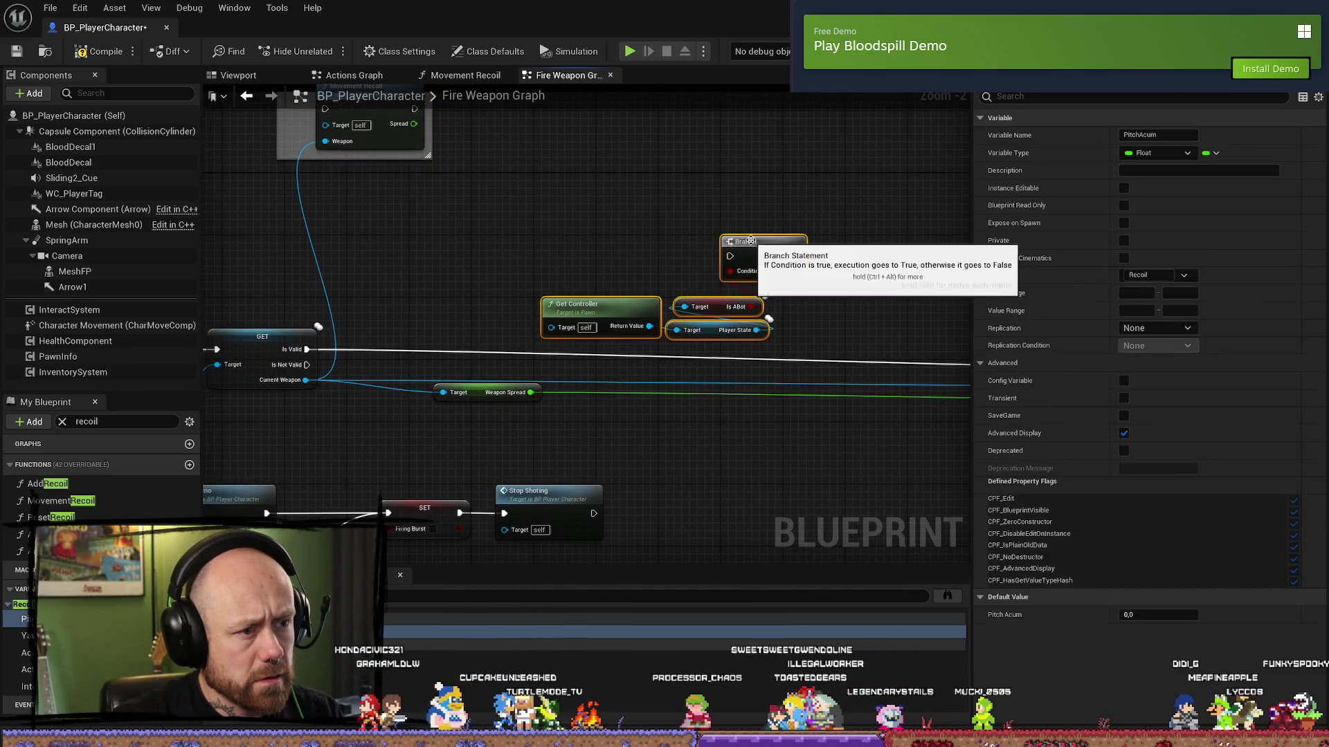
- Connect the Is Valid execution output into the Branch input
mouse_move(307, 351)
left_mouse_down()
mouse_move(379, 261)
mouse_move(621, 264)
left_mouse_up()
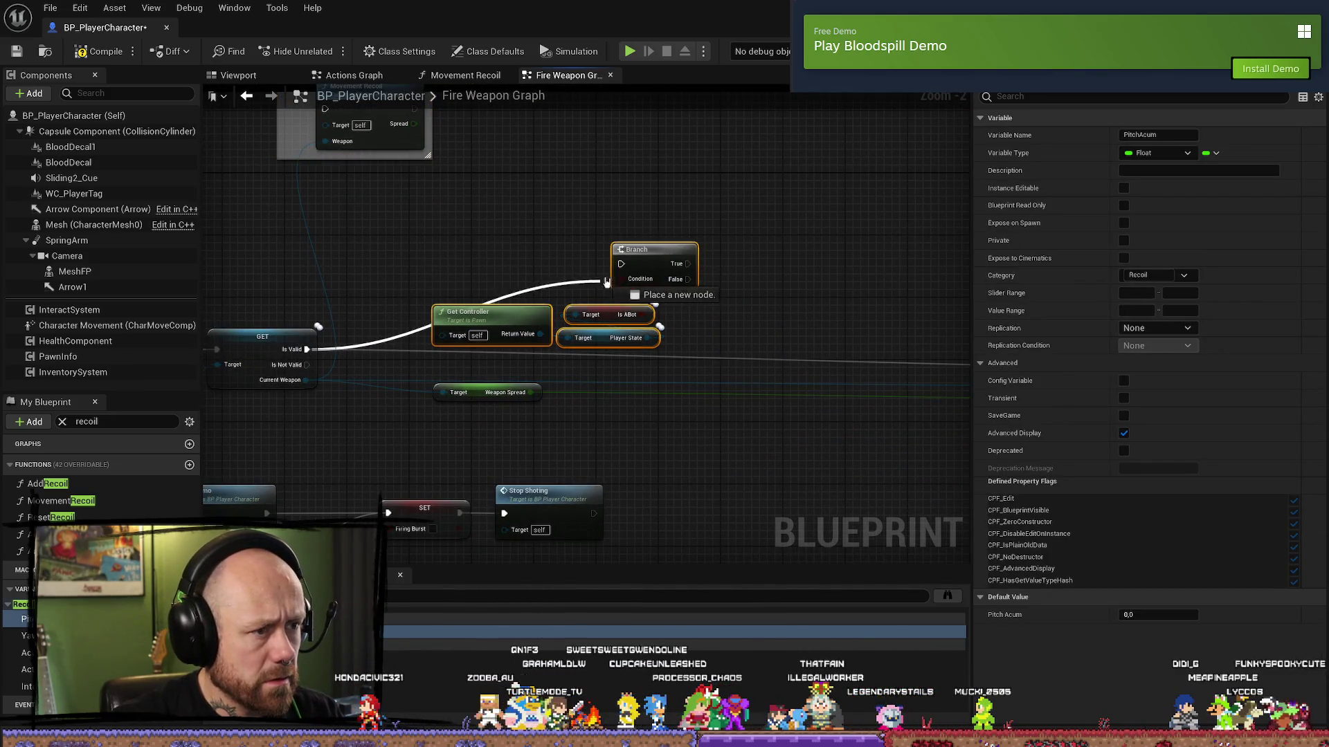
mouse_move(693, 208)
left_mouse_down()
mouse_move(551, 288)
mouse_move(771, 202)
left_mouse_up()
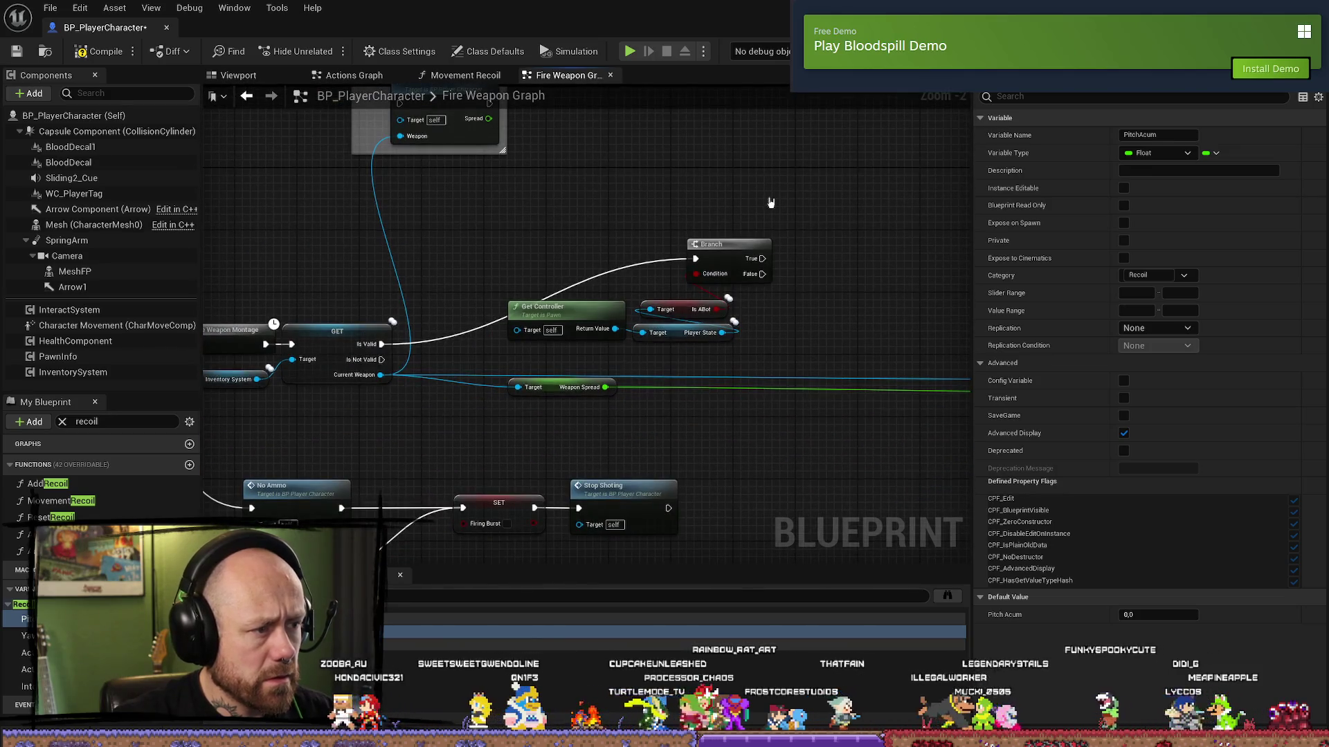
key("ctrl+z")
mouse_move(858, 330)
left_mouse_down()
mouse_move(439, 305)
mouse_move(505, 320)
left_mouse_up()
mouse_move(409, 344)
left_mouse_down()
mouse_move(700, 240)
mouse_move(727, 261)
mouse_move(727, 250)
left_mouse_up()
mouse_move(727, 250)
left_mouse_down()
mouse_move(555, 184)
mouse_move(504, 420)
left_mouse_up()
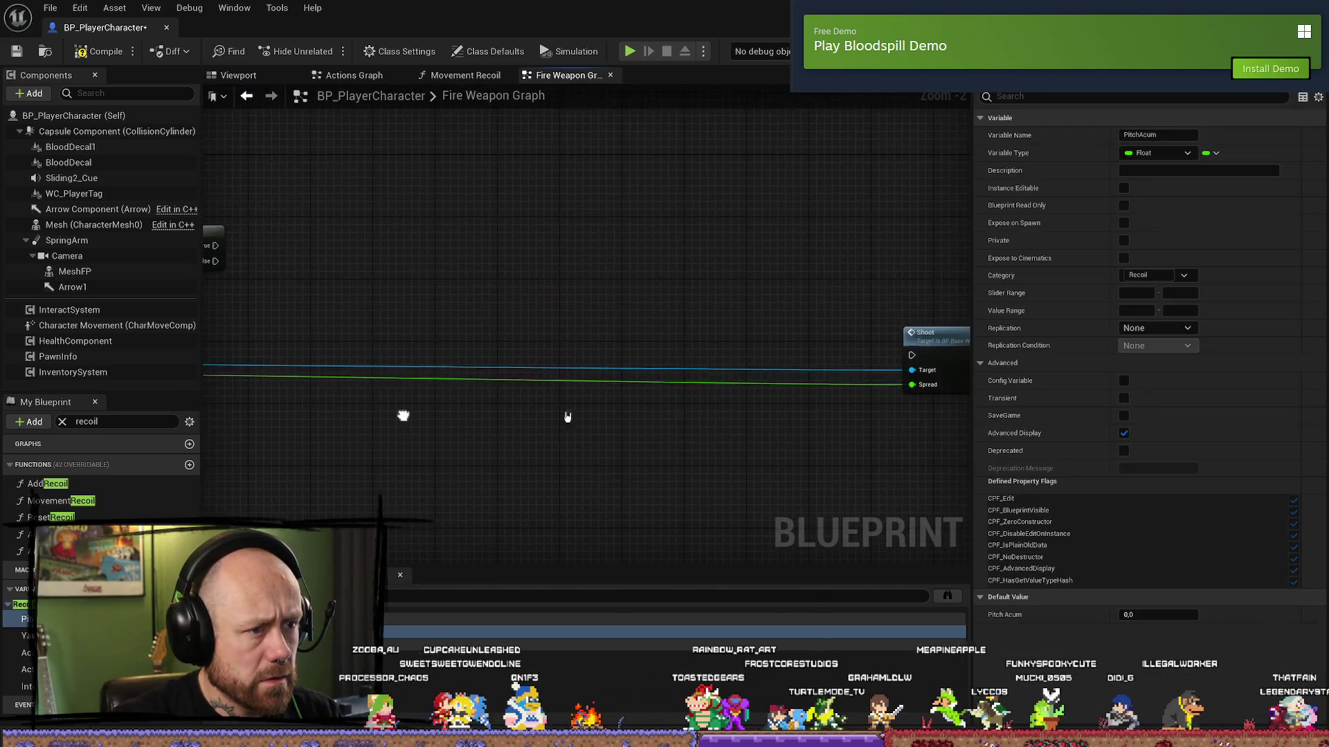
- Duplicate the Shoot node and wire the Branch True output to the copy
mouse_move(932, 340)
left_mouse_down()
mouse_move(592, 332)
mouse_move(795, 311)
mouse_move(447, 318)
left_mouse_up()
mouse_move(213, 352)
left_mouse_down()
mouse_move(386, 365)
mouse_move(383, 400)
left_mouse_up()
mouse_move(638, 330)
left_mouse_down()
mouse_move(640, 348)
mouse_move(729, 270)
mouse_move(734, 358)
mouse_move(828, 343)
mouse_move(790, 362)
mouse_move(782, 389)
mouse_move(795, 287)
mouse_move(653, 329)
mouse_move(593, 299)
left_mouse_up()
key("ctrl+v")
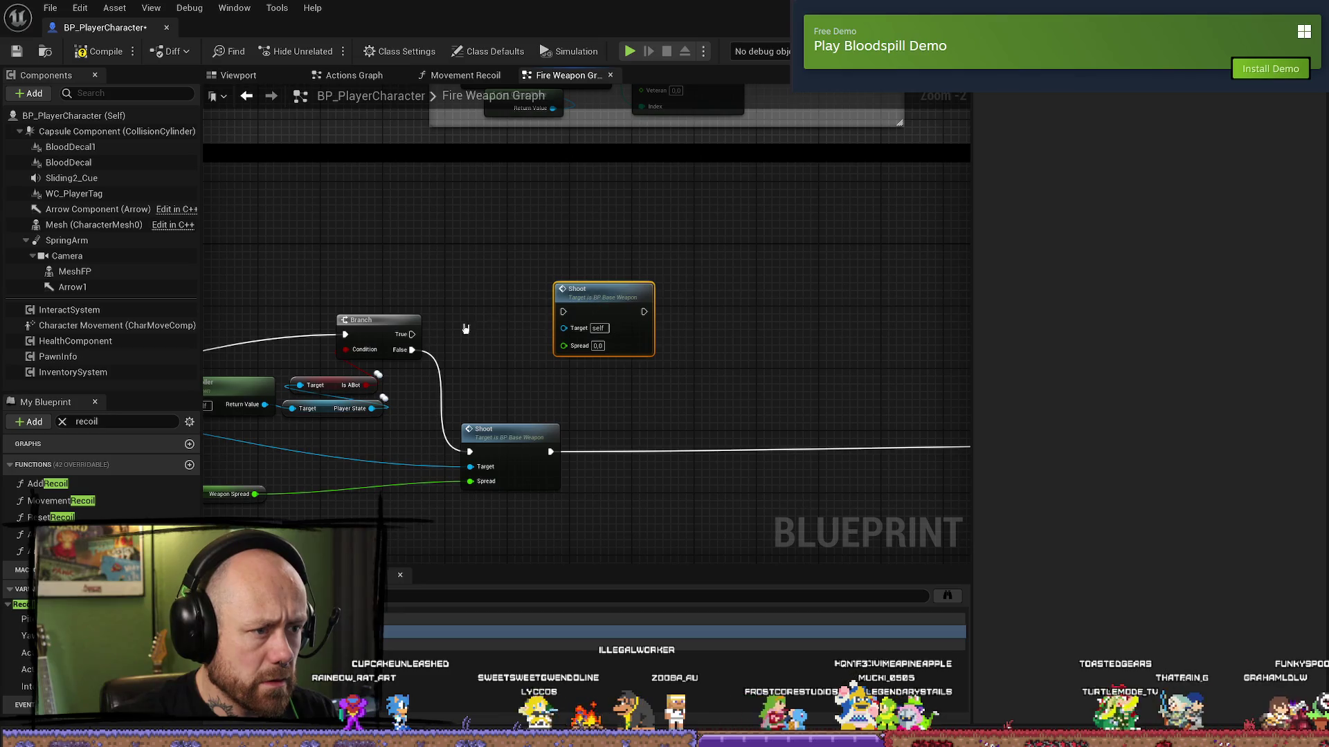
left_click_drag(413, 334, 564, 311)
left_click_drag(503, 343, 648, 300)
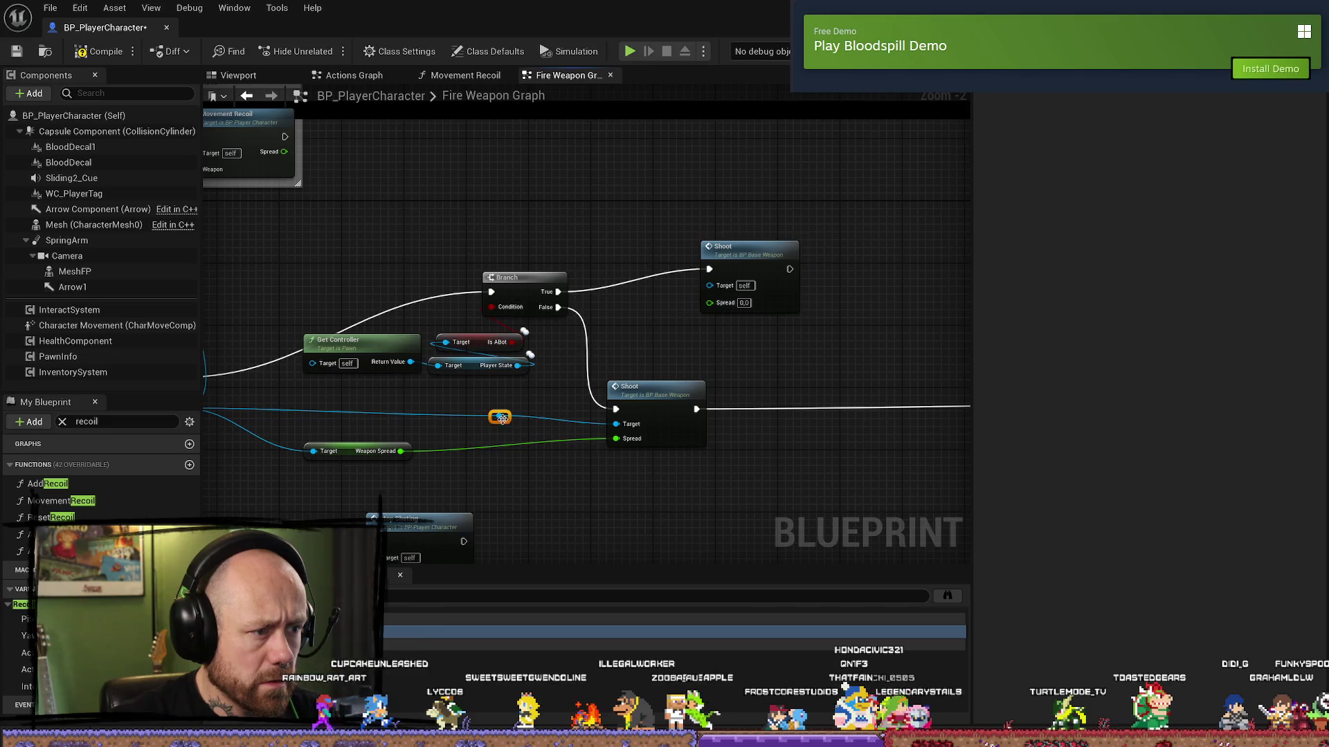
- Feed the weapon reference through a reroute point into the new Shoot node's Target
double_click(499, 416)
mouse_move(499, 416)
left_mouse_down()
mouse_move(713, 296)
mouse_move(709, 283)
left_mouse_up()
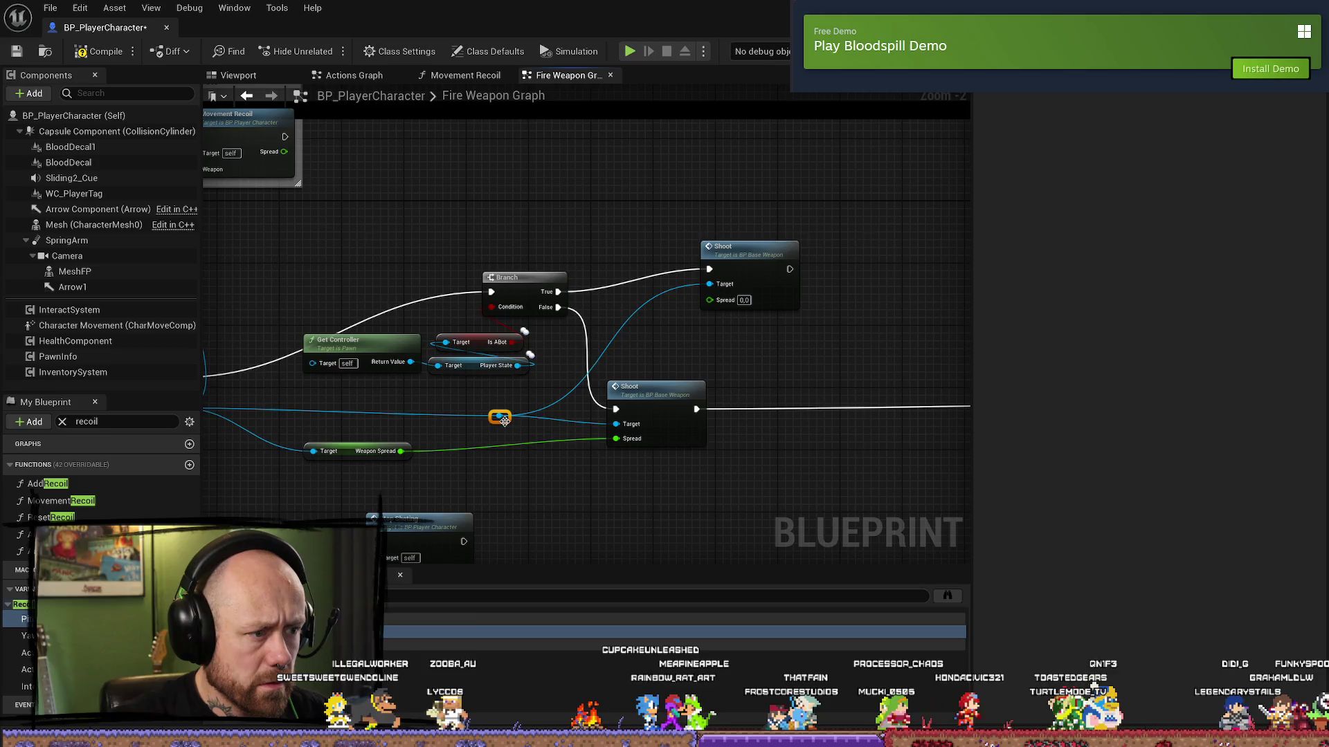
left_click_drag(507, 423, 530, 425)
left_click_drag(765, 332, 722, 356)
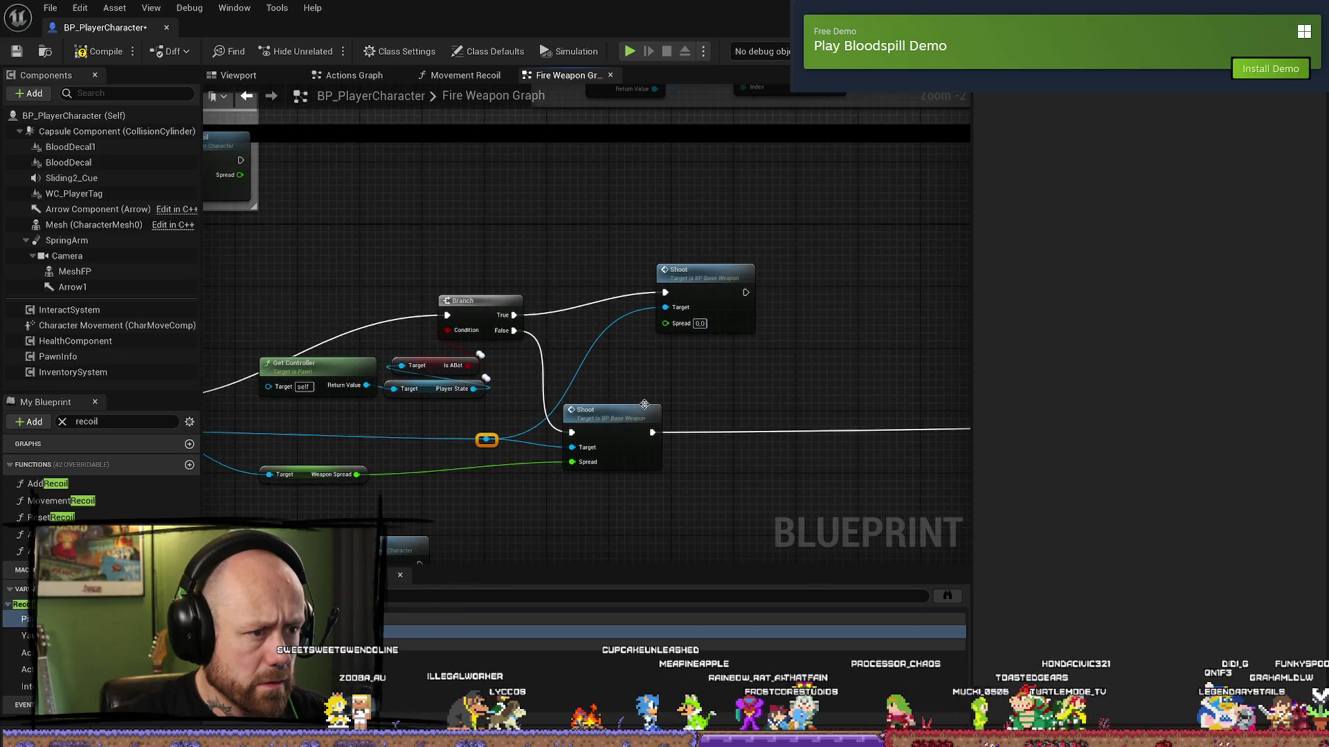
left_click(609, 433)
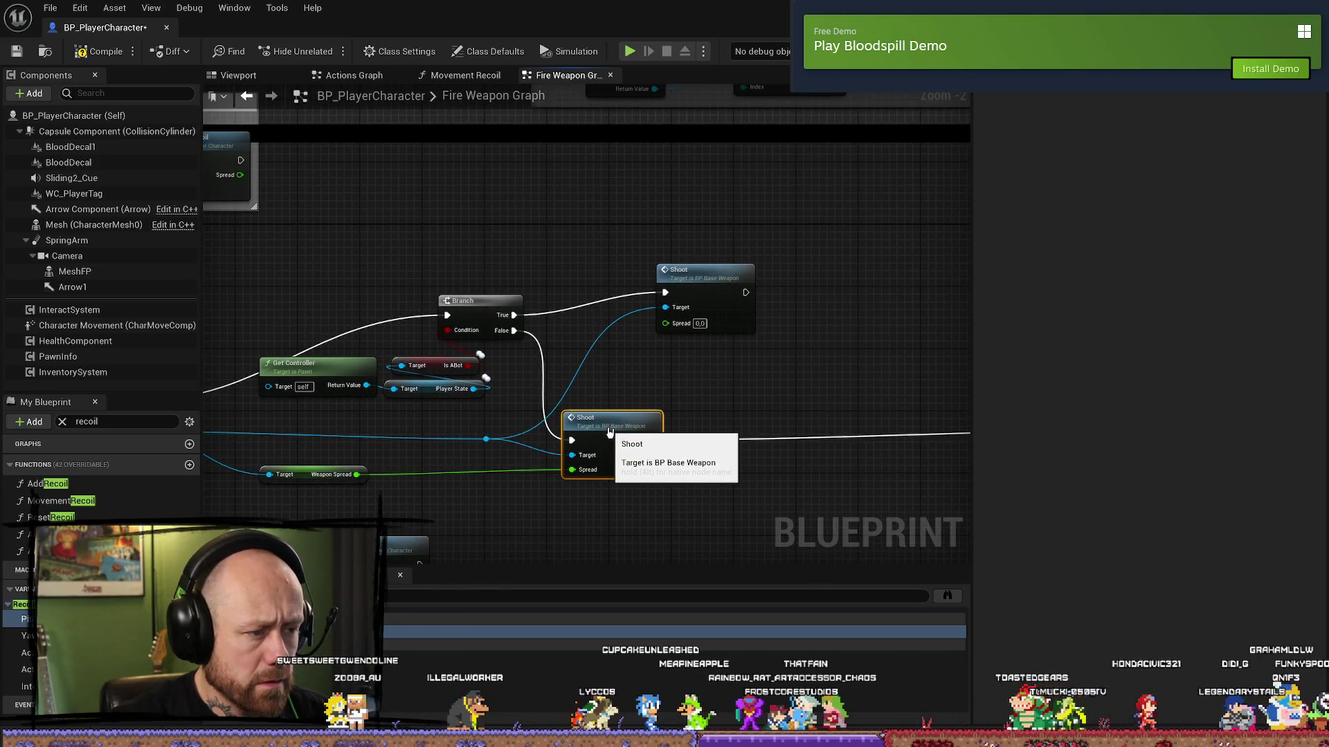
left_click(319, 475)
left_click(299, 485)
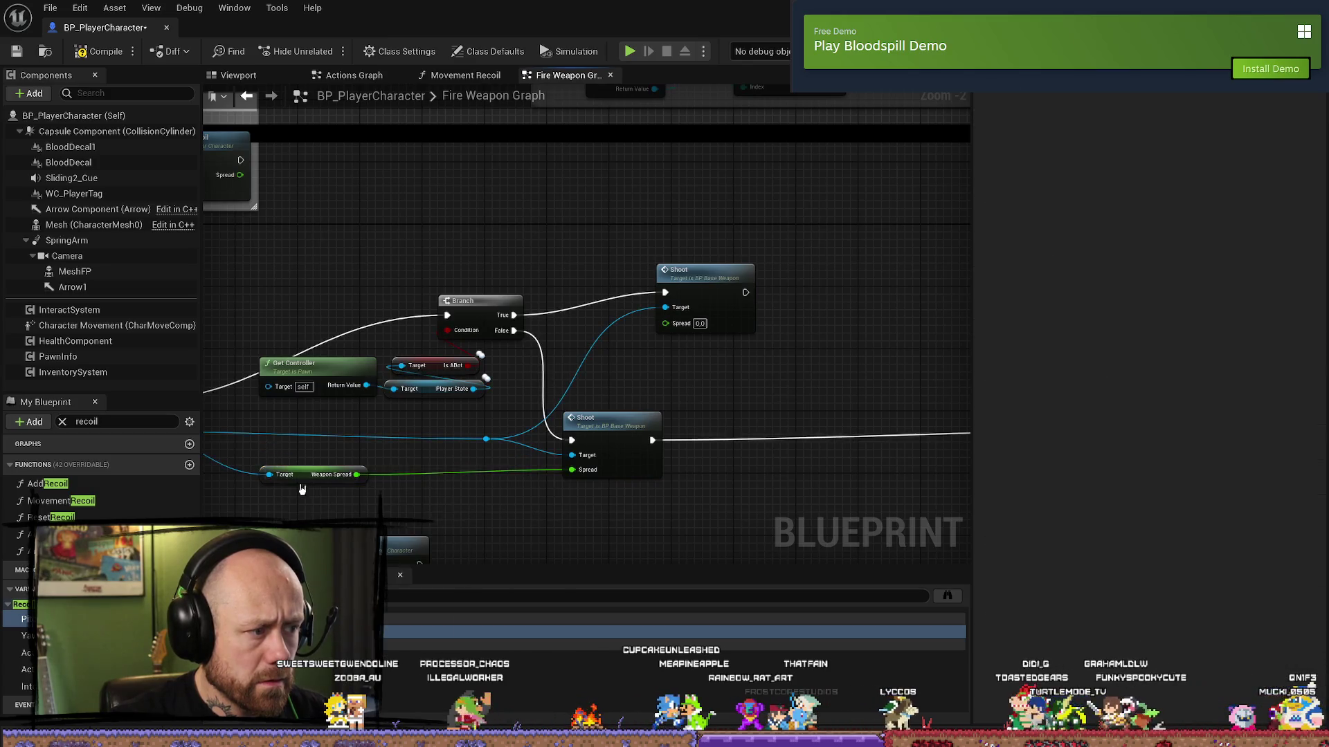
- Wire the 0,05 AI spread result into the upper Shoot's Spread and reposition the AI Spread comment
mouse_move(691, 239)
left_mouse_down()
mouse_move(663, 400)
mouse_move(734, 327)
left_mouse_up()
mouse_move(776, 203)
left_mouse_down()
mouse_move(581, 512)
mouse_move(577, 541)
left_mouse_up()
left_click_drag(794, 413, 796, 400)
mouse_move(789, 271)
left_mouse_down()
mouse_move(831, 369)
mouse_move(692, 465)
mouse_move(658, 181)
mouse_move(603, 196)
left_mouse_up()
scroll(780, 297, "down", 1)
left_click_drag(849, 330, 513, 320)
- Connect the AI Shoot node's output to Set Shooting
mouse_move(294, 310)
left_mouse_down()
mouse_move(840, 432)
mouse_move(824, 430)
left_mouse_up()
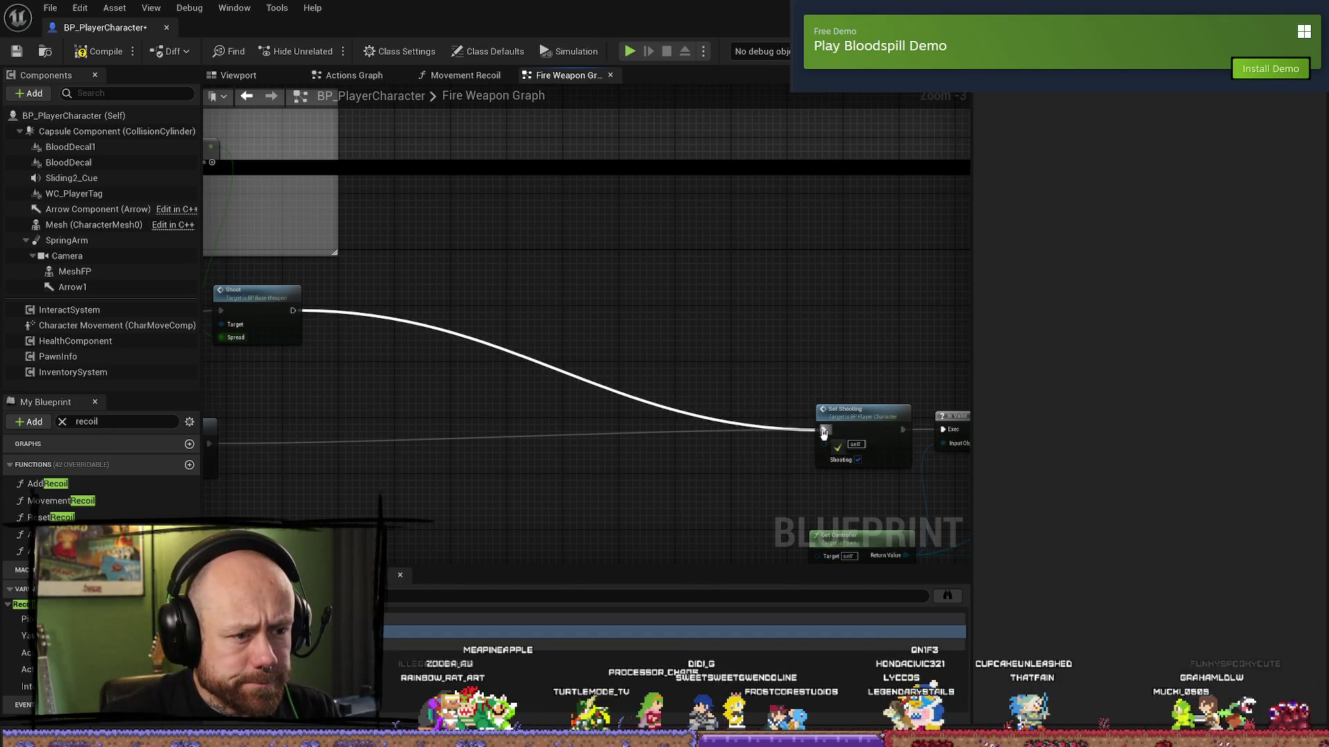
left_click_drag(571, 334, 869, 383)
left_click_drag(590, 359, 728, 339)
- Add a Print String reading 'AI SHOOTS' after the AI Shoot node
type("praint")
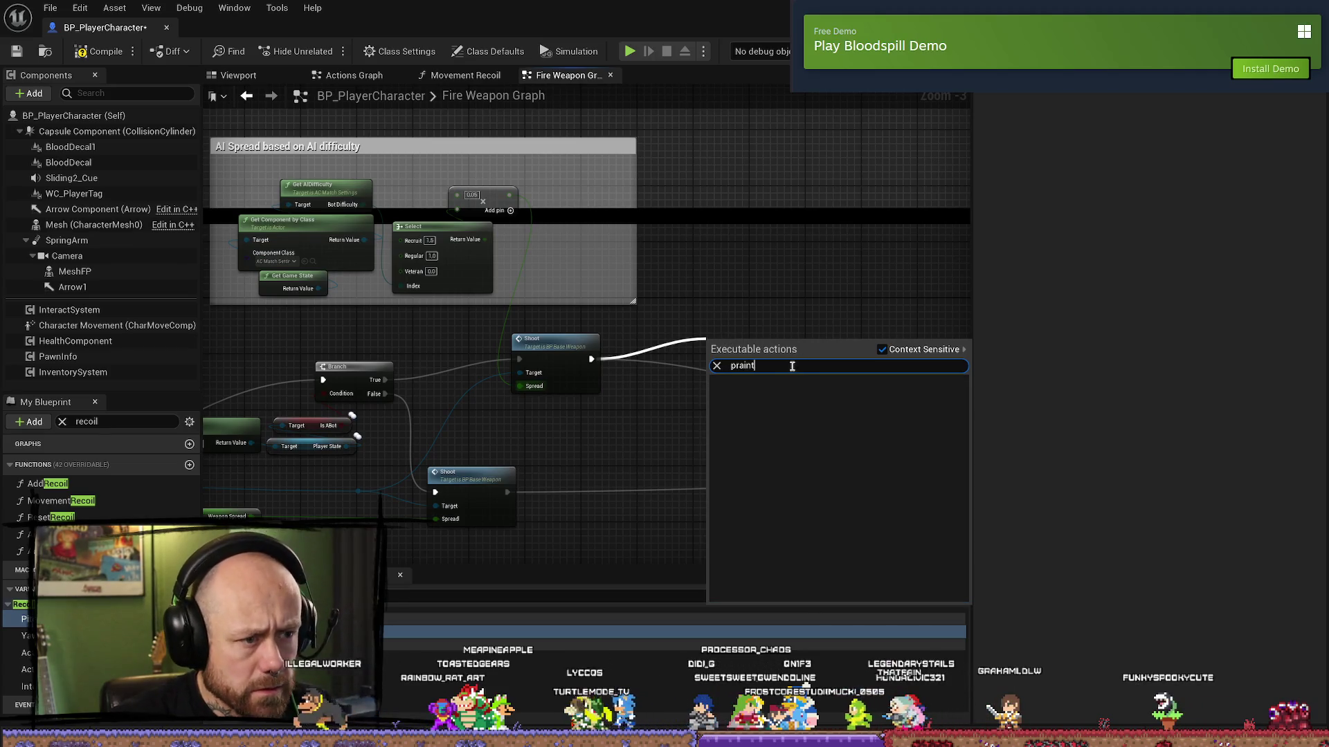
type("print")
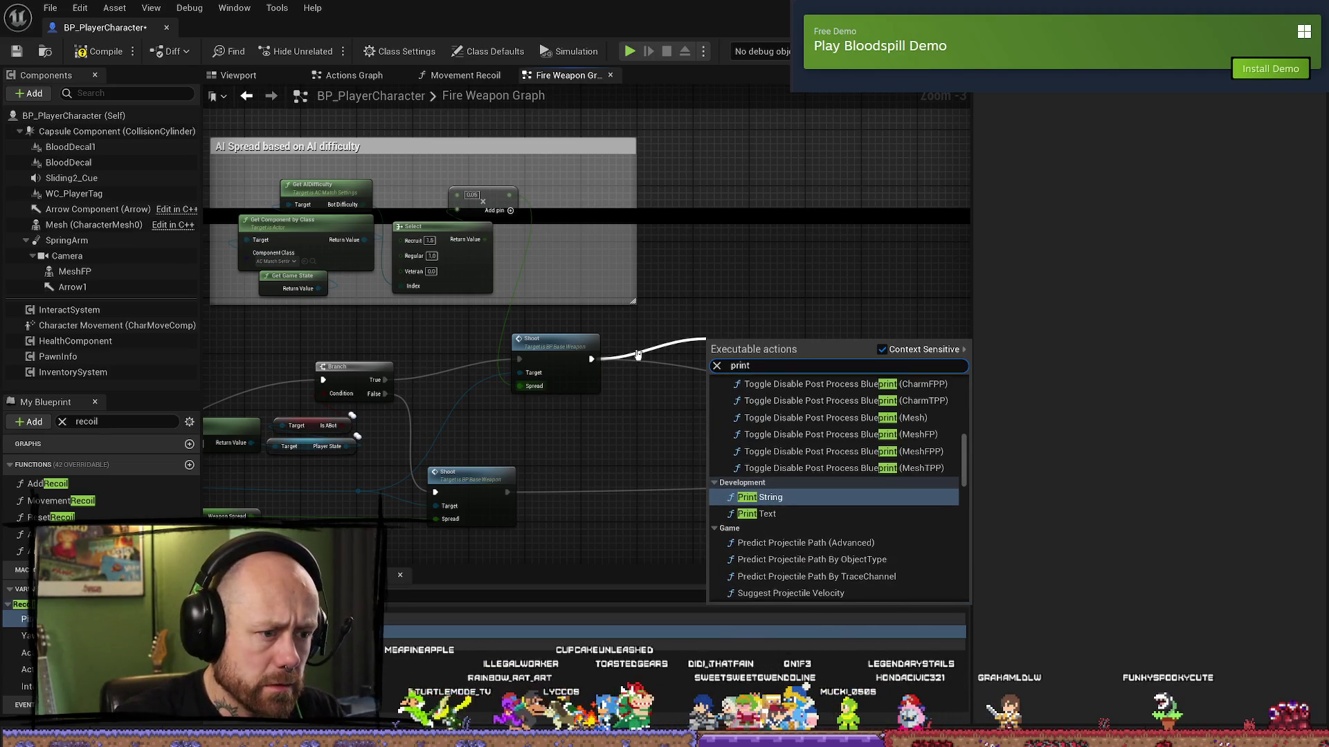
key("Return")
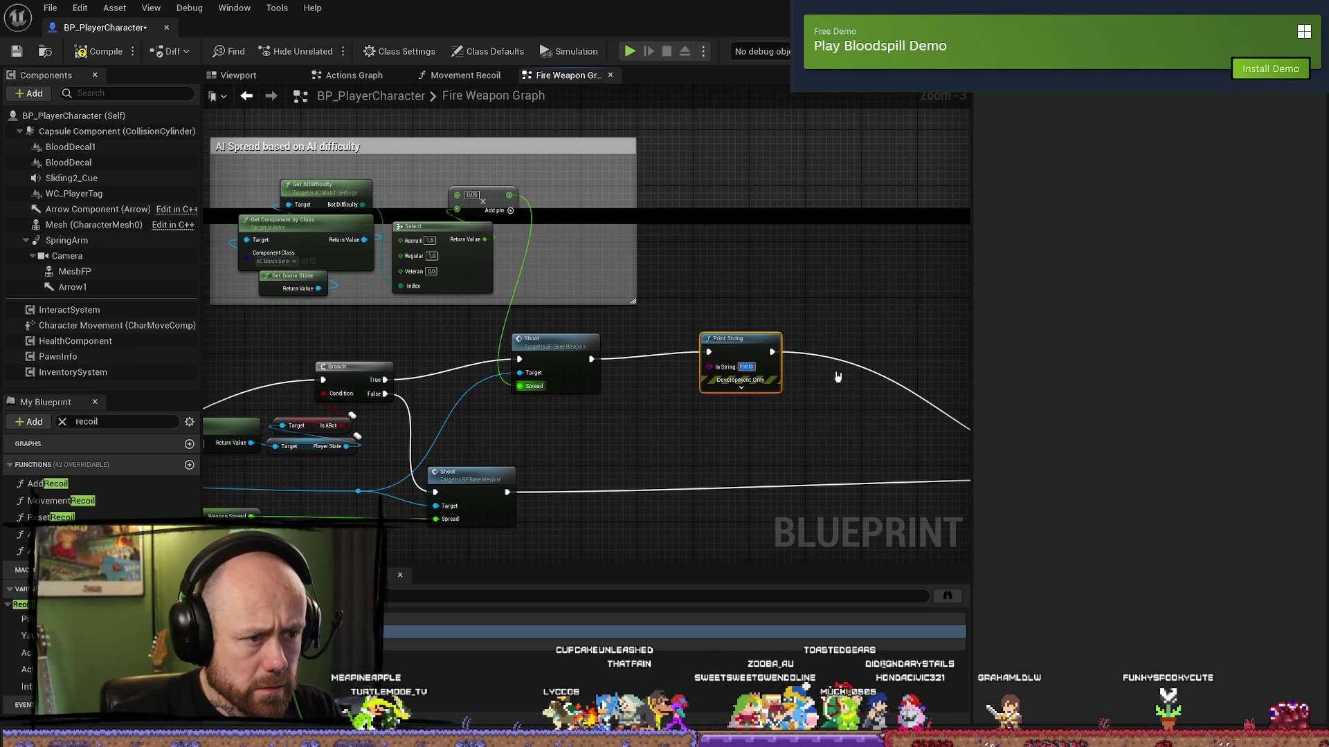
type("AI SHOOTS")
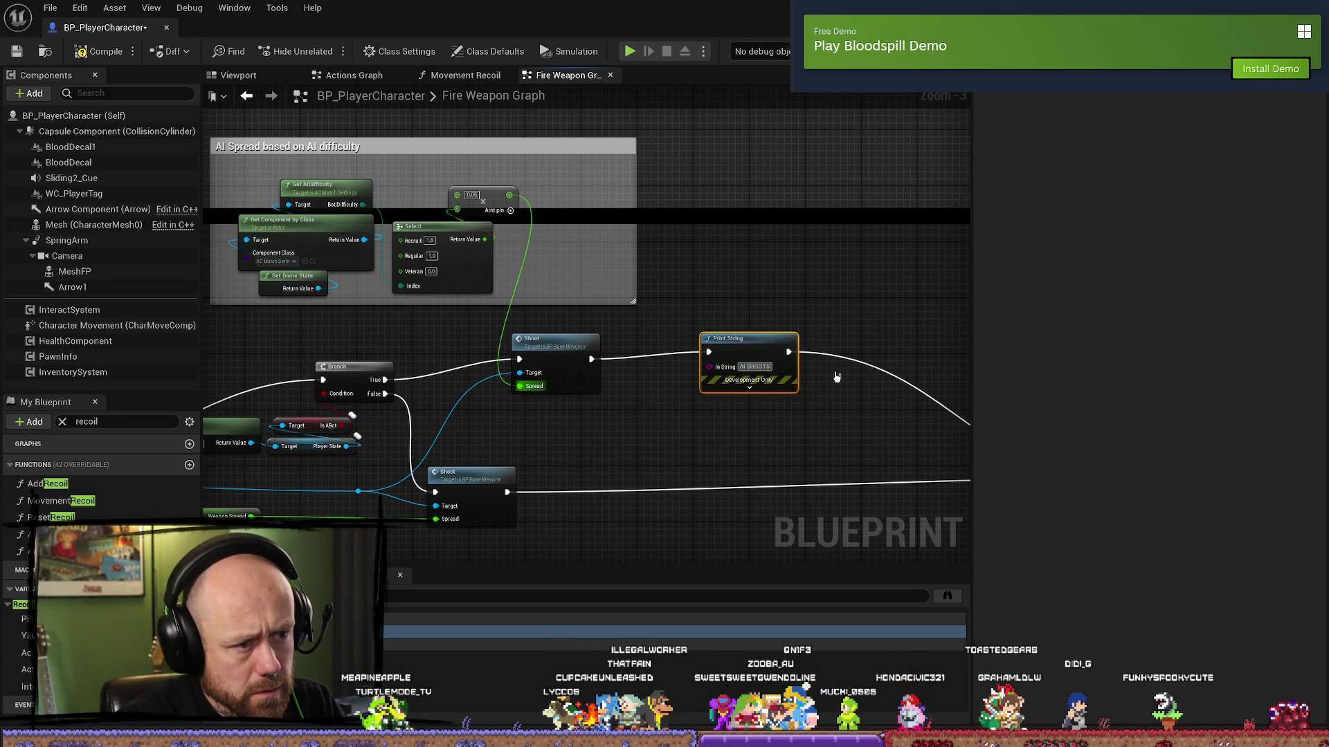
- Add a 'HUMAN SHOOTS' Print String after the human Shoot node and expand its advanced pins
mouse_move(510, 501)
left_mouse_down()
mouse_move(584, 494)
mouse_move(599, 476)
left_mouse_up()
type("Print")
key("Return")
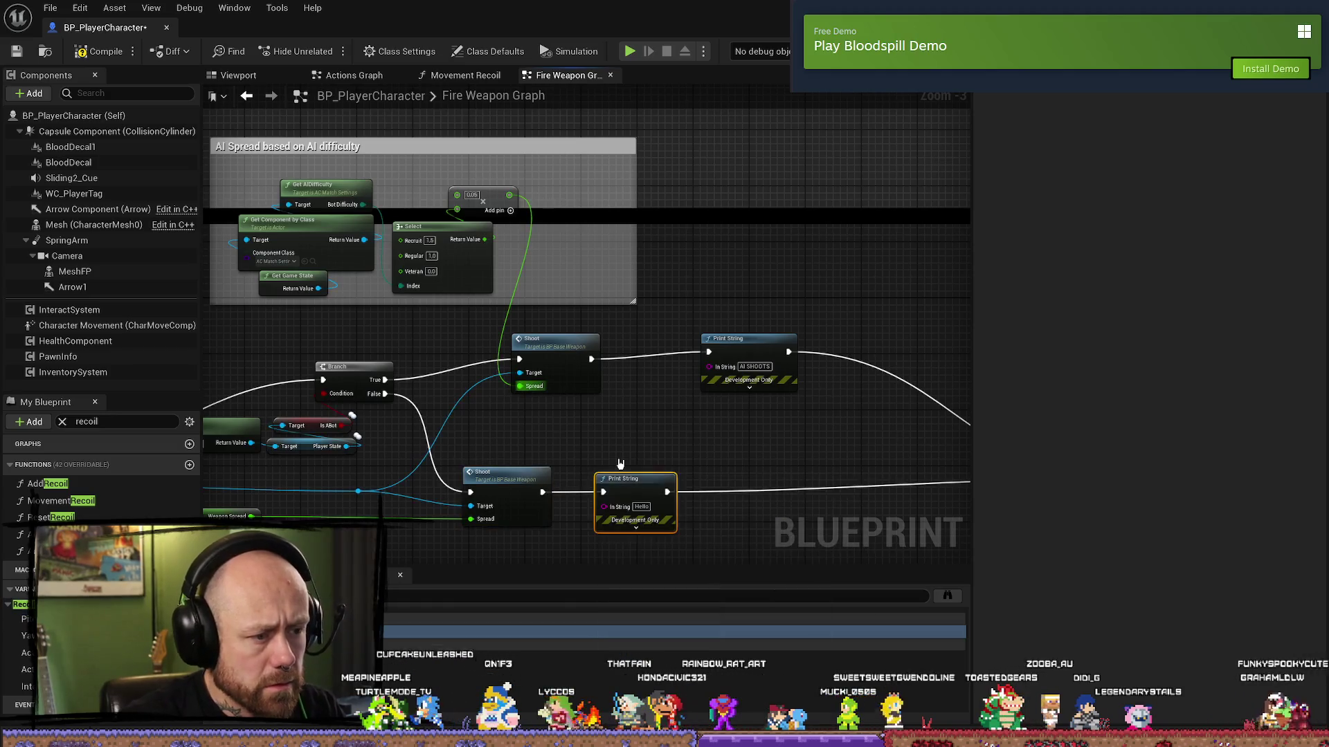
type("HUMASN SHOOTS")
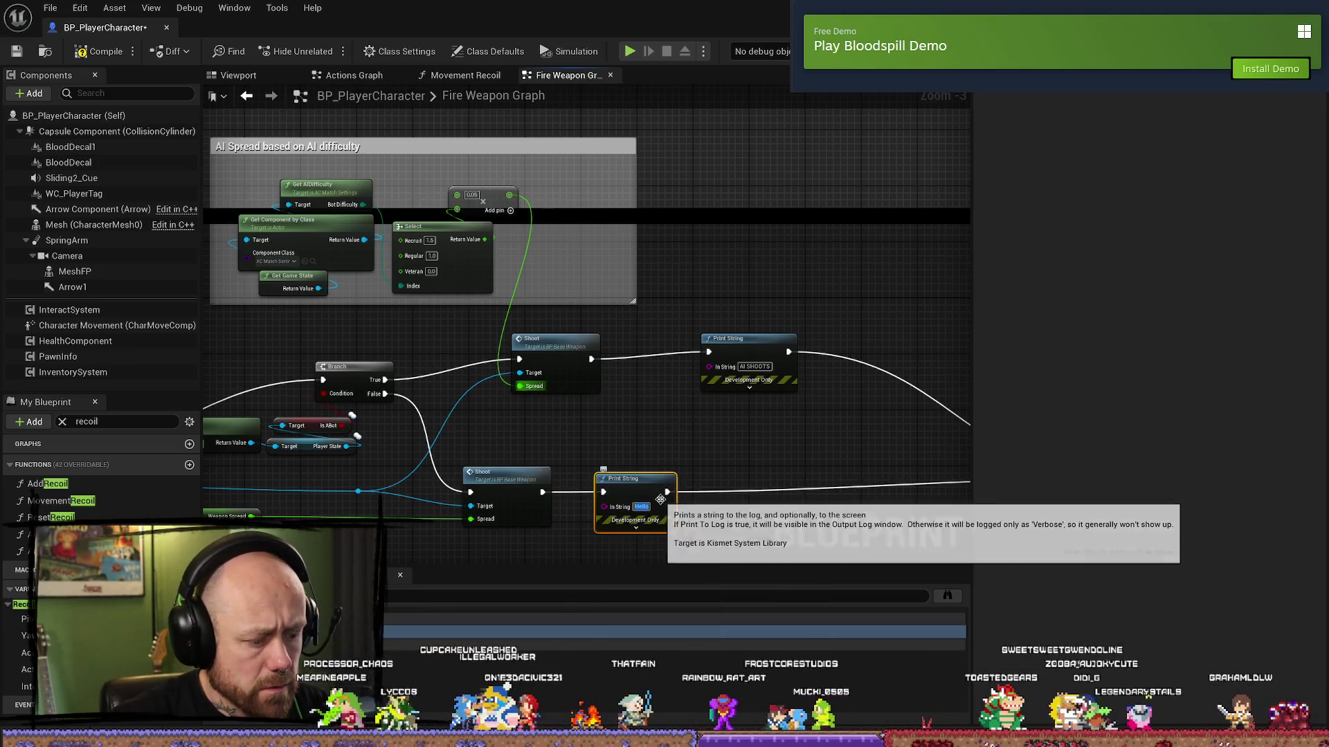
key("BackSpace")
key("BackSpace")
key("BackSpace")
type("N SHOOTS")
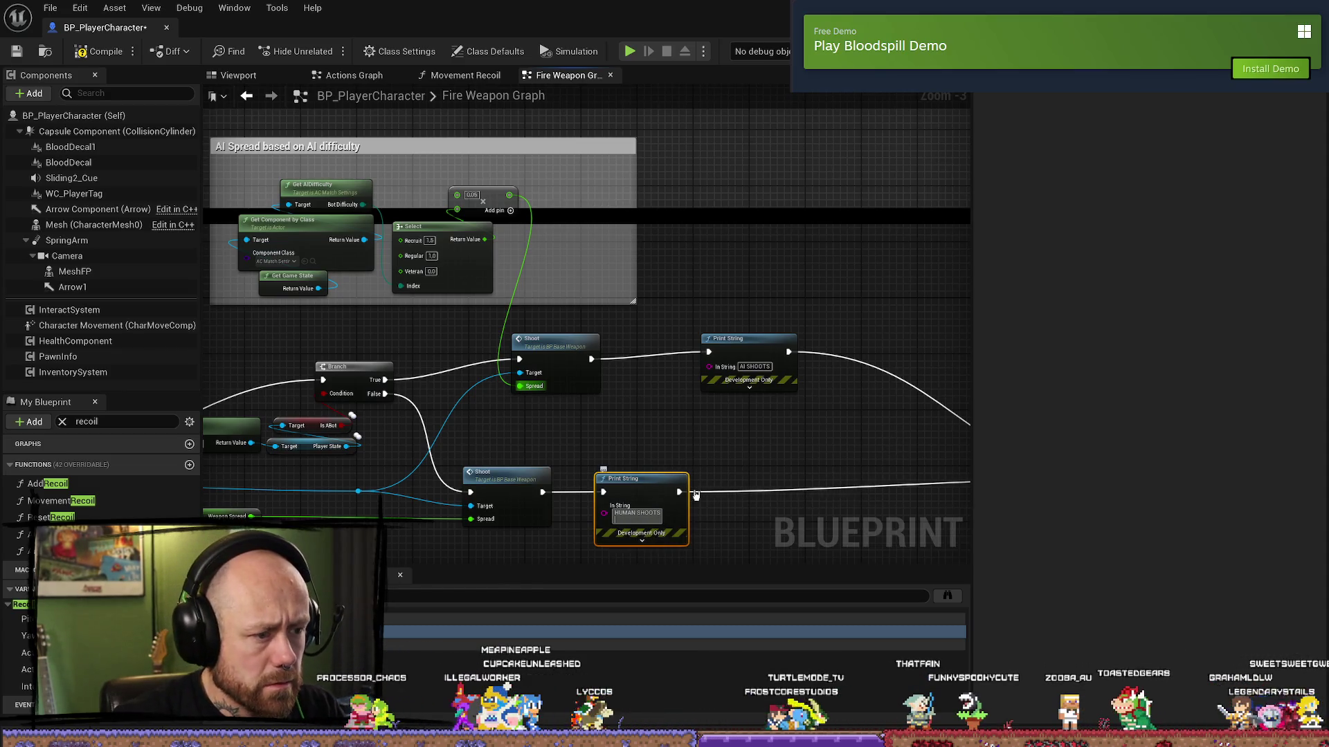
left_click(769, 458)
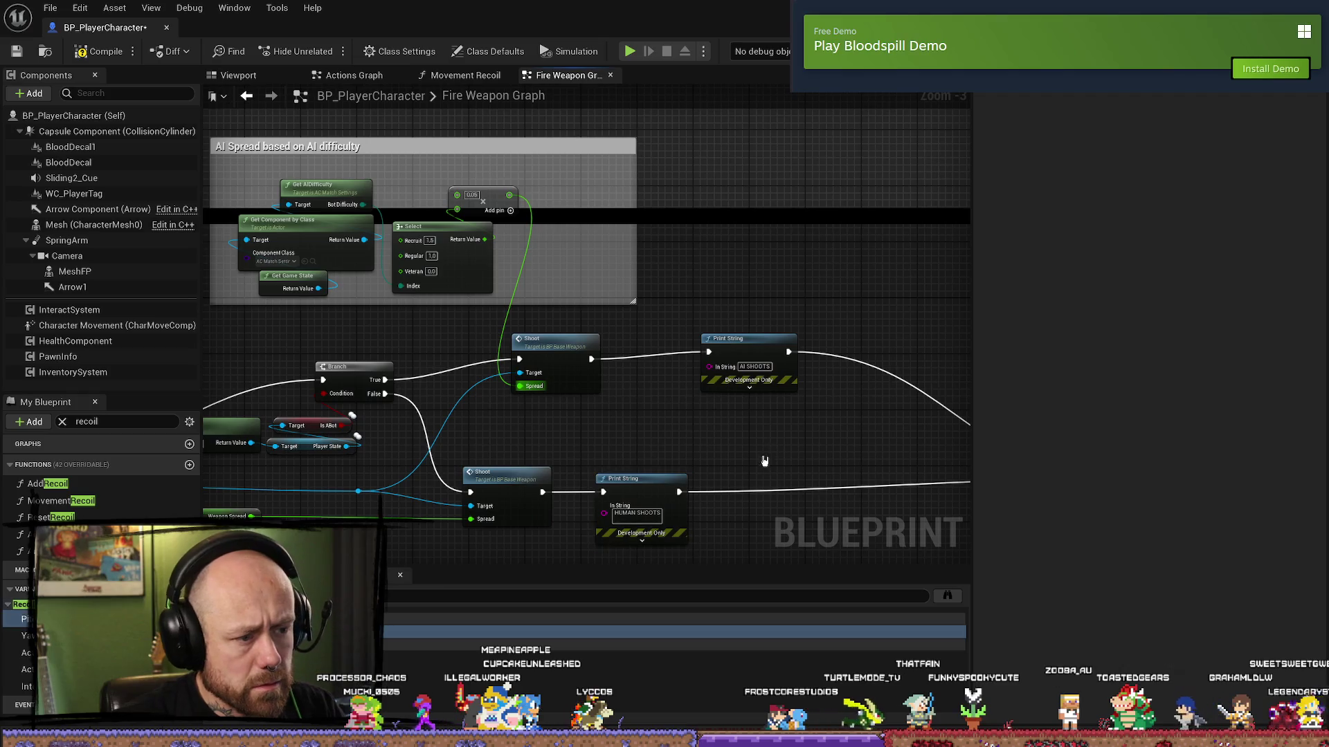
left_click(641, 539)
scroll(696, 523, "down", 2)
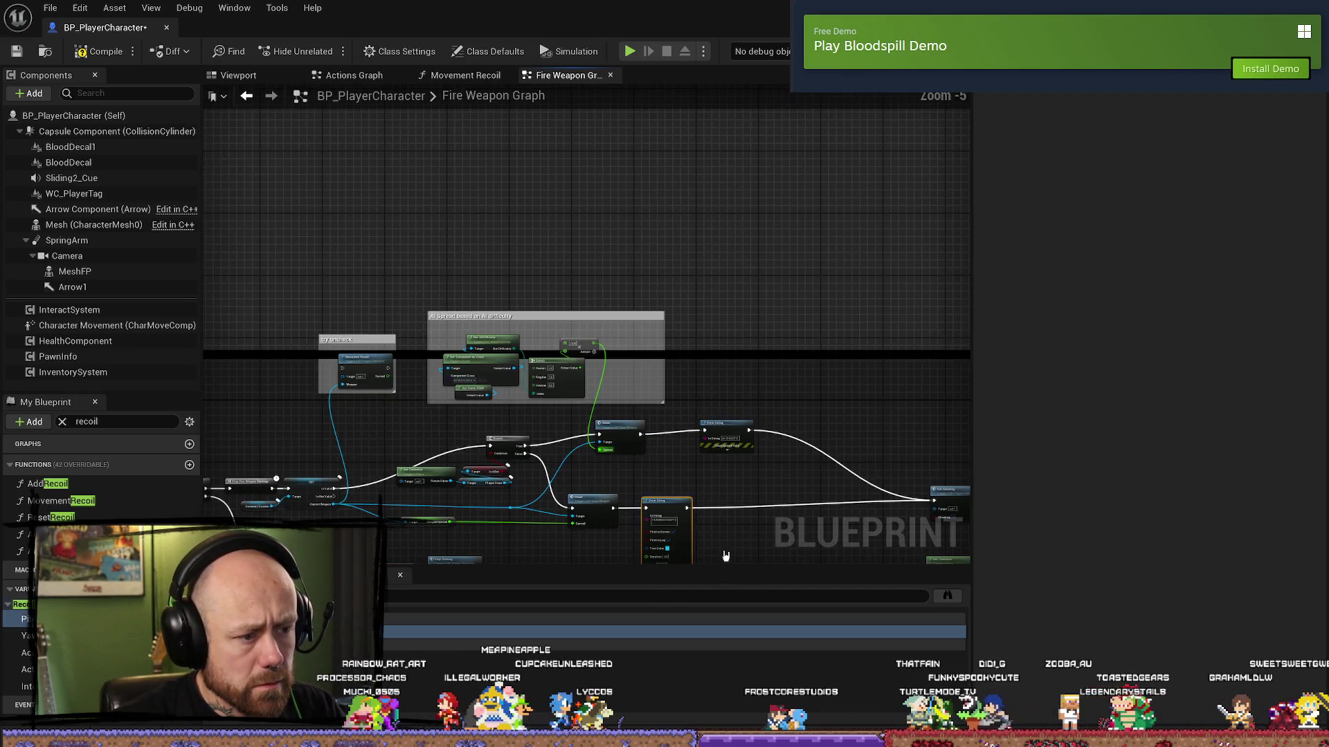
scroll(689, 451, "up", 2)
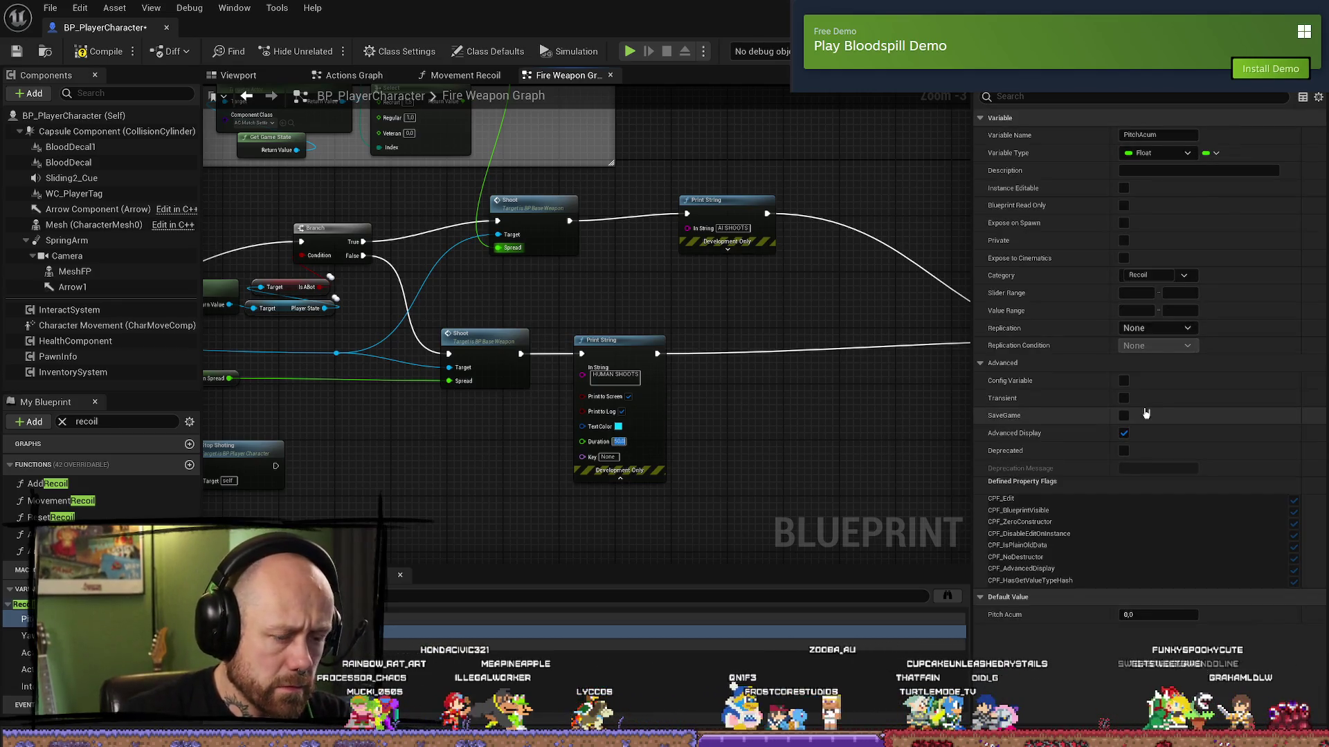
- Color the HUMAN SHOOTS text yellow-green and the AI SHOOTS text red, with a 10-second duration
left_click(618, 426)
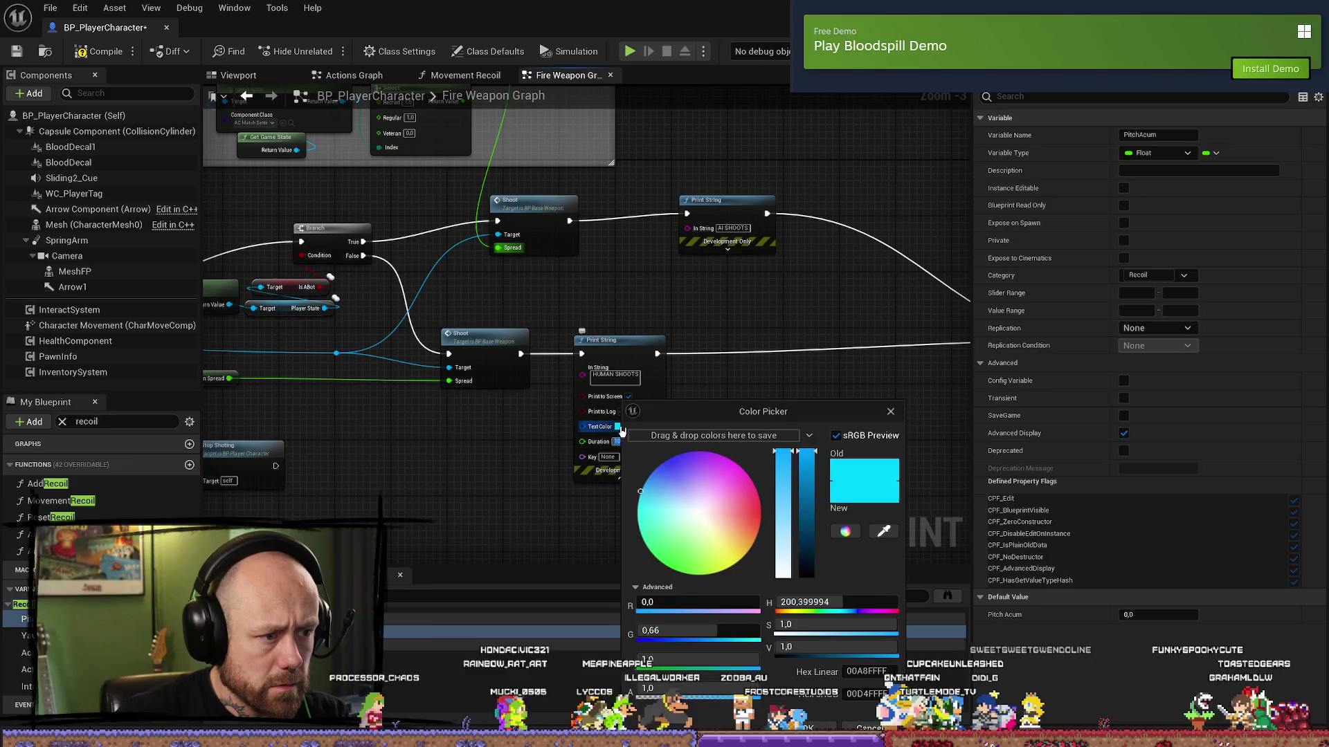
mouse_move(706, 529)
left_mouse_down()
mouse_move(733, 560)
mouse_move(693, 579)
left_mouse_up()
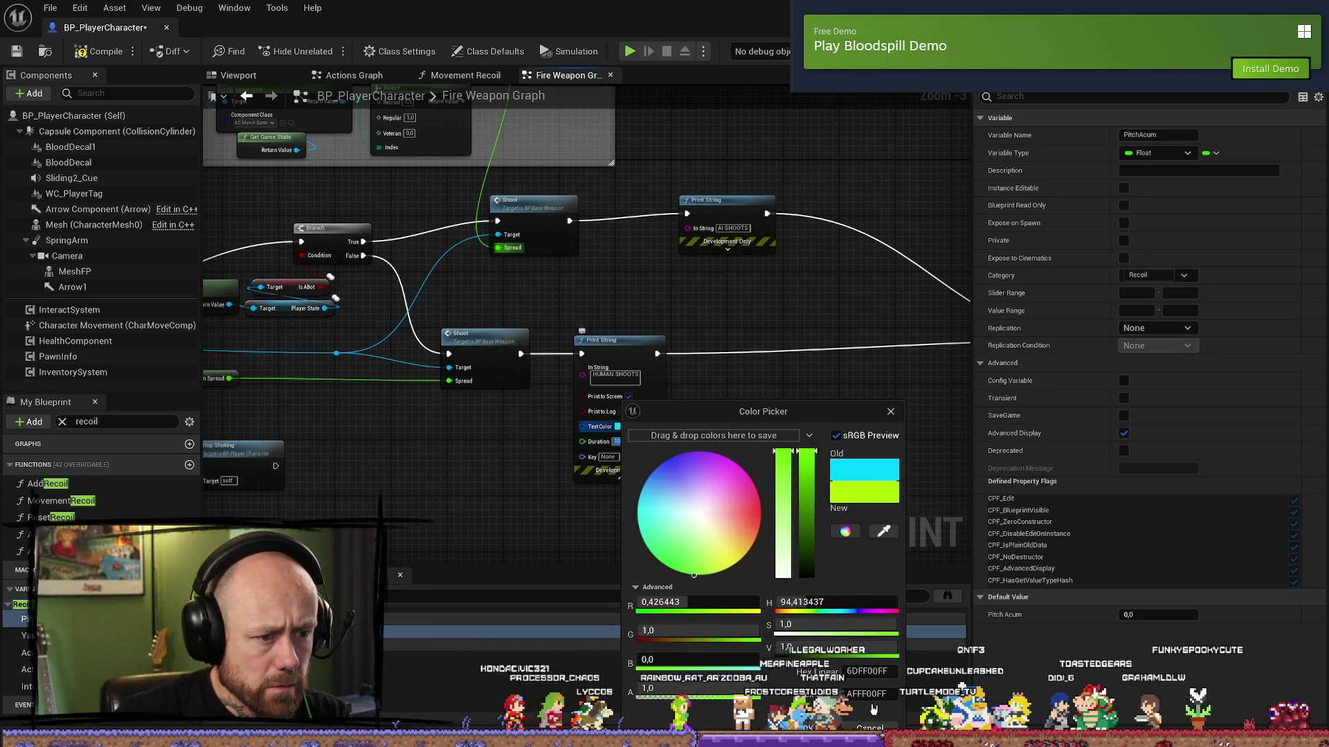
left_click(799, 394)
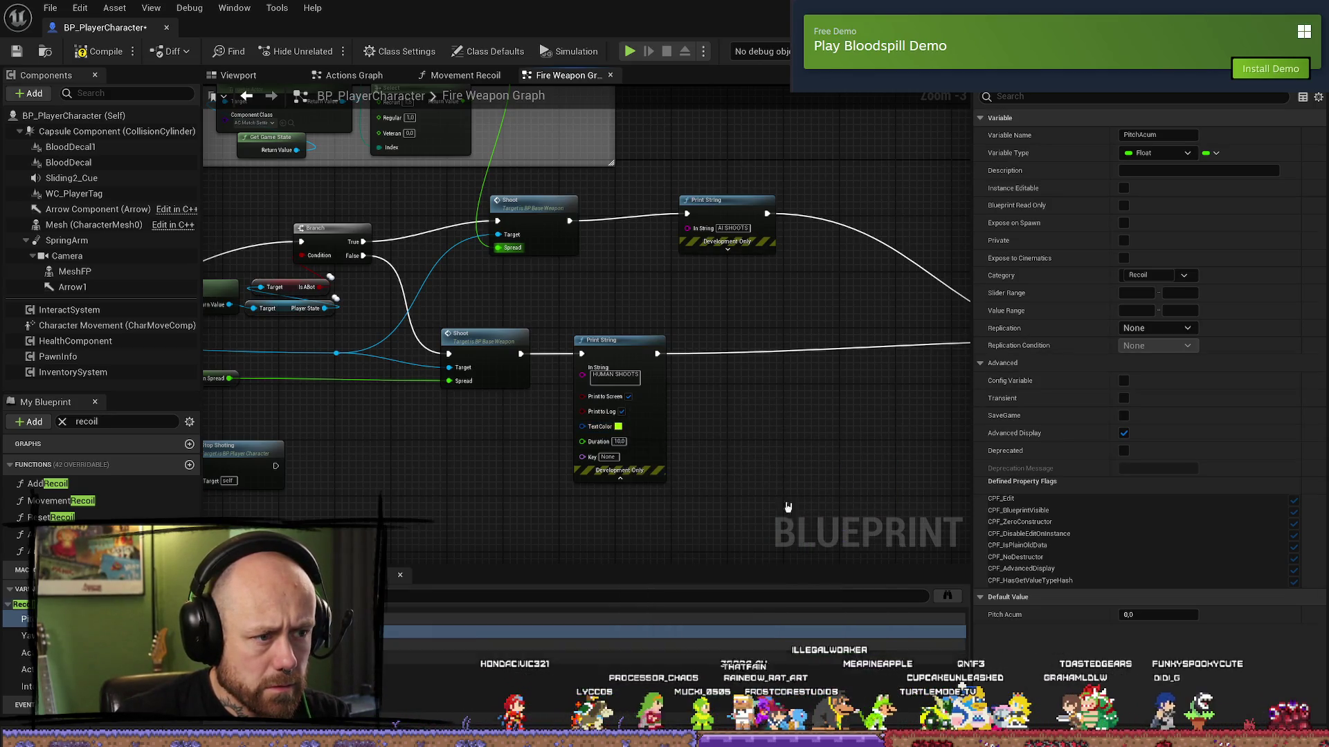
left_click(728, 249)
left_click(723, 274)
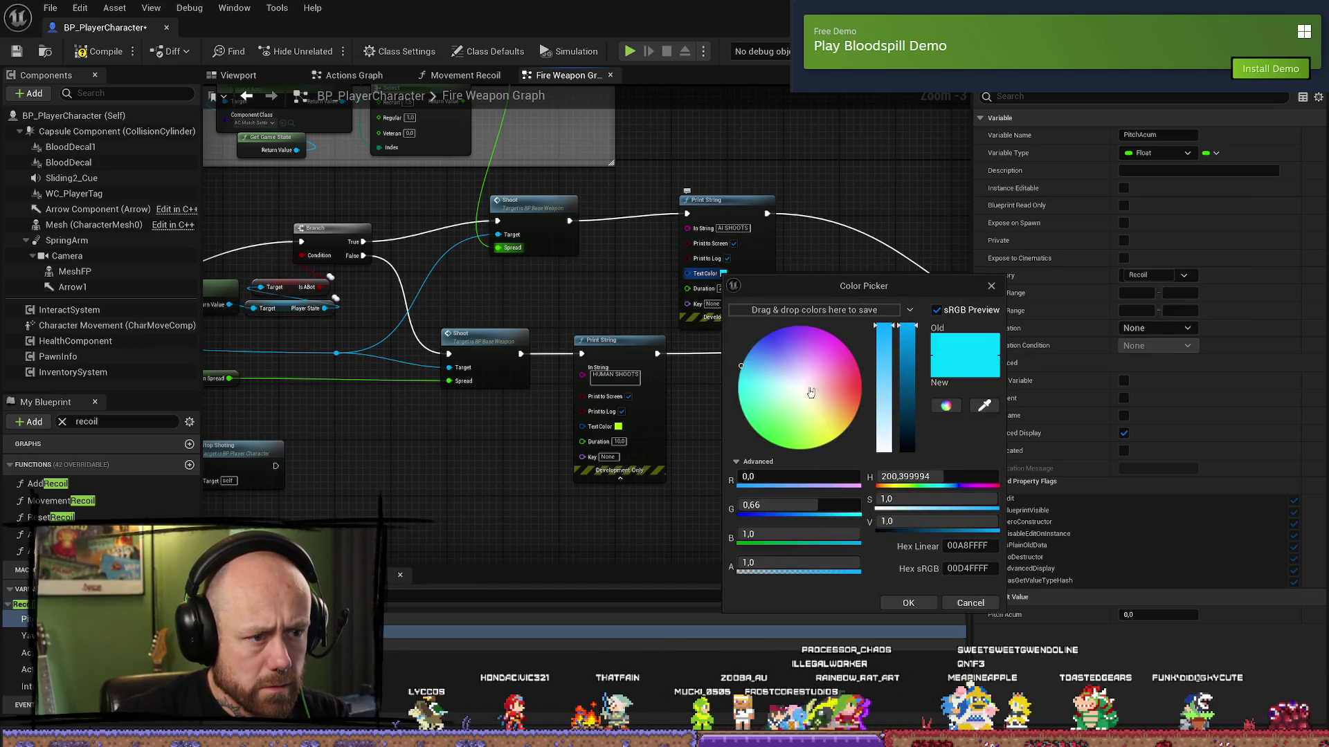
left_click(862, 386)
left_click(898, 604)
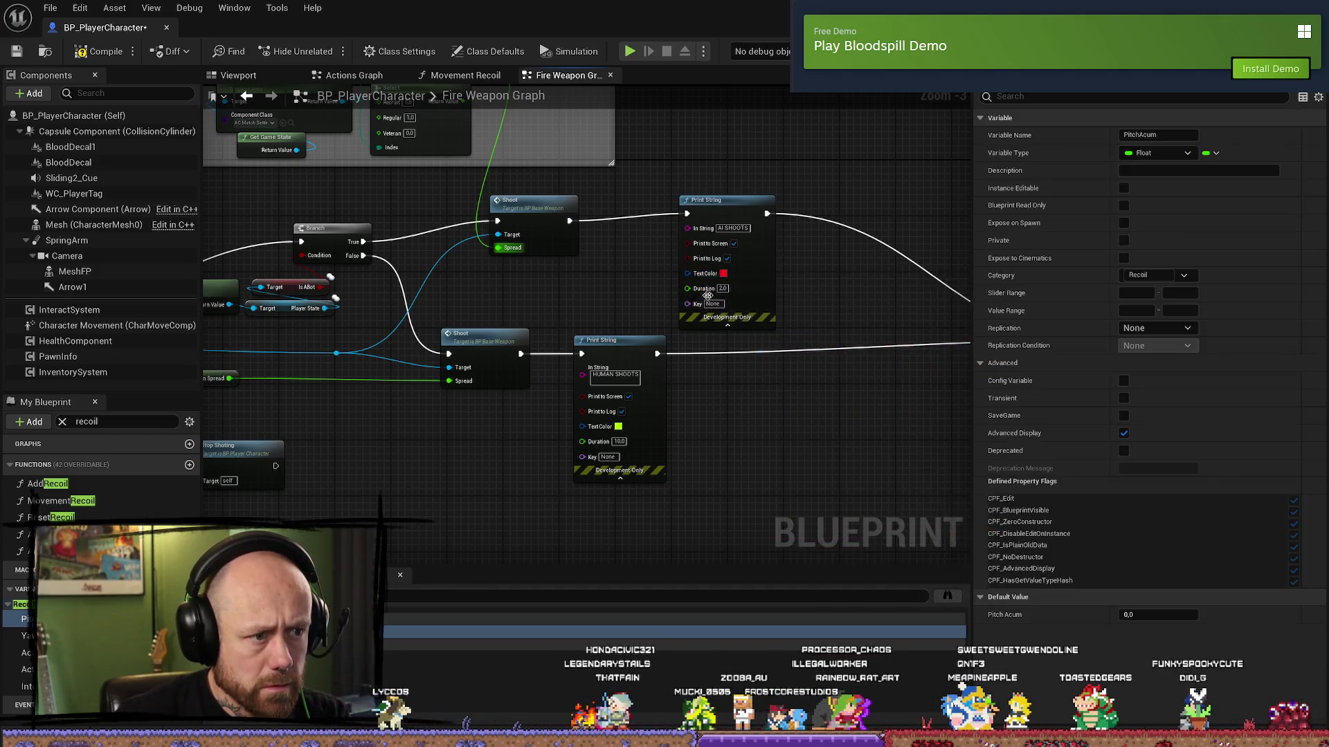
type("10")
key("Return")
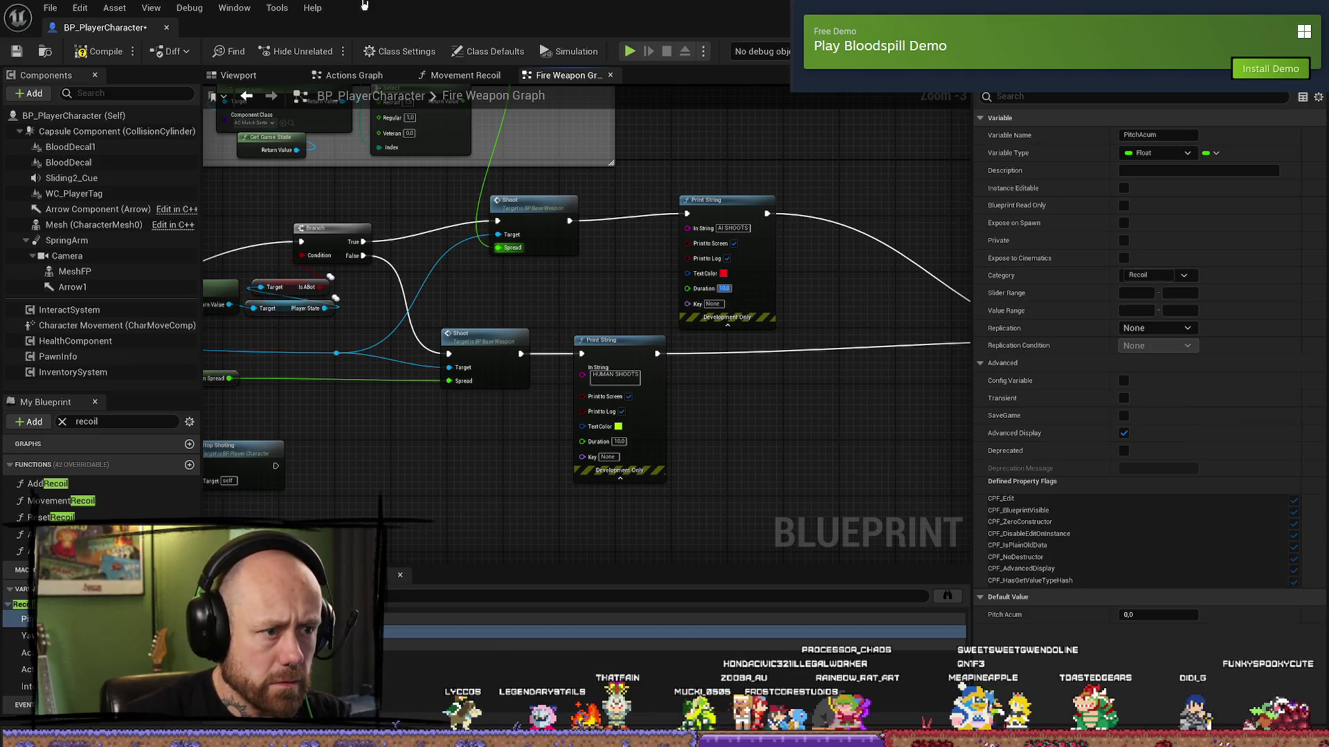
- Compile and save BP_PlayerCharacter, then save all modified packages
left_click(92, 49)
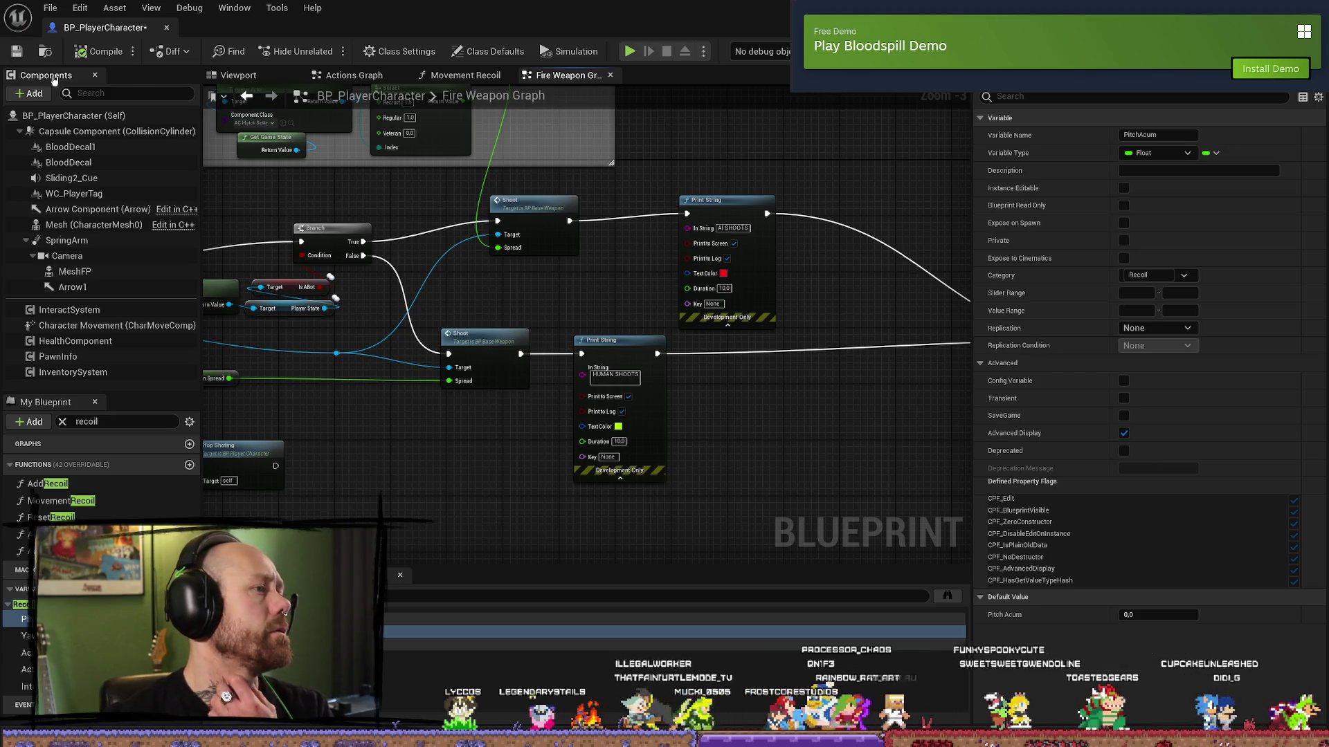
key("ctrl+s")
mouse_move(833, 290)
left_mouse_down()
mouse_move(433, 270)
mouse_move(837, 281)
mouse_move(851, 335)
left_mouse_up()
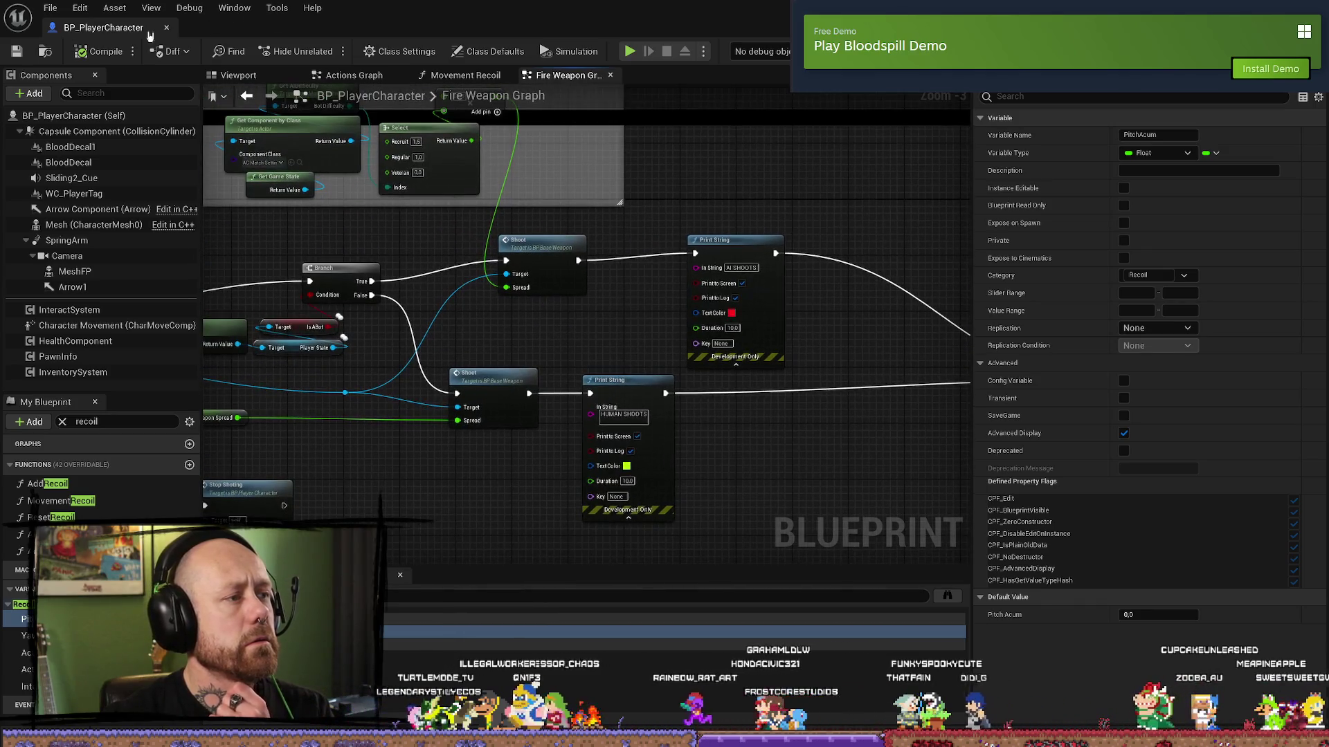
left_click(50, 7)
left_click(76, 87)
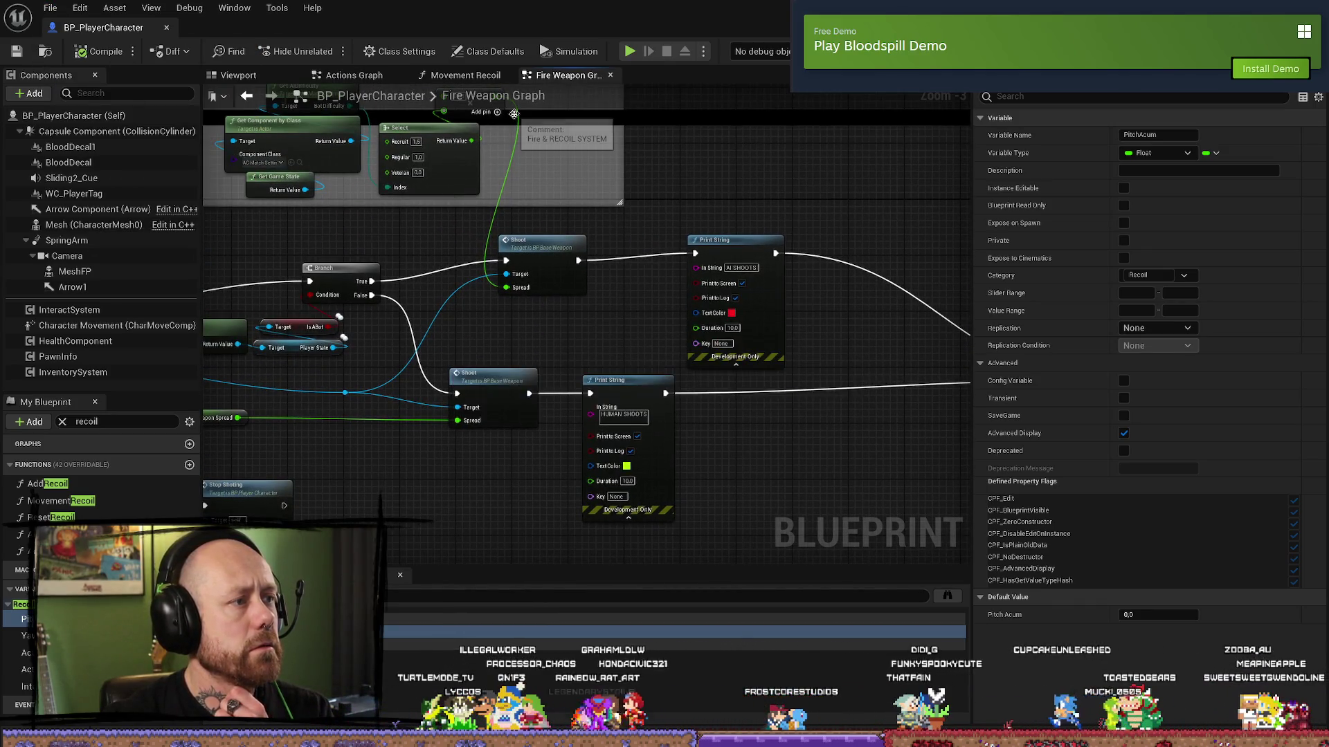
key("alt+p")
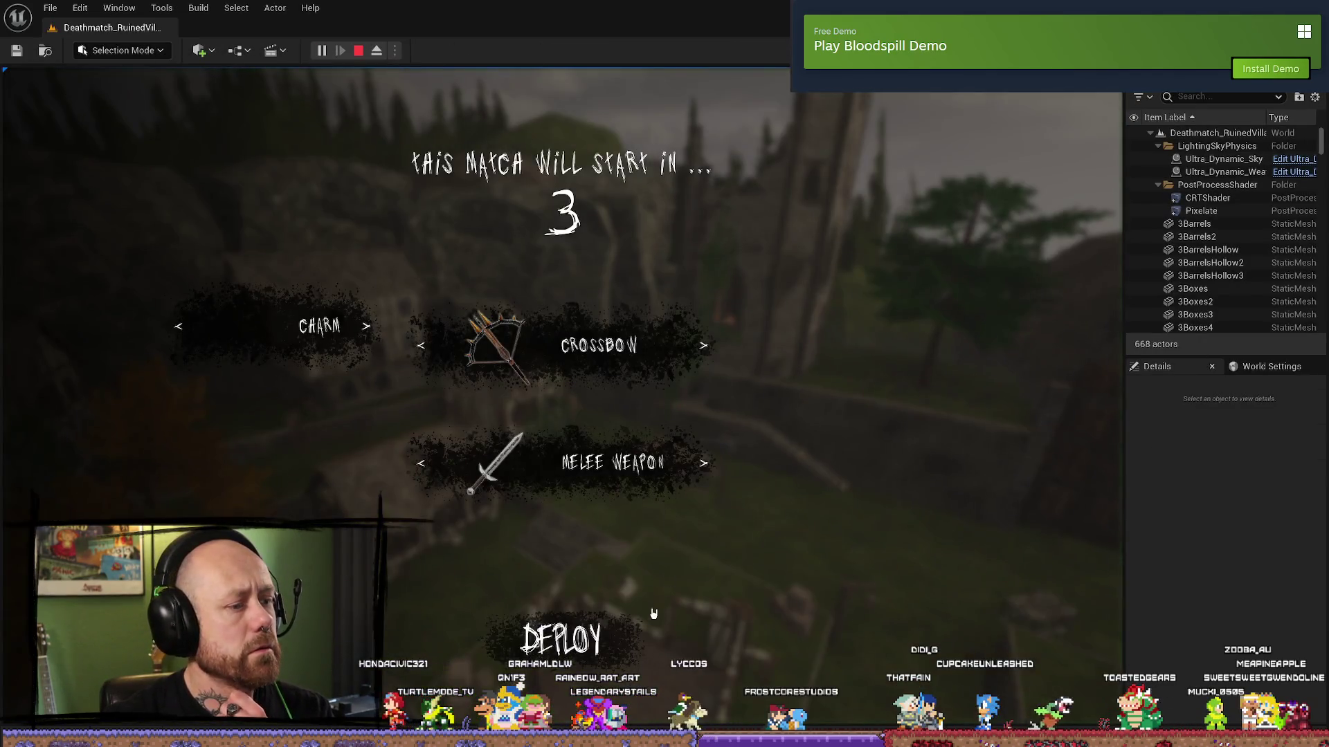
left_click(654, 613)
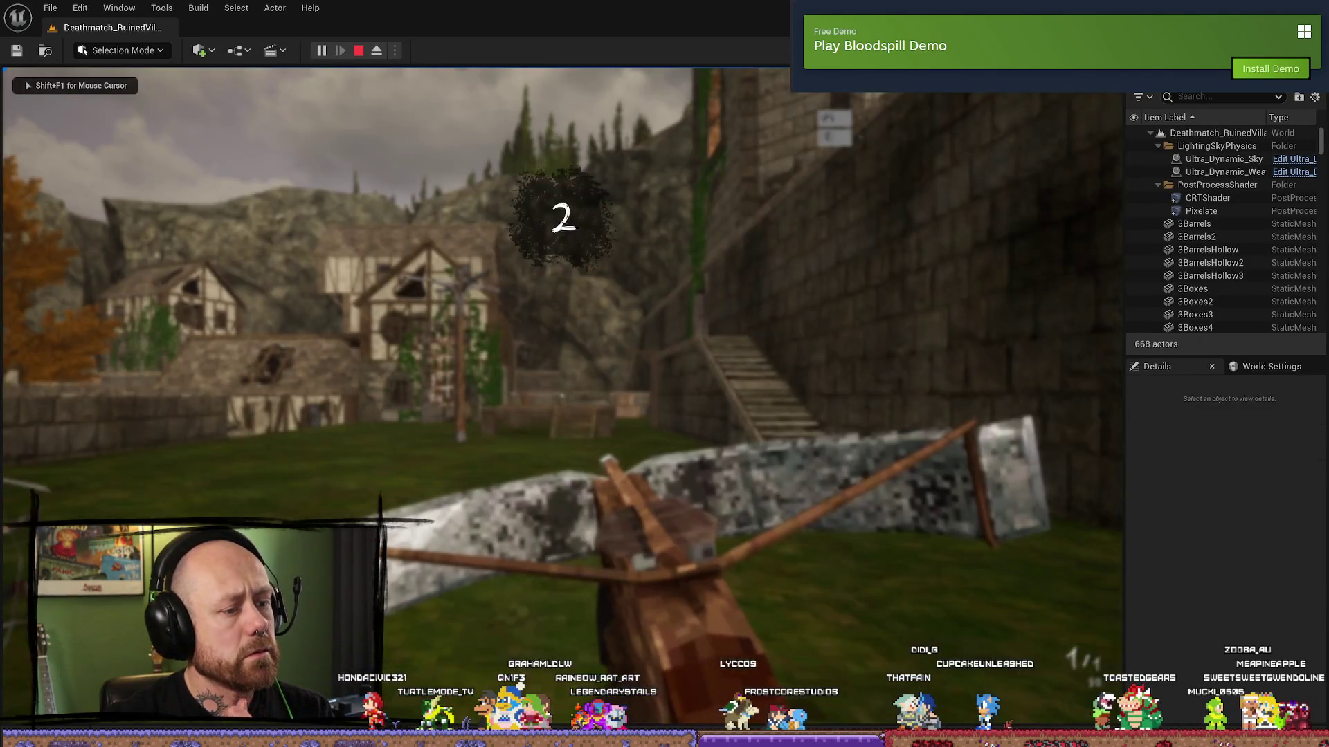
key("Escape")
left_click(178, 310)
left_click(471, 494)
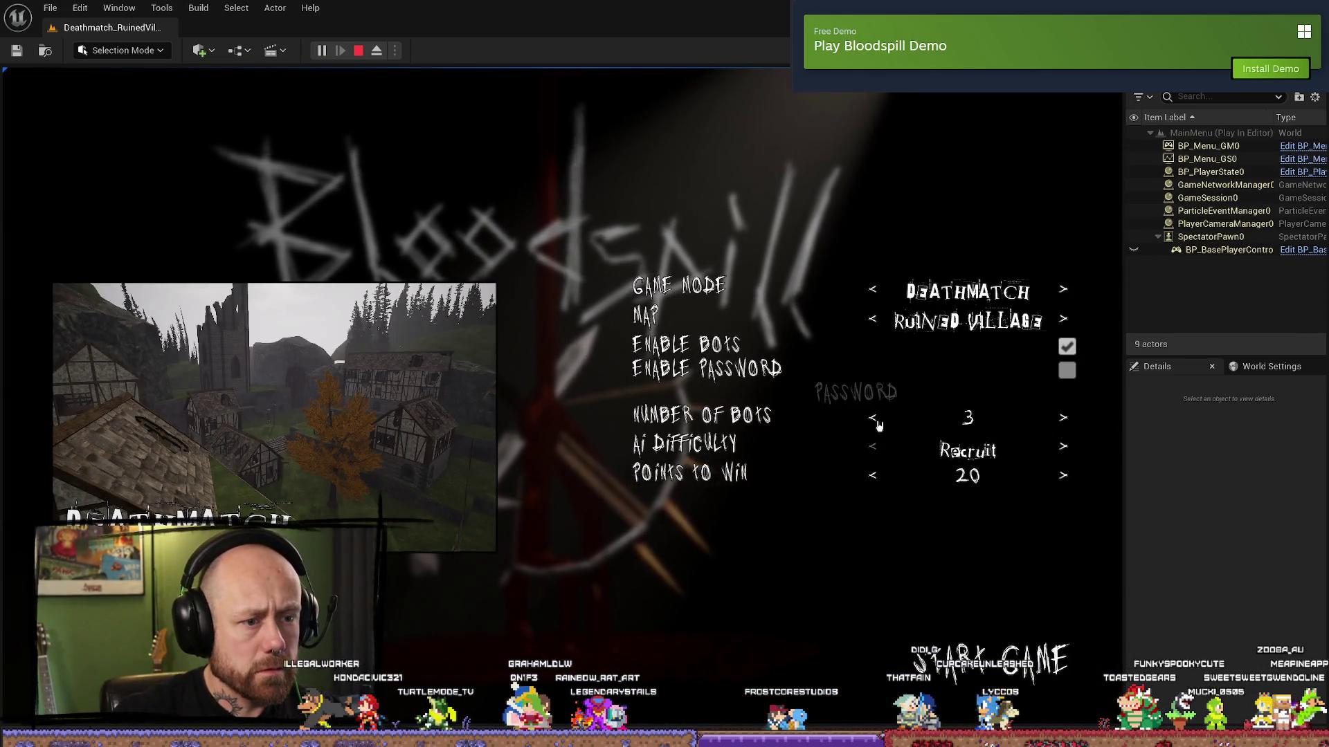
left_click(984, 682)
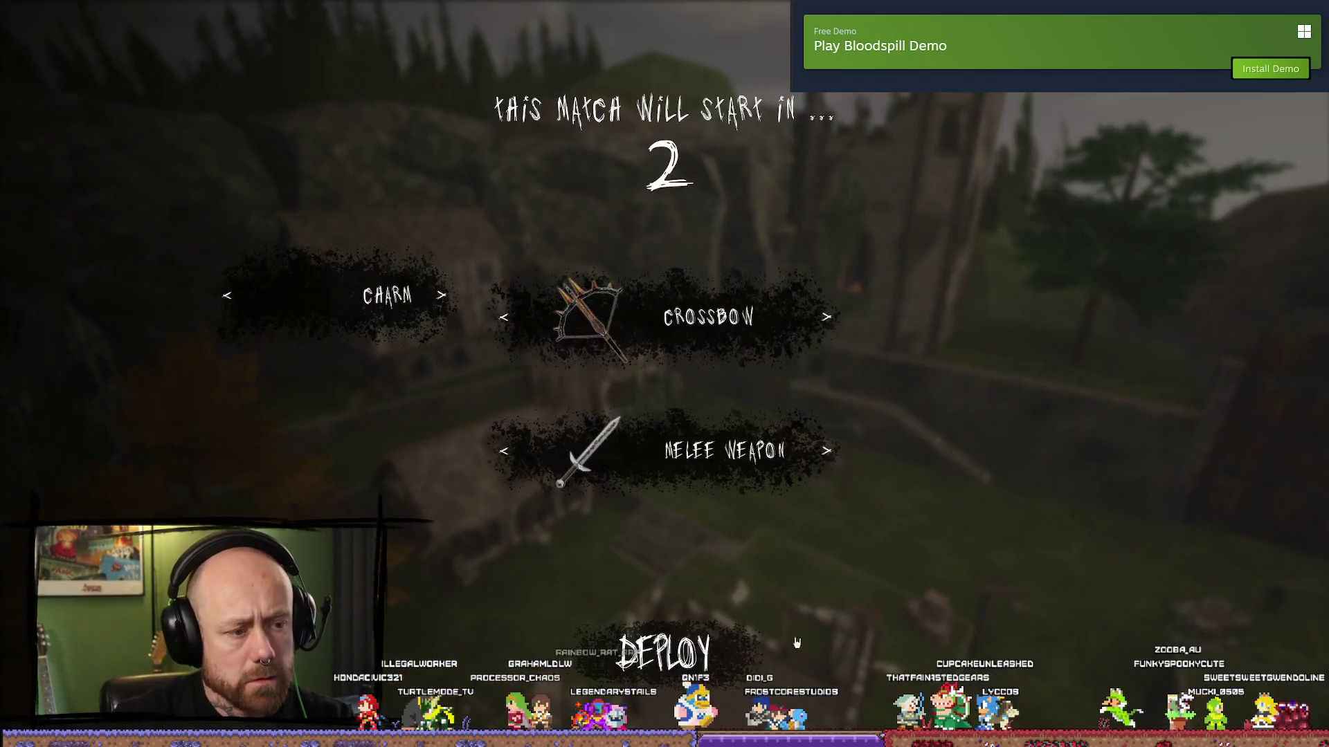
left_click(657, 581)
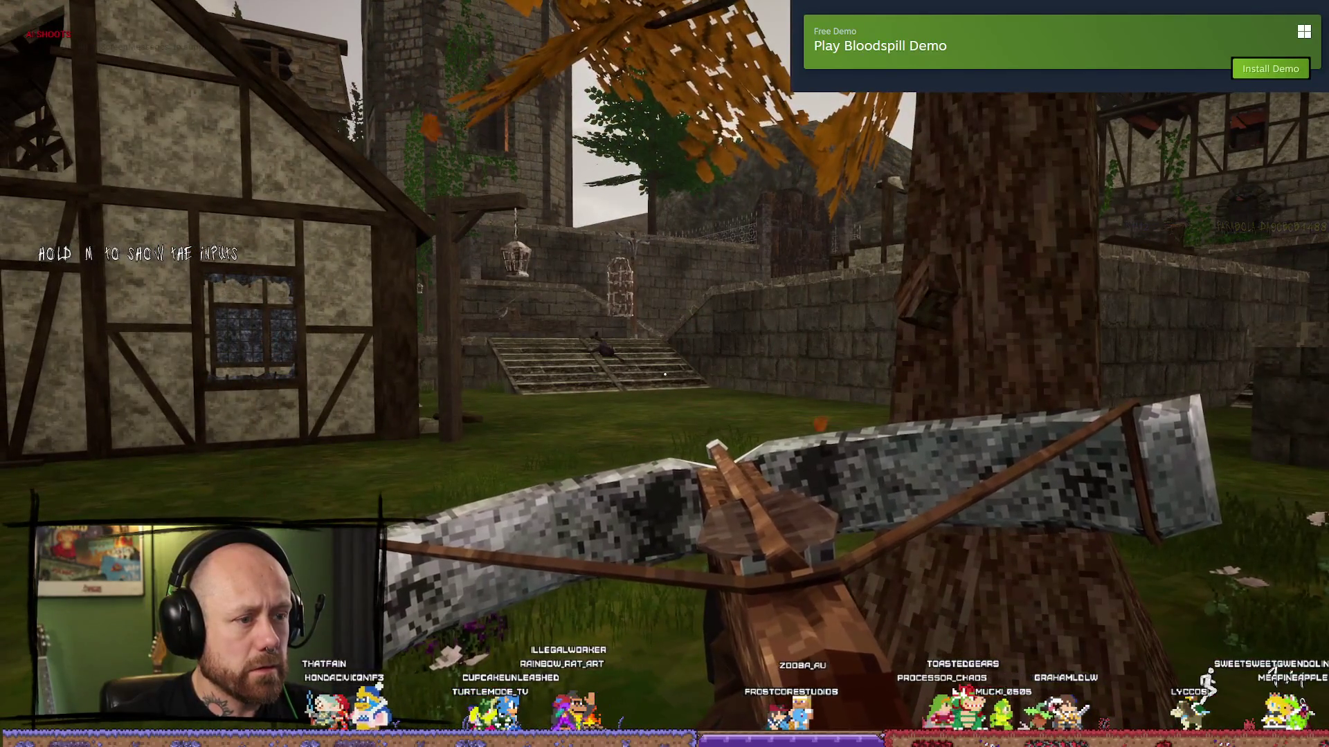
key("w")
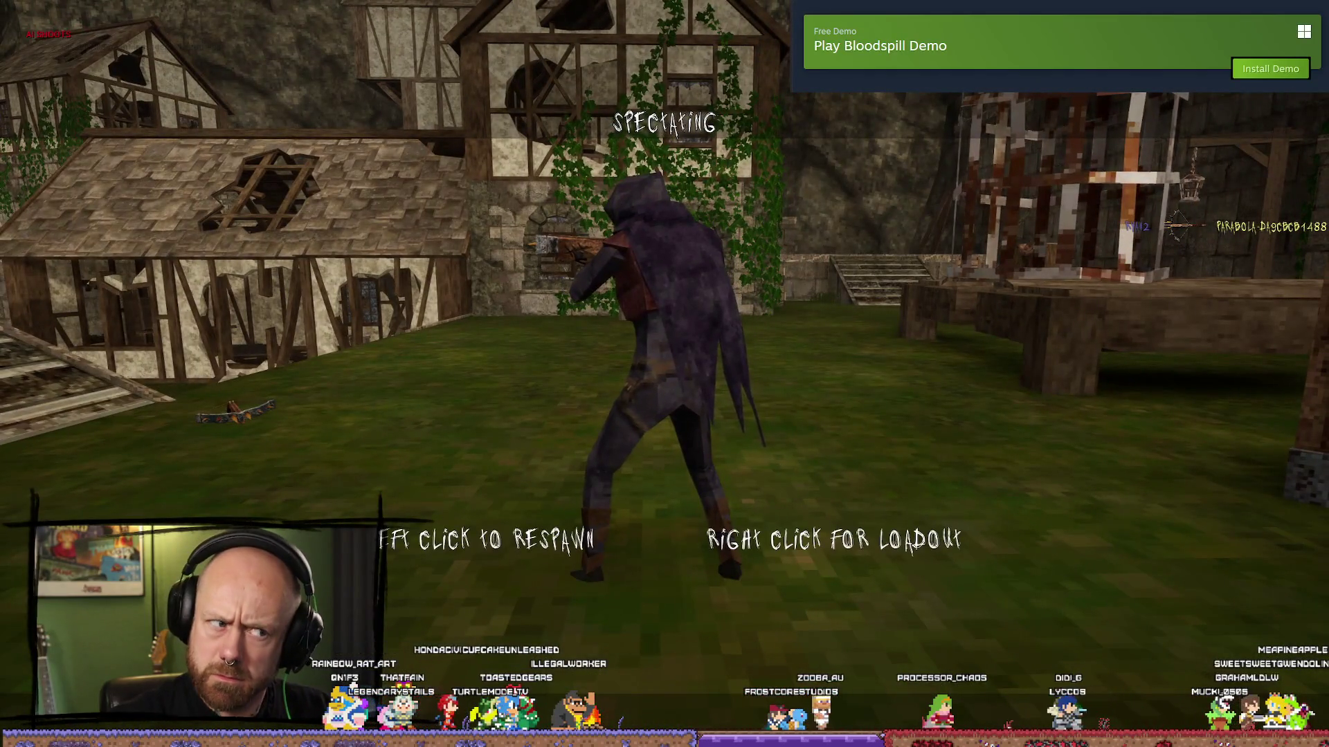
left_click(664, 373)
key("Escape")
left_click(312, 374)
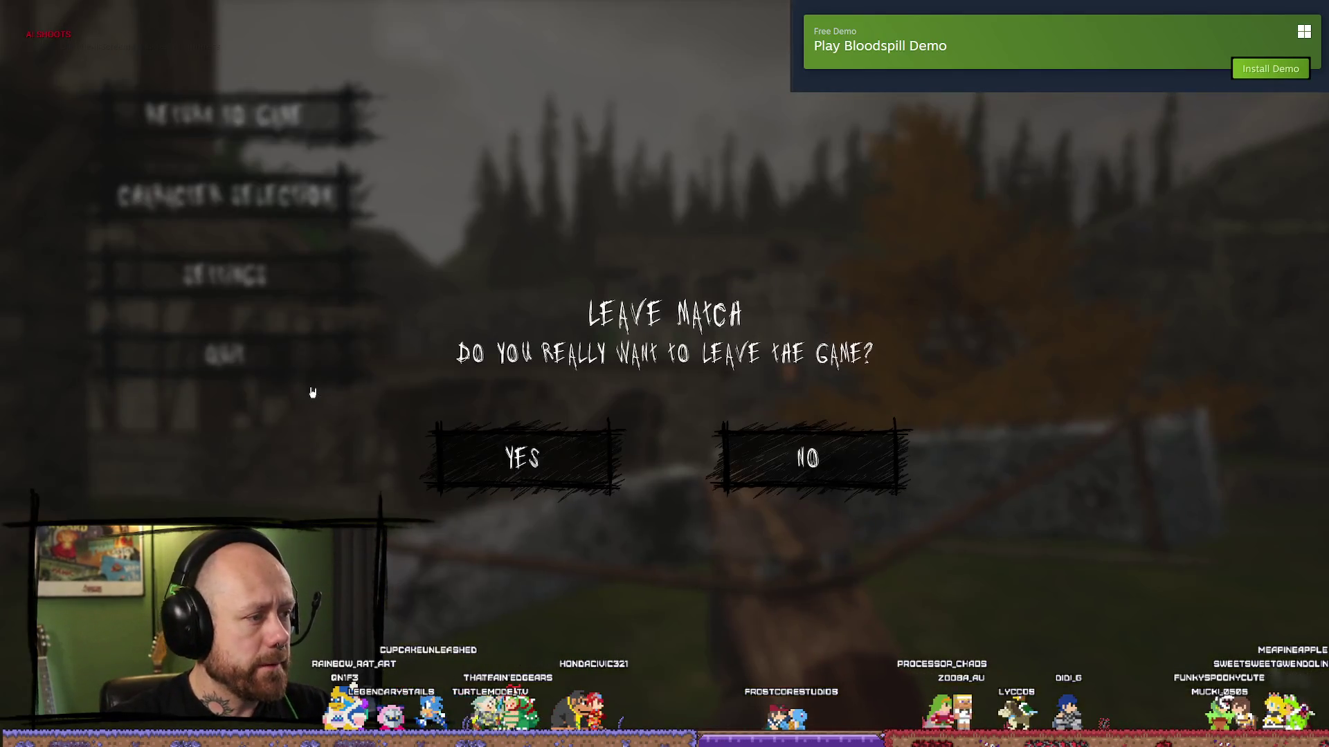
left_click(519, 457)
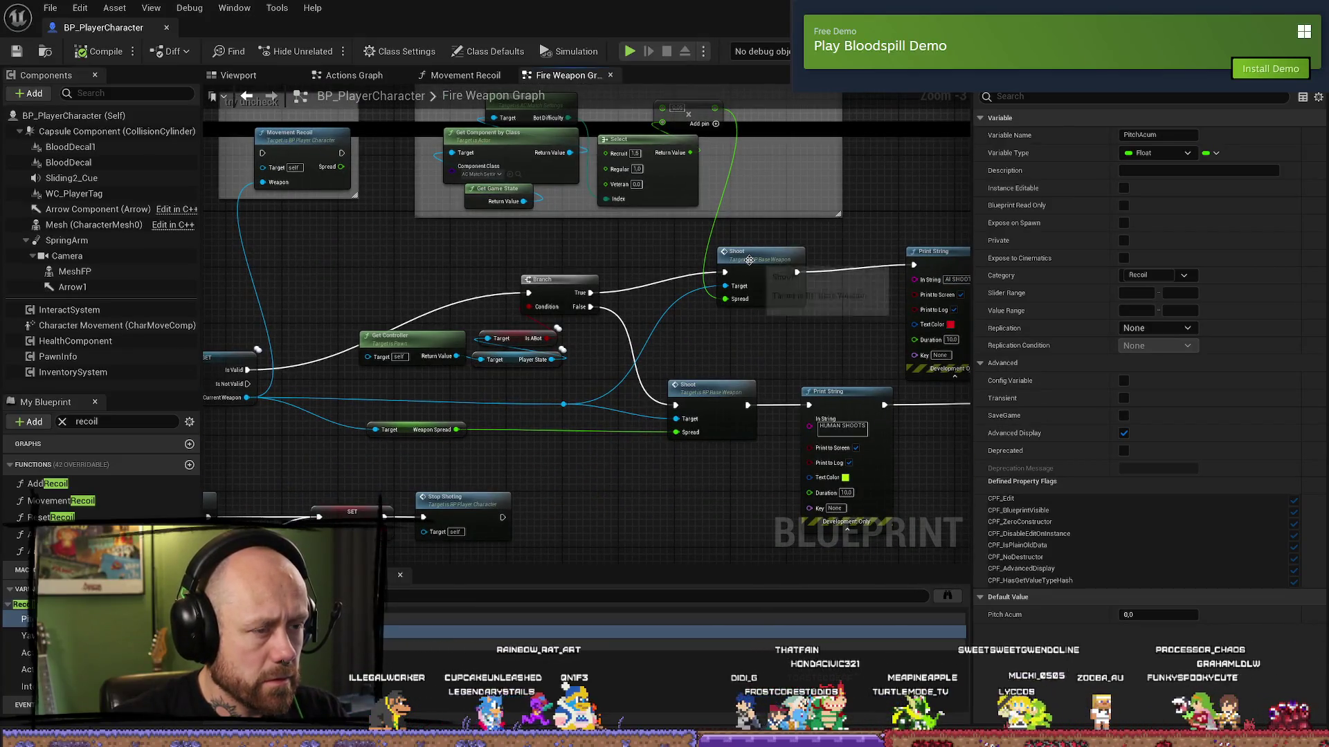
- On the AI spread Select node, set Recruit to 2.0 and Regular to 1.5
left_click(775, 326)
scroll(802, 402, "up", 2)
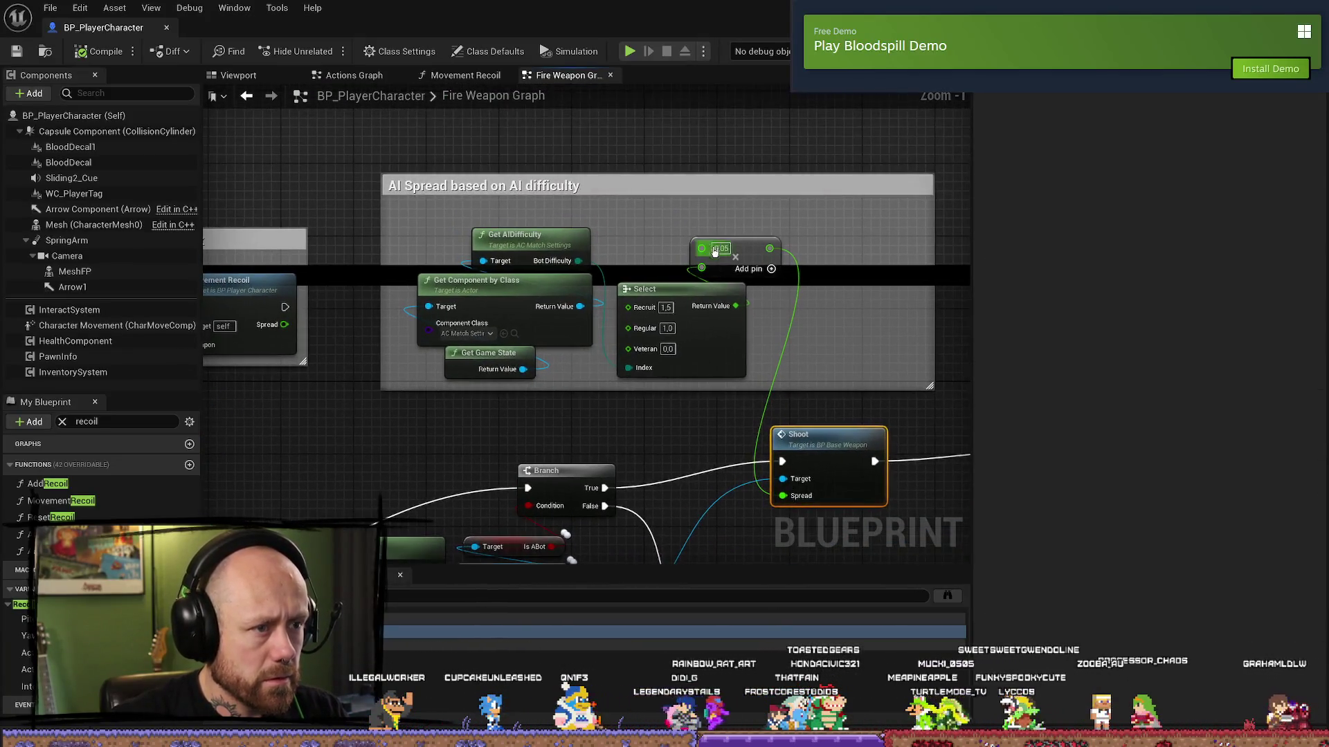
type("2")
key("Return")
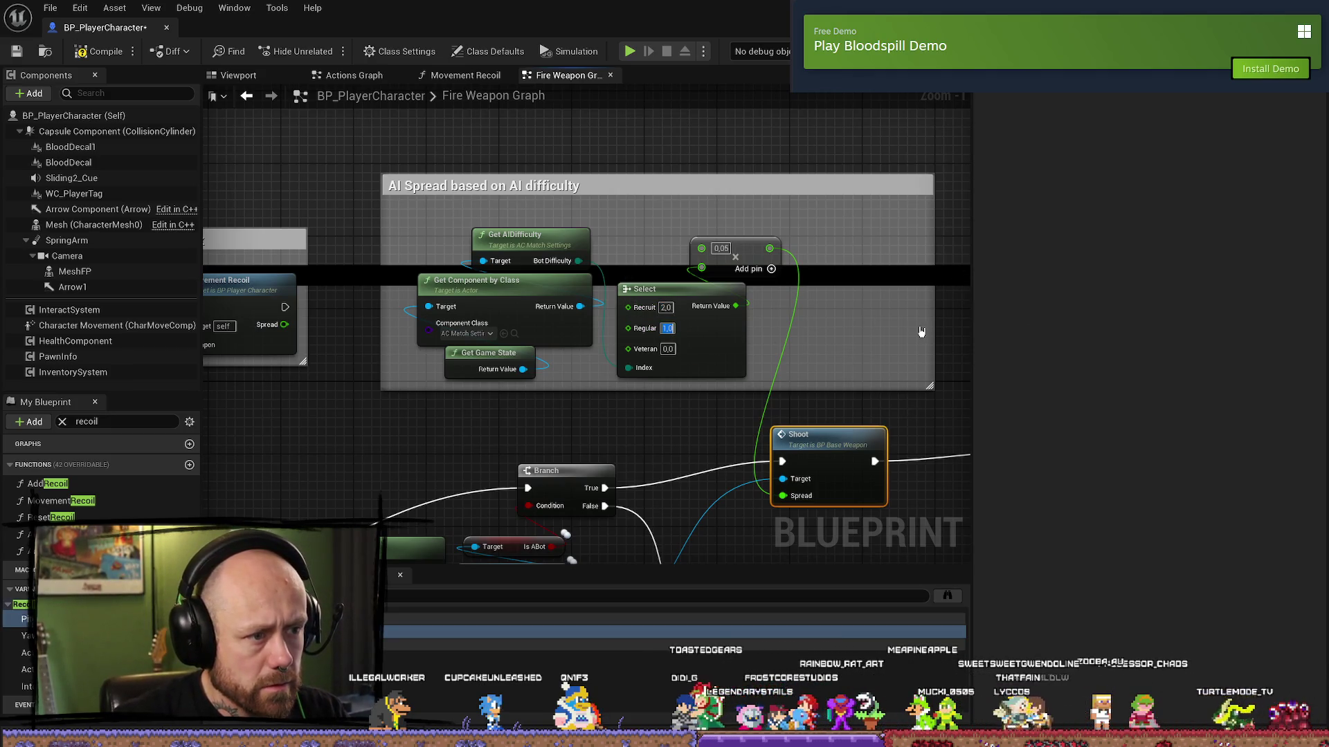
type(".5")
key("Return")
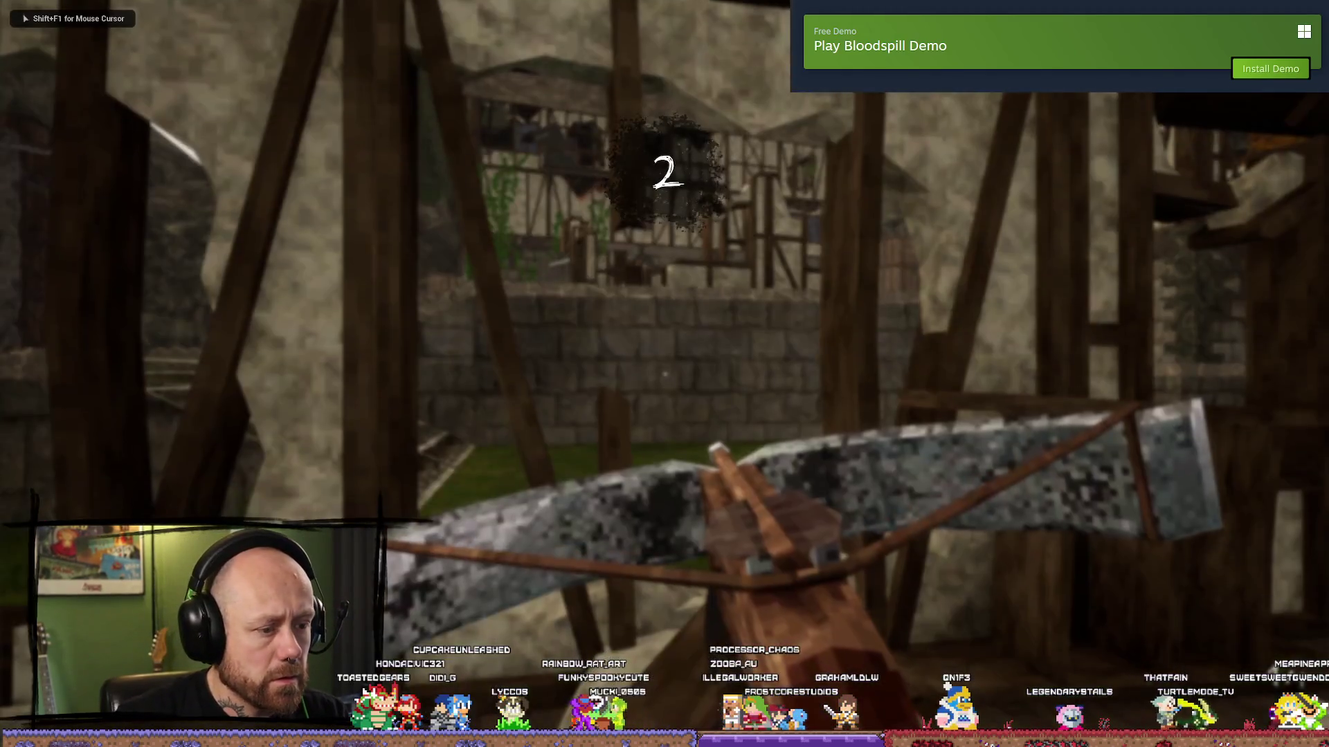
- Quit the current match and start a new singleplayer Ruined Village Deathmatch with the bot count lowered
key("Escape")
left_click(225, 277)
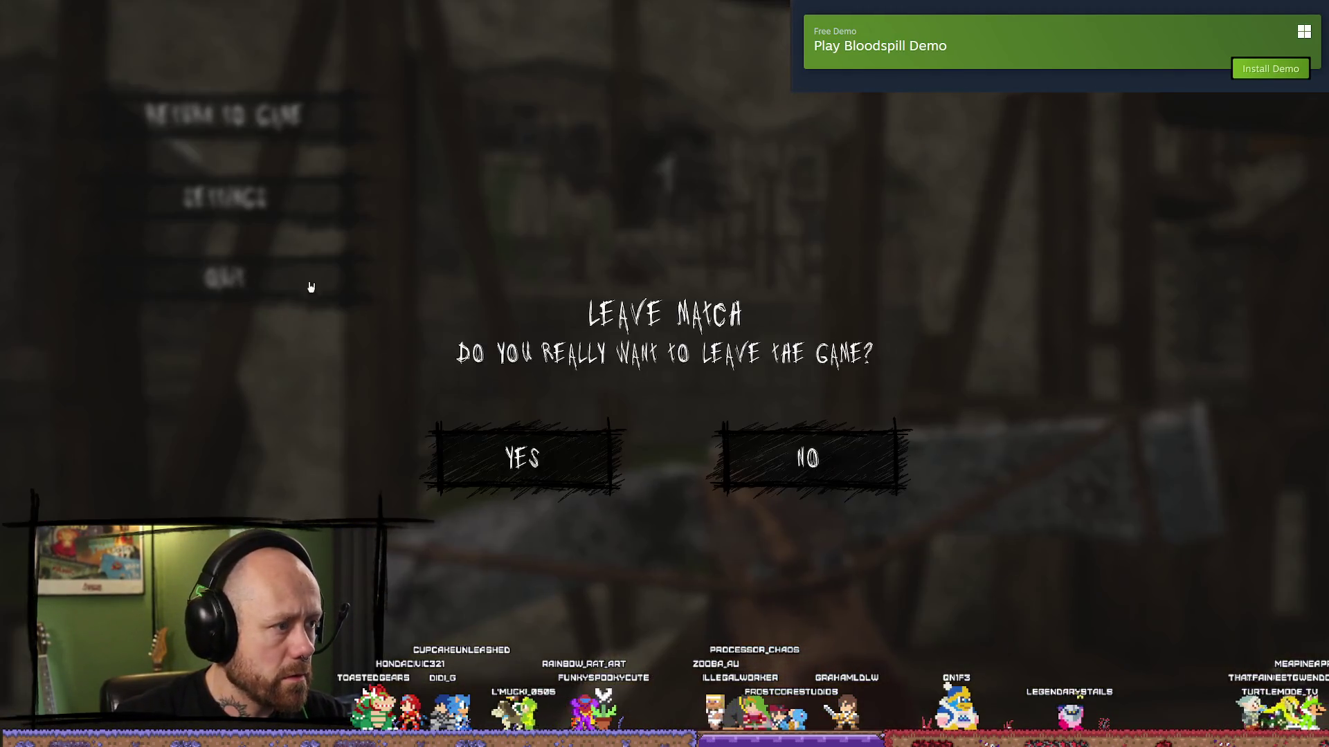
left_click(519, 456)
left_click(138, 393)
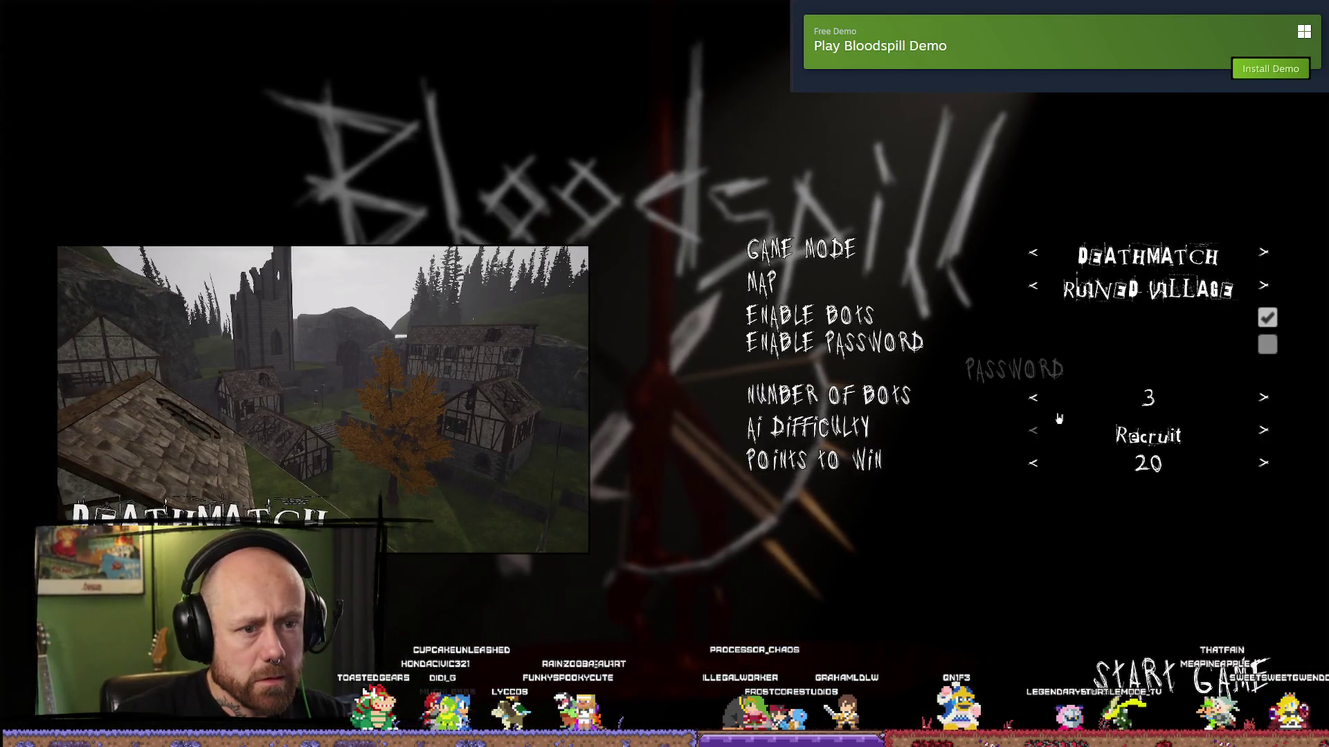
left_click(1033, 397)
left_click(1032, 397)
left_click(1033, 397)
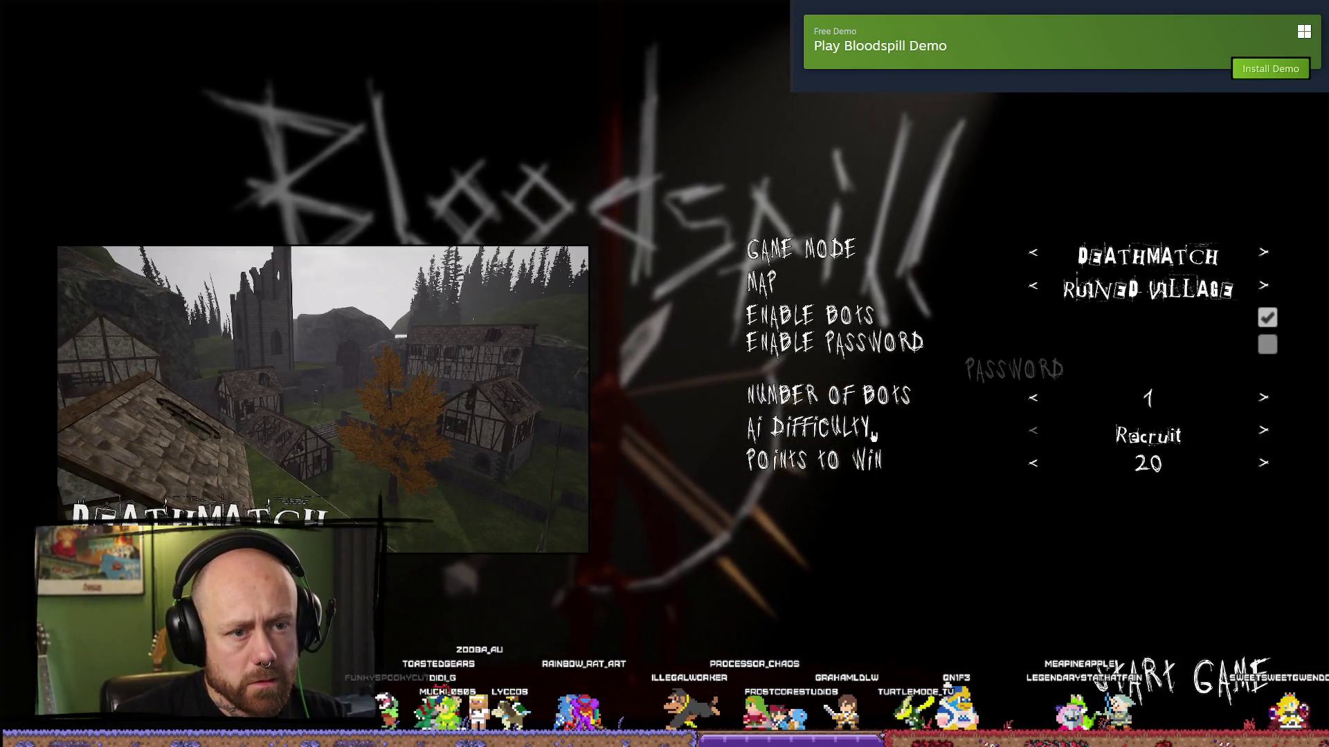
left_click(1176, 675)
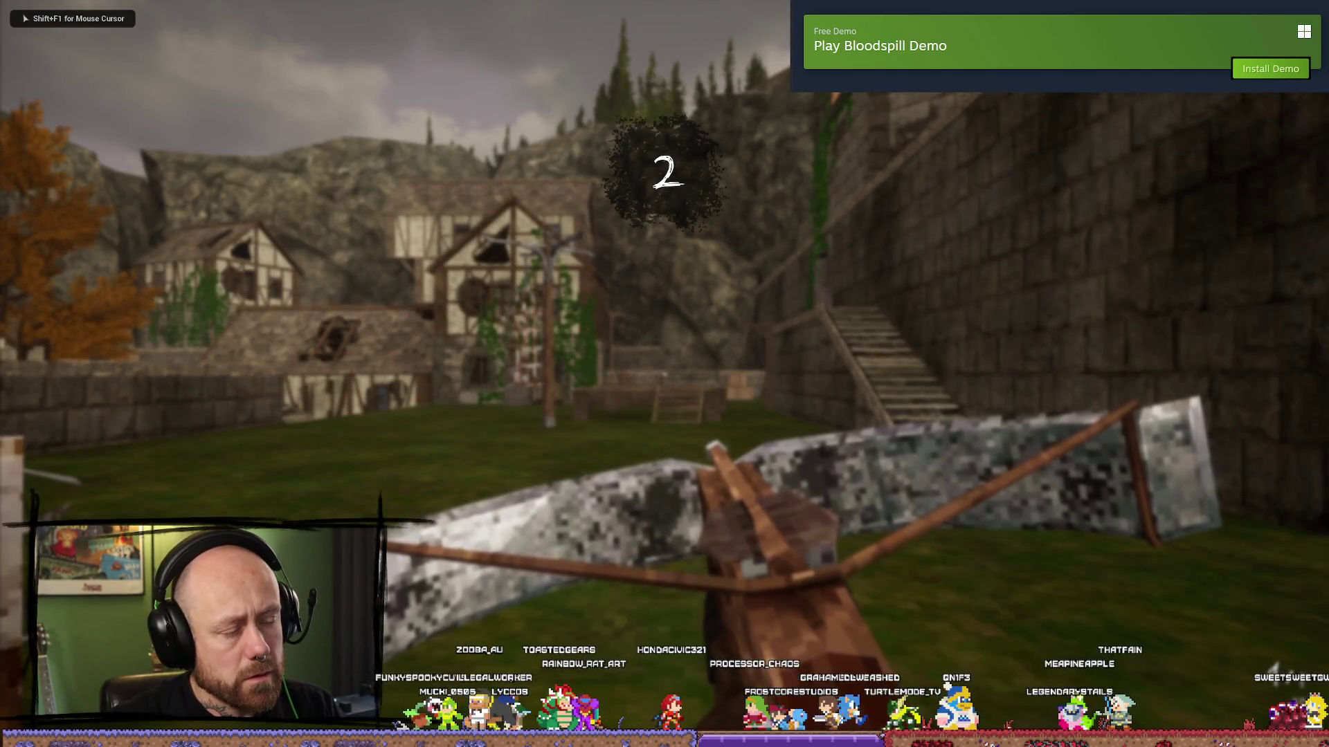